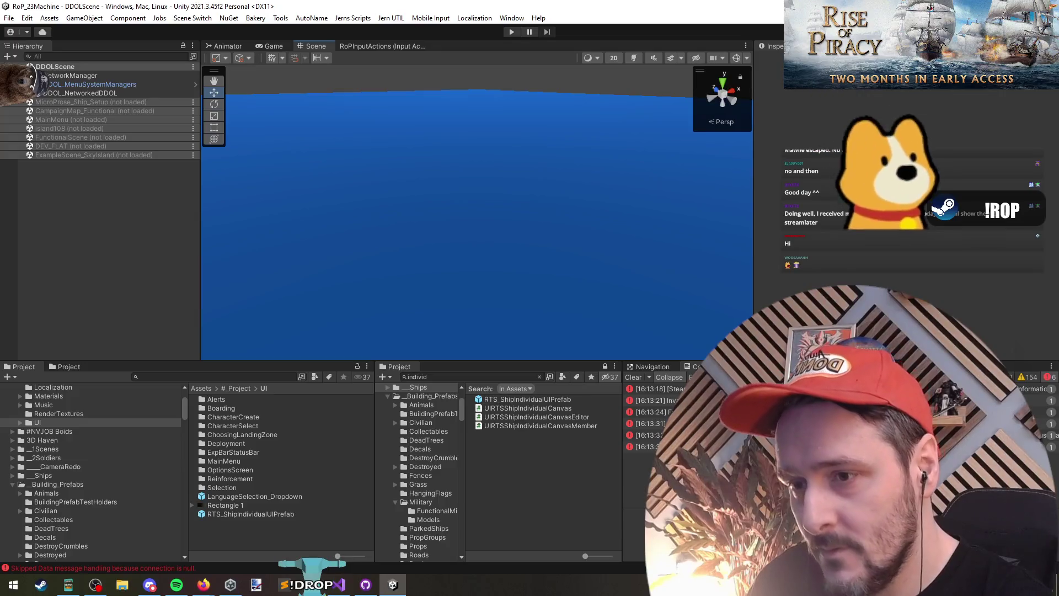
Enlarge the recent Console error's stack trace to read it, then switch to Visual Studio
{"action": "left_click", "coordinate": [646, 434]}
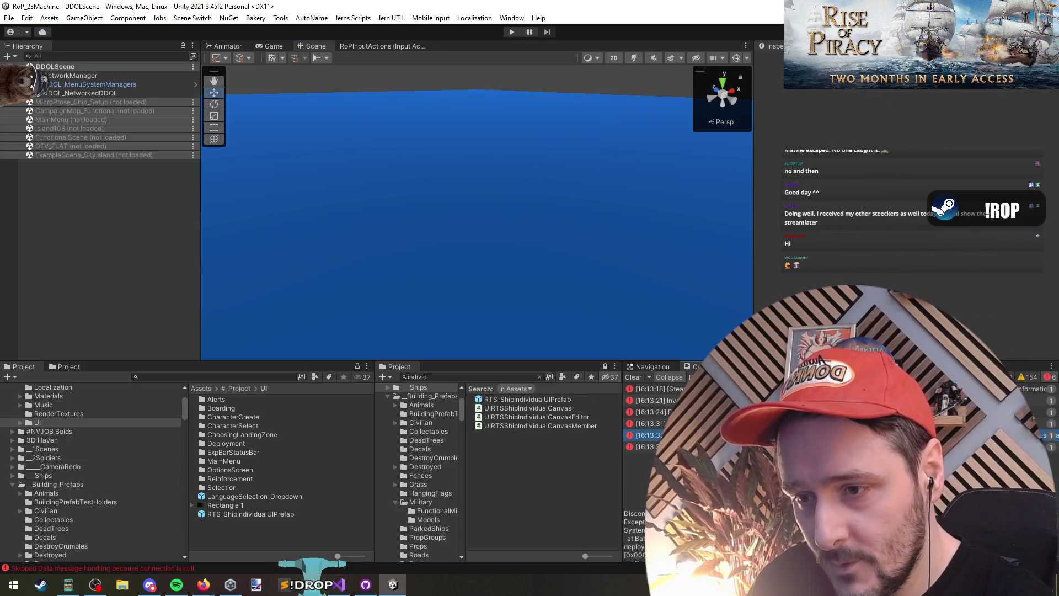
{"action": "left_click_drag", "start_coordinate": [635, 509], "coordinate": [634, 462]}
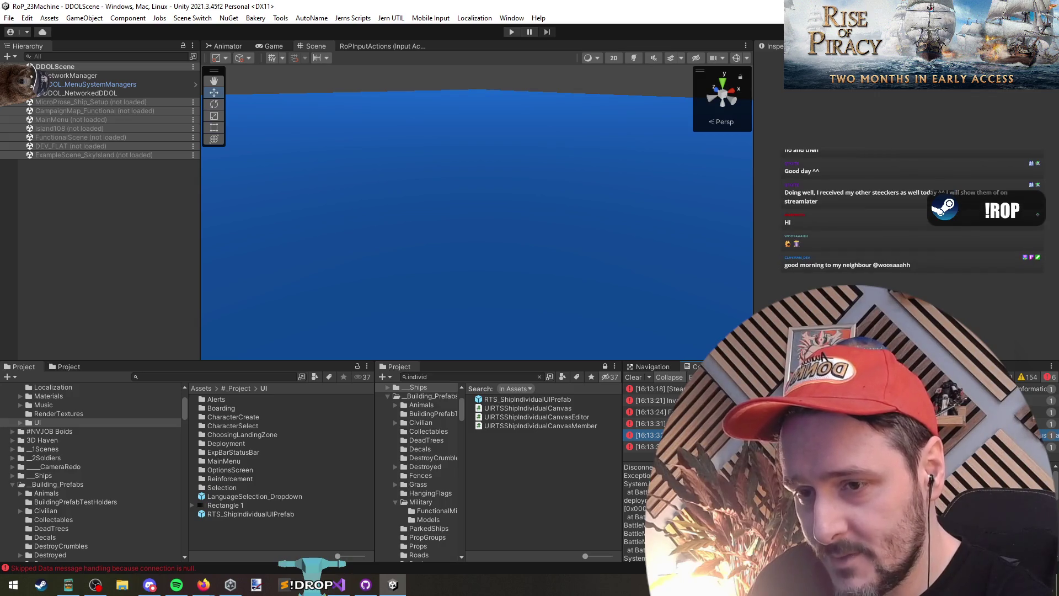
{"action": "left_click", "coordinate": [338, 585]}
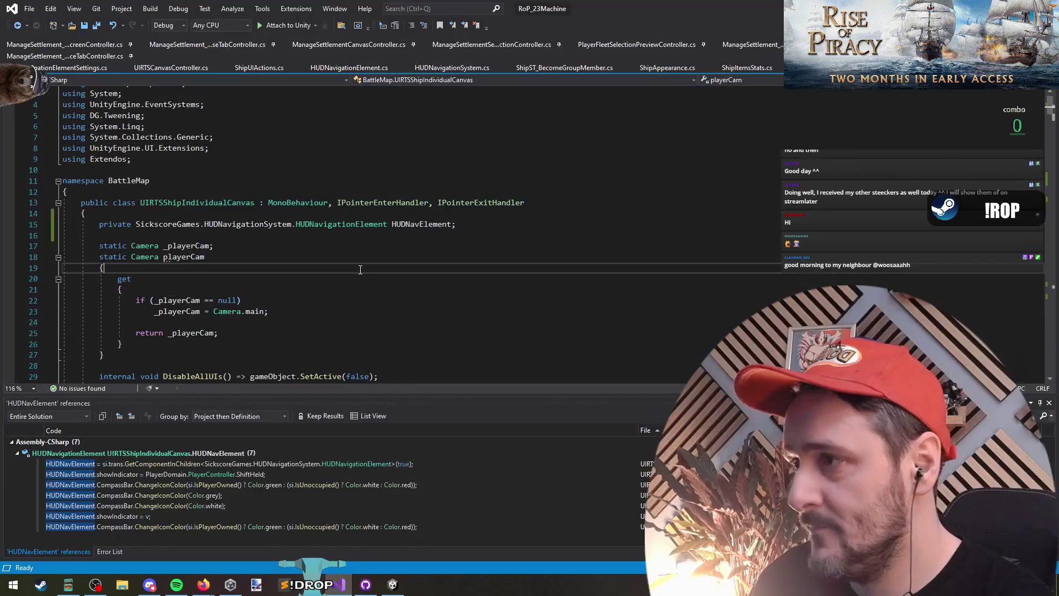
Look up _128 with Go to All, then return to the ship canvas script
{"action": "key", "text": "ctrl+t"}
{"action": "type", "text": "_128"}
{"action": "key", "text": "Return"}
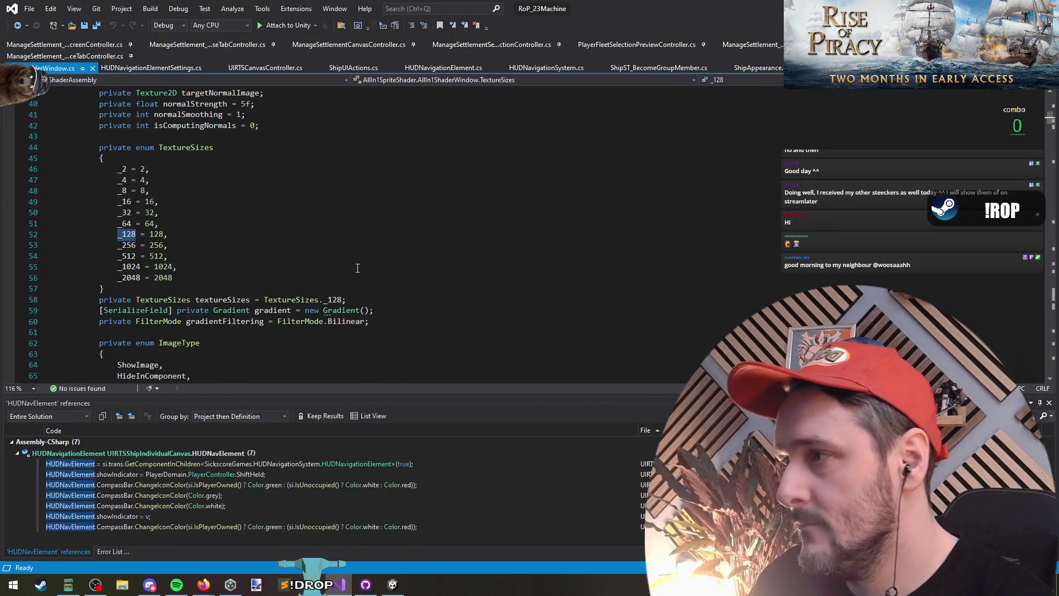
{"action": "key", "text": "ctrl+minus"}
Jump to line 127 in Init and select the word CompassBar
{"action": "key", "text": "ctrl+g"}
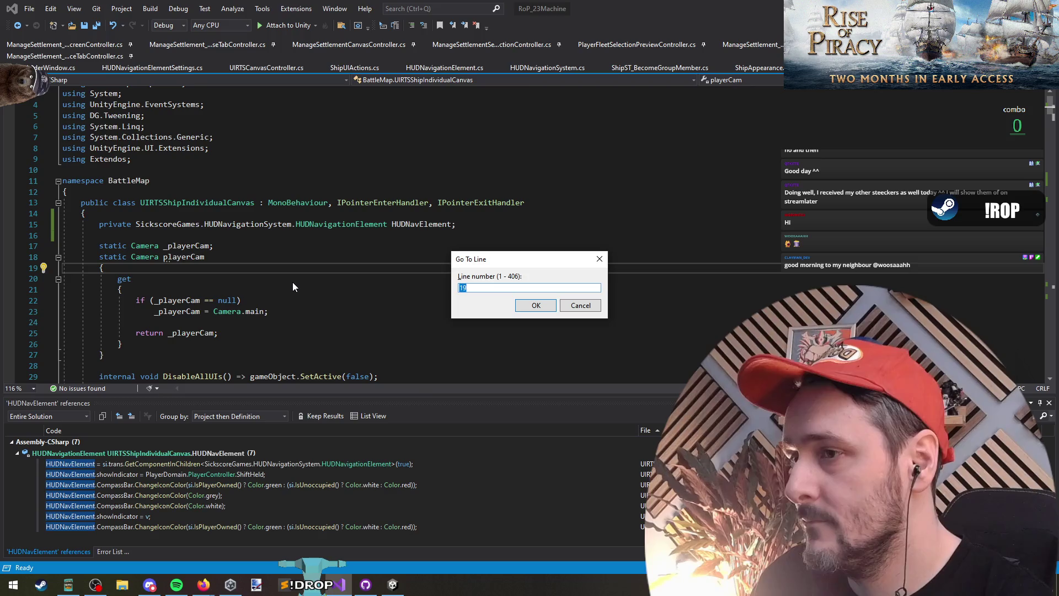
{"action": "type", "text": "127"}
{"action": "key", "text": "Return"}
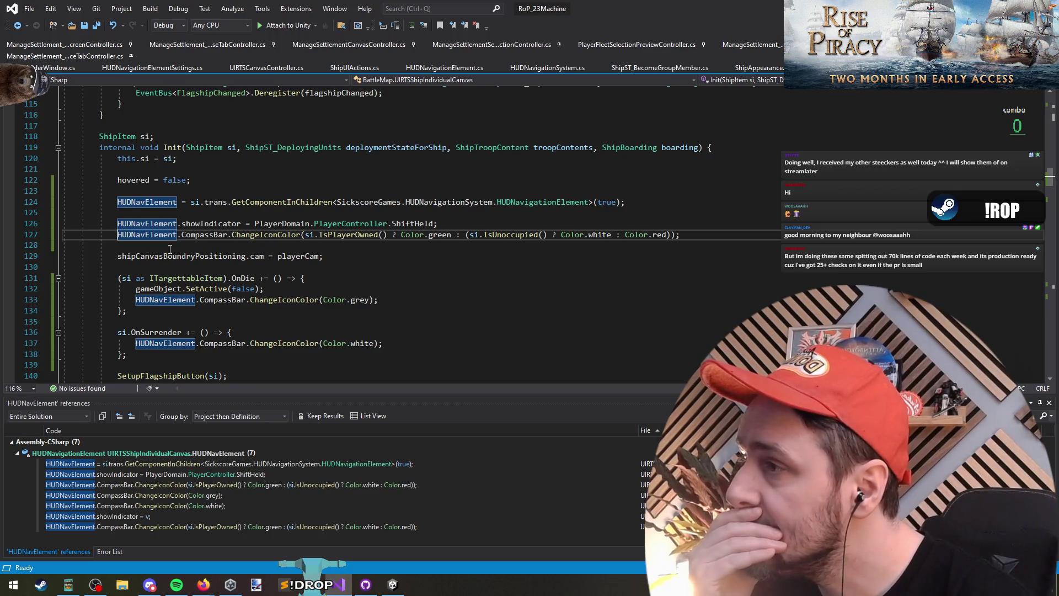
{"action": "left_click", "coordinate": [31, 236]}
{"action": "double_click", "coordinate": [203, 235]}
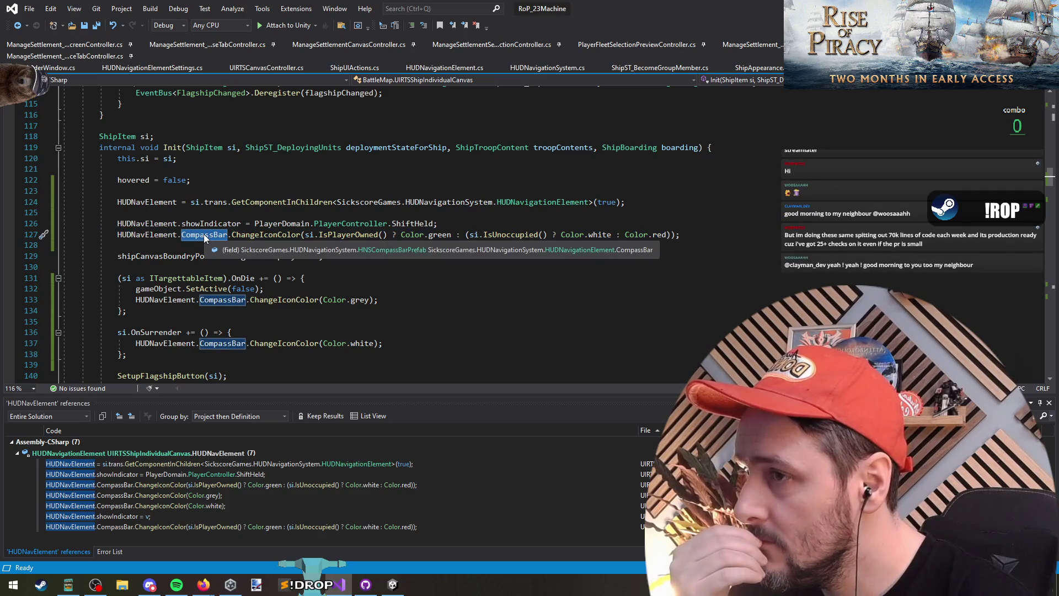
List all CompassBar references, go to its declaration, and step through its matches in the file
{"action": "right_click", "coordinate": [204, 234]}
{"action": "left_click", "coordinate": [221, 358]}
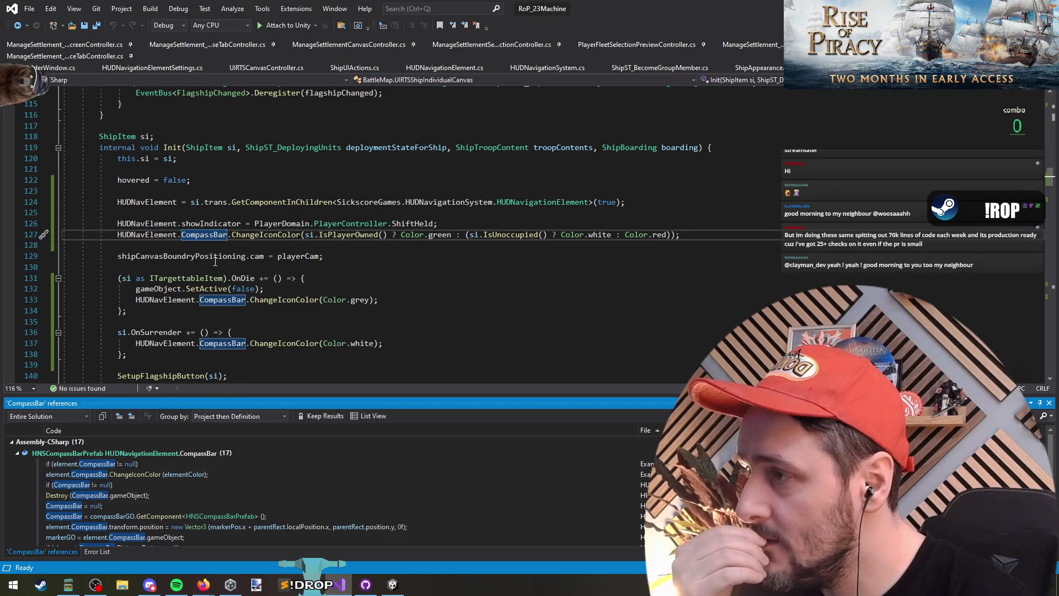
{"action": "key", "text": "F12"}
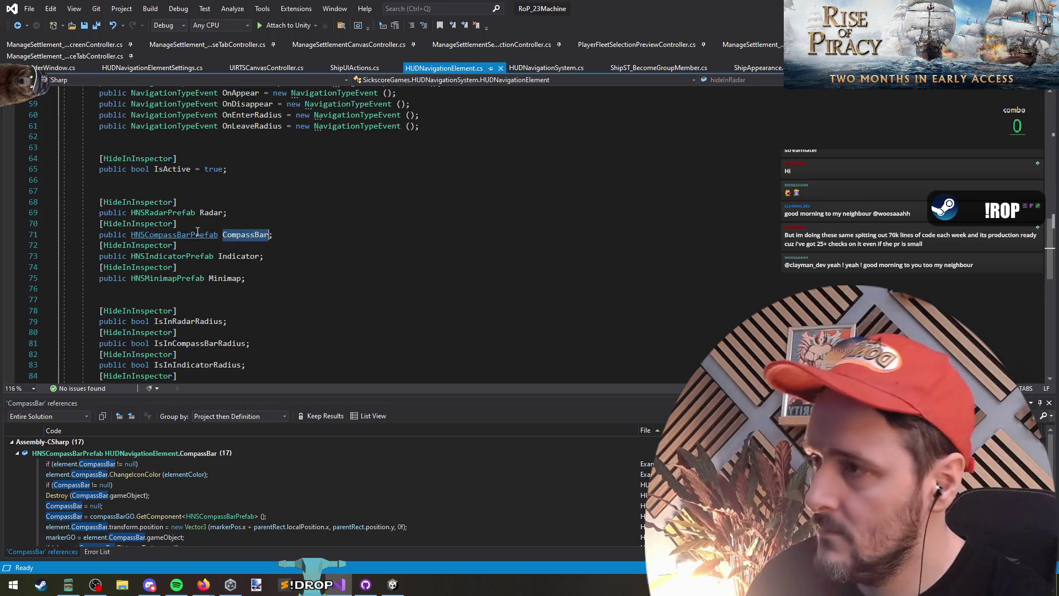
{"action": "key", "text": "ctrl+f"}
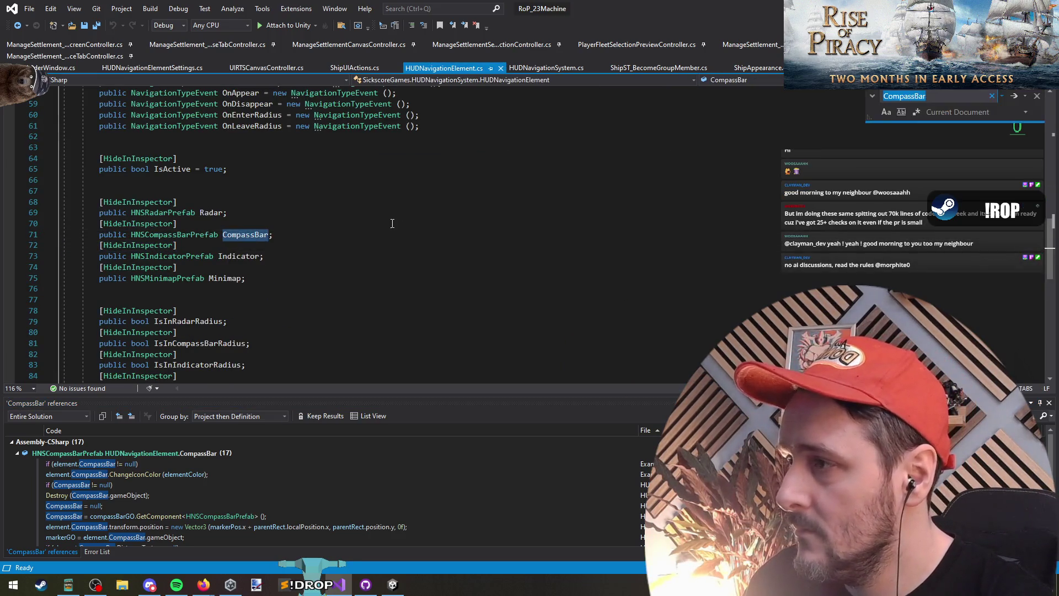
{"action": "key", "text": "Return"}
{"action": "key", "text": "Return"}
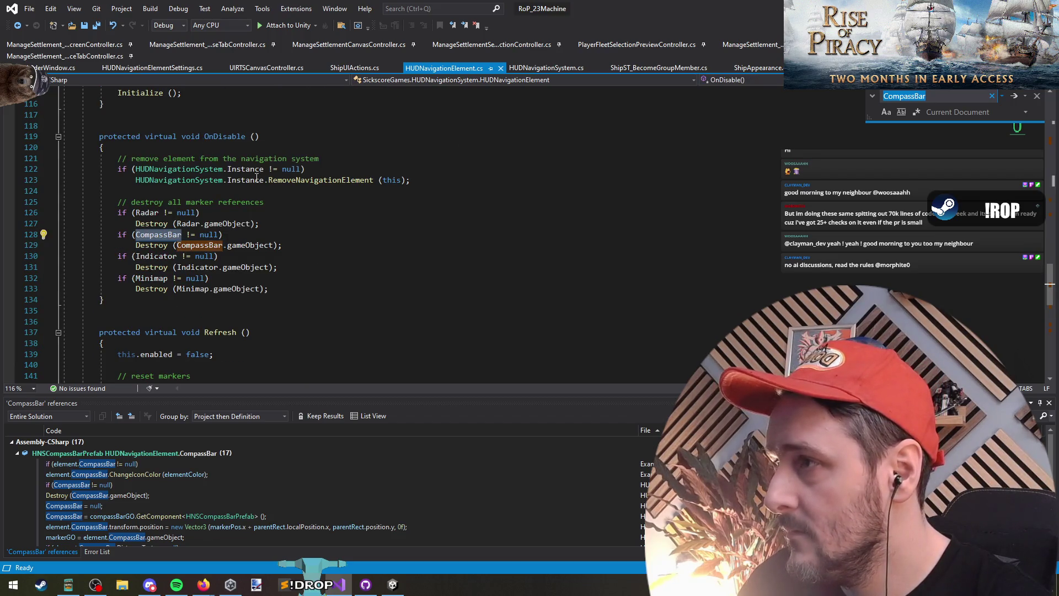
{"action": "key", "text": "Return"}
{"action": "key", "text": "Return"}
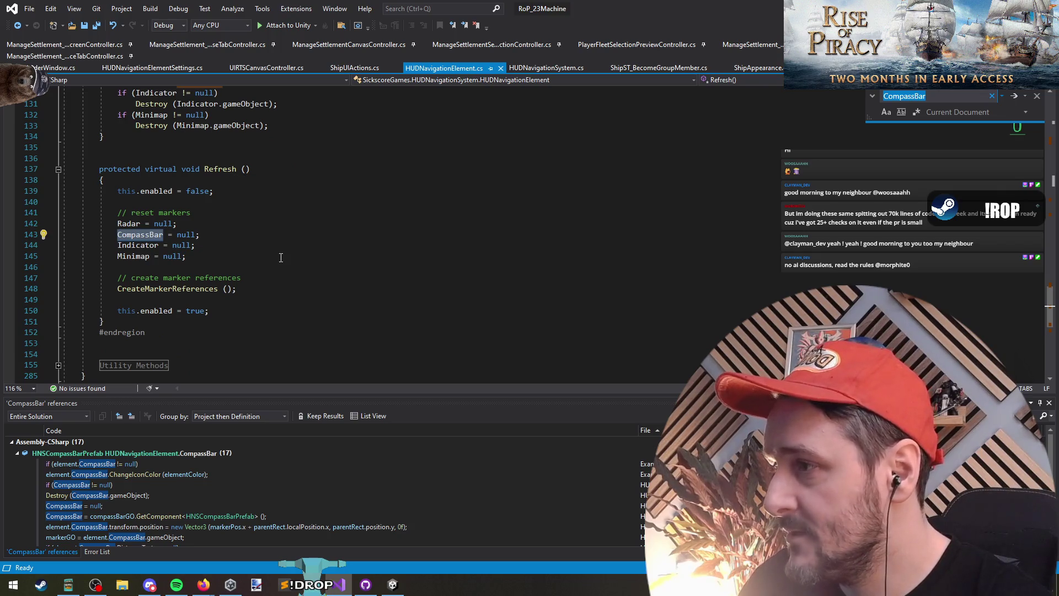
{"action": "key", "text": "Return"}
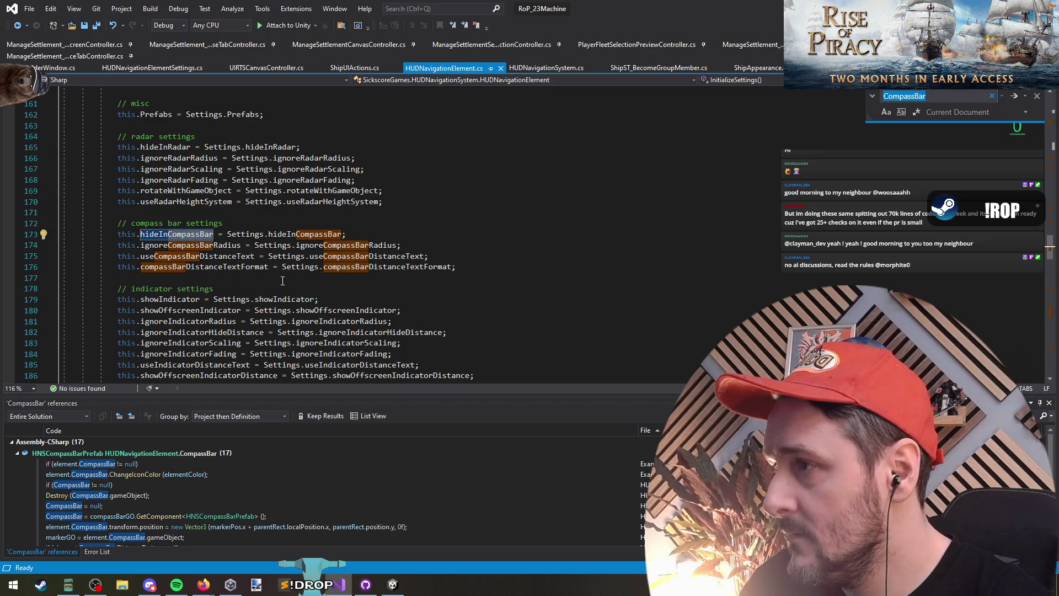
Open the Initialize method definition and inspect its AddNavigationElement and OnElementReady calls
{"action": "scroll", "coordinate": [283, 281], "scroll_direction": "up", "scroll_amount": 8}
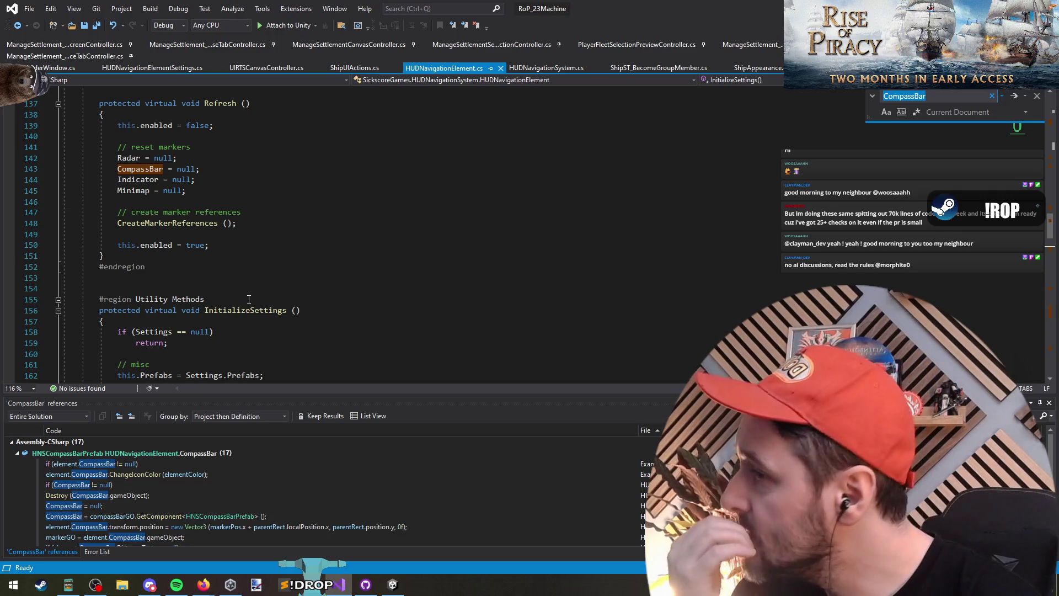
{"action": "scroll", "coordinate": [284, 257], "scroll_direction": "up", "scroll_amount": 3}
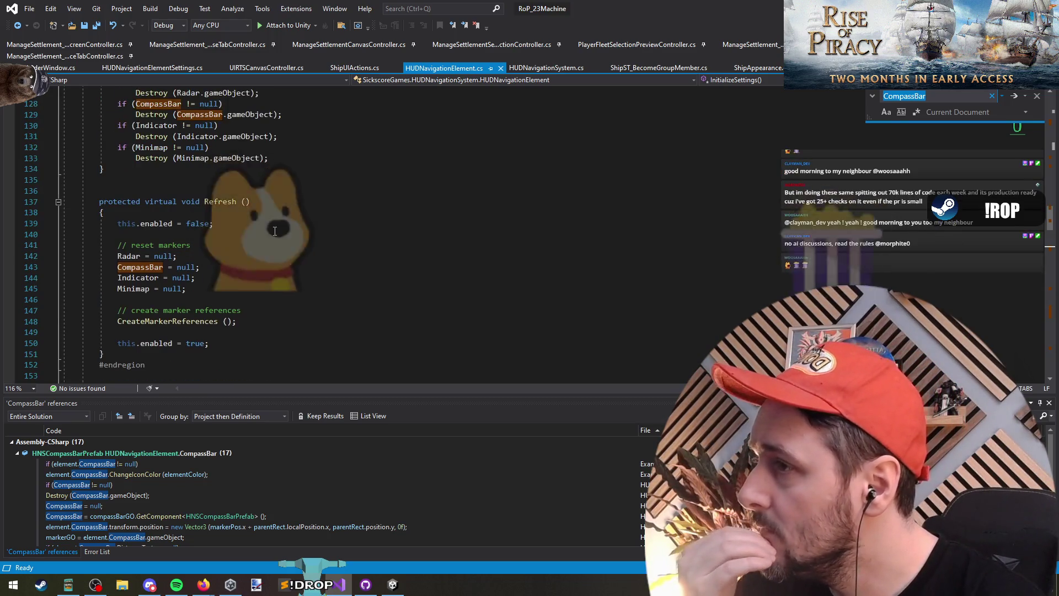
{"action": "scroll", "coordinate": [348, 212], "scroll_direction": "up", "scroll_amount": 4}
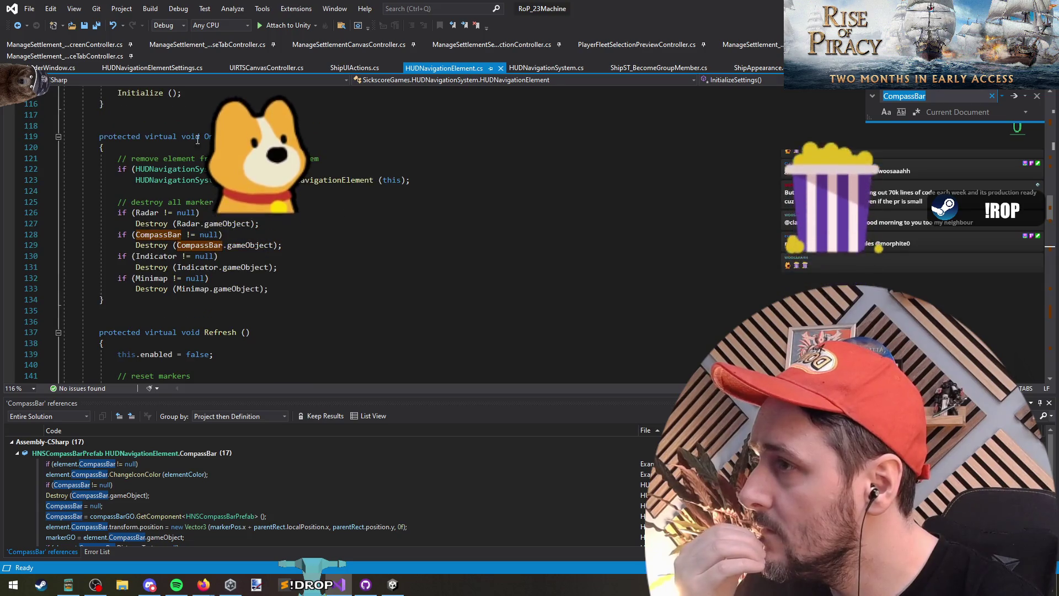
{"action": "scroll", "coordinate": [319, 172], "scroll_direction": "up", "scroll_amount": 6}
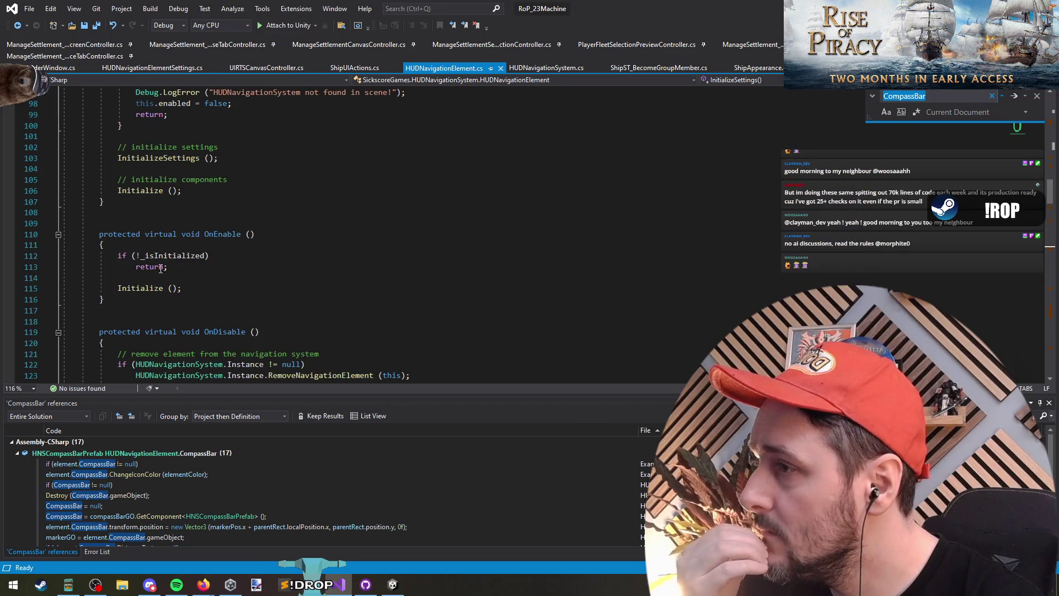
{"action": "left_click", "coordinate": [141, 288]}
{"action": "key", "text": "F12"}
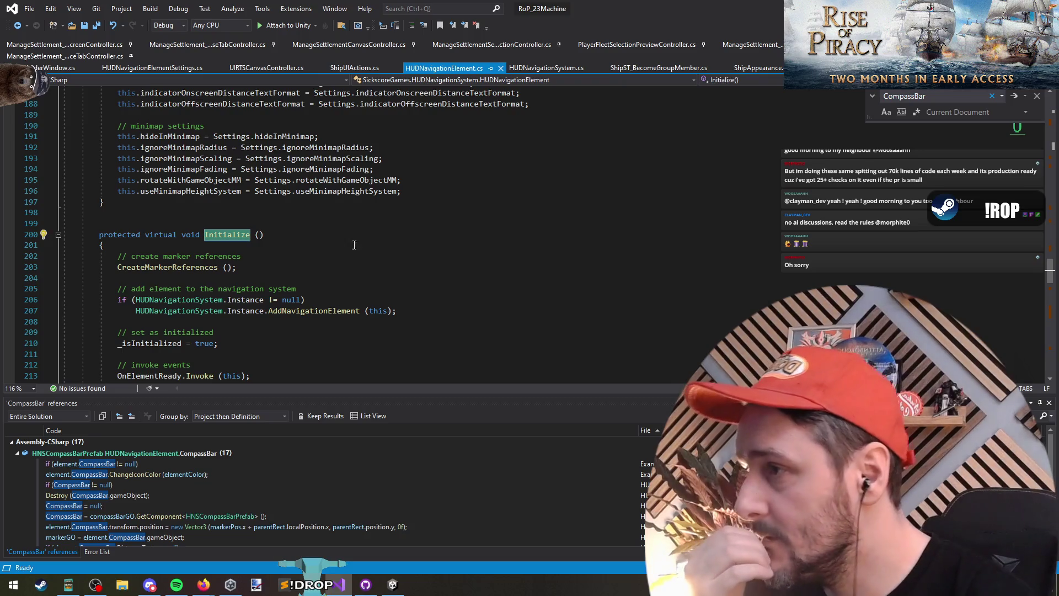
{"action": "scroll", "coordinate": [331, 242], "scroll_direction": "down", "scroll_amount": 3}
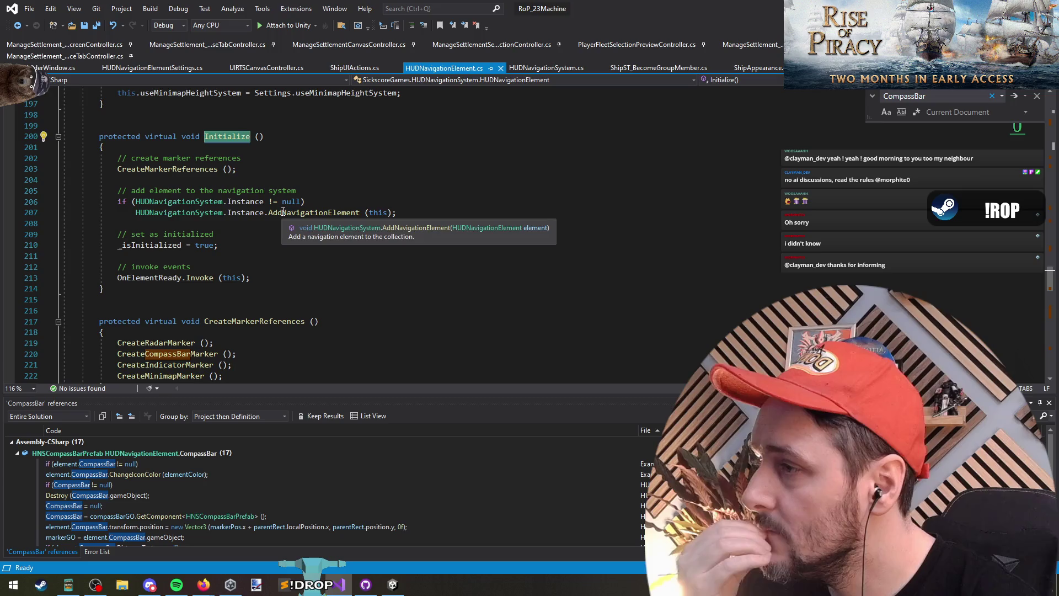
{"action": "left_click", "coordinate": [283, 213]}
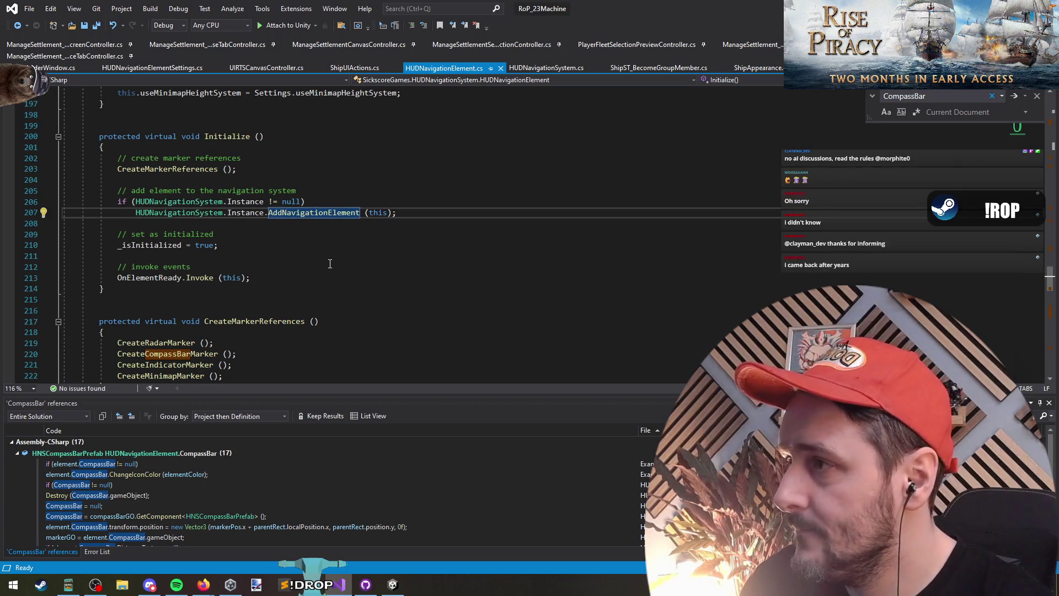
{"action": "left_click", "coordinate": [157, 281]}
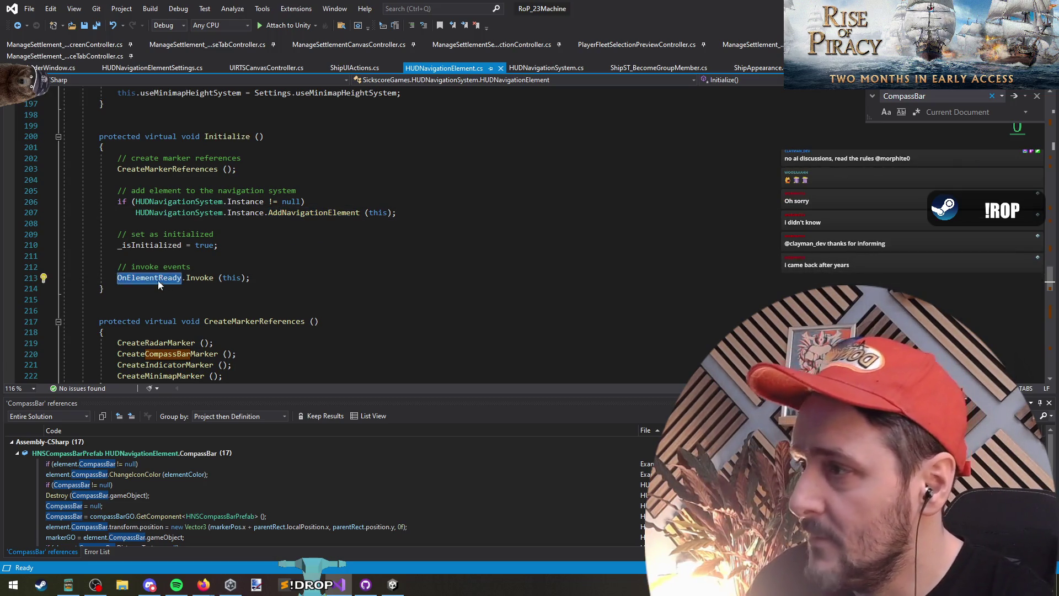
Find OnElementReady's references and event declaration, then return to Init and open a new line
{"action": "right_click", "coordinate": [157, 280]}
{"action": "left_click", "coordinate": [237, 366]}
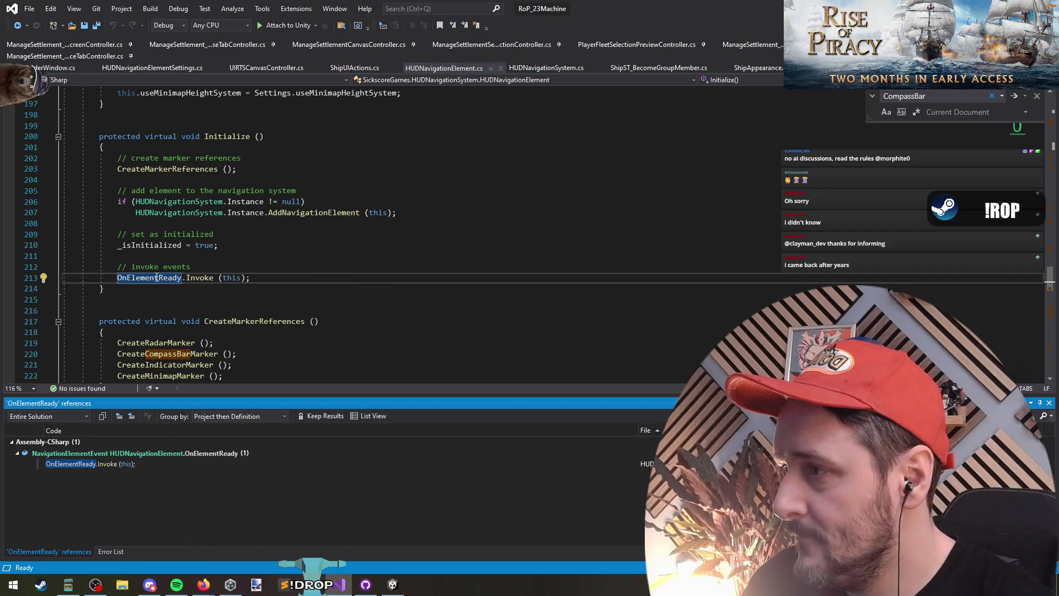
{"action": "double_click", "coordinate": [107, 469]}
{"action": "left_click", "coordinate": [180, 246], "text": "ctrl"}
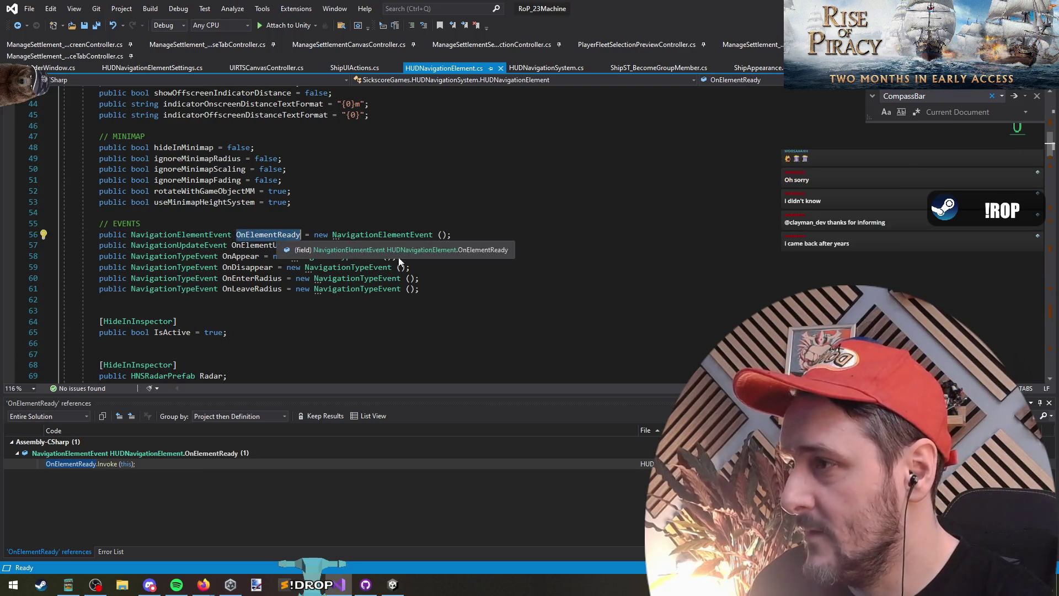
{"action": "key", "text": "ctrl+minus"}
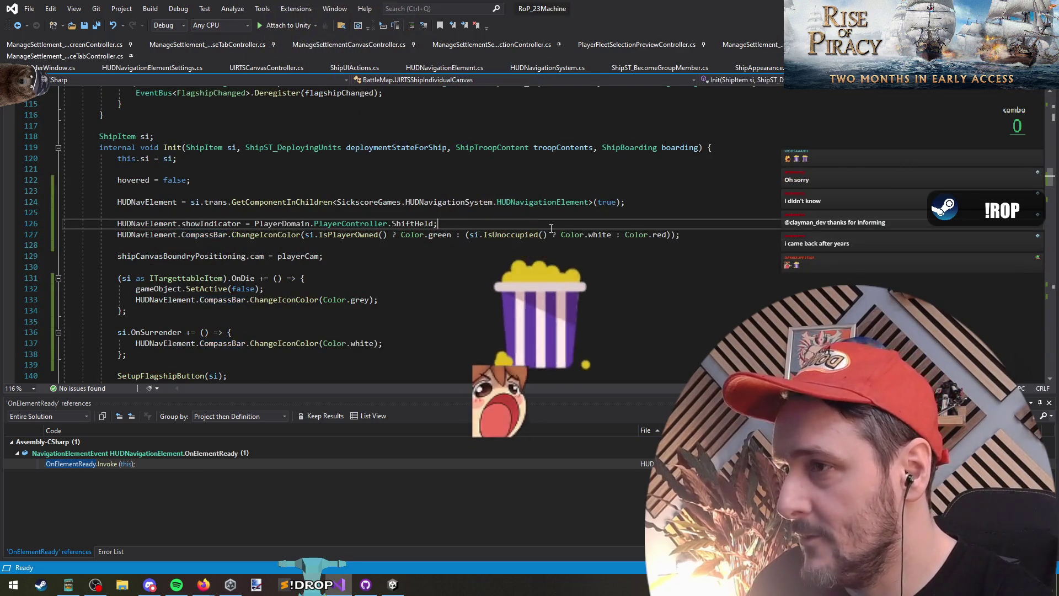
{"action": "key", "text": "Return"}
{"action": "key", "text": "Return"}
Write a HUDNavElement.OnElementReady lambda handler with an empty body
{"action": "type", "text": "OnElementReady"}
{"action": "key", "text": "Return"}
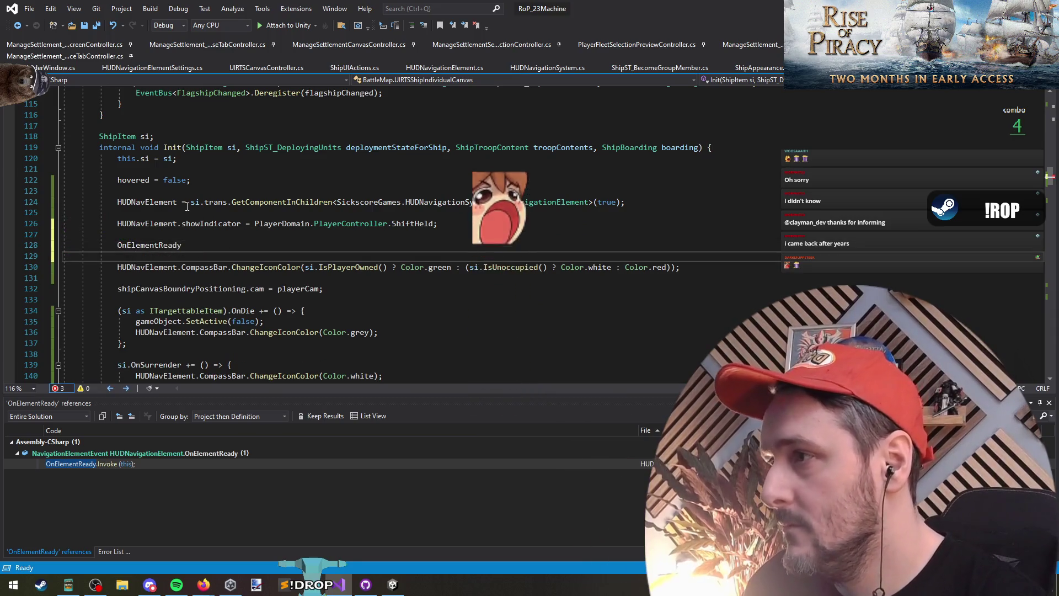
{"action": "double_click", "coordinate": [166, 202]}
{"action": "key", "text": "ctrl+c"}
{"action": "left_click", "coordinate": [117, 245]}
{"action": "key", "text": "Return"}
{"action": "key", "text": "Up"}
{"action": "key", "text": "ctrl+v"}
{"action": "type", "text": "."}
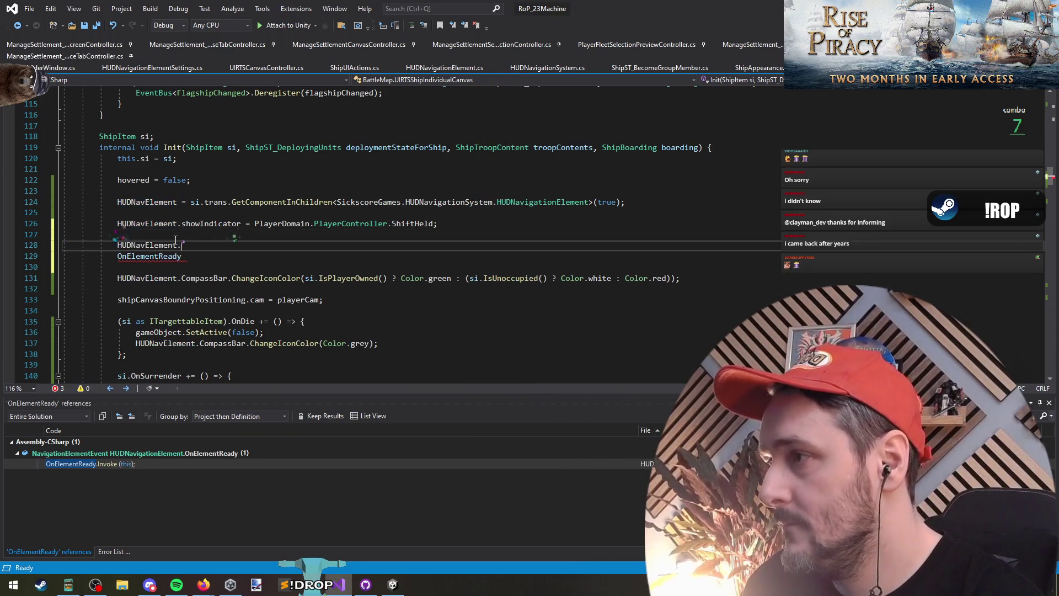
{"action": "key", "text": "Delete"}
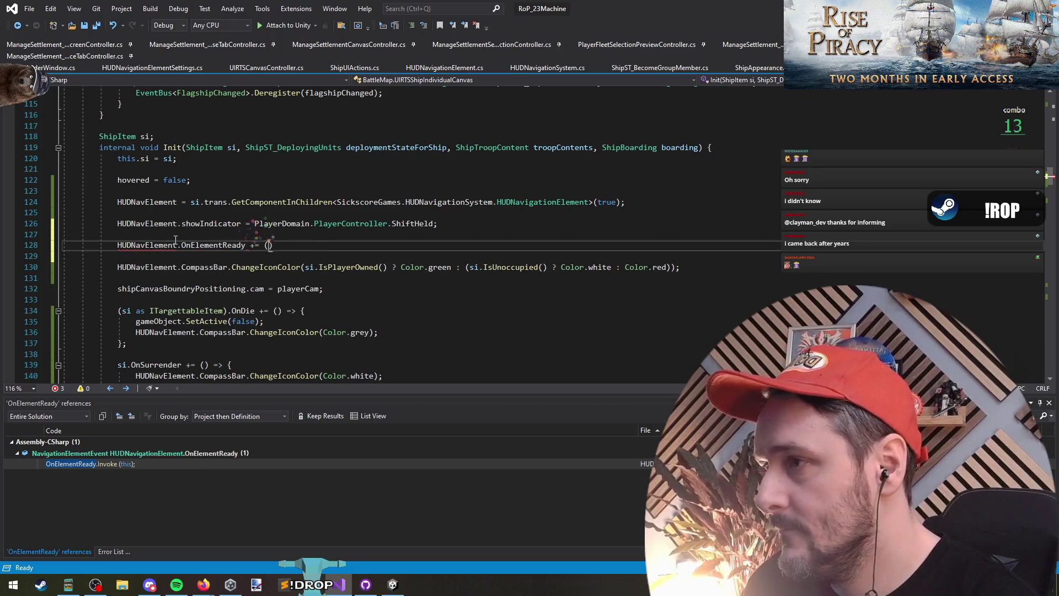
{"action": "type", "text": " => { };"}
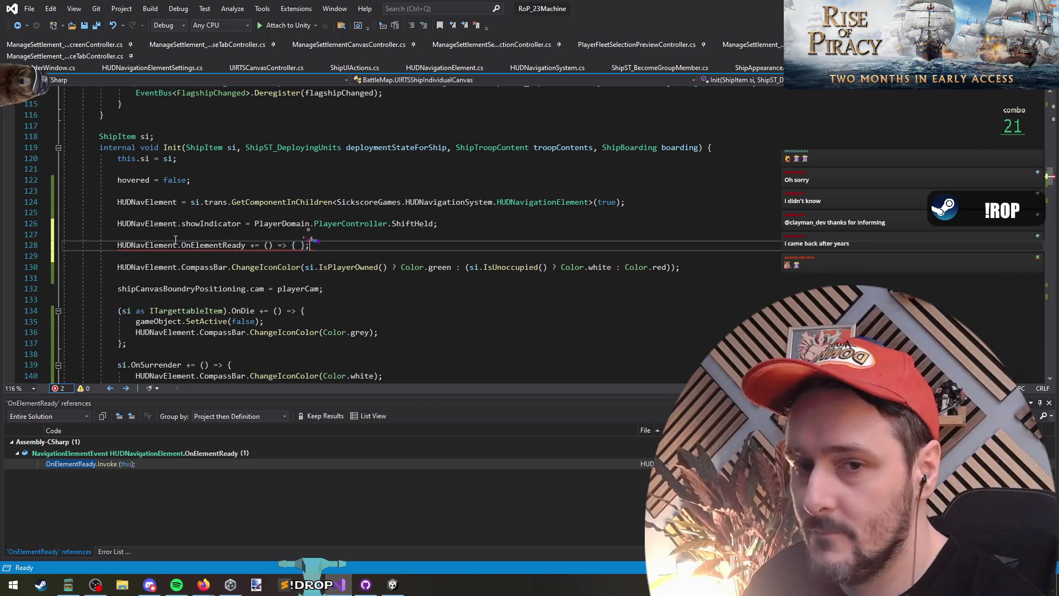
{"action": "key", "text": "Return"}
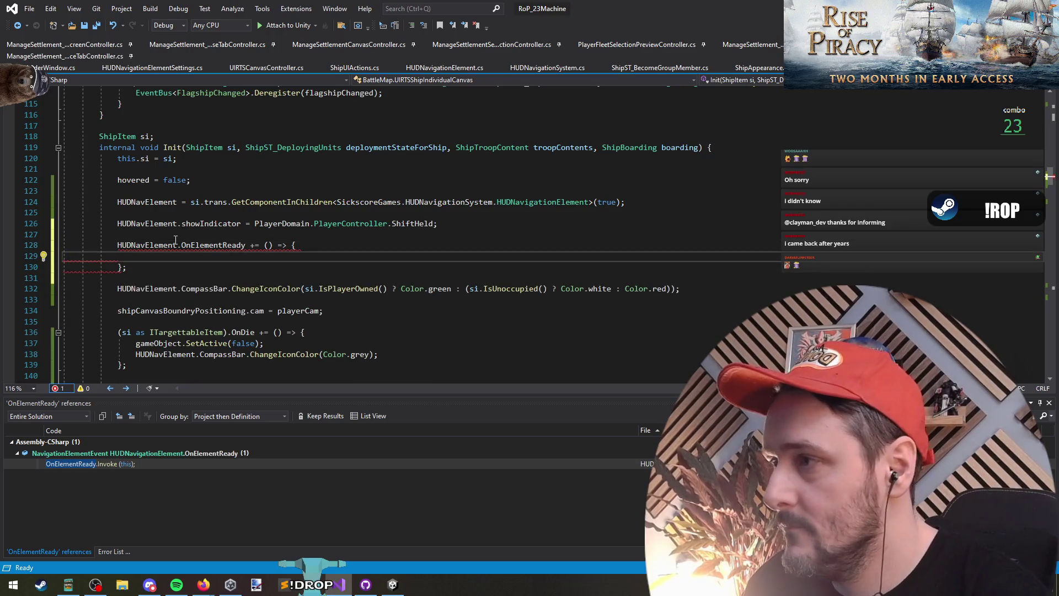
Move the CompassBar ChangeIconColor line into the handler, indent it, and open OnElementReady's definition
{"action": "left_click", "coordinate": [221, 291]}
{"action": "key", "text": "ctrl+x"}
{"action": "key", "text": "Up"}
{"action": "key", "text": "Up"}
{"action": "key", "text": "Up"}
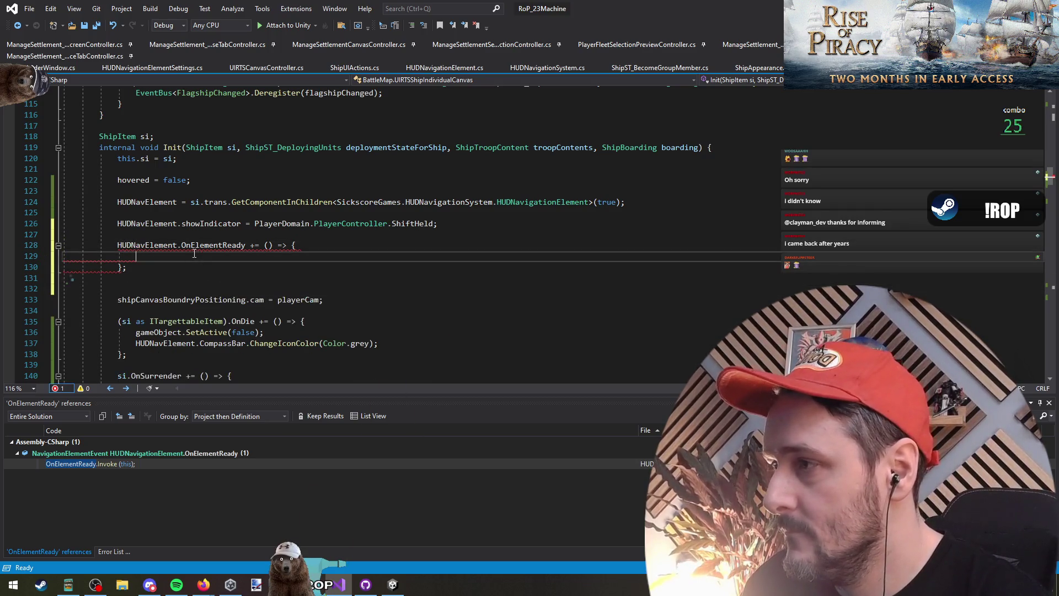
{"action": "key", "text": "ctrl+v"}
{"action": "left_click", "coordinate": [205, 291]}
{"action": "key", "text": "BackSpace"}
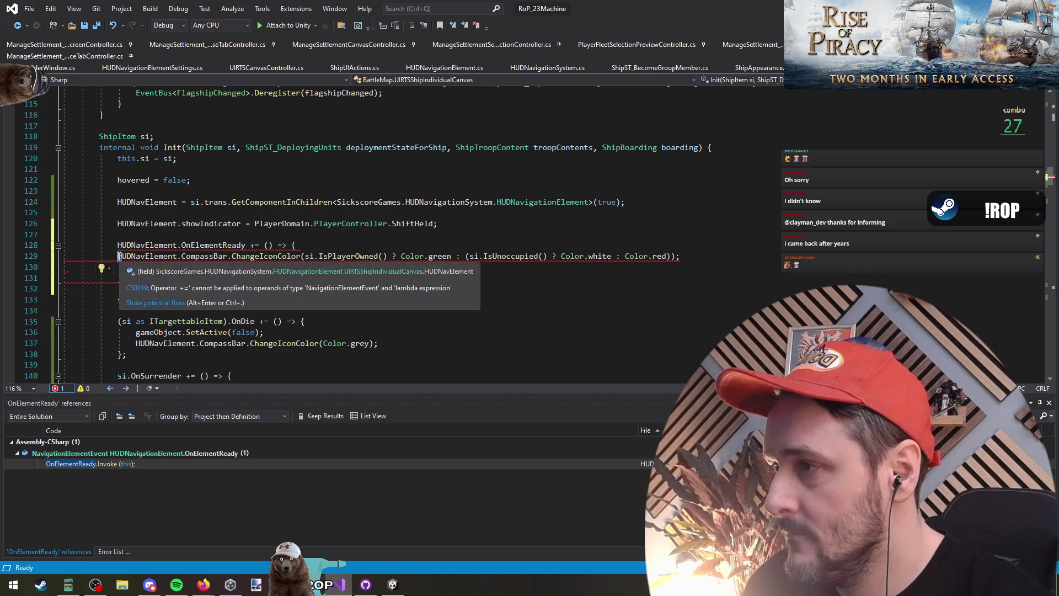
{"action": "left_click", "coordinate": [118, 256]}
{"action": "key", "text": "Tab"}
{"action": "key", "text": "End"}
{"action": "key", "text": "Delete"}
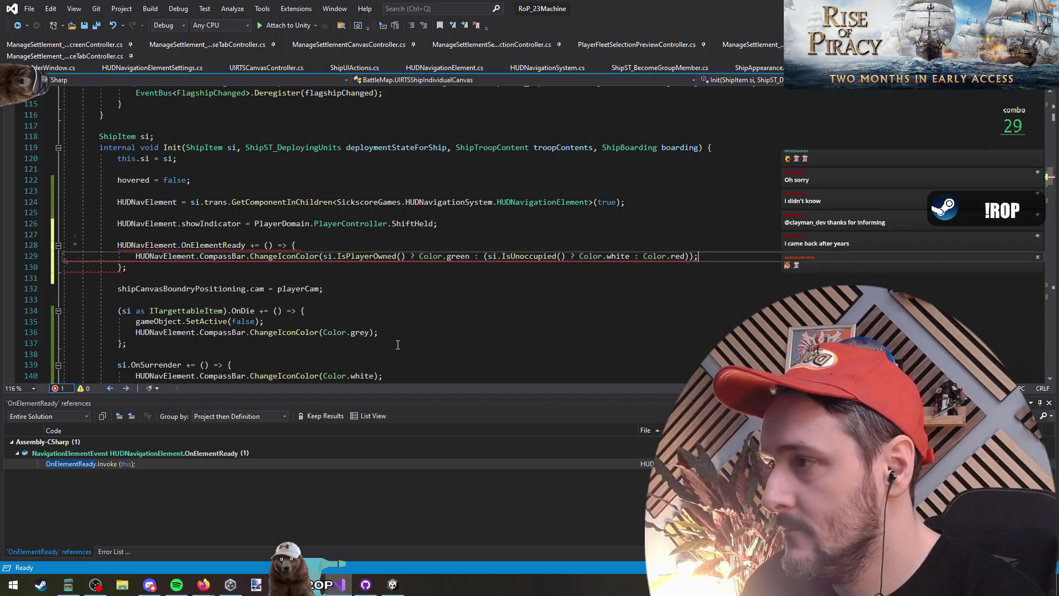
{"action": "mouse_move", "coordinate": [225, 245]}
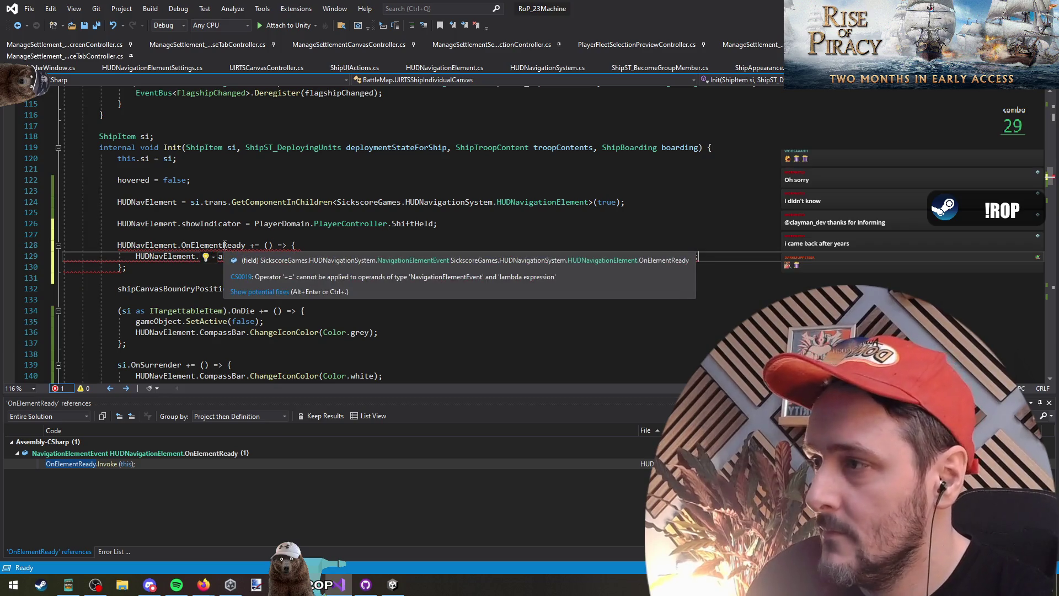
{"action": "left_click", "coordinate": [224, 245], "text": "ctrl"}
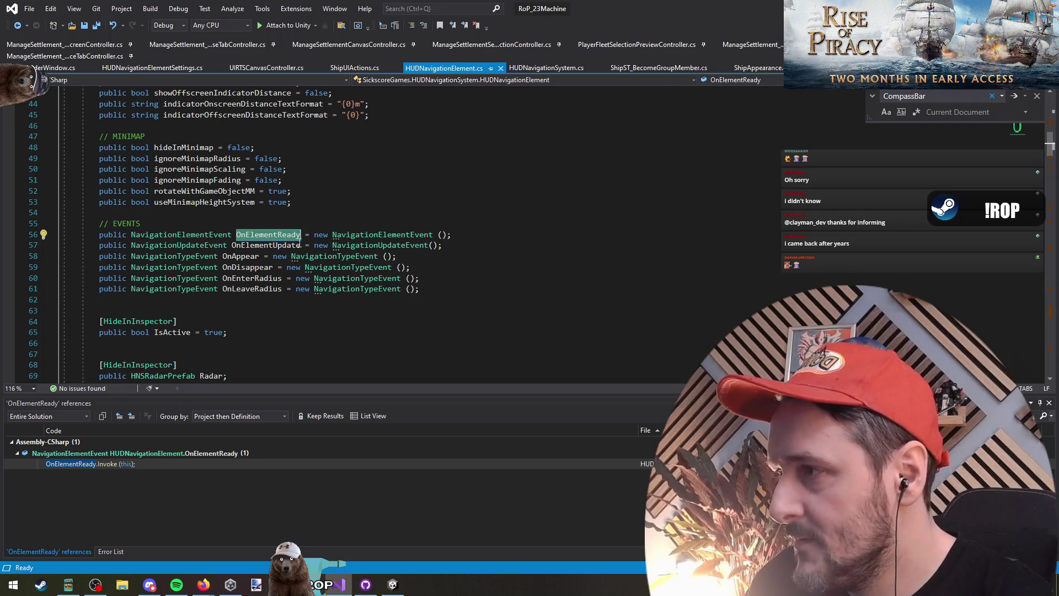
Rewrite the handler as OnElementReady.AddListener((_) => { … }) with a closed call
{"action": "key", "text": "ctrl+minus"}
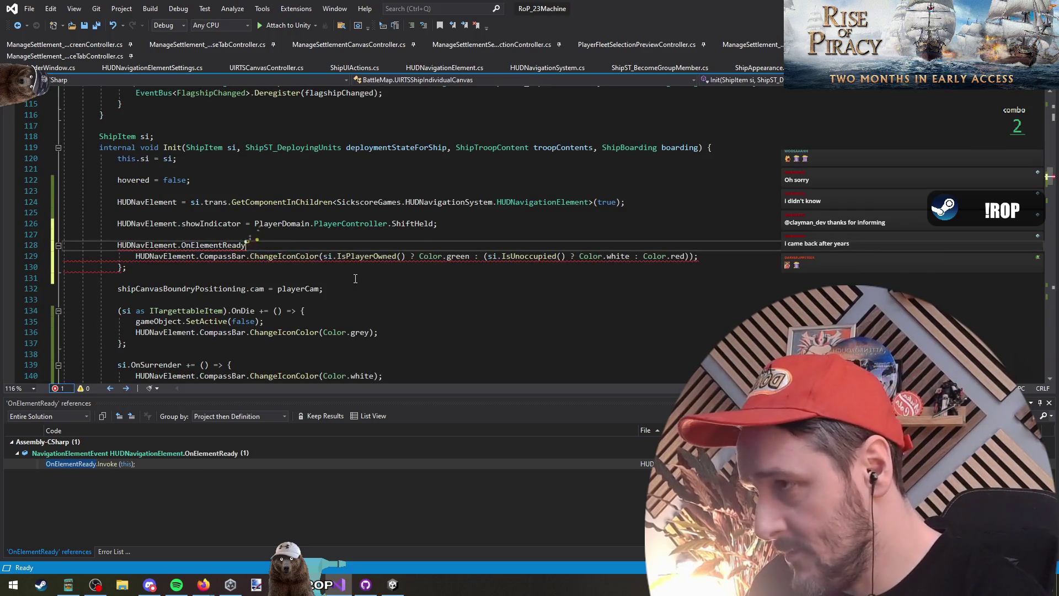
{"action": "type", "text": ".AddListener(()"}
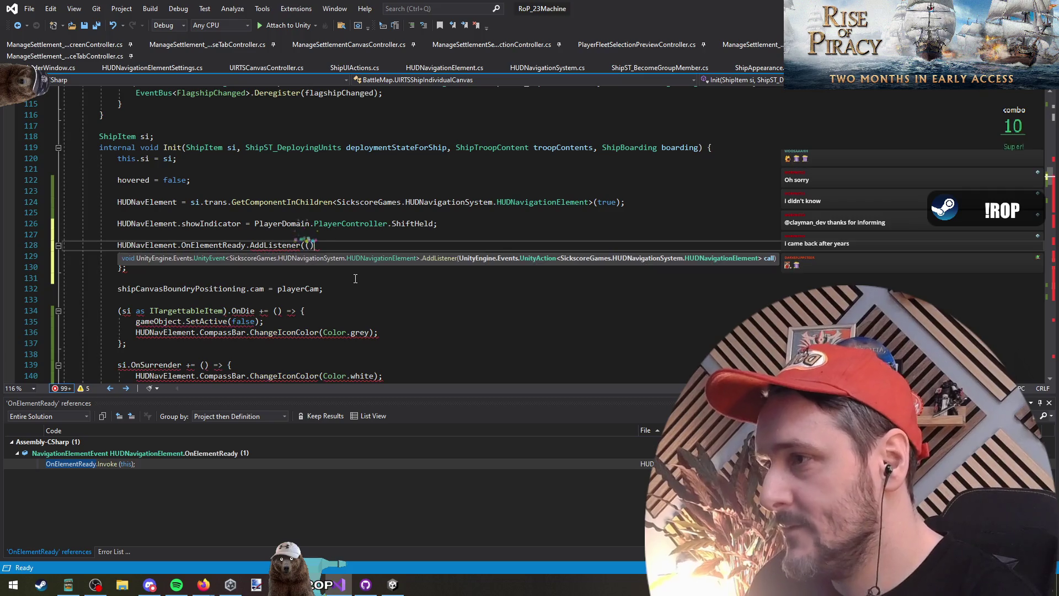
{"action": "type", "text": " =>"}
{"action": "key", "text": "Delete"}
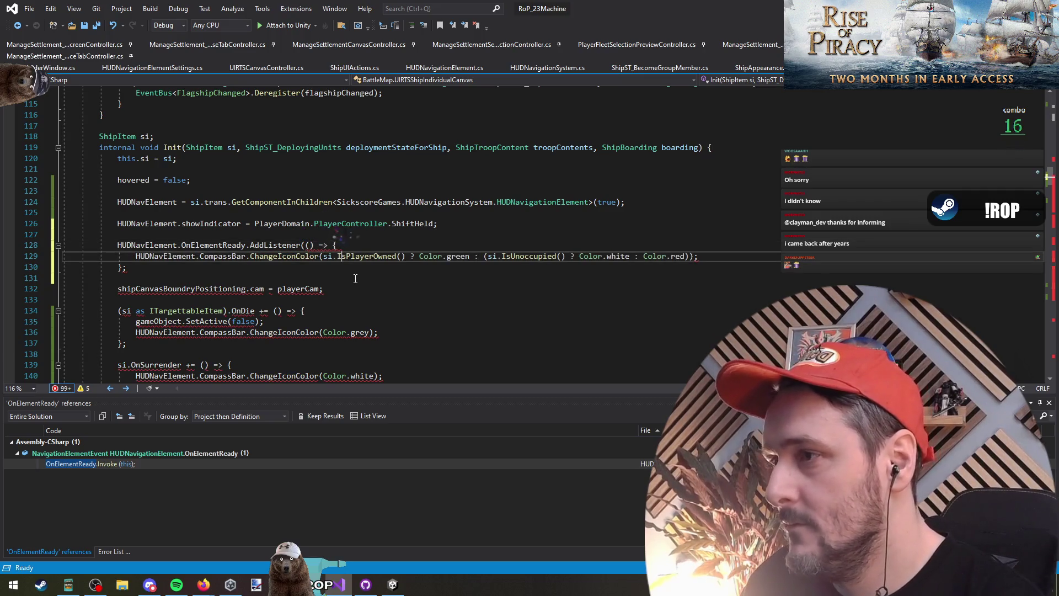
{"action": "key", "text": "Down"}
{"action": "key", "text": "Down"}
{"action": "key", "text": "End"}
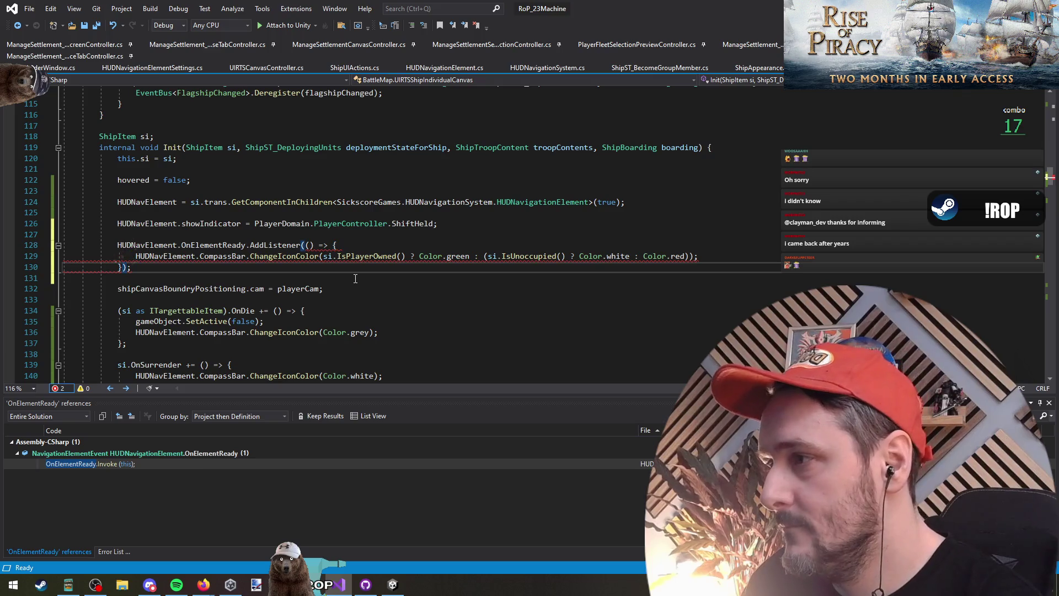
{"action": "left_click", "coordinate": [309, 245]}
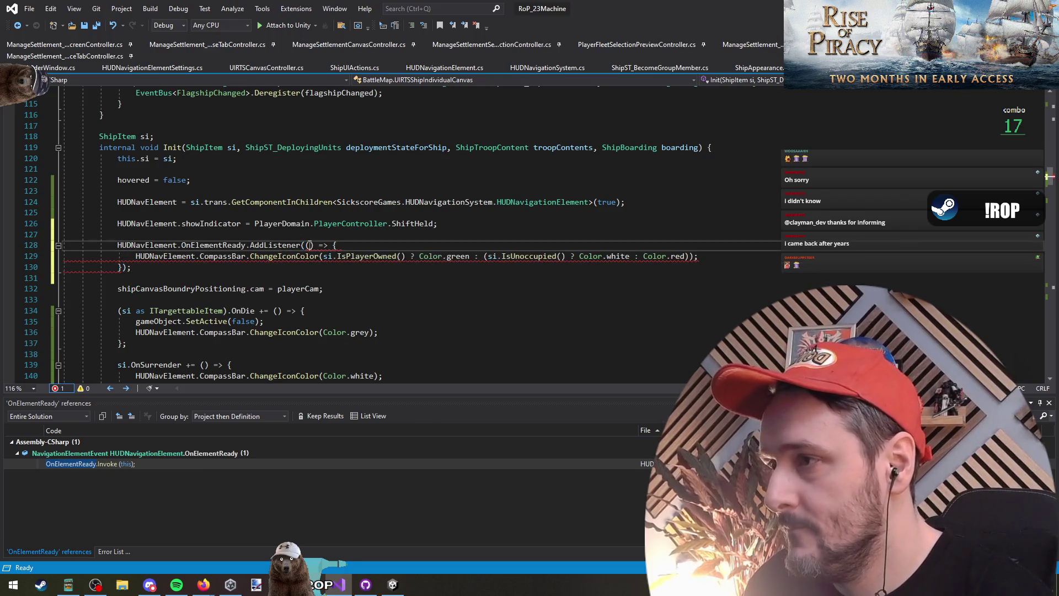
{"action": "key", "text": "ctrl+space"}
{"action": "left_click", "coordinate": [255, 277]}
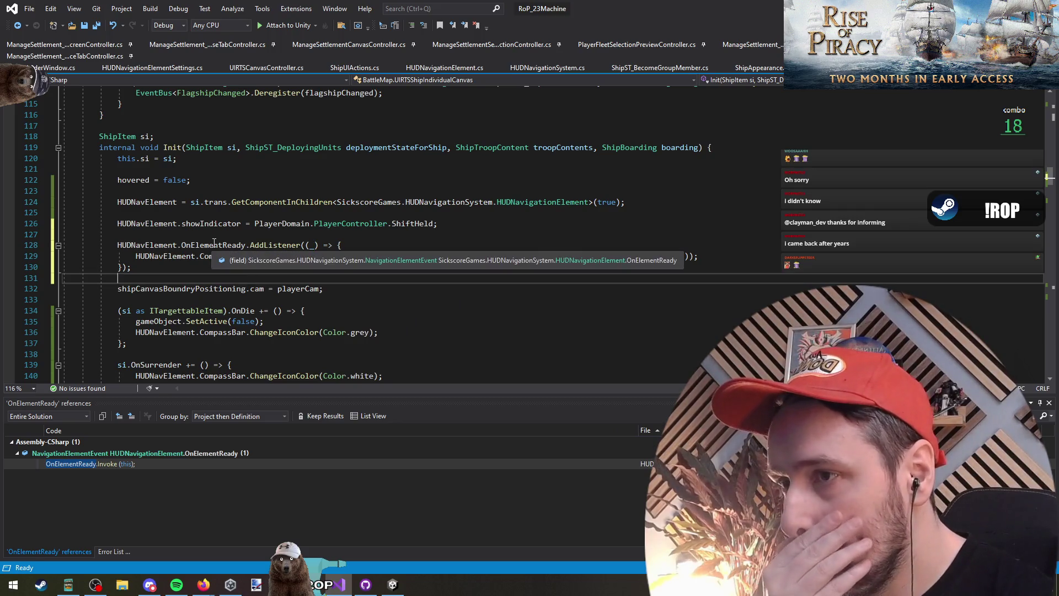
{"action": "left_click", "coordinate": [312, 245]}
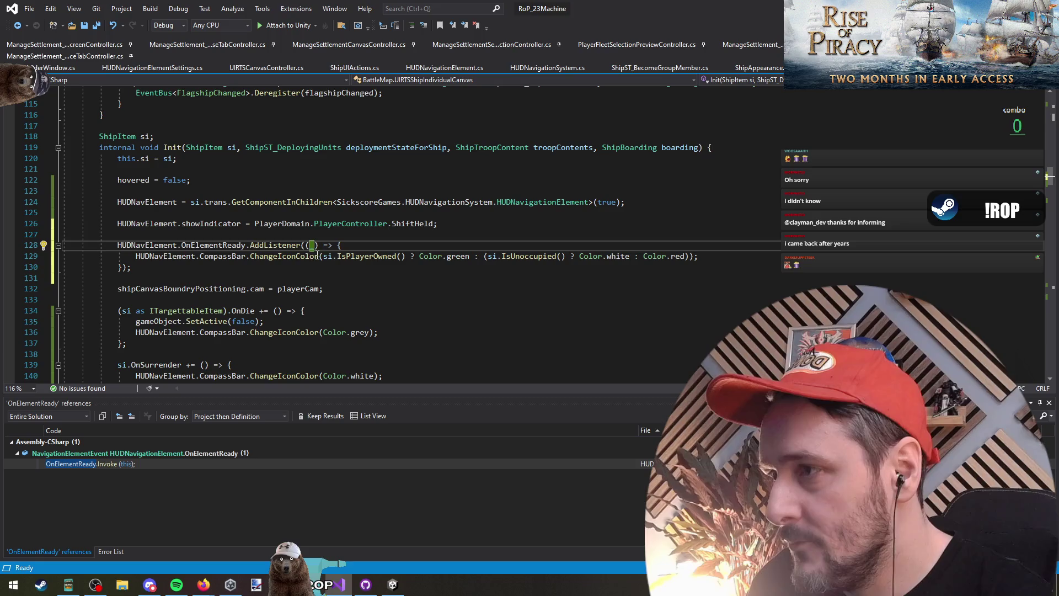
Scroll down to the shift-holding handler and pick out its CompassBar colour line
{"action": "scroll", "coordinate": [334, 297], "scroll_direction": "down", "scroll_amount": 3}
{"action": "left_click", "coordinate": [237, 180]}
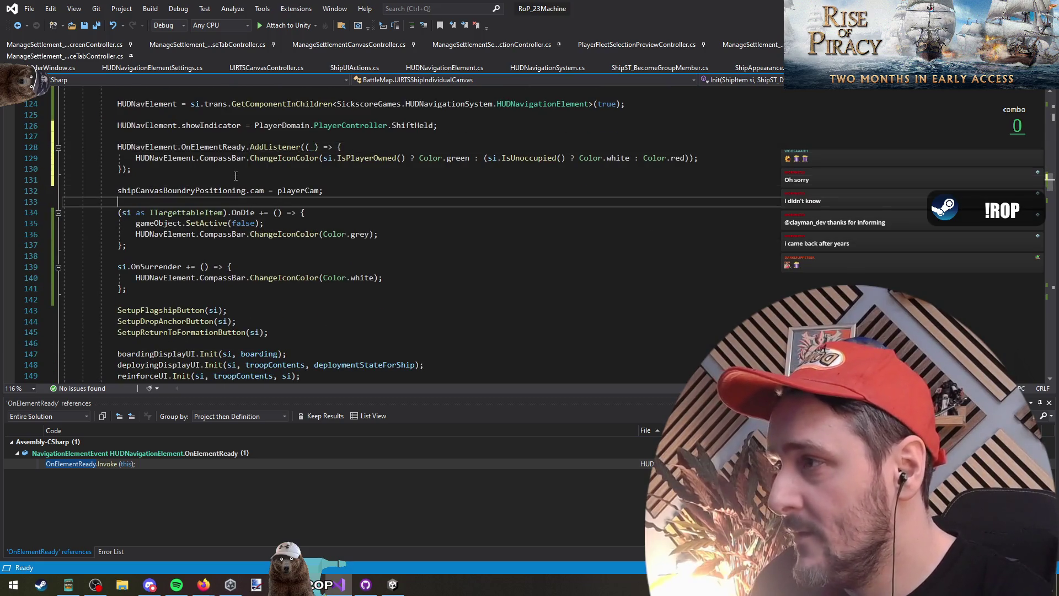
{"action": "key", "text": "Down"}
{"action": "key", "text": "Down"}
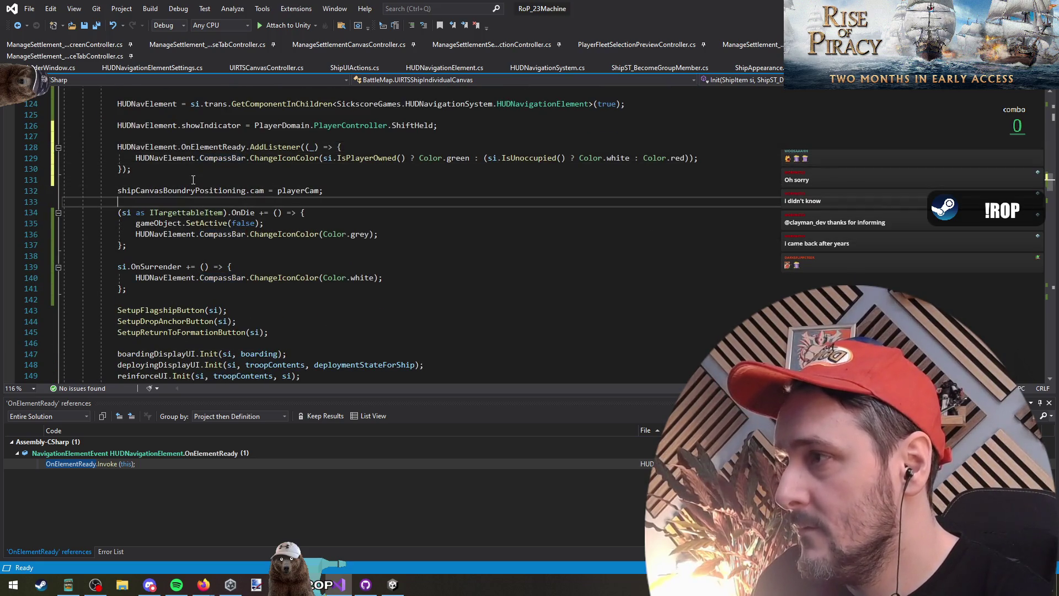
{"action": "scroll", "coordinate": [242, 241], "scroll_direction": "down", "scroll_amount": 1}
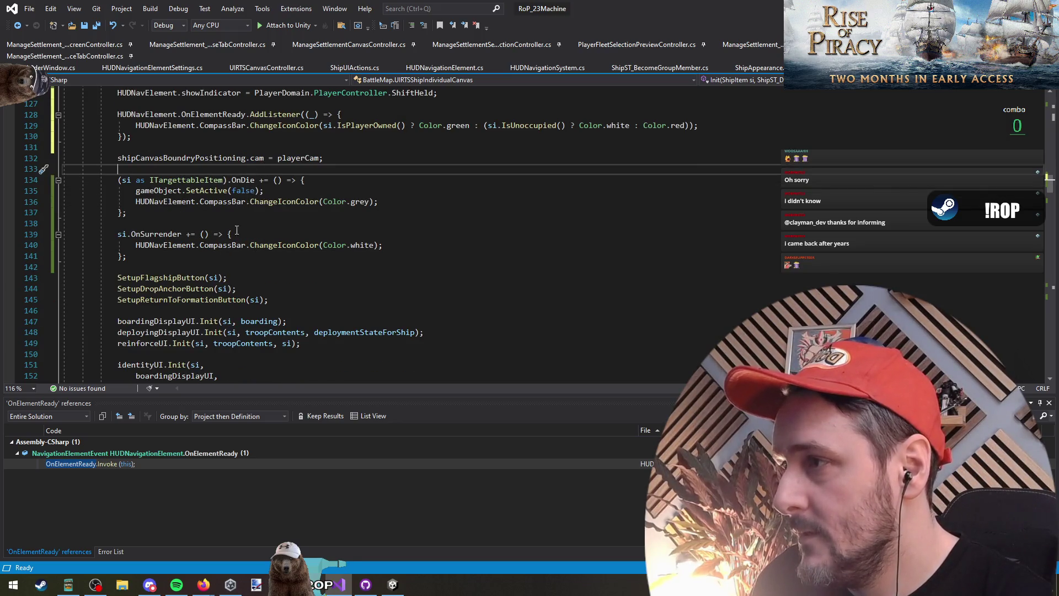
{"action": "left_click", "coordinate": [226, 245]}
{"action": "scroll", "coordinate": [315, 301], "scroll_direction": "down", "scroll_amount": 8}
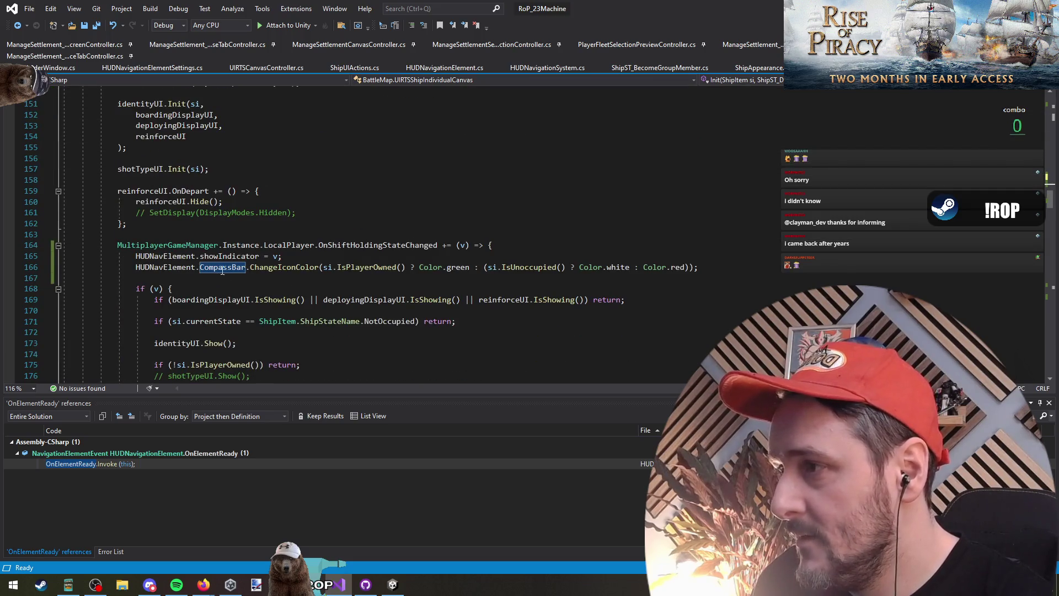
Open a new line after the showIndicator assignment and check HUDNavigationElement's member declarations
{"action": "triple_click", "coordinate": [404, 268]}
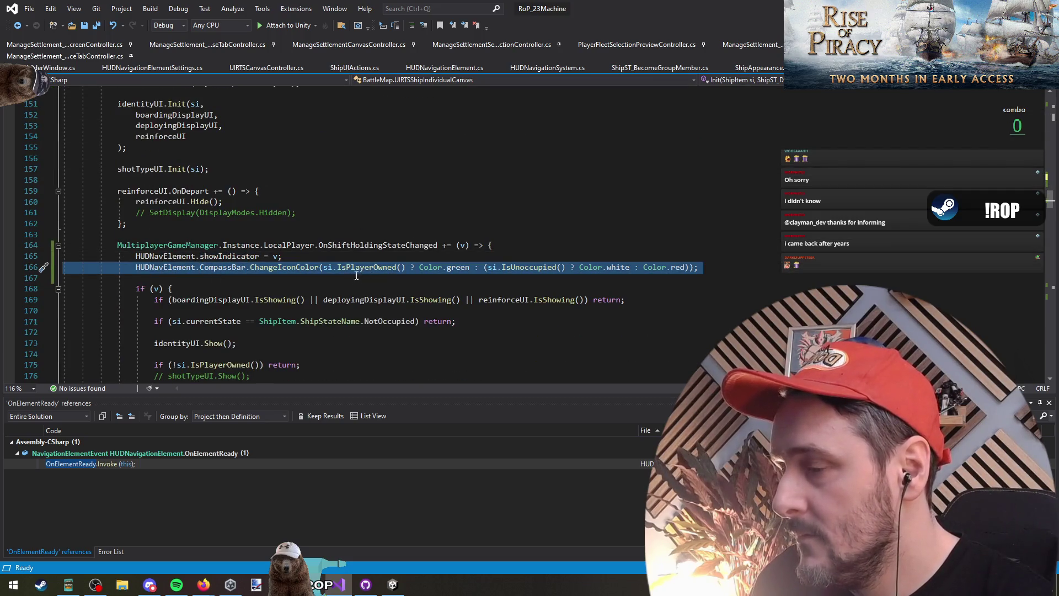
{"action": "left_click", "coordinate": [351, 258]}
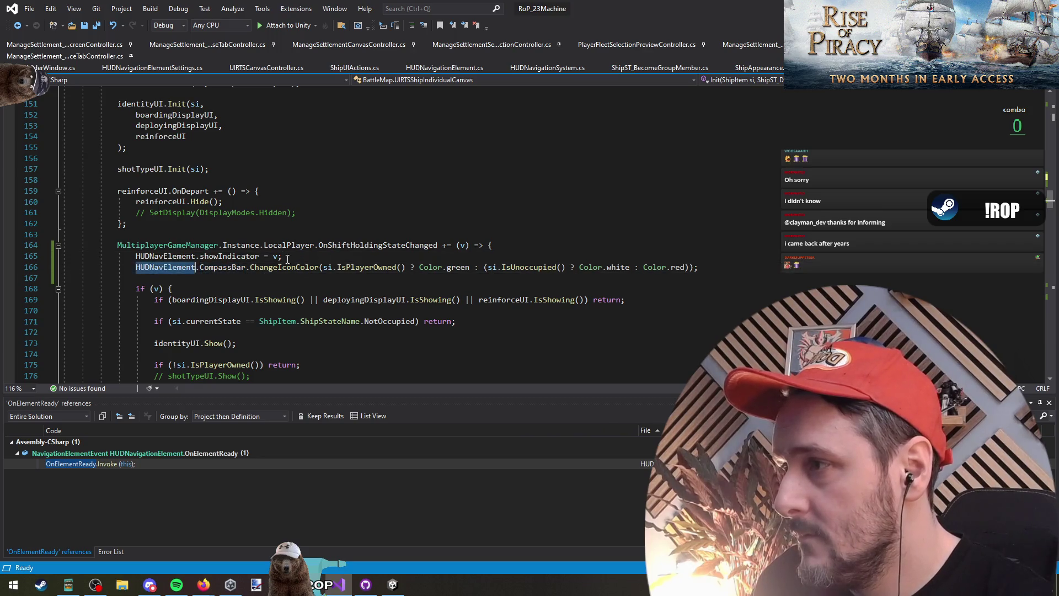
{"action": "left_click", "coordinate": [355, 255]}
{"action": "key", "text": "Return"}
{"action": "type", "text": "if(H"}
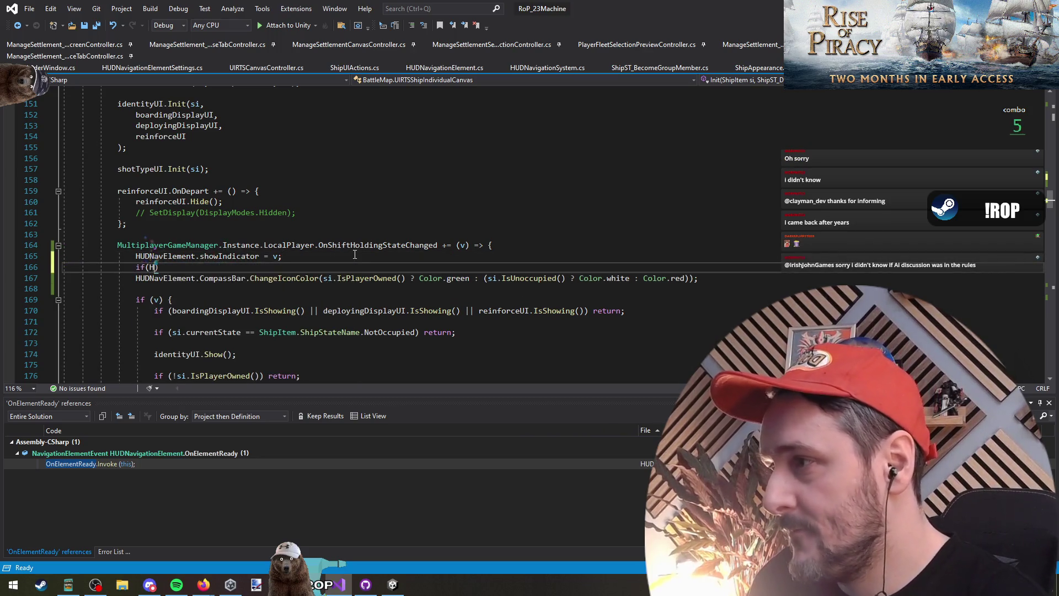
{"action": "type", "text": "UDNavigationElement."}
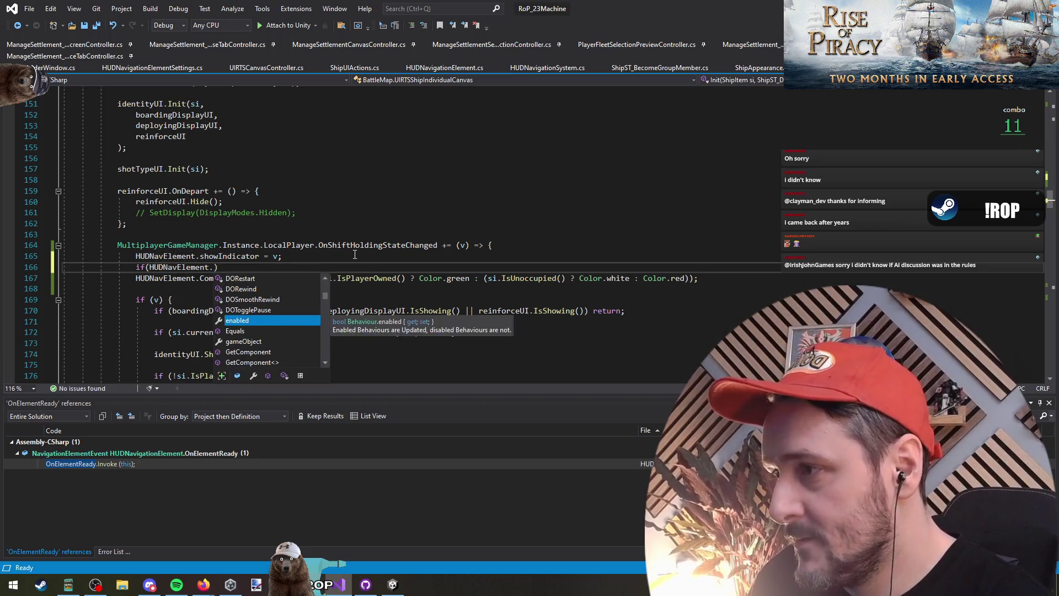
{"action": "type", "text": "OnElementReady"}
{"action": "key", "text": "F12"}
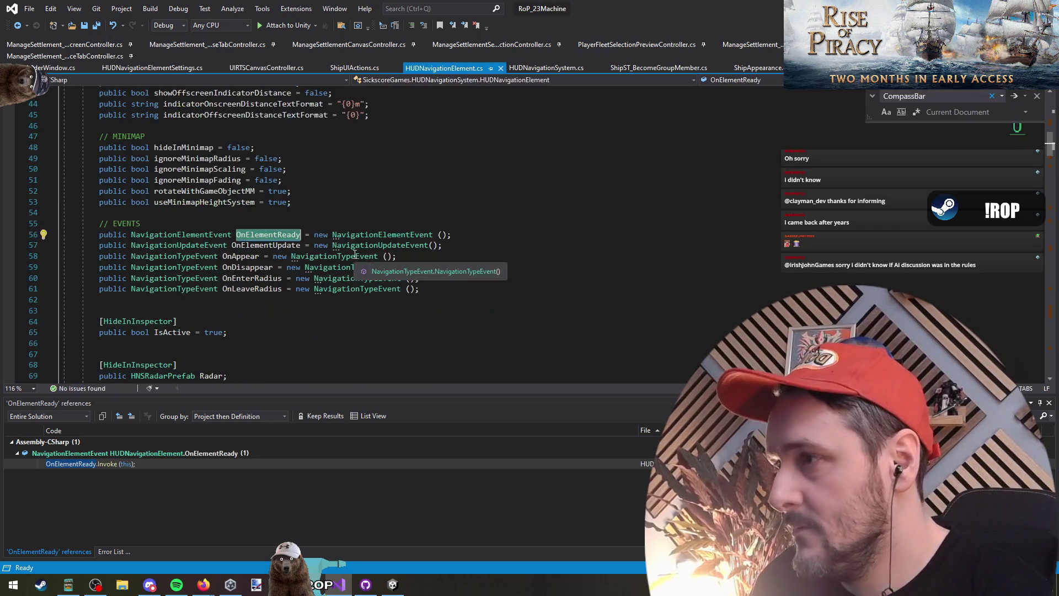
{"action": "key", "text": "ctrl+minus"}
Write the HUDNavElement.CompassBar != null condition and indent the colour change under it
{"action": "type", "text": "re"}
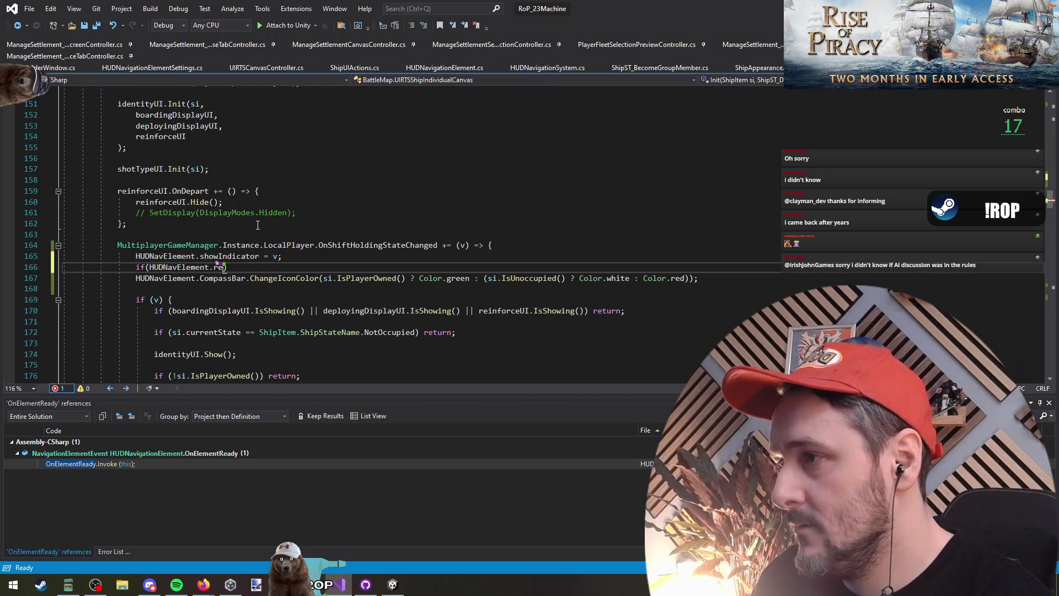
{"action": "type", "text": "ad"}
{"action": "key", "text": "BackSpace"}
{"action": "key", "text": "BackSpace"}
{"action": "key", "text": "BackSpace"}
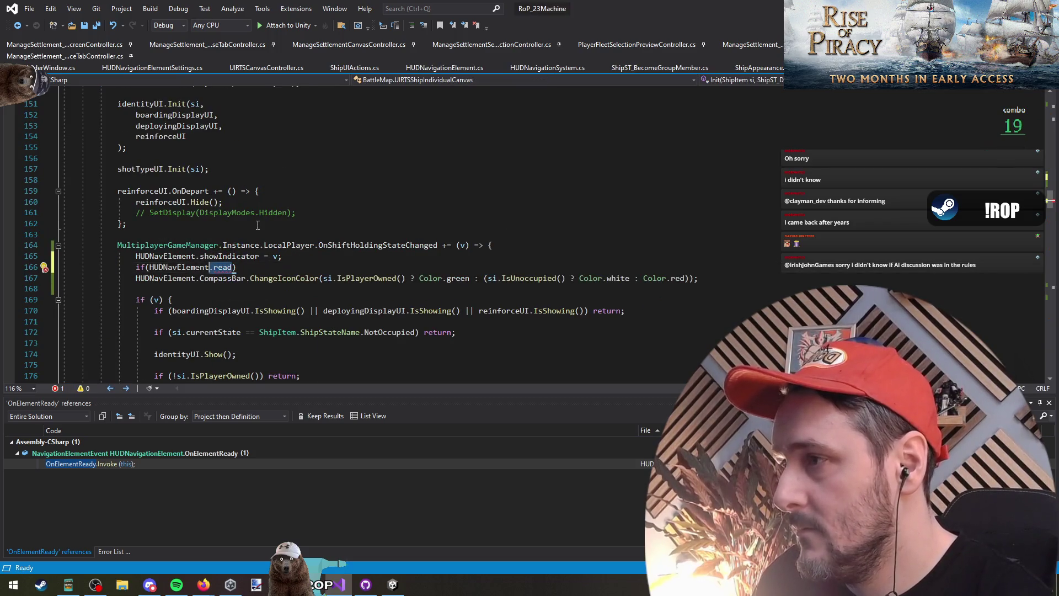
{"action": "type", "text": "compa"}
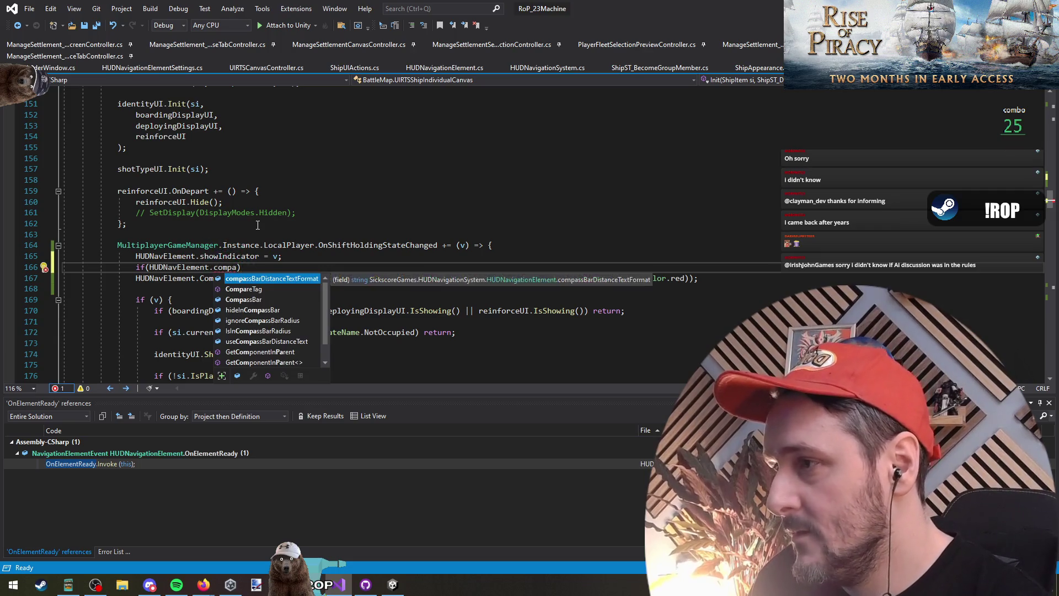
{"action": "key", "text": "Down"}
{"action": "key", "text": "Down"}
{"action": "key", "text": "Tab"}
{"action": "type", "text": ".ini"}
{"action": "key", "text": "BackSpace"}
{"action": "key", "text": "BackSpace"}
{"action": "key", "text": "BackSpace"}
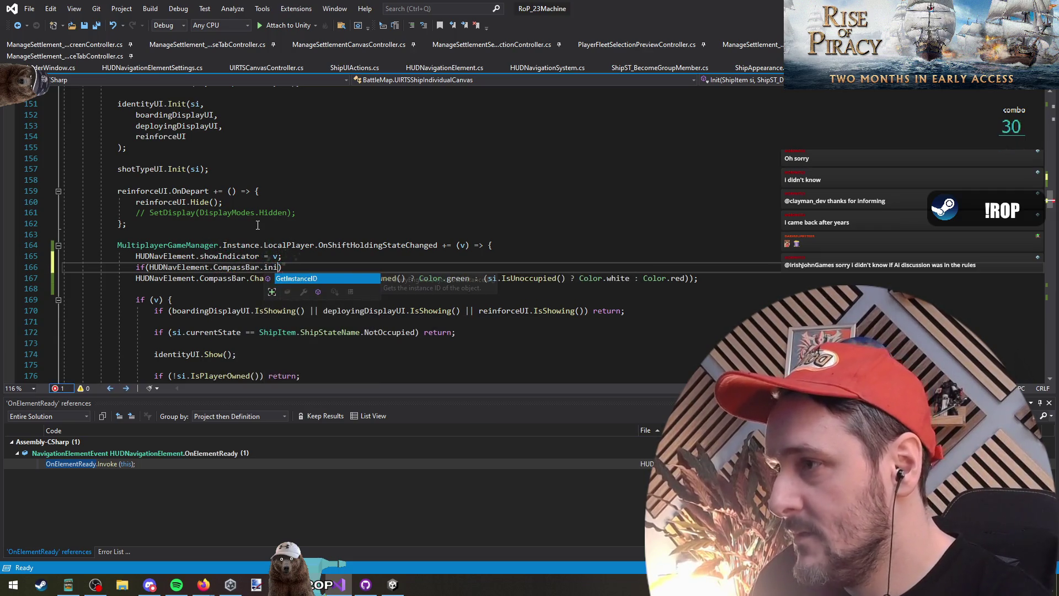
{"action": "type", "text": "=="}
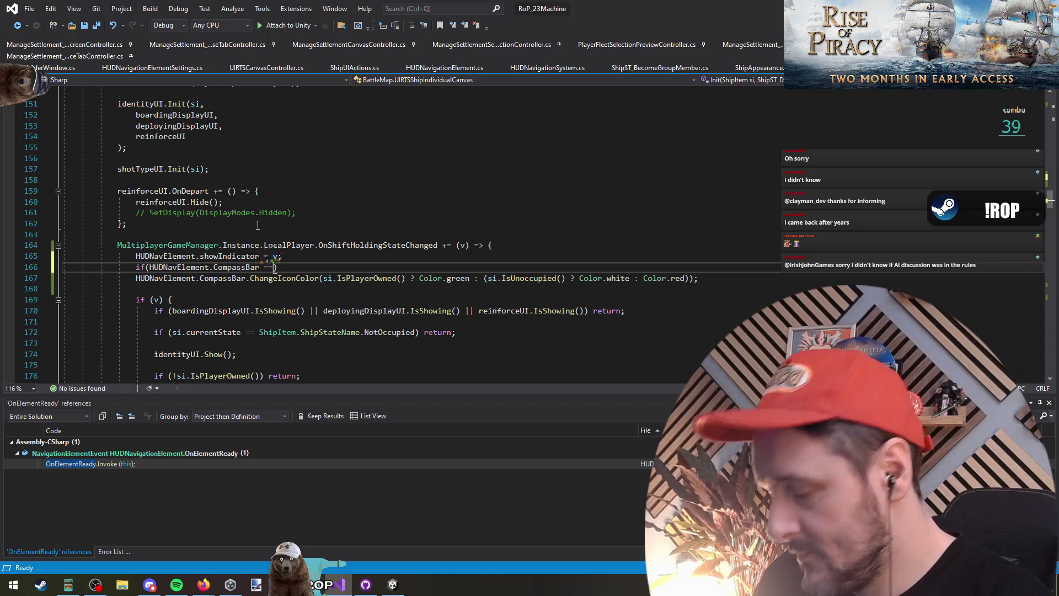
{"action": "key", "text": "BackSpace"}
{"action": "key", "text": "BackSpace"}
{"action": "key", "text": "BackSpace"}
{"action": "type", "text": "!= null"}
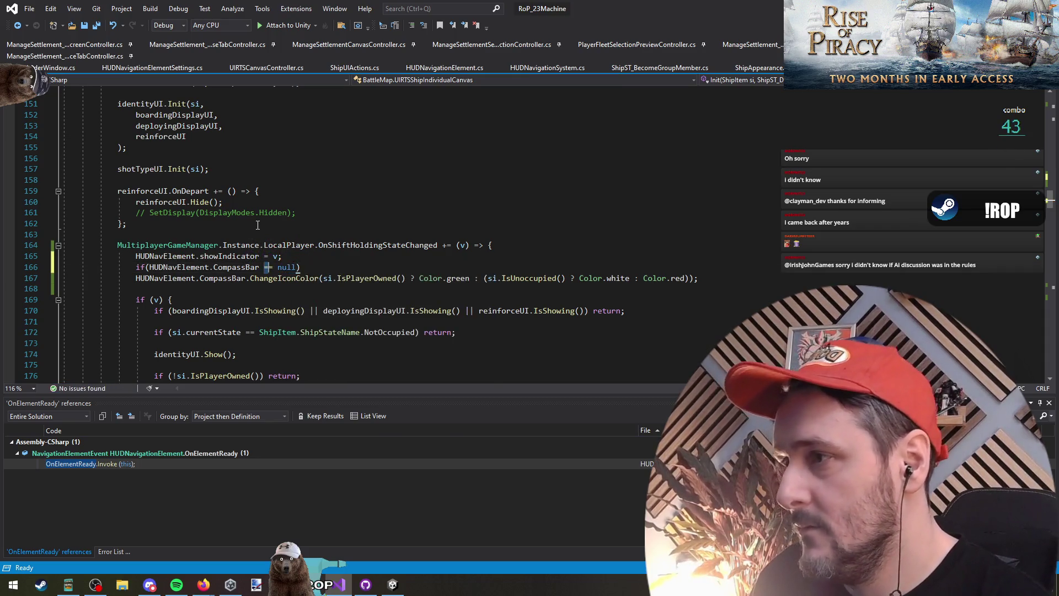
{"action": "key", "text": "Down"}
{"action": "key", "text": "Home"}
{"action": "key", "text": "Tab"}
Save the script and undo an accidental line split in the subscription line
{"action": "key", "text": "Down"}
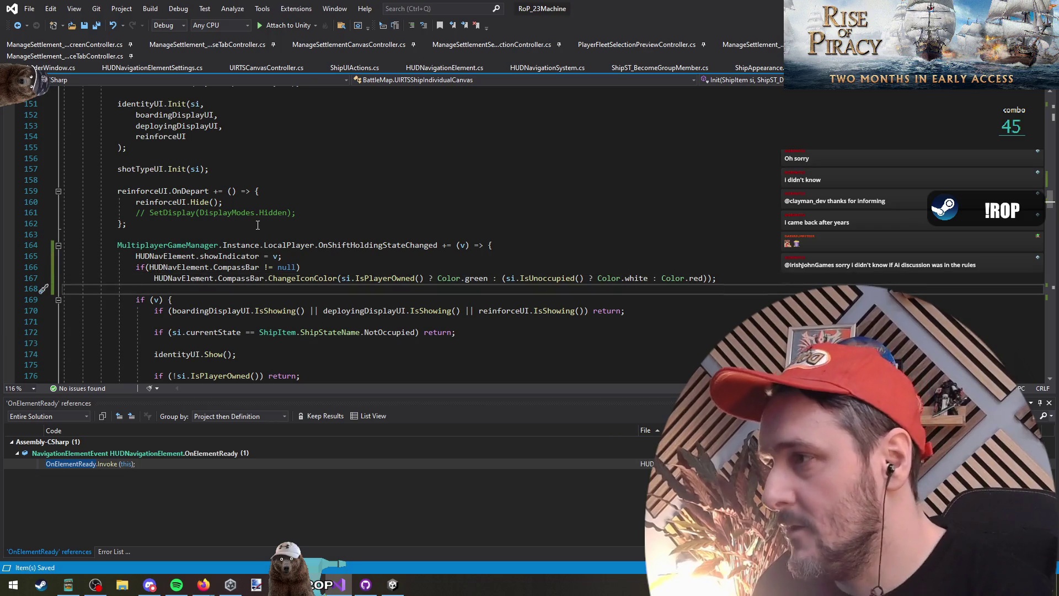
{"action": "left_click", "coordinate": [287, 245]}
{"action": "key", "text": "Return"}
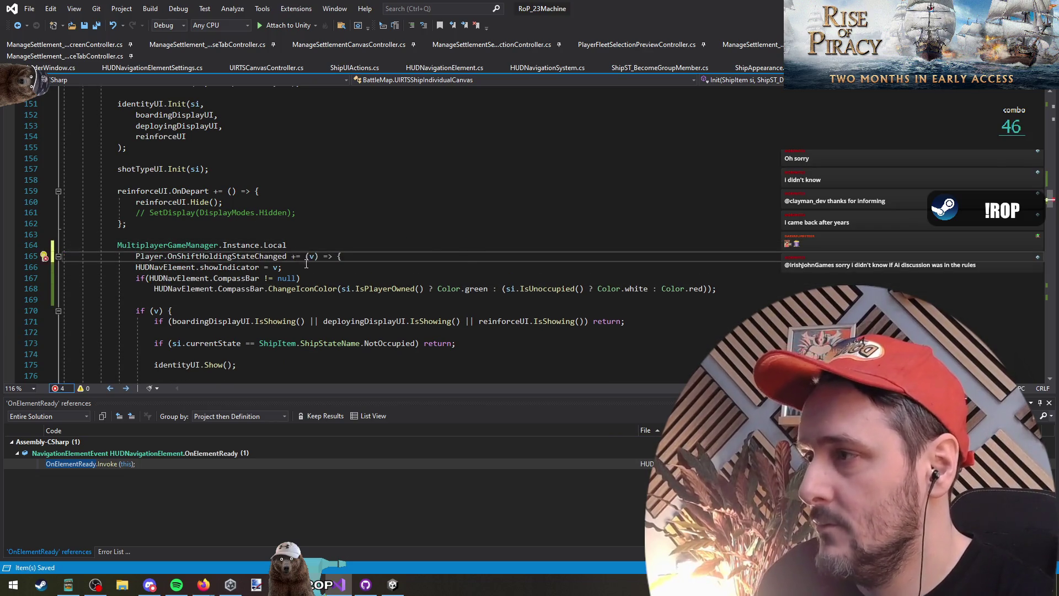
{"action": "key", "text": "ctrl+z"}
Review CompassBar usage in the AddListener block, then bring Unity forward to recompile
{"action": "scroll", "coordinate": [301, 256], "scroll_direction": "up", "scroll_amount": 11}
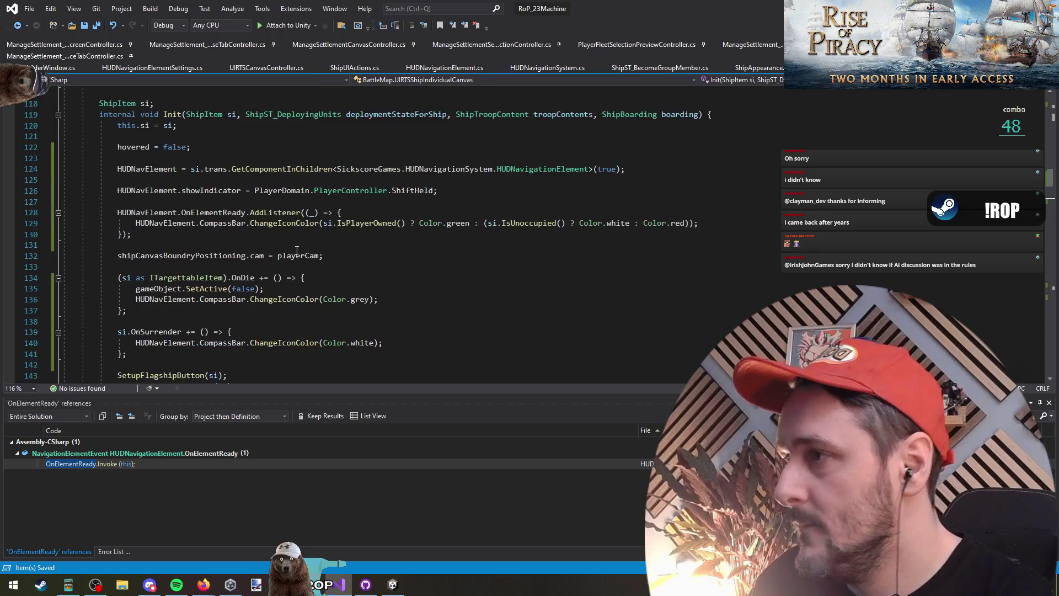
{"action": "left_click", "coordinate": [229, 245]}
{"action": "key", "text": "Up"}
{"action": "key", "text": "Up"}
{"action": "key", "text": "Up"}
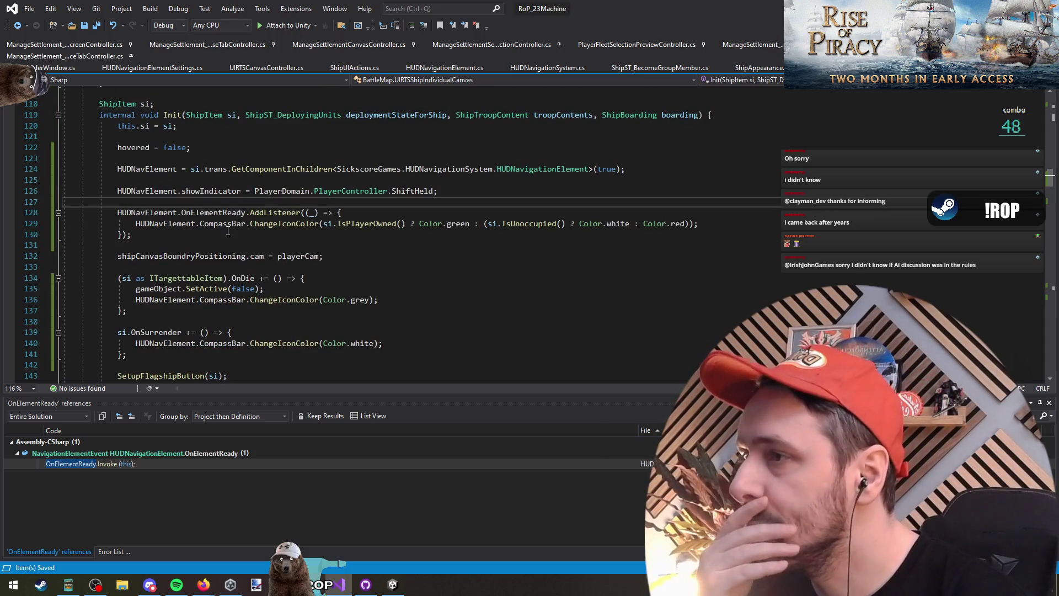
{"action": "left_click", "coordinate": [248, 224]}
{"action": "left_click", "coordinate": [181, 204]}
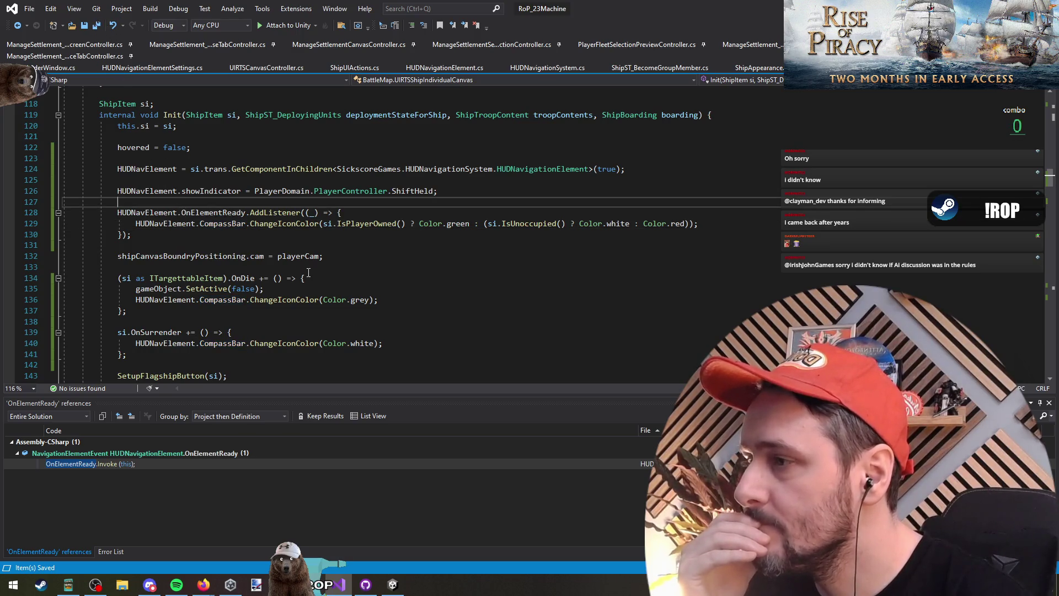
{"action": "key", "text": "alt+Tab"}
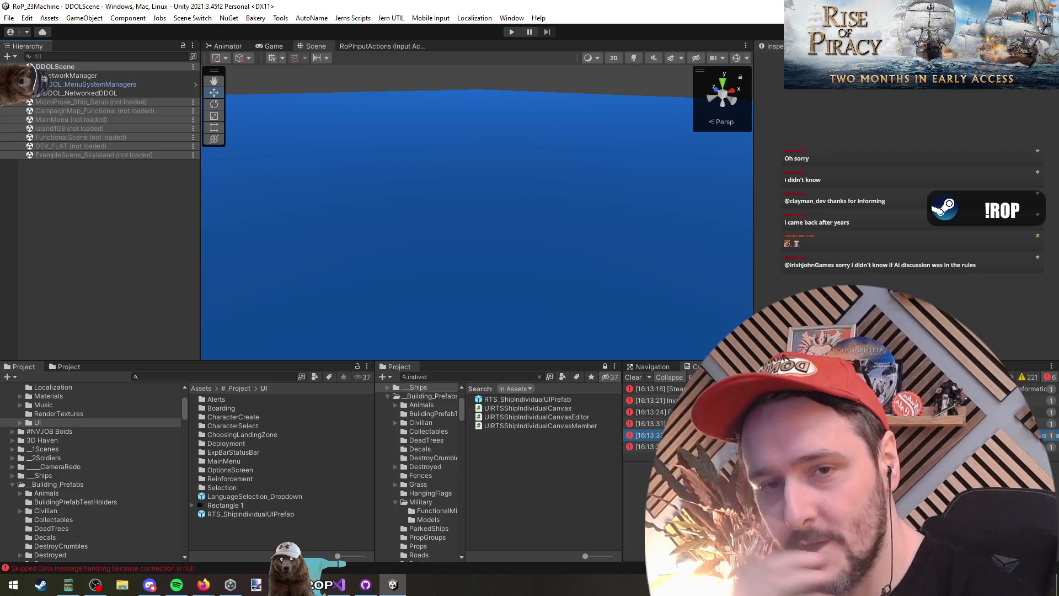
Start Play mode and let the game load into the open-sea scene with the ship
{"action": "key", "text": "alt"}
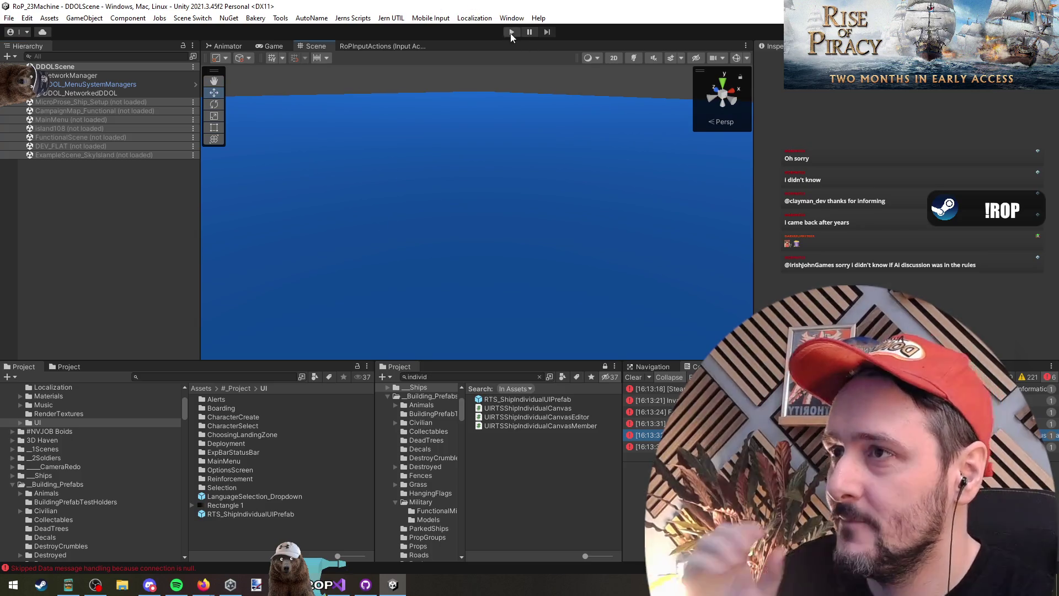
{"action": "left_click", "coordinate": [511, 32]}
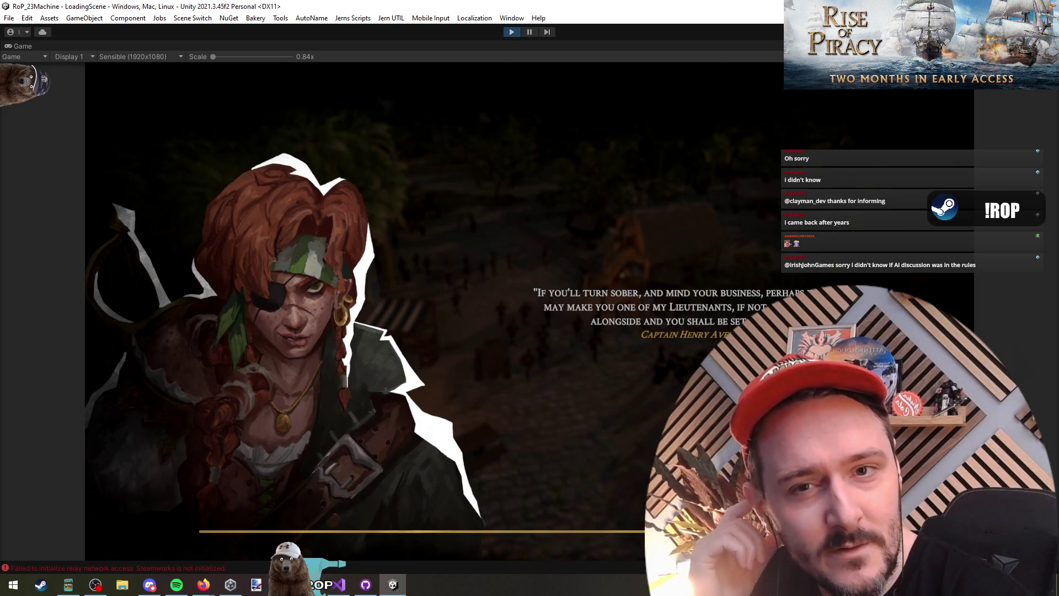
{"action": "key", "text": "alt+Tab"}
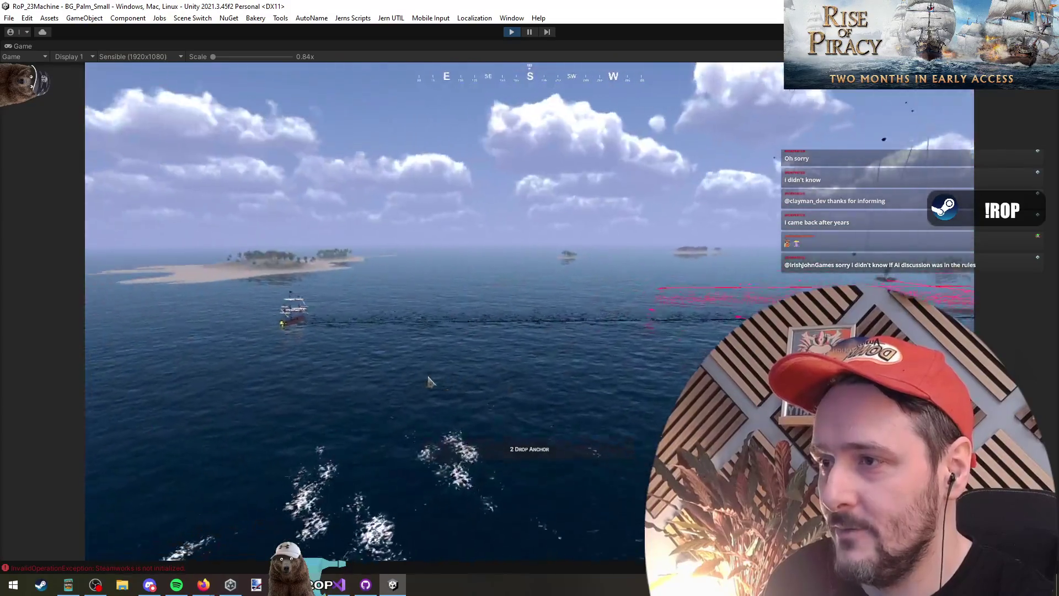
Spawn a friendly fleet on the water from the debug menu
{"action": "key", "text": "grave"}
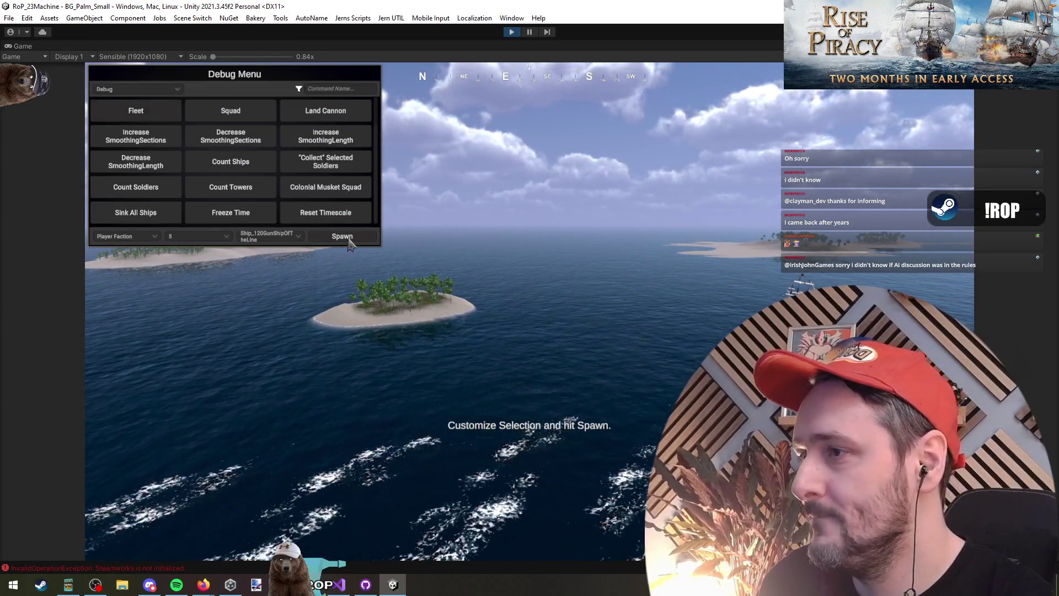
{"action": "left_click", "coordinate": [431, 328]}
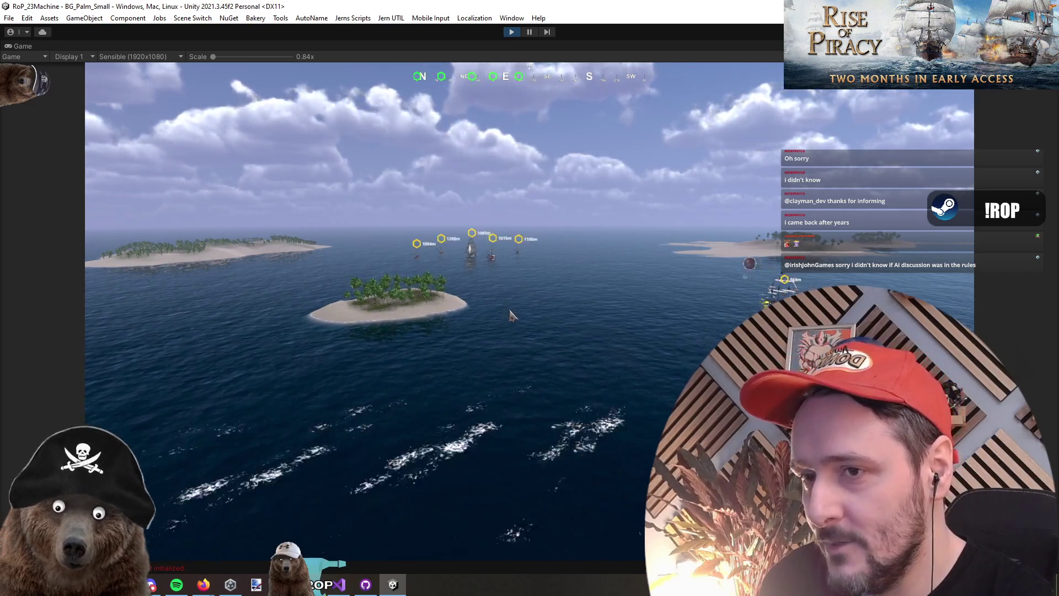
{"action": "key", "text": "grave"}
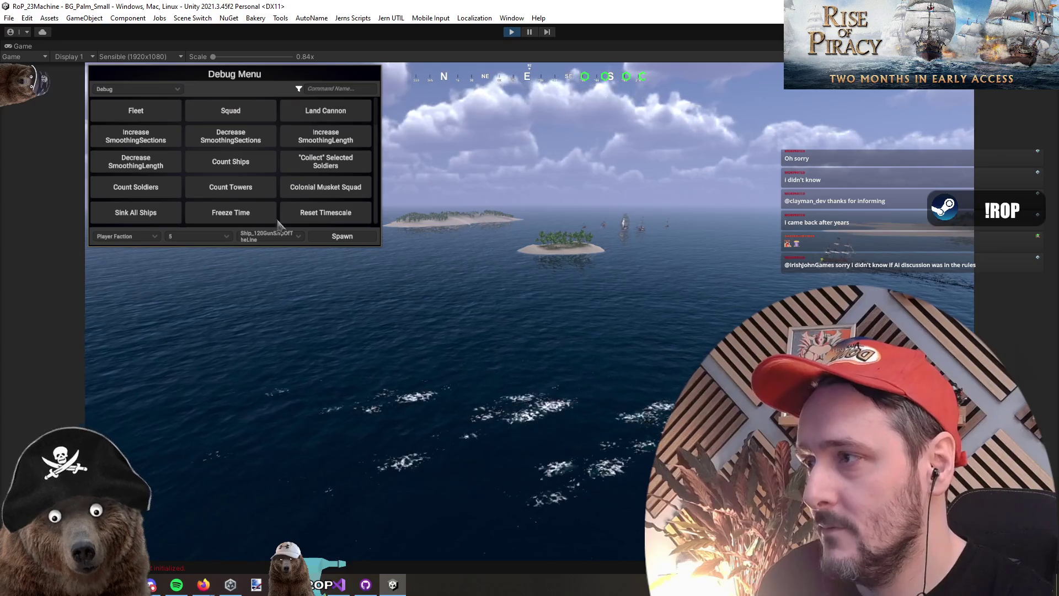
{"action": "key", "text": "grave"}
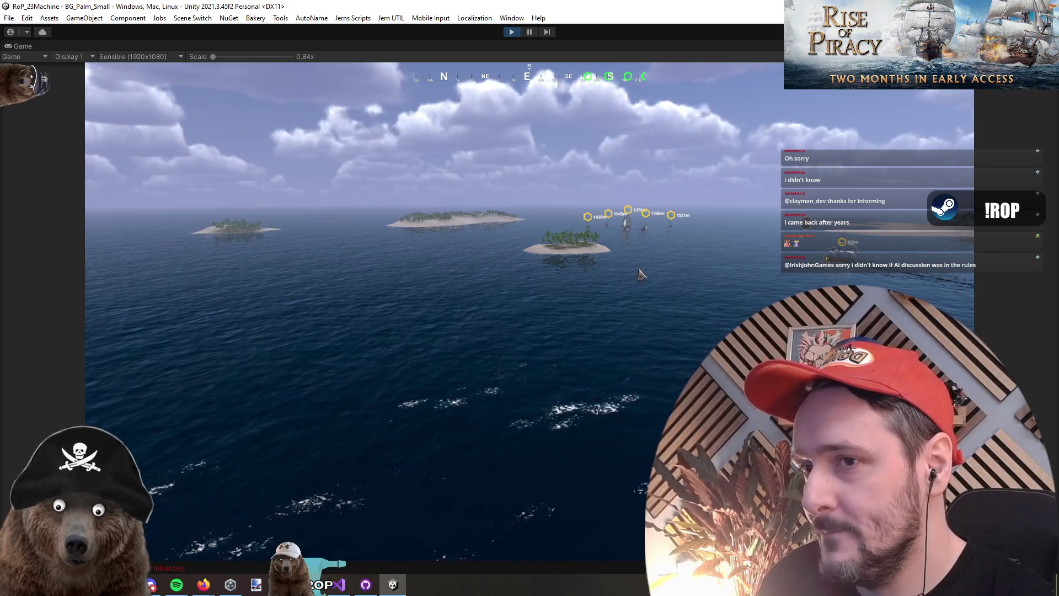
Set the spawn faction to Denmark and place the Danish fleet on the water
{"action": "key", "text": "grave"}
{"action": "left_click", "coordinate": [126, 237]}
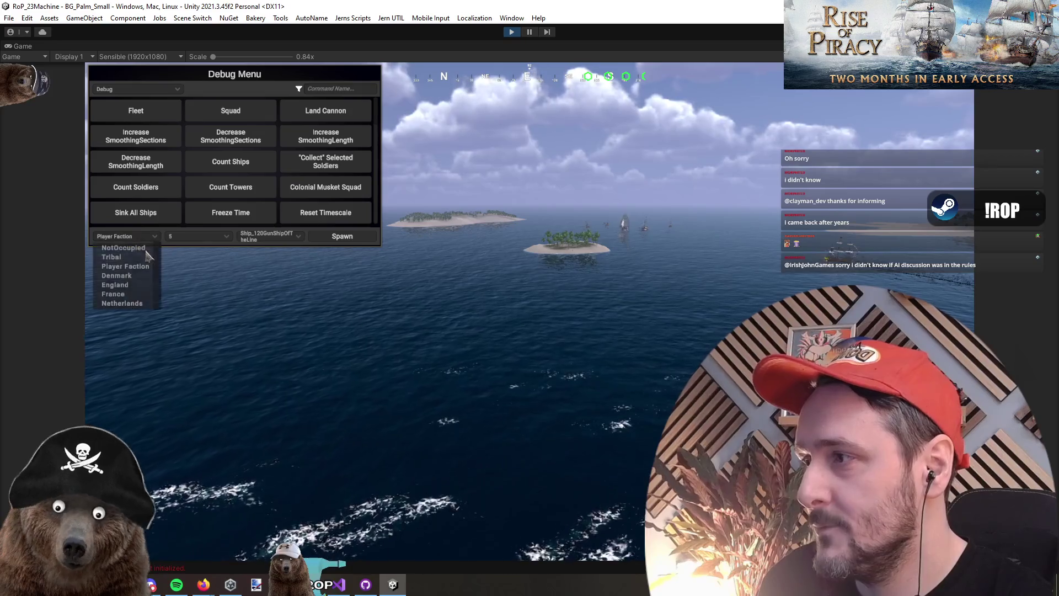
{"action": "left_click", "coordinate": [127, 267]}
{"action": "left_click", "coordinate": [342, 236]}
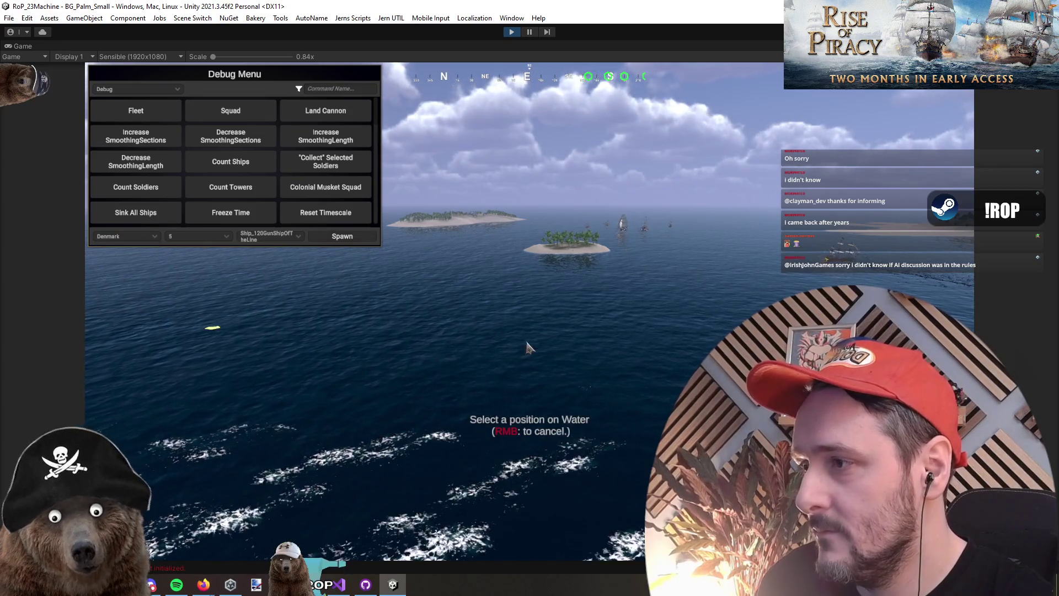
{"action": "left_click", "coordinate": [333, 271]}
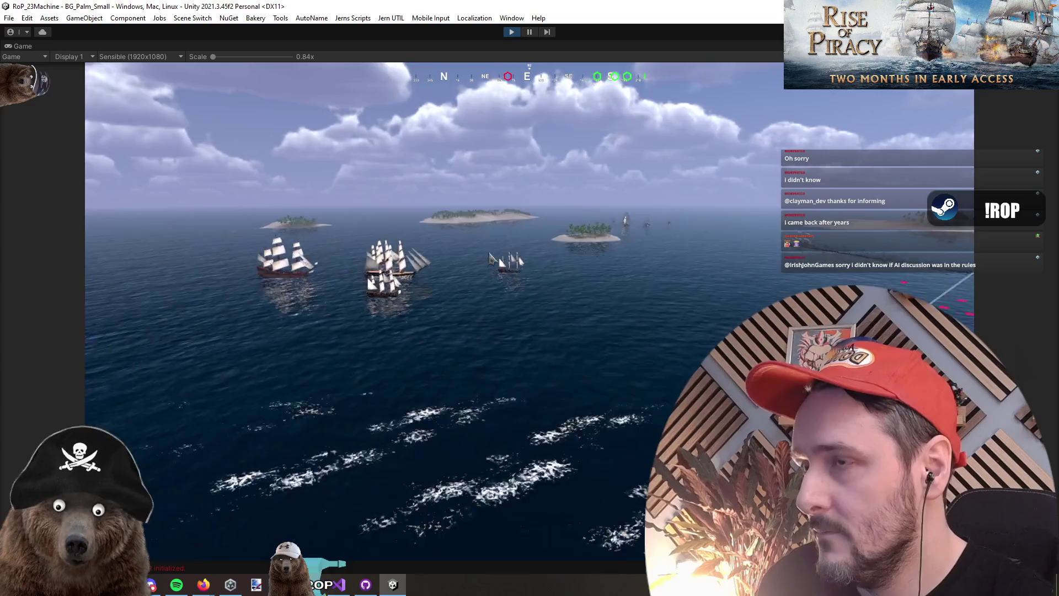
Pause and resume the game to check the markers, then exit Play mode
{"action": "left_click", "coordinate": [529, 32]}
{"action": "left_click", "coordinate": [530, 30]}
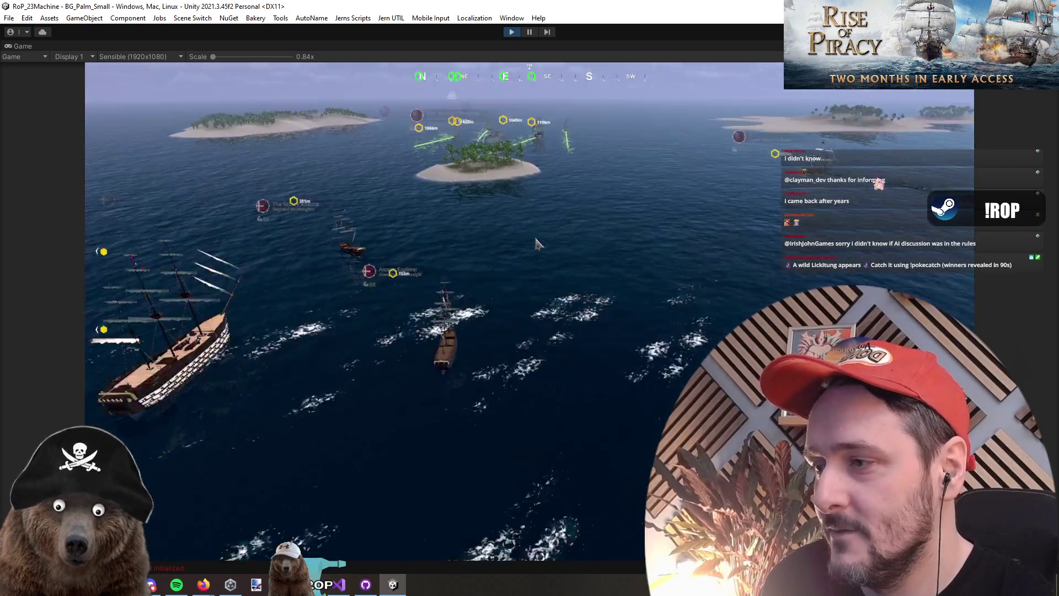
{"action": "left_click", "coordinate": [513, 33]}
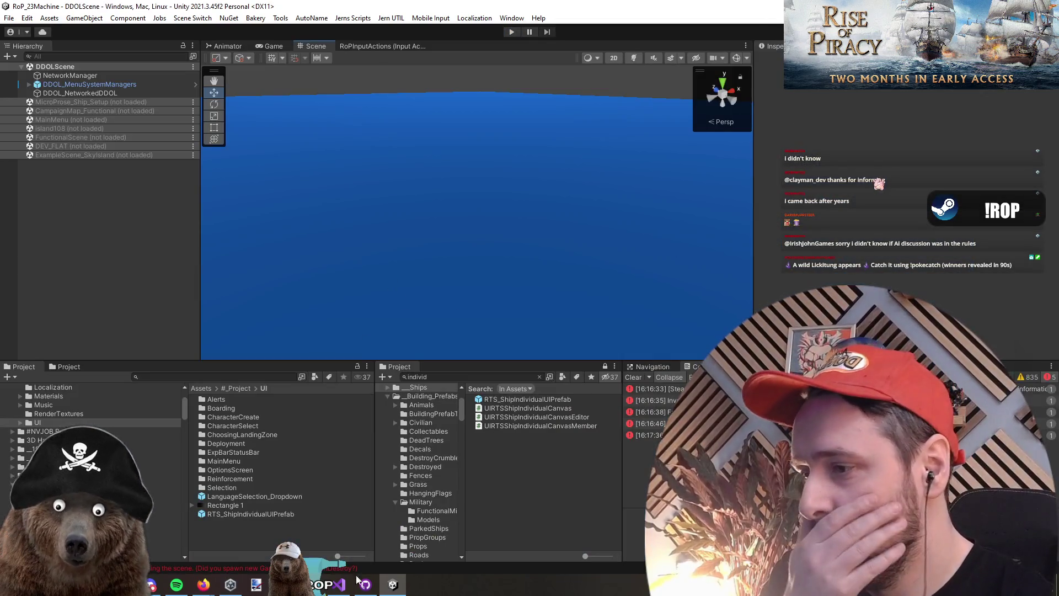
Add a blank line below the CompassBar ChangeIconColor line and check where that call is used
{"action": "left_click", "coordinate": [339, 584]}
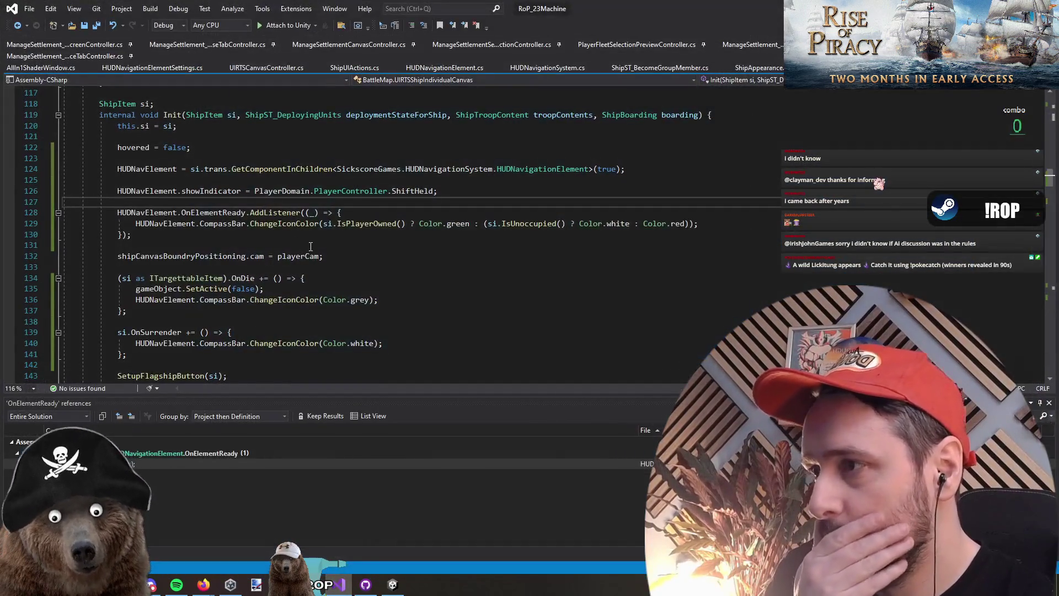
{"action": "triple_click", "coordinate": [284, 225]}
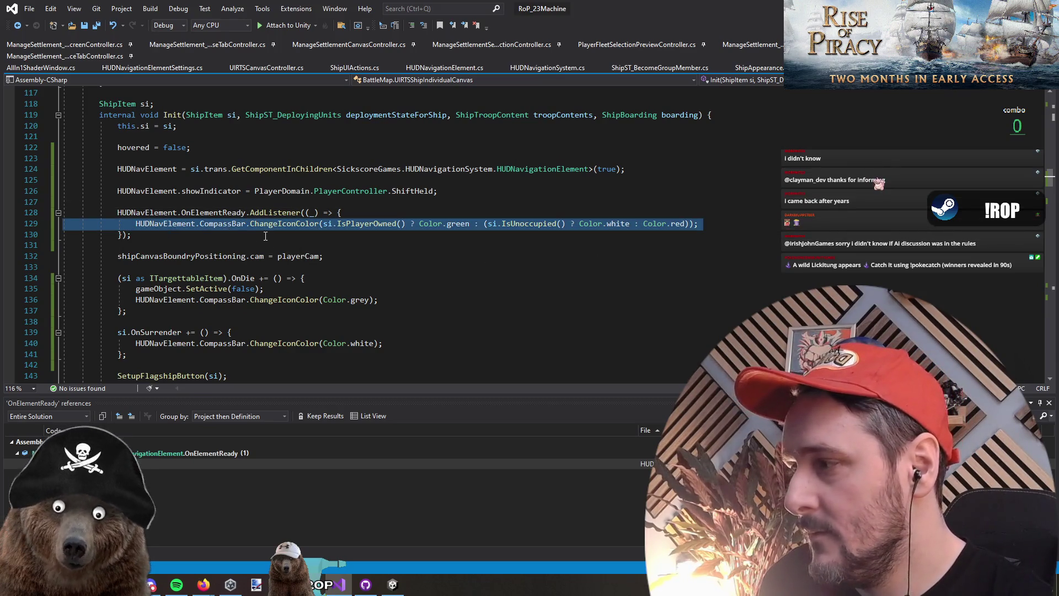
{"action": "key", "text": "End"}
{"action": "key", "text": "Return"}
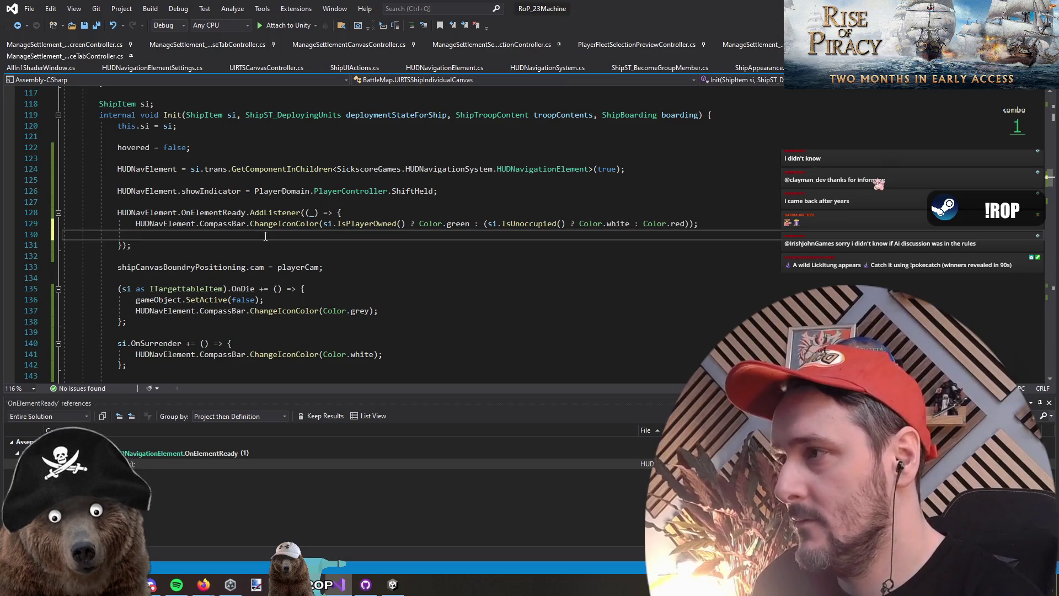
{"action": "key", "text": "Up"}
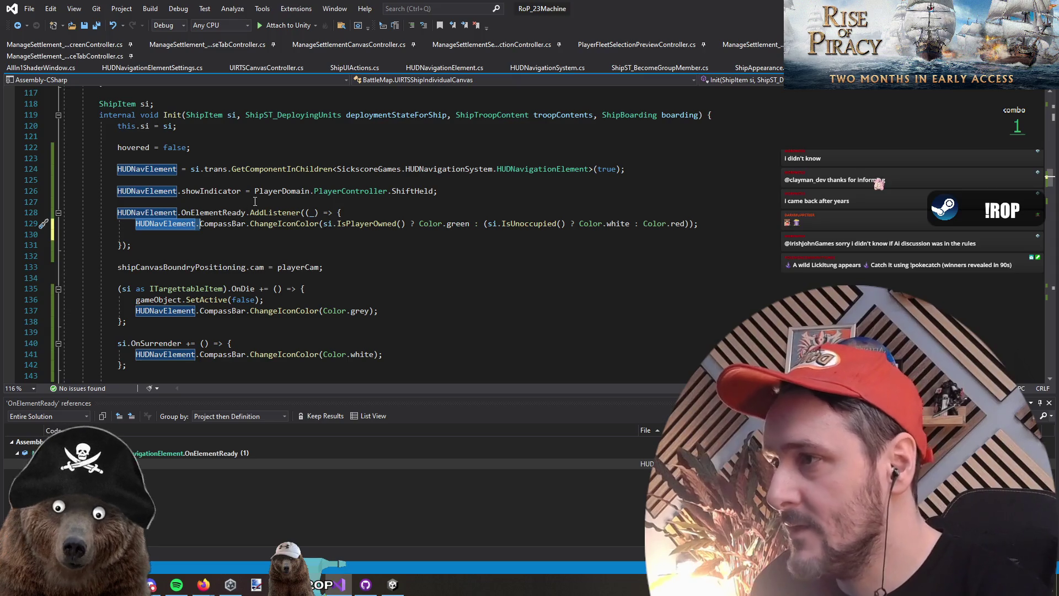
{"action": "left_click", "coordinate": [282, 224]}
{"action": "scroll", "coordinate": [379, 341], "scroll_direction": "down", "scroll_amount": 12}
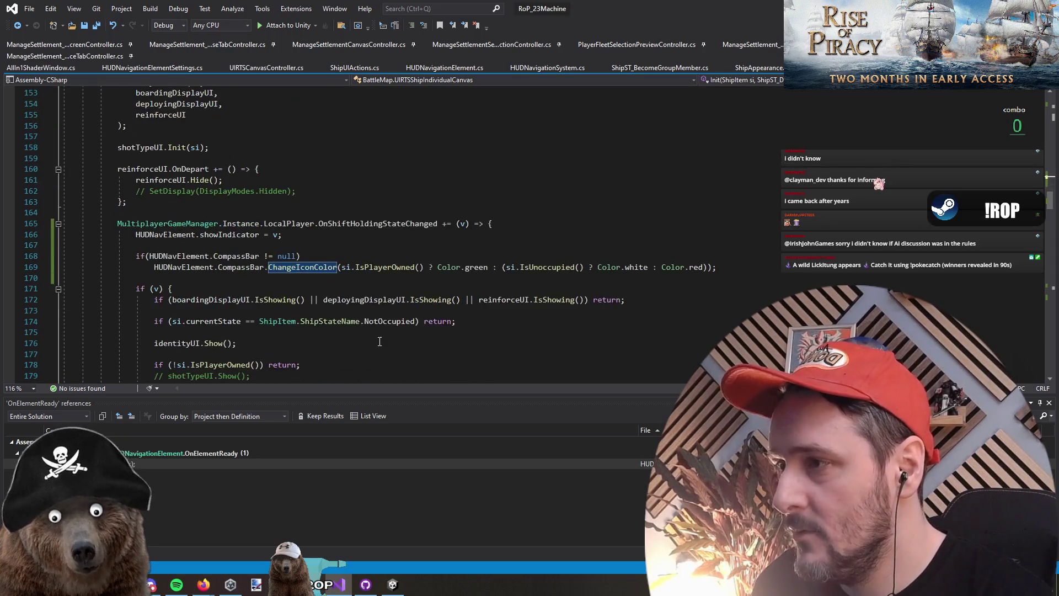
{"action": "scroll", "coordinate": [468, 259], "scroll_direction": "up", "scroll_amount": 11}
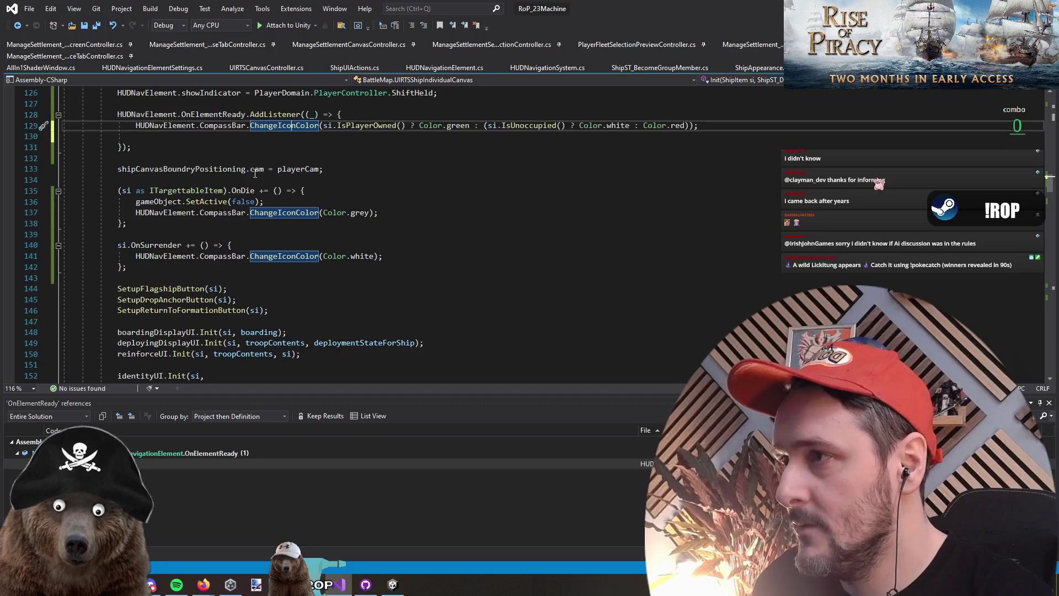
Declare a new void UpdateHUDElementColors() method above the OnElementReady listener
{"action": "left_click", "coordinate": [226, 170]}
{"action": "key", "text": "Return"}
{"action": "key", "text": "Return"}
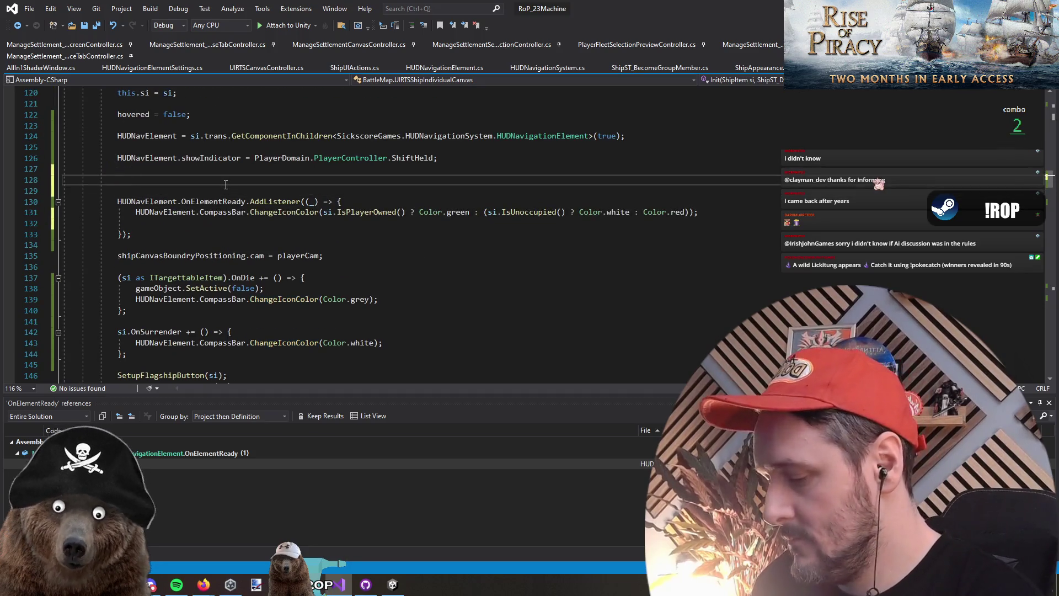
{"action": "type", "text": "void UpdateElem"}
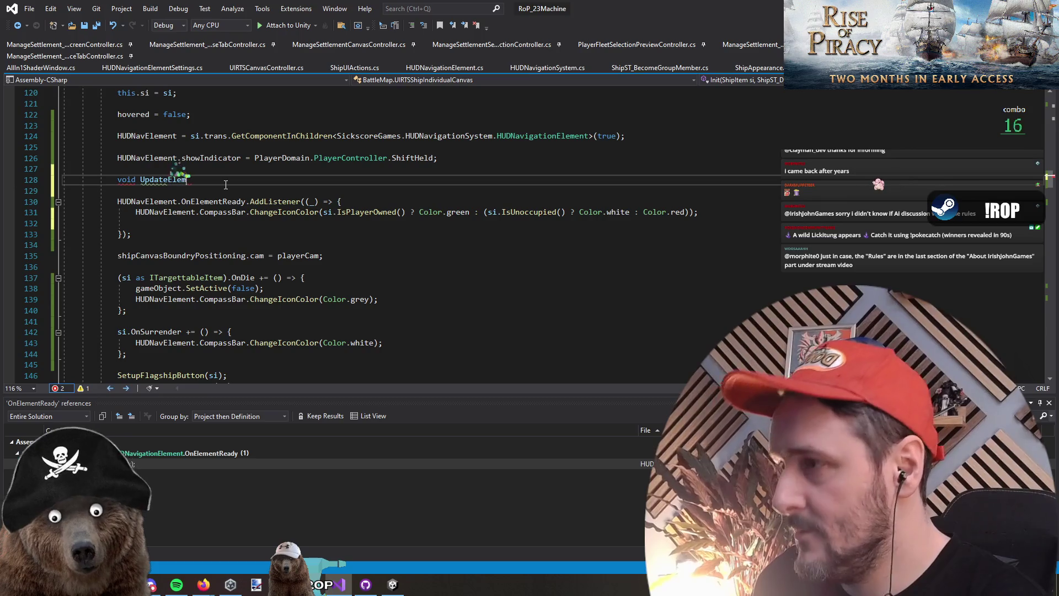
{"action": "type", "text": "entColors() {"}
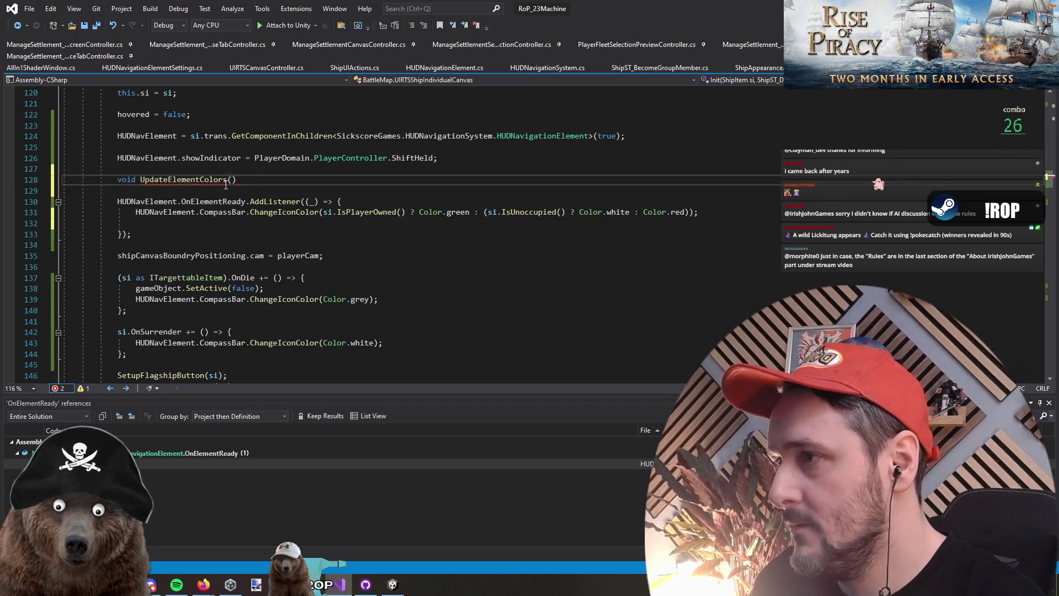
{"action": "left_click", "coordinate": [225, 182]}
{"action": "type", "text": "s"}
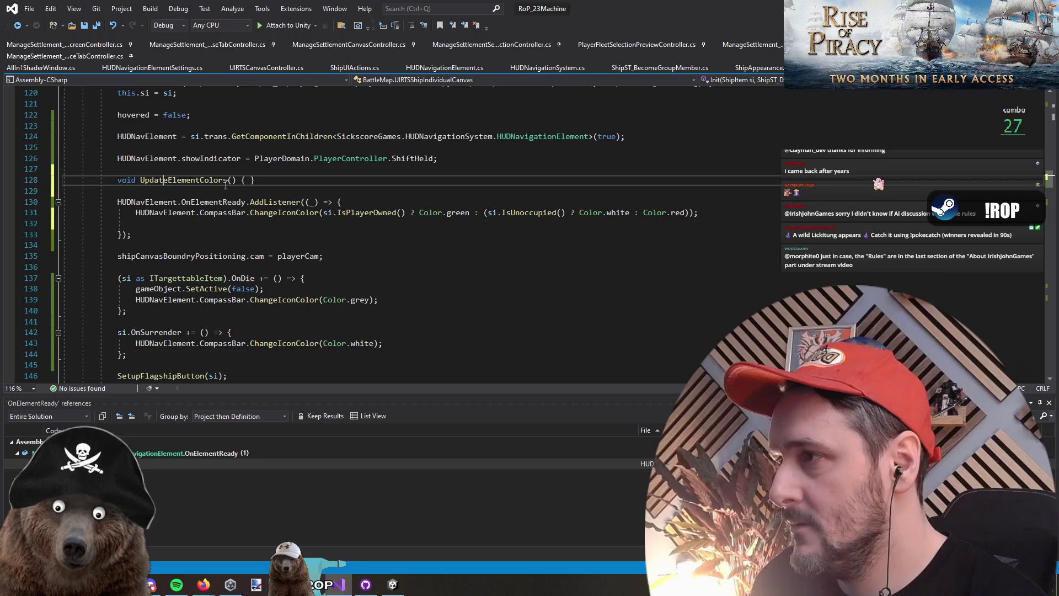
{"action": "type", "text": "HUD"}
{"action": "key", "text": "End"}
{"action": "key", "text": "Left"}
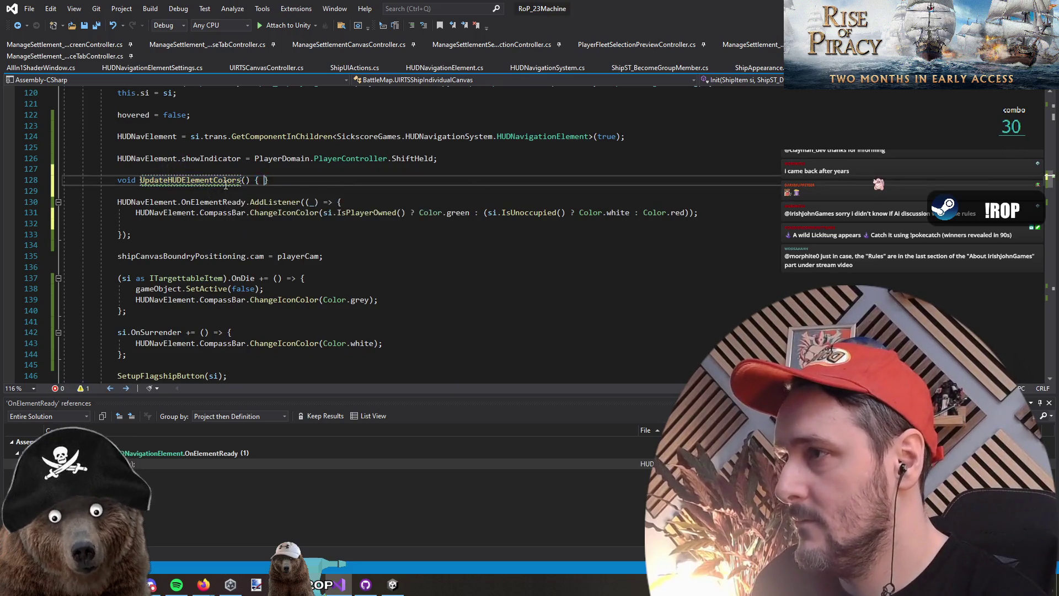
{"action": "key", "text": "Return"}
Move the ChangeIconColor line into UpdateHUDElementColors and call UpdateHUDElementColors from the listener
{"action": "left_click", "coordinate": [280, 234]}
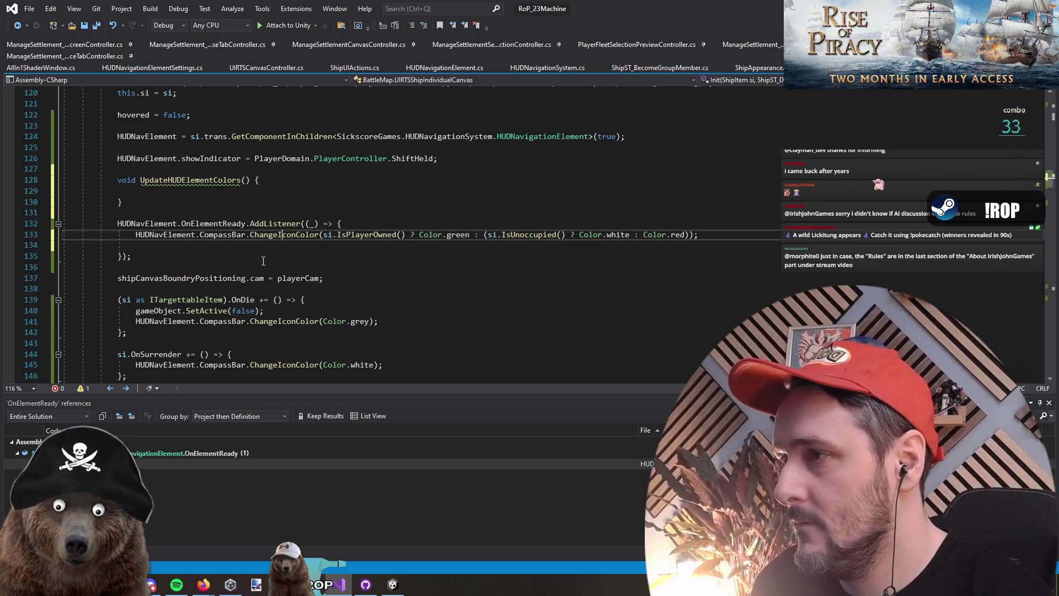
{"action": "key", "text": "ctrl+x"}
{"action": "left_click", "coordinate": [189, 200]}
{"action": "key", "text": "ctrl+v"}
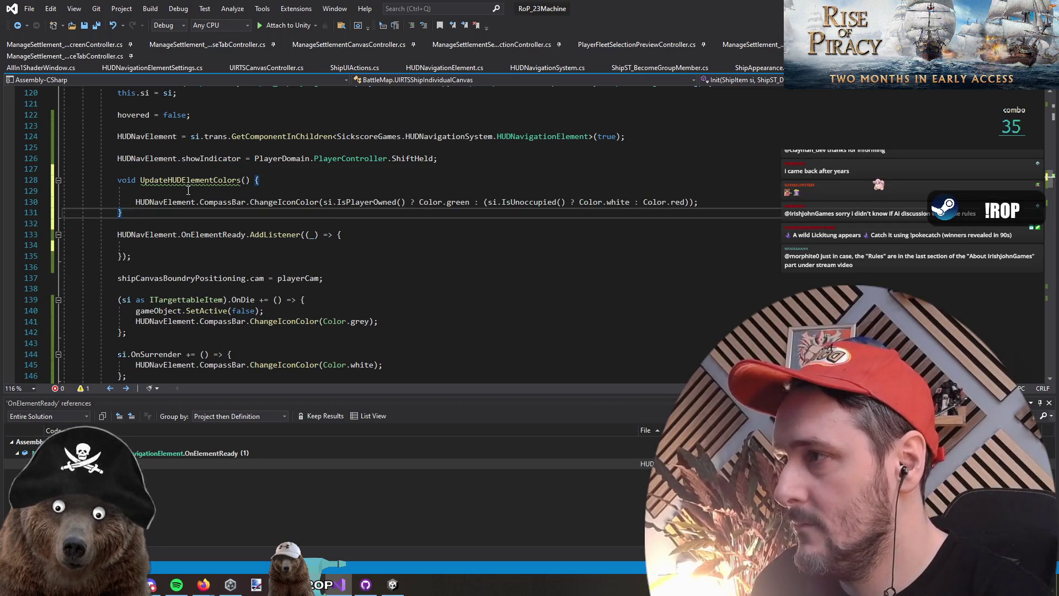
{"action": "left_click", "coordinate": [188, 190]}
{"action": "key", "text": "ctrl+x"}
{"action": "left_click", "coordinate": [222, 236]}
{"action": "type", "text": "UpdateHUDElementColors();"}
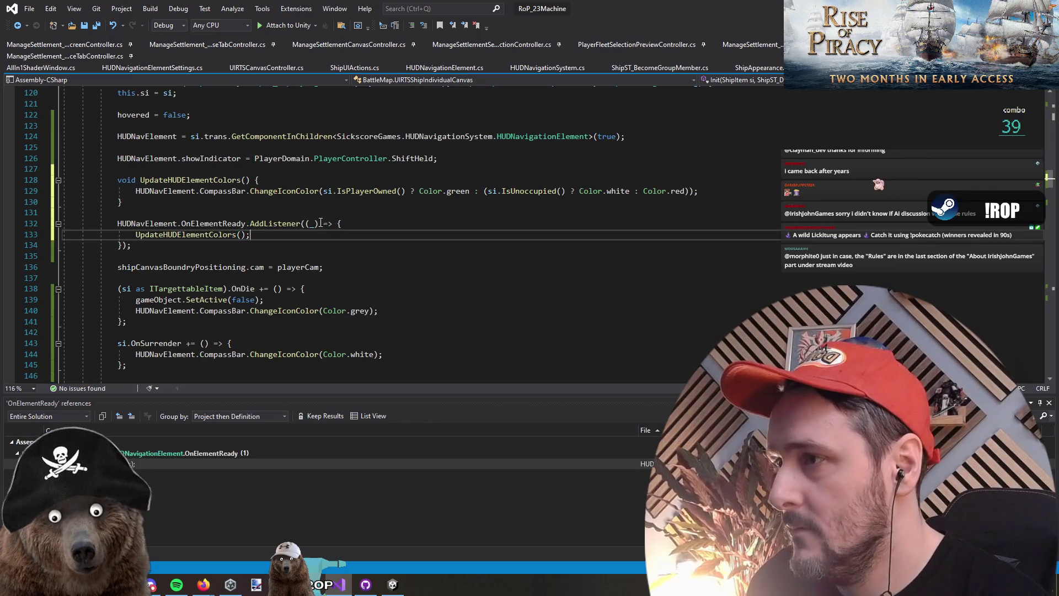
Collapse the OnElementReady listener into a one-line UpdateHUDElementColors call and copy that call
{"action": "left_click", "coordinate": [354, 224]}
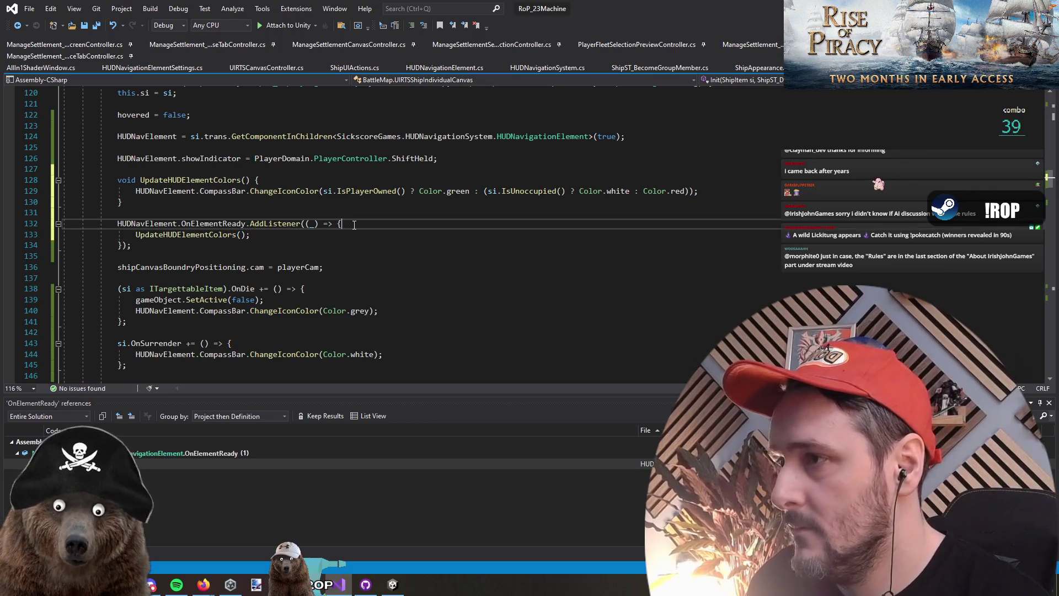
{"action": "left_click", "coordinate": [352, 245]}
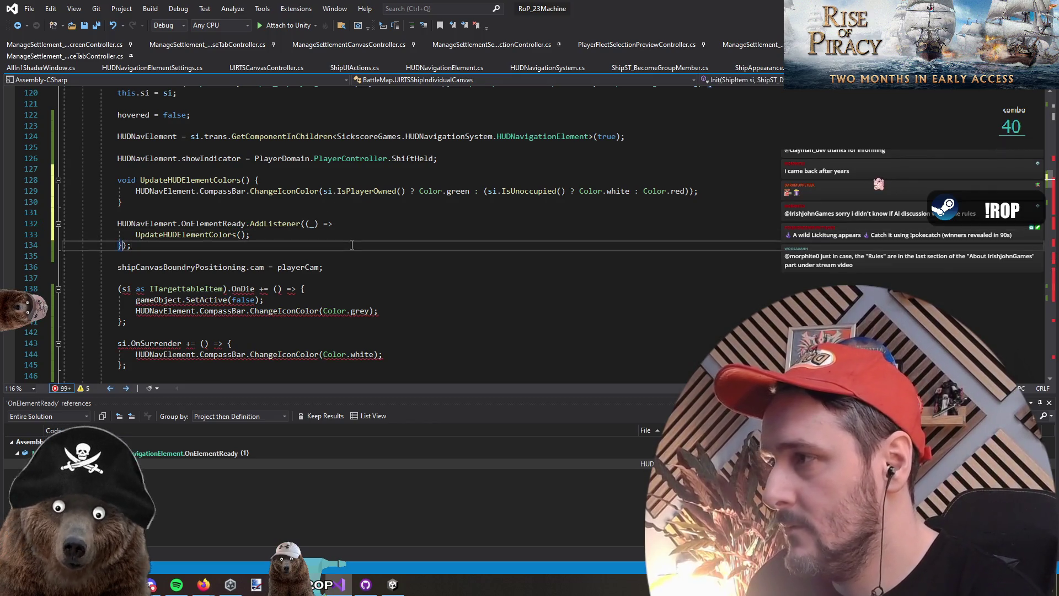
{"action": "key", "text": "BackSpace"}
{"action": "key", "text": "Up"}
{"action": "key", "text": "Up"}
{"action": "key", "text": "End"}
{"action": "key", "text": "Delete"}
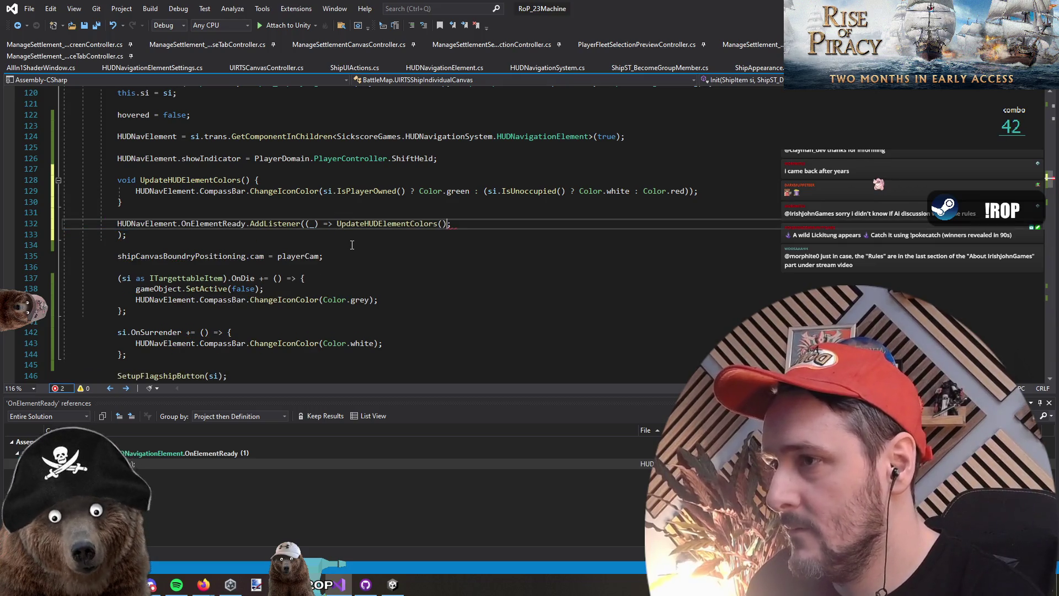
{"action": "key", "text": "Delete"}
{"action": "key", "text": "Delete"}
{"action": "key", "text": "Down"}
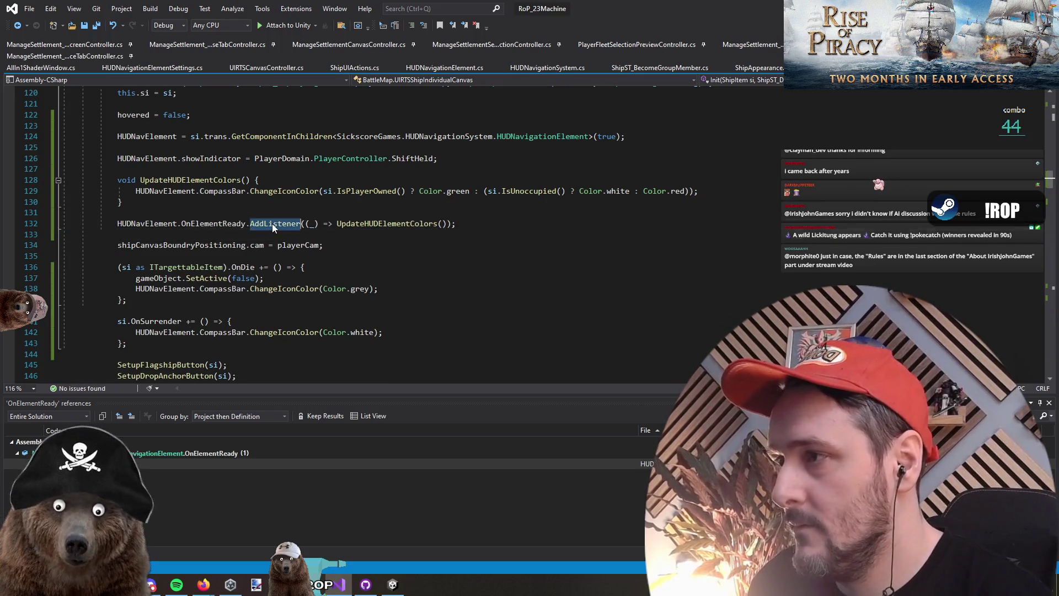
{"action": "left_click_drag", "start_coordinate": [337, 223], "coordinate": [445, 223]}
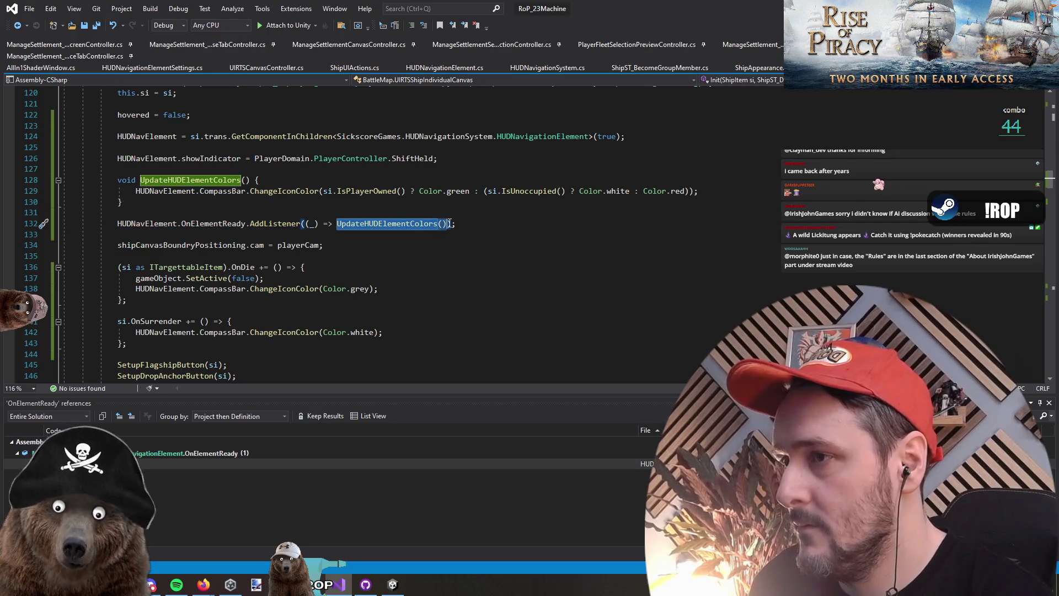
{"action": "scroll", "coordinate": [450, 222], "scroll_direction": "down", "scroll_amount": 11}
In OnShiftHoldingStateChanged, replace the ChangeIconColor line with UpdateHUDElementColors() and remove its CompassBar null check
{"action": "left_click", "coordinate": [224, 280]}
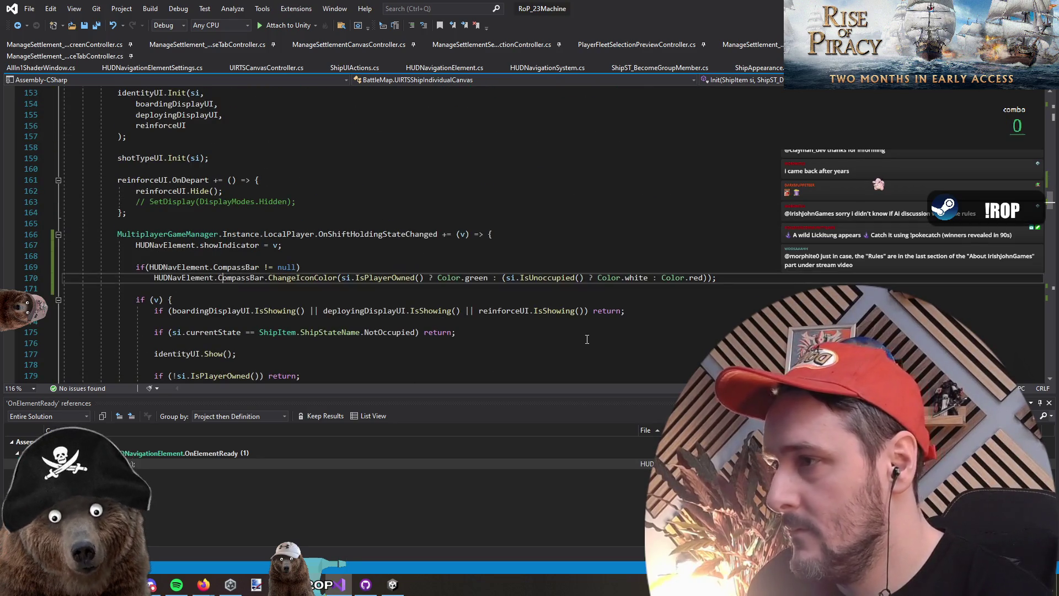
{"action": "key", "text": "Home"}
{"action": "key", "text": "shift+End"}
{"action": "key", "text": "ctrl+v"}
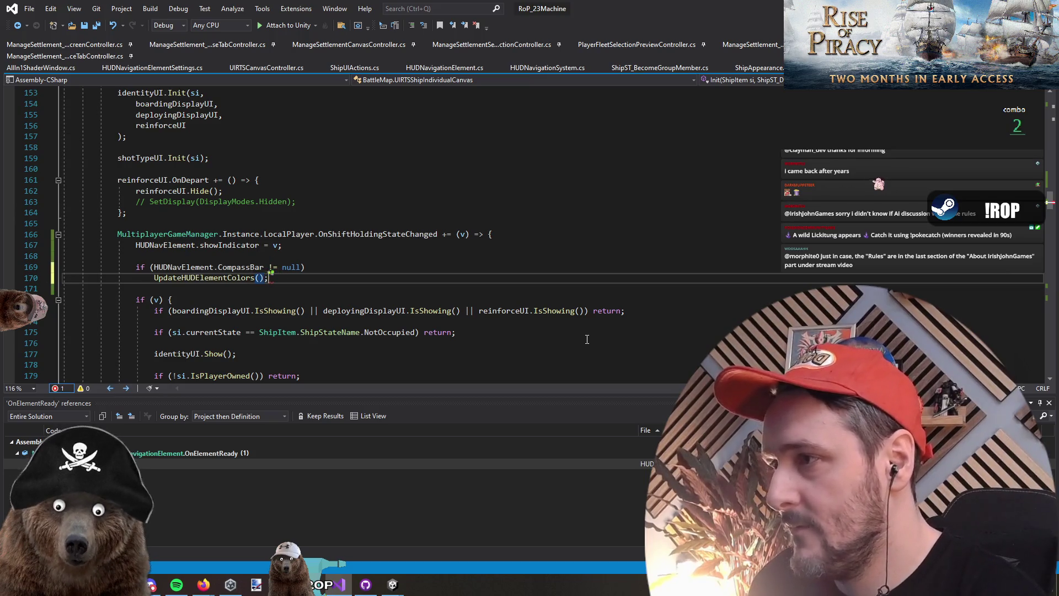
{"action": "key", "text": "Up"}
{"action": "key", "text": "Home"}
{"action": "key", "text": "shift+End"}
{"action": "key", "text": "Delete"}
{"action": "key", "text": "Delete"}
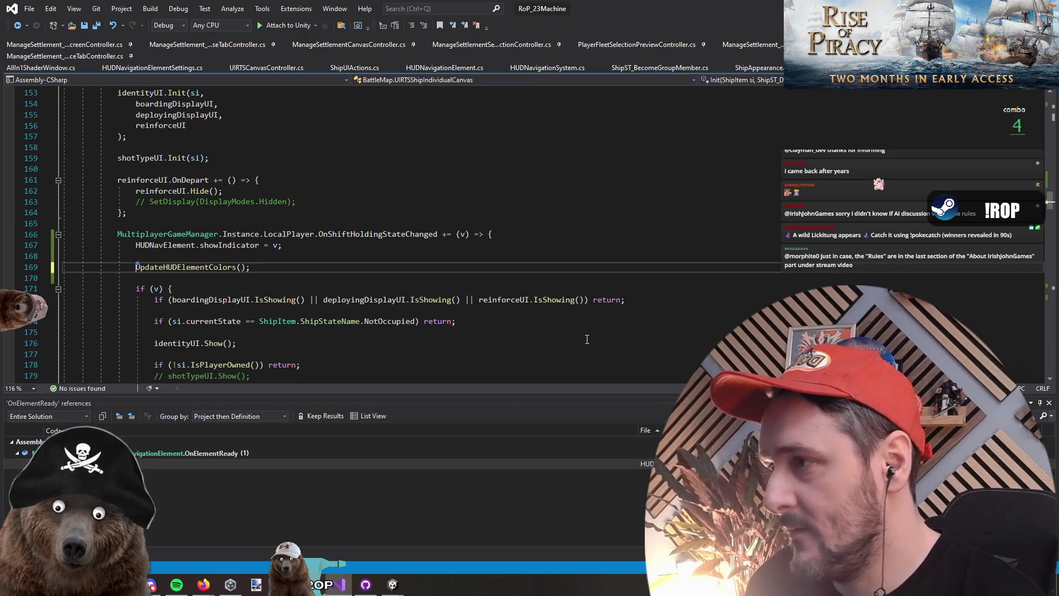
{"action": "key", "text": "Up"}
Paste the 'if (HUDNavElement.CompassBar != null)' check into UpdateHUDElementColors above ChangeIconColor
{"action": "left_click", "coordinate": [211, 267], "text": "ctrl"}
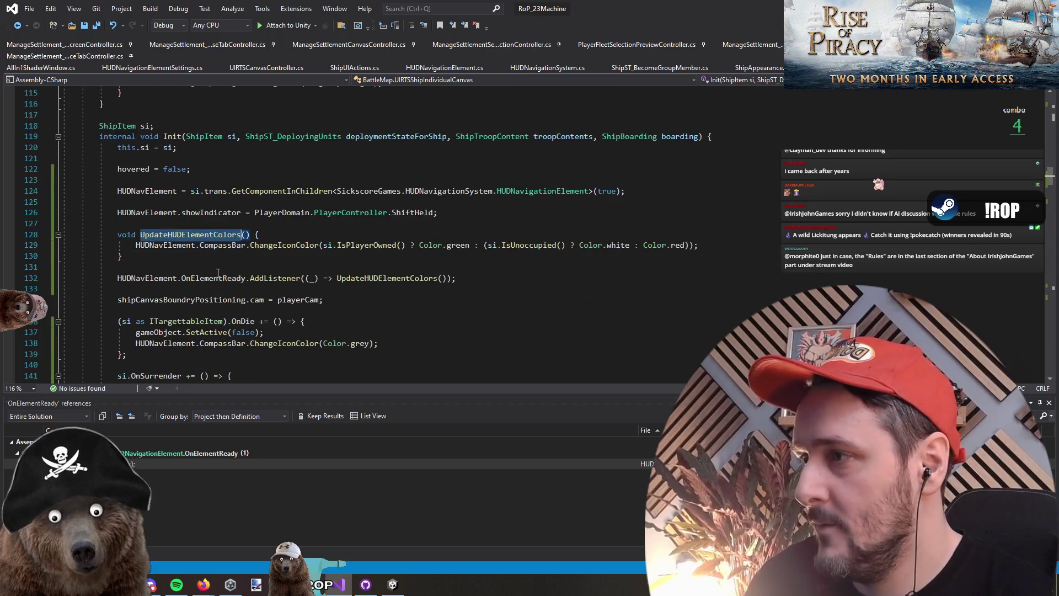
{"action": "left_click", "coordinate": [295, 236]}
{"action": "key", "text": "Return"}
{"action": "key", "text": "ctrl+v"}
{"action": "key", "text": "Up"}
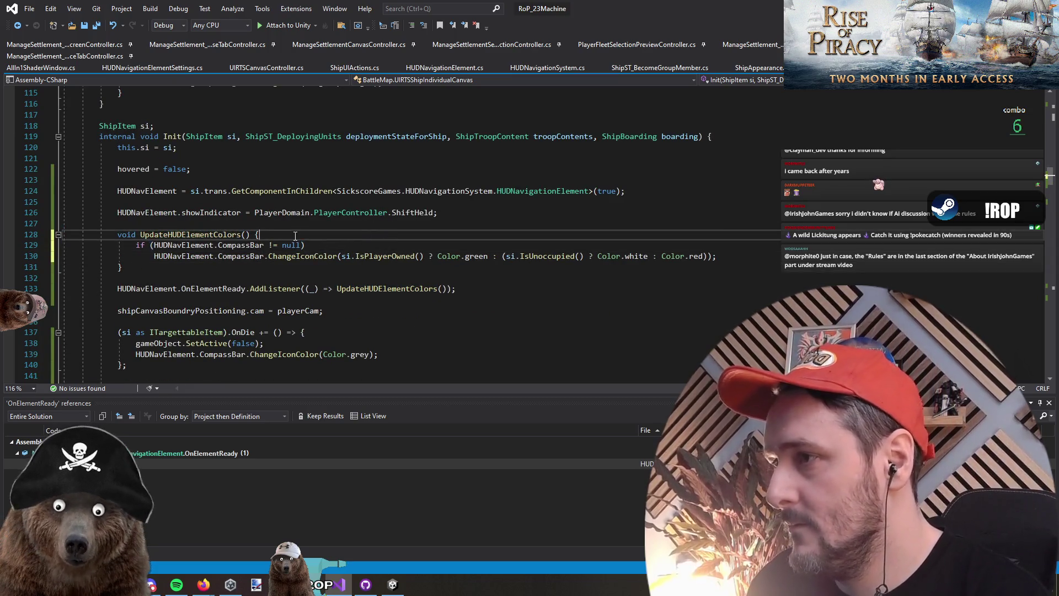
{"action": "key", "text": "Down"}
{"action": "key", "text": "Down"}
{"action": "key", "text": "Down"}
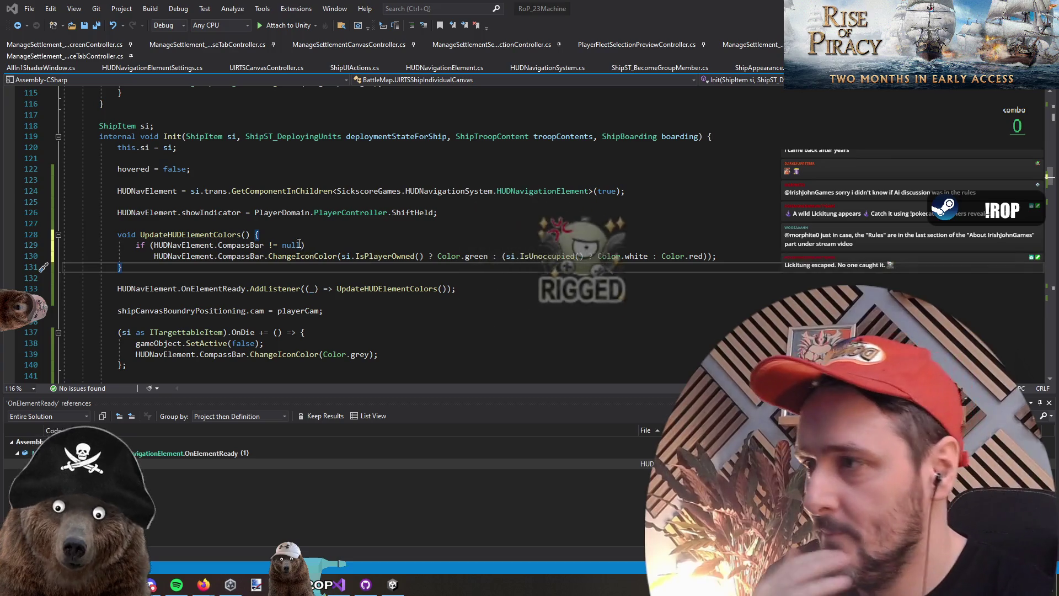
Rewrite the check as 'if (HUDNavElement.CompassBar == null) return;' and un-indent the ChangeIconColor call
{"action": "left_click", "coordinate": [295, 288]}
{"action": "left_click", "coordinate": [425, 245]}
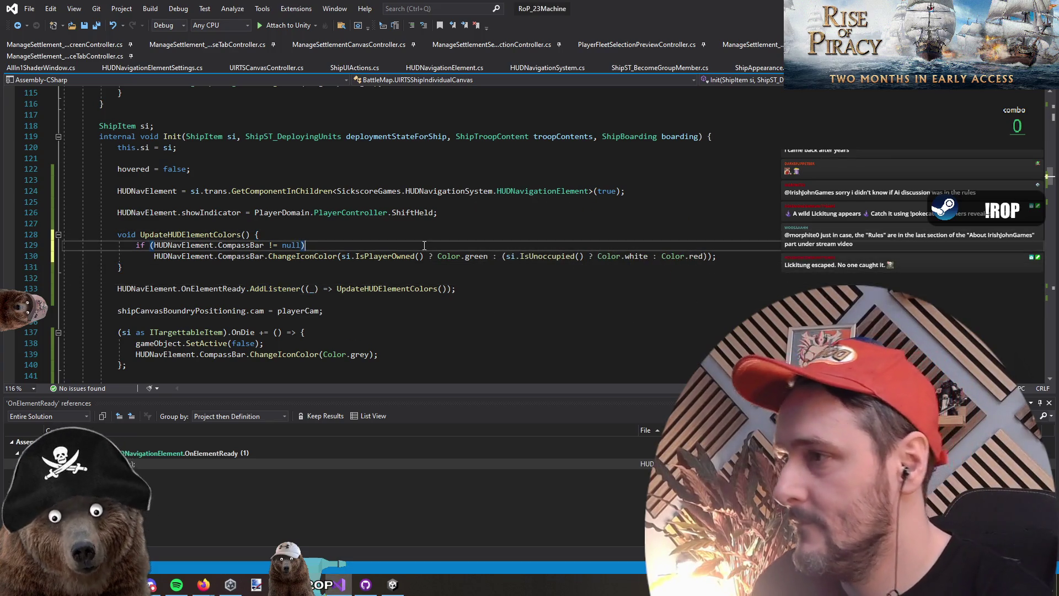
{"action": "key", "text": "Delete"}
{"action": "type", "text": "="}
{"action": "key", "text": "End"}
{"action": "type", "text": "re"}
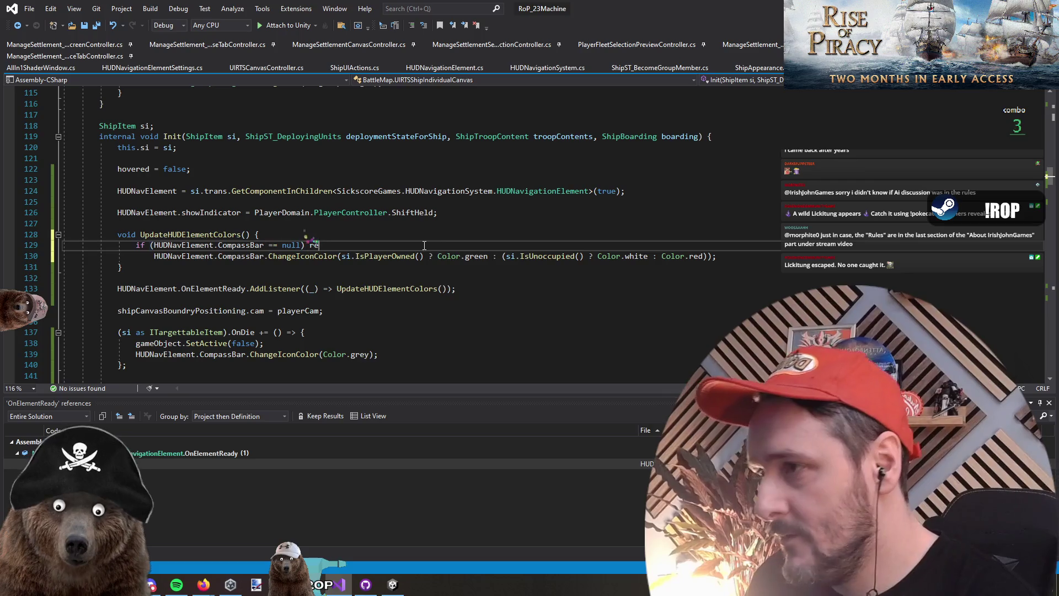
{"action": "type", "text": "turn;"}
{"action": "key", "text": "Return"}
{"action": "key", "text": "Down"}
{"action": "key", "text": "Down"}
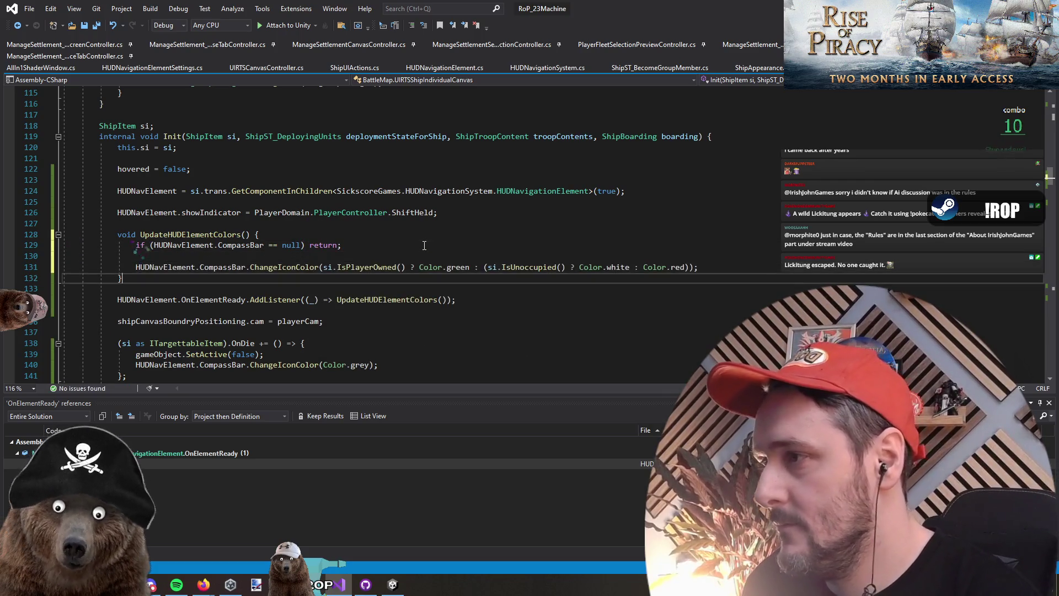
{"action": "left_click", "coordinate": [306, 267]}
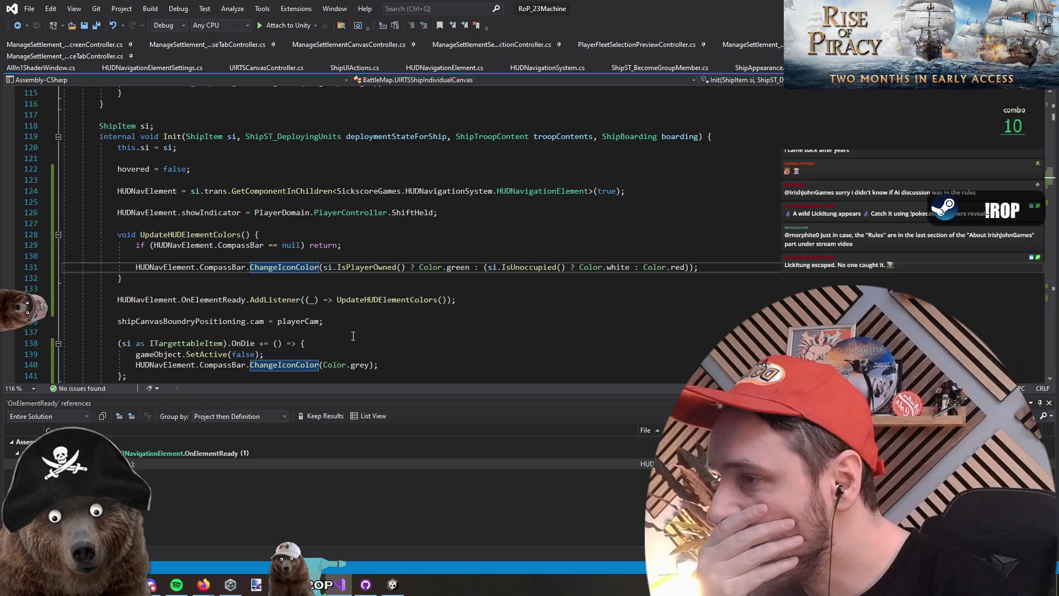
{"action": "scroll", "coordinate": [353, 336], "scroll_direction": "down", "scroll_amount": 2}
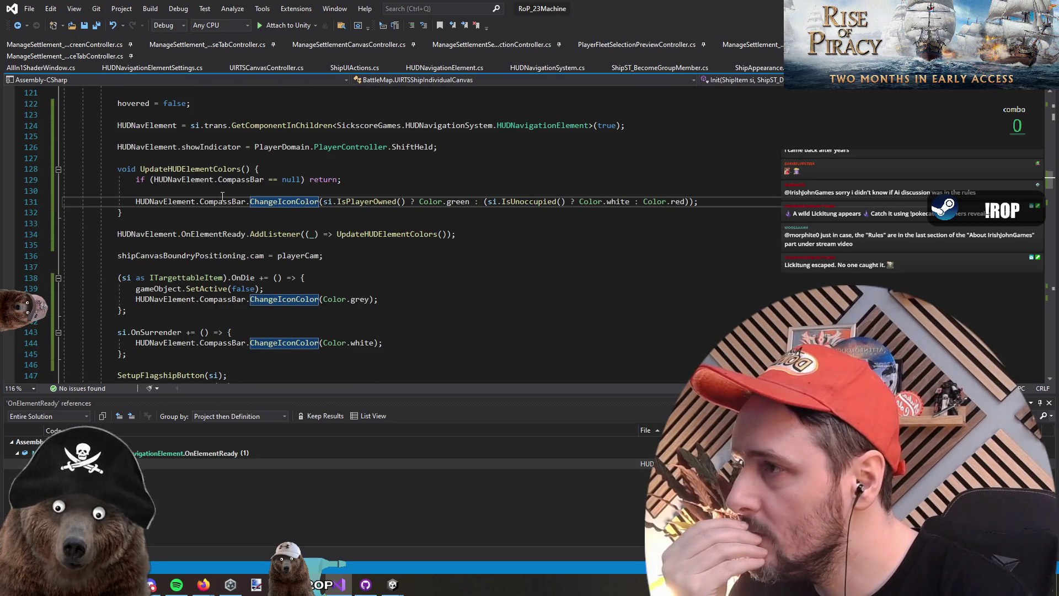
{"action": "key", "text": "Up"}
{"action": "key", "text": "Up"}
{"action": "key", "text": "Up"}
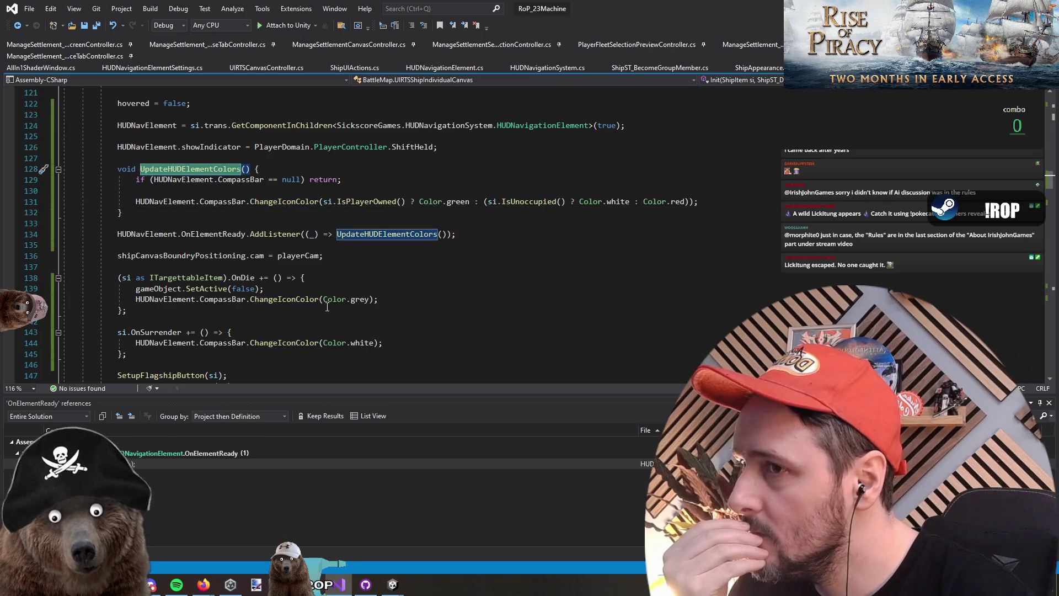
{"action": "scroll", "coordinate": [494, 241], "scroll_direction": "down", "scroll_amount": 11}
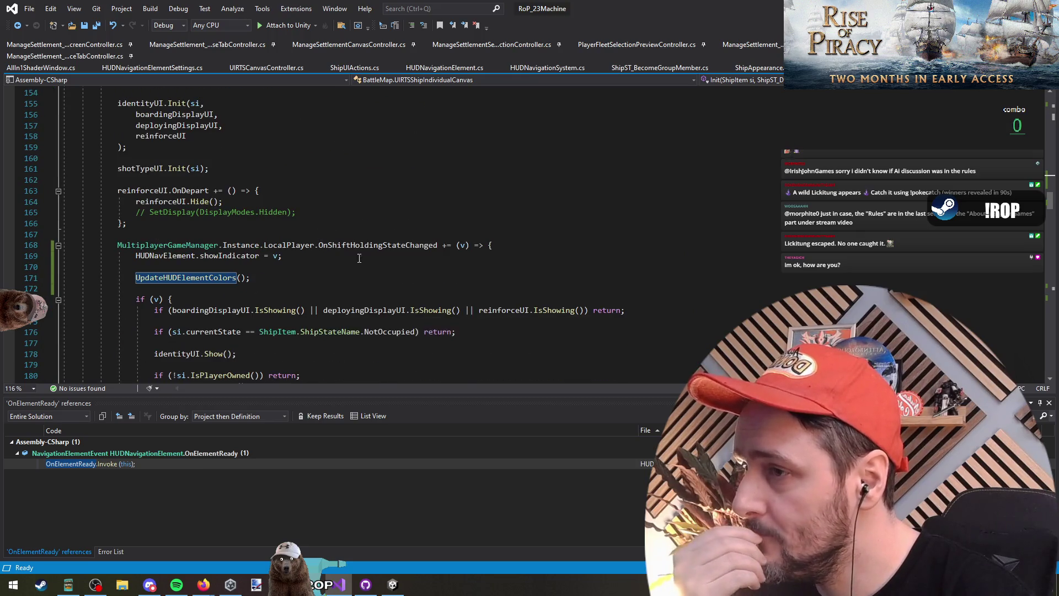
Copy the UpdateHUDElementColors() call and replace OnDie's ChangeIconColor(Color.grey) line with UpdateHUDElementColors();
{"action": "scroll", "coordinate": [372, 236], "scroll_direction": "up", "scroll_amount": 12}
{"action": "scroll", "coordinate": [372, 236], "scroll_direction": "down", "scroll_amount": 3}
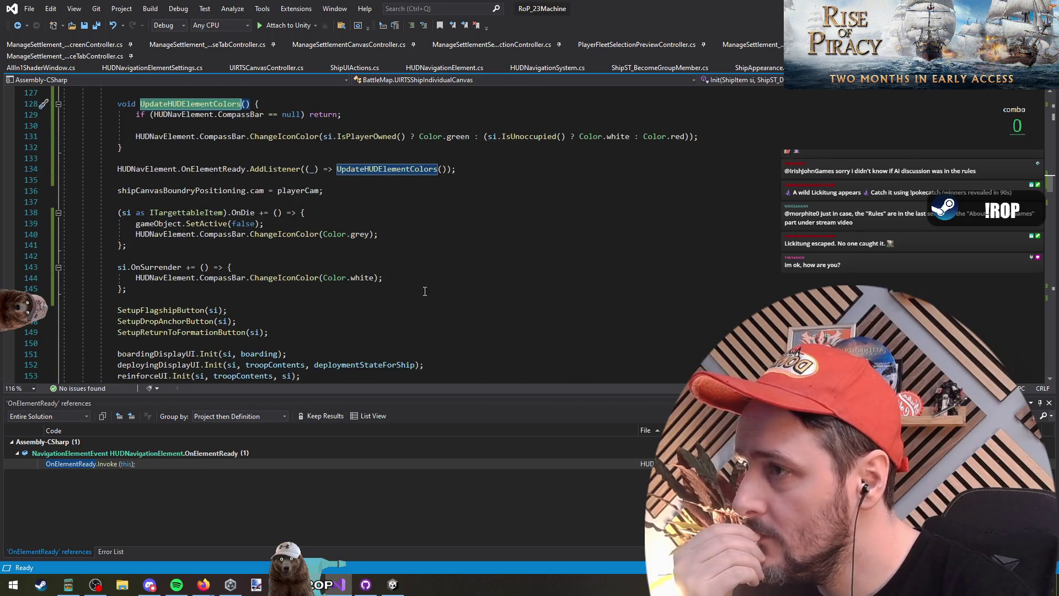
{"action": "scroll", "coordinate": [424, 292], "scroll_direction": "up", "scroll_amount": 2}
{"action": "left_click", "coordinate": [353, 299]}
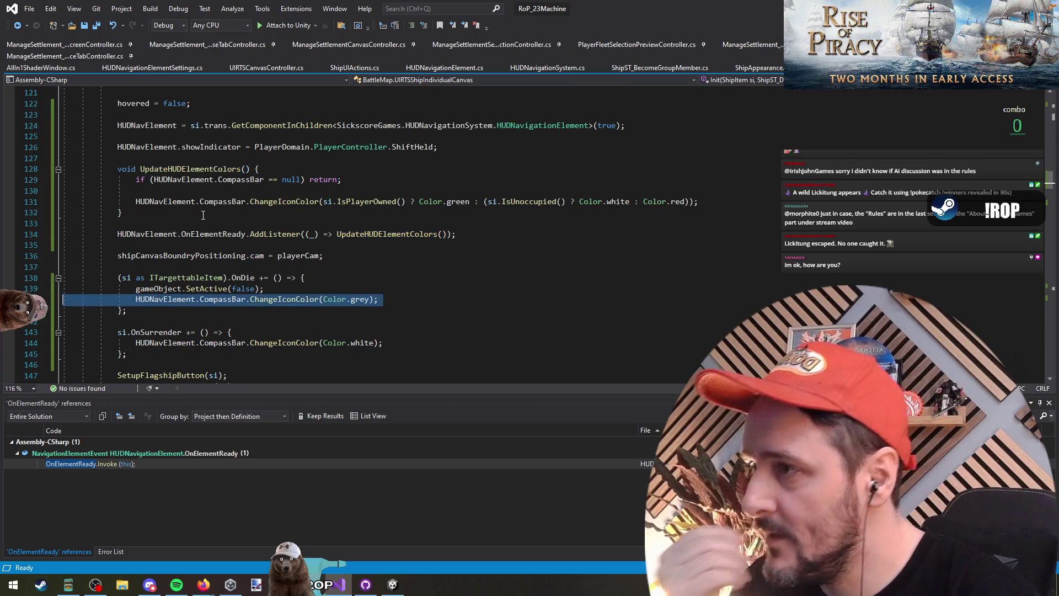
{"action": "double_click", "coordinate": [191, 169]}
{"action": "triple_click", "coordinate": [261, 169]}
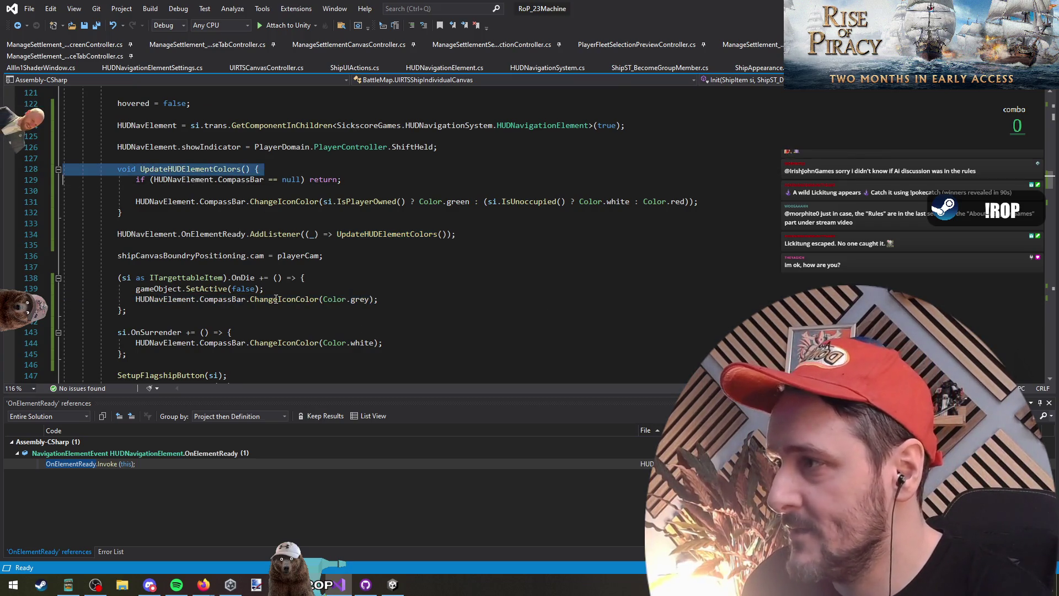
{"action": "triple_click", "coordinate": [265, 299]}
{"action": "left_click", "coordinate": [242, 169]}
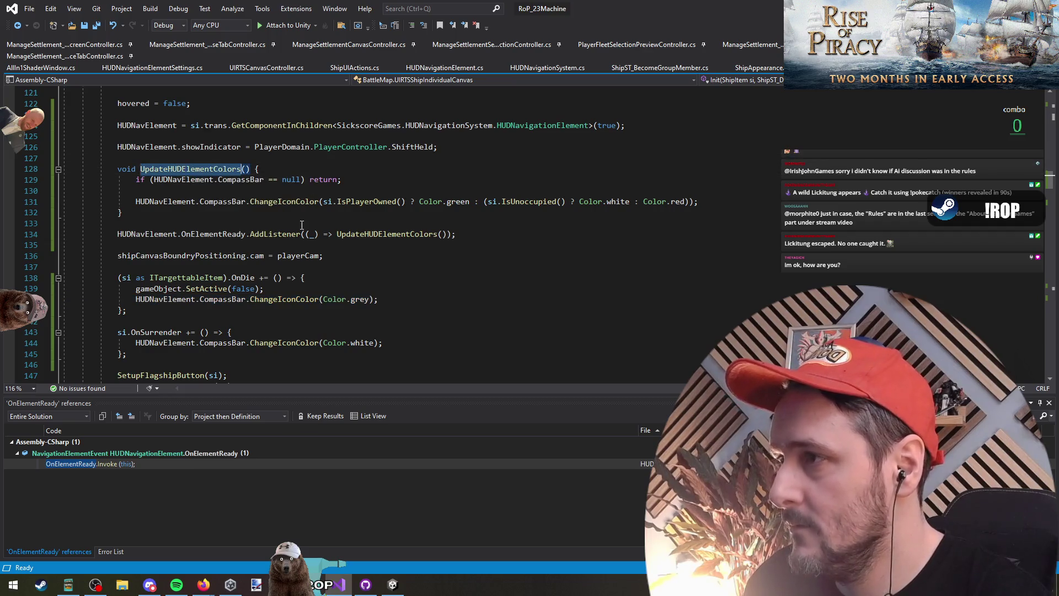
{"action": "key", "text": "Down"}
{"action": "key", "text": "Home"}
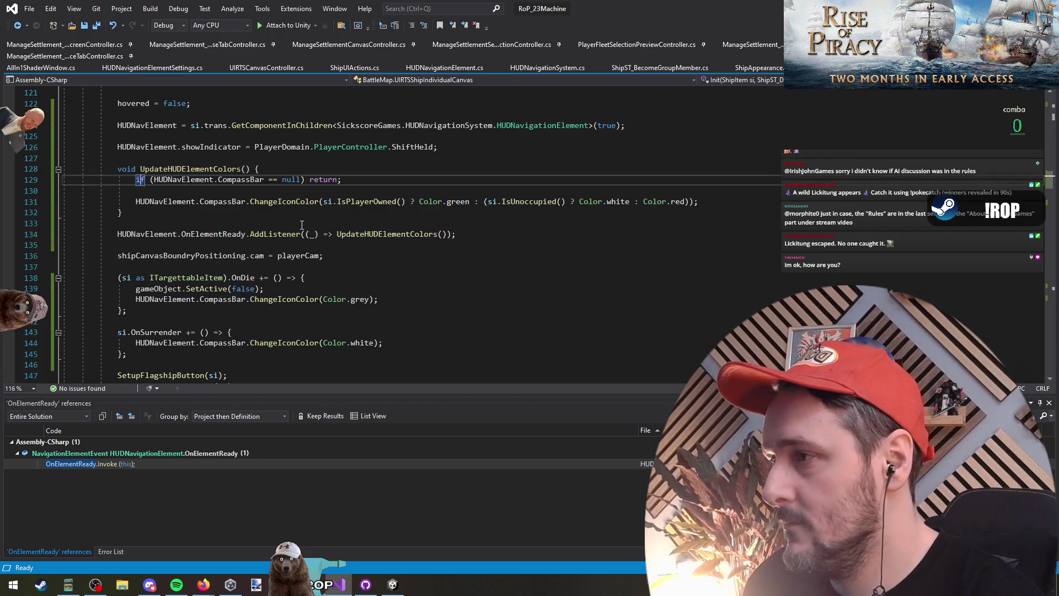
{"action": "triple_click", "coordinate": [297, 301]}
{"action": "type", "text": "UpdateHUDElementColors()"}
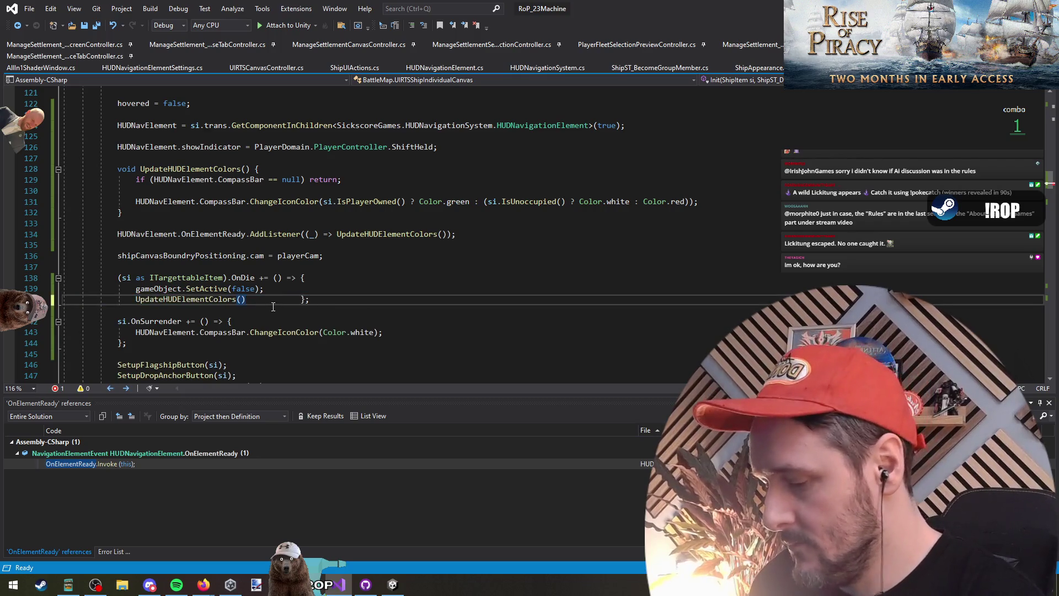
{"action": "type", "text": ";"}
{"action": "key", "text": "Return"}
Replace OnSurrender's Color.white ChangeIconColor line with UpdateHUDElementColors();
{"action": "key", "text": "Down"}
{"action": "key", "text": "Down"}
{"action": "key", "text": "Down"}
{"action": "key", "text": "Home"}
{"action": "key", "text": "shift+End"}
{"action": "type", "text": "UpdateHUDElementColors()"}
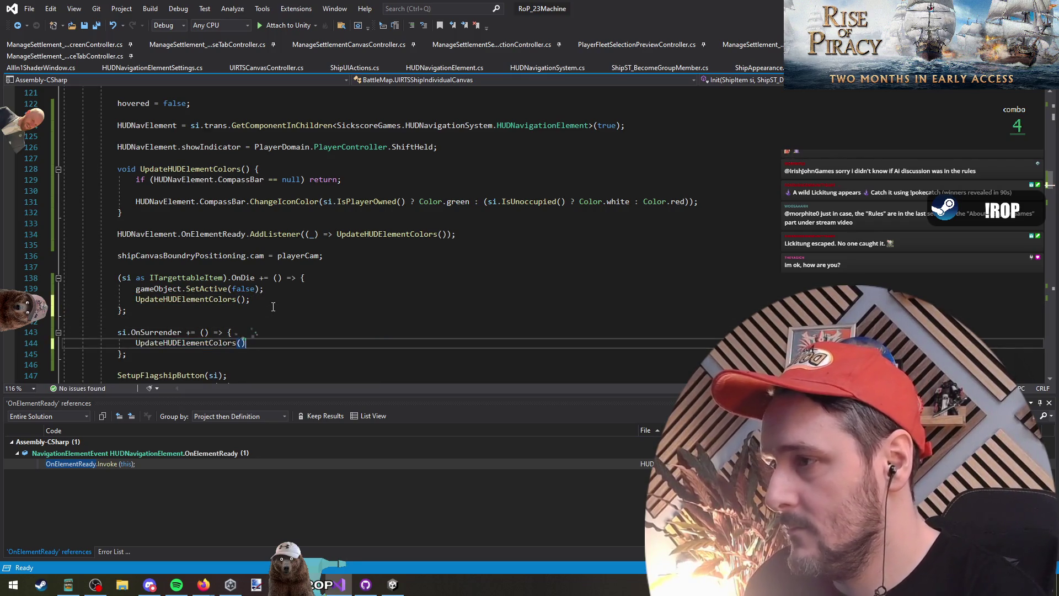
{"action": "type", "text": ";"}
{"action": "key", "text": "Down"}
Pull the unoccupied-white condition out of the ternary into a new if statement
{"action": "left_click", "coordinate": [665, 194]}
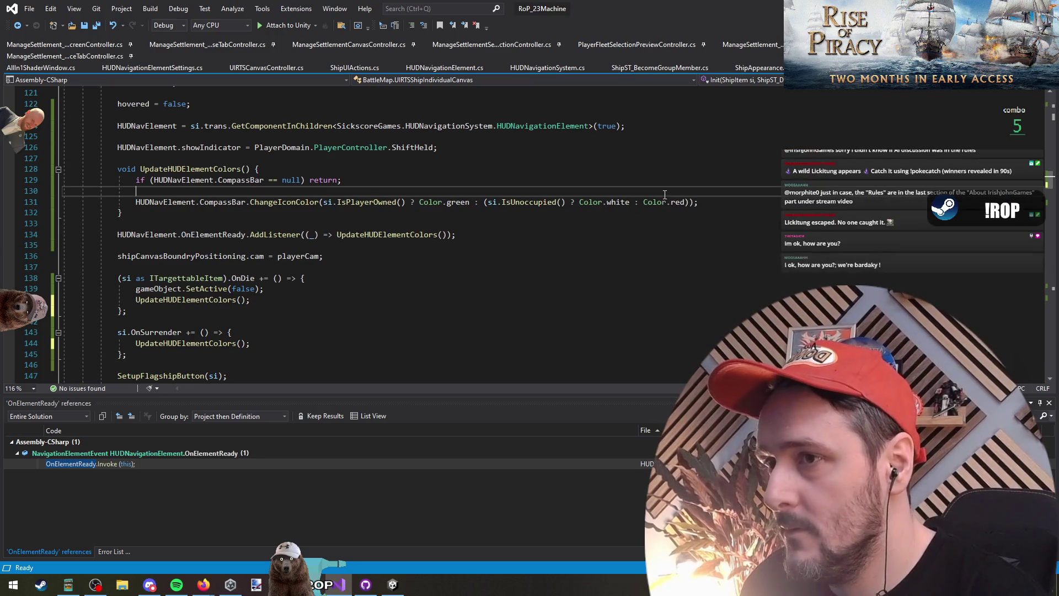
{"action": "left_click_drag", "start_coordinate": [629, 201], "coordinate": [486, 202]}
{"action": "key", "text": "BackSpace"}
{"action": "double_click", "coordinate": [322, 180]}
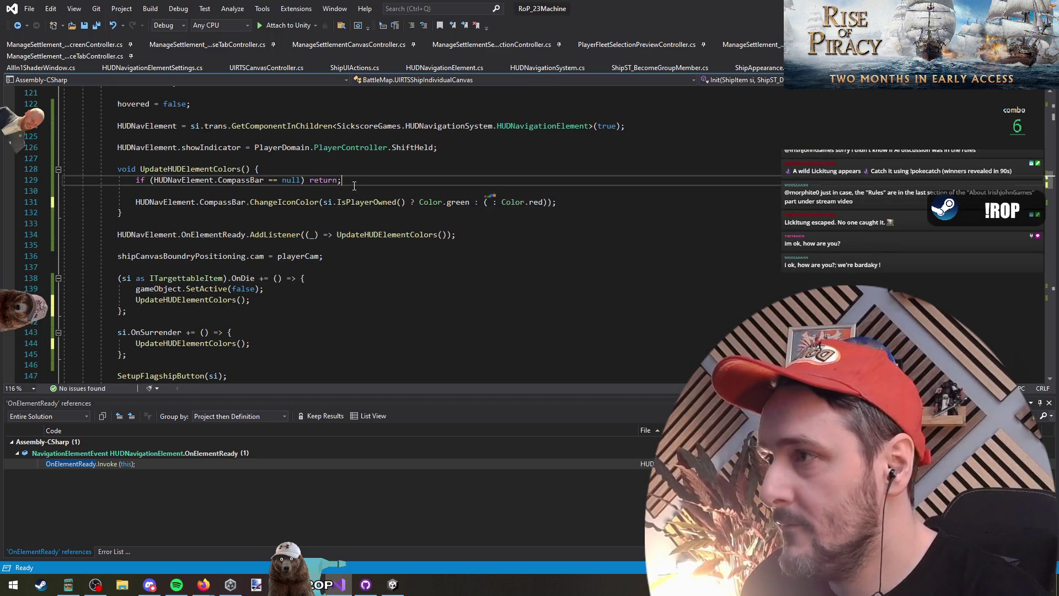
{"action": "key", "text": "ctrl+z"}
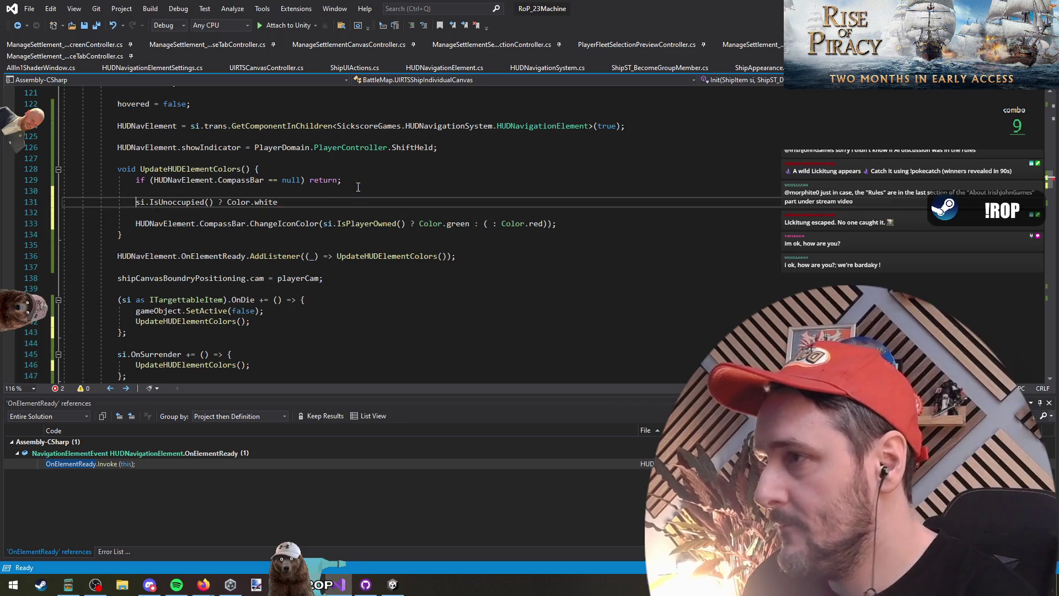
{"action": "type", "text": "if(;"}
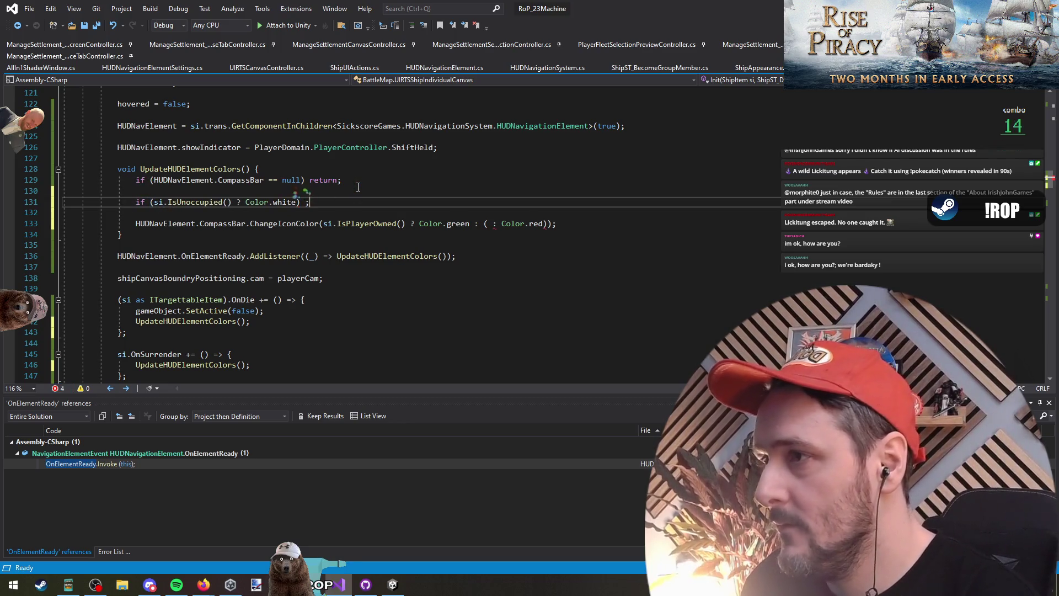
{"action": "key", "text": "Home"}
{"action": "key", "text": "ctrl+Right"}
{"action": "key", "text": "ctrl+Right"}
{"action": "key", "text": "ctrl+Right"}
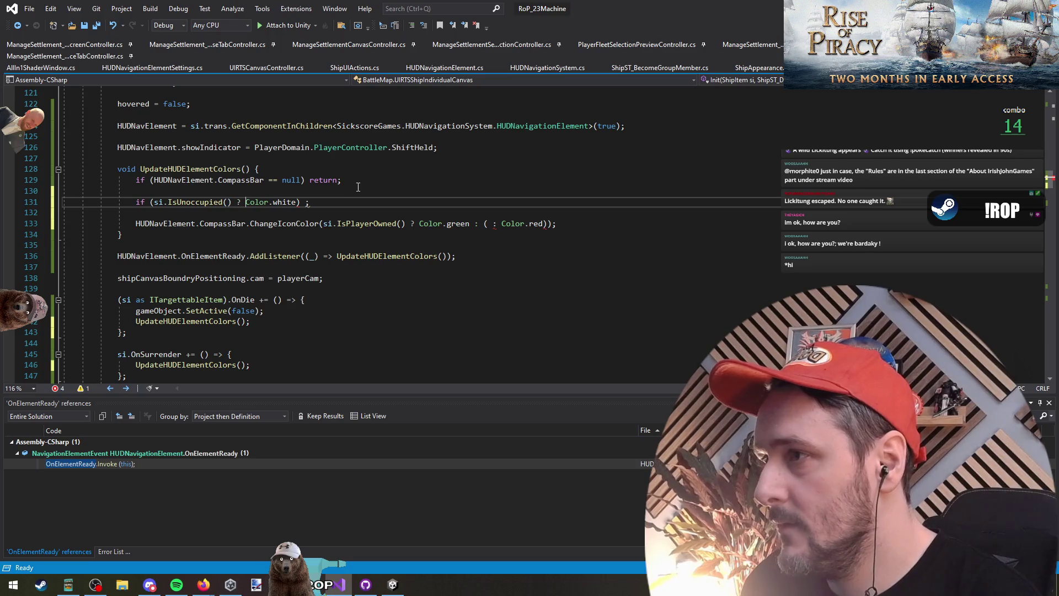
Tidy the new if line, removing an unfinished void line, a blank line and a stray semicolon
{"action": "key", "text": "Up"}
{"action": "key", "text": "Up"}
{"action": "key", "text": "Up"}
{"action": "key", "text": "End"}
{"action": "key", "text": "Return"}
{"action": "key", "text": "Return"}
{"action": "key", "text": "Up"}
{"action": "type", "text": "void"}
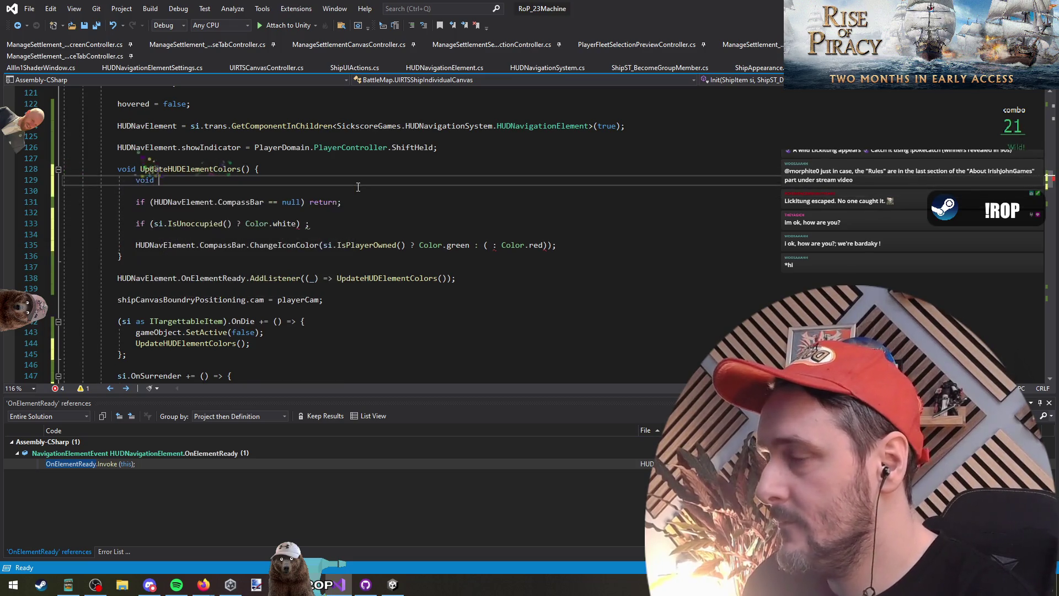
{"action": "key", "text": "ctrl+shift+l"}
{"action": "key", "text": "ctrl+shift+l"}
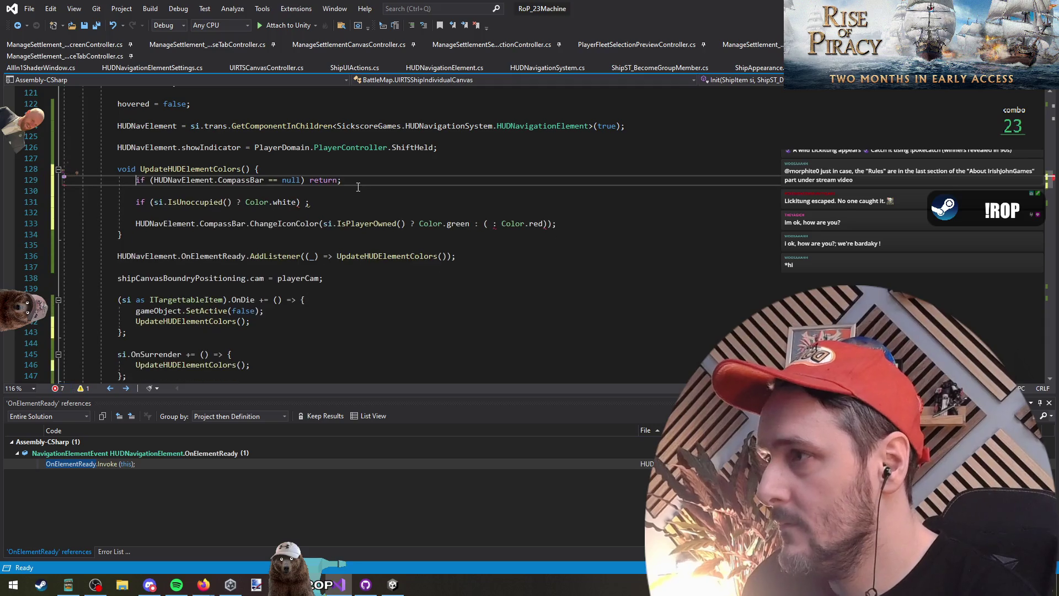
{"action": "key", "text": "Down"}
{"action": "key", "text": "Down"}
{"action": "key", "text": "Delete"}
{"action": "key", "text": "Delete"}
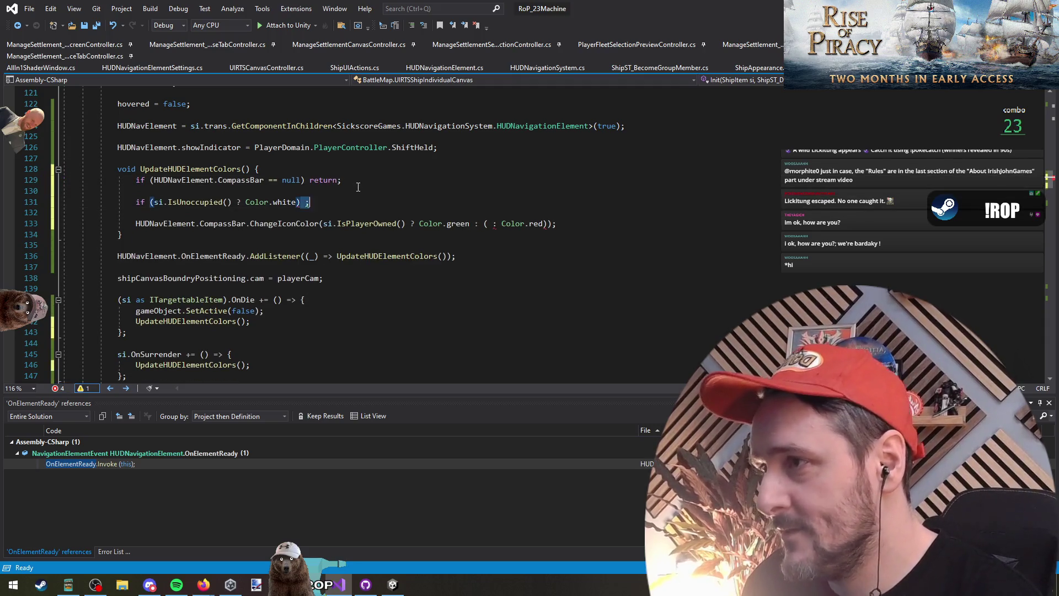
{"action": "key", "text": "Down"}
{"action": "key", "text": "Down"}
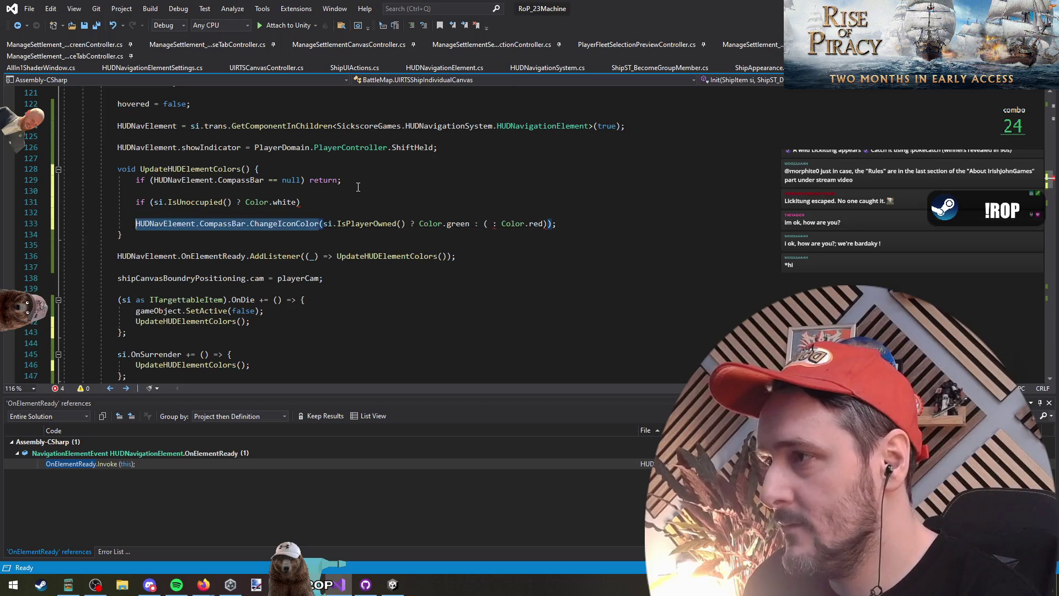
{"action": "key", "text": "Up"}
{"action": "key", "text": "Up"}
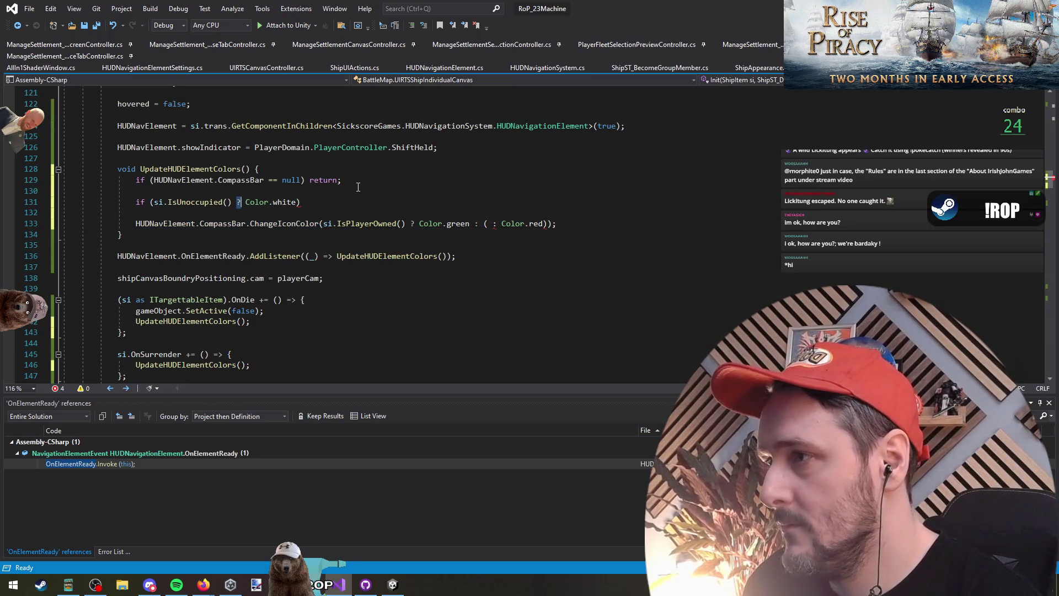
Complete 'if (si.IsUnoccupied()) HUDNavElement.CompassBar.ChangeIconColor(Color.white);'
{"action": "key", "text": "ctrl+Return"}
{"action": "key", "text": "ctrl+Return"}
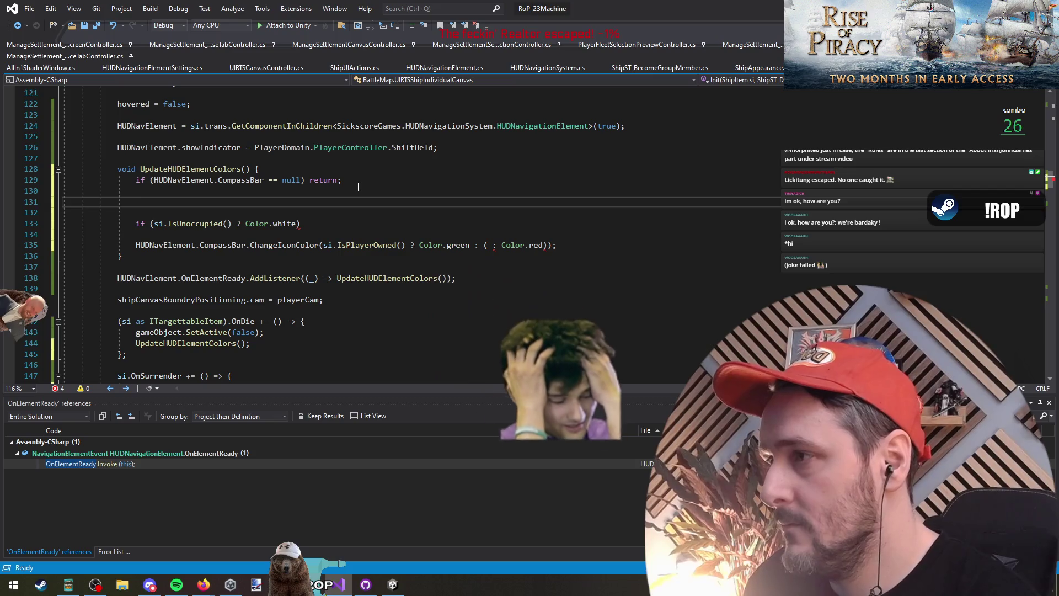
{"action": "key", "text": "ctrl+x"}
{"action": "key", "text": "ctrl+x"}
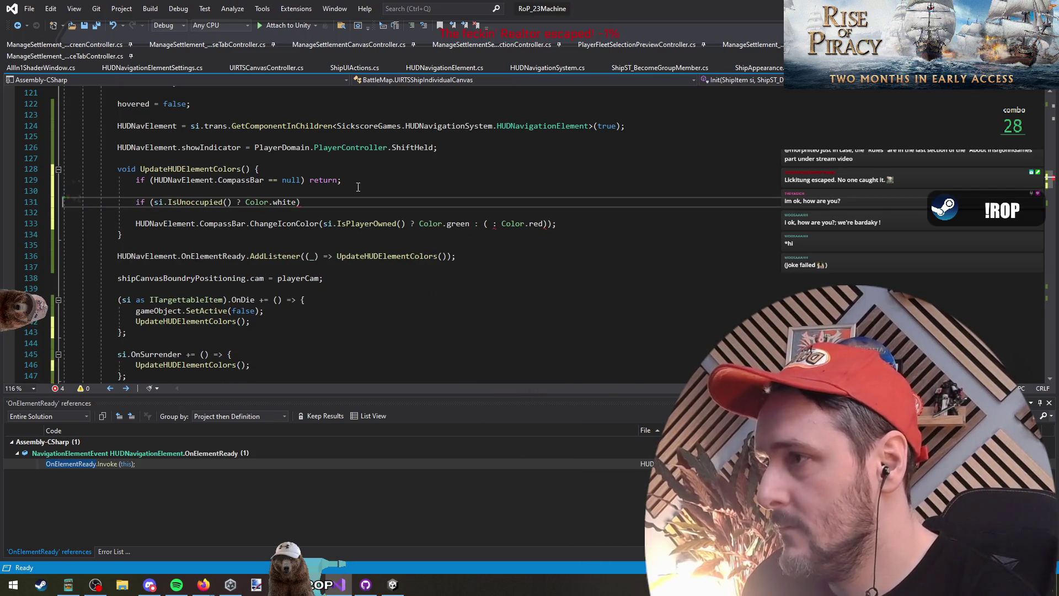
{"action": "key", "text": "Delete"}
{"action": "key", "text": "Delete"}
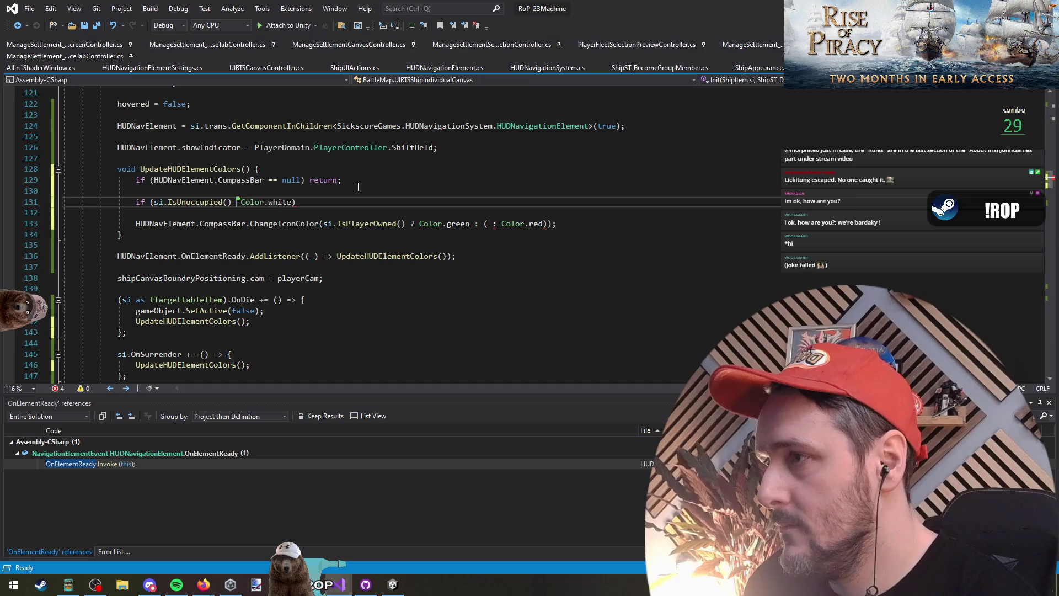
{"action": "type", "text": ")"}
{"action": "key", "text": "Delete"}
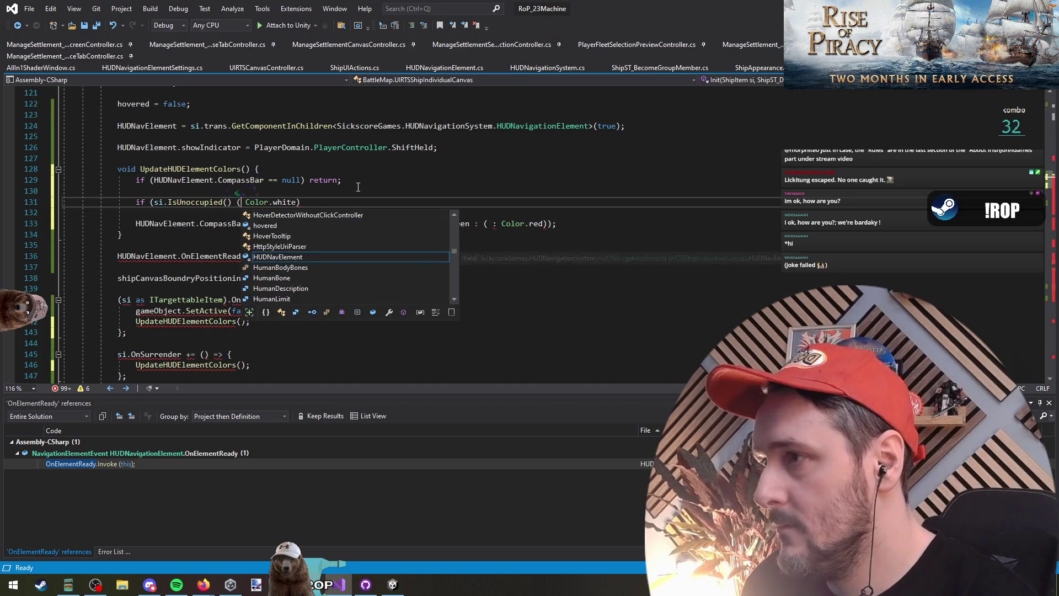
{"action": "key", "text": "ctrl+v"}
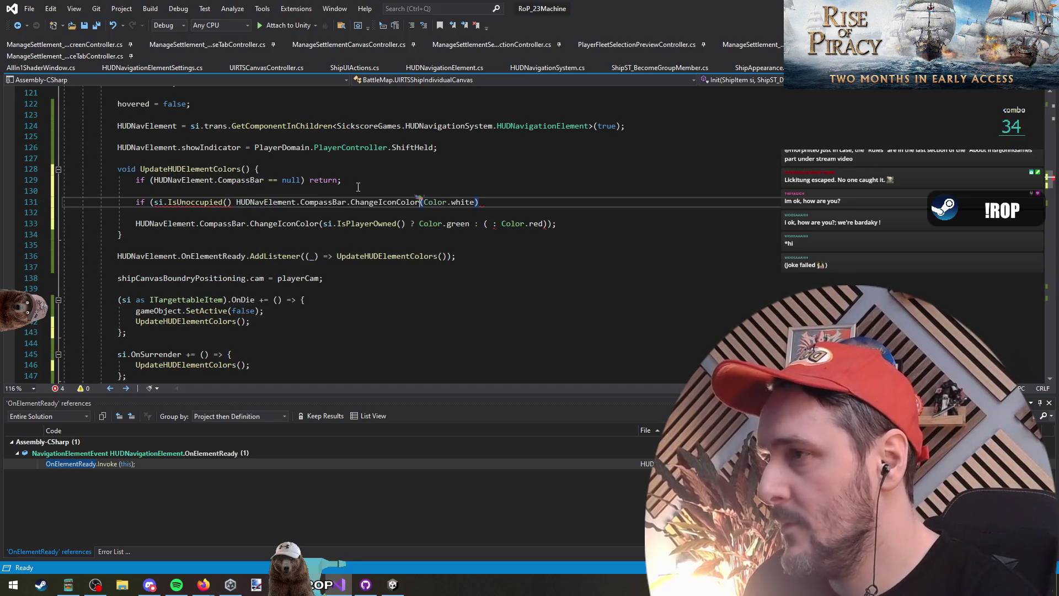
{"action": "key", "text": "Home"}
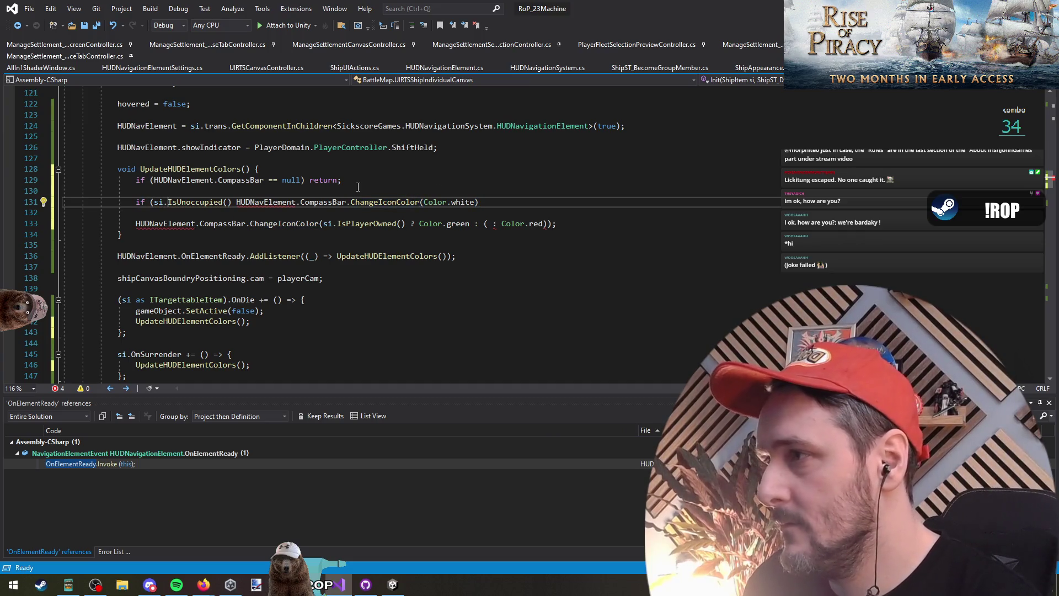
{"action": "type", "text": ")"}
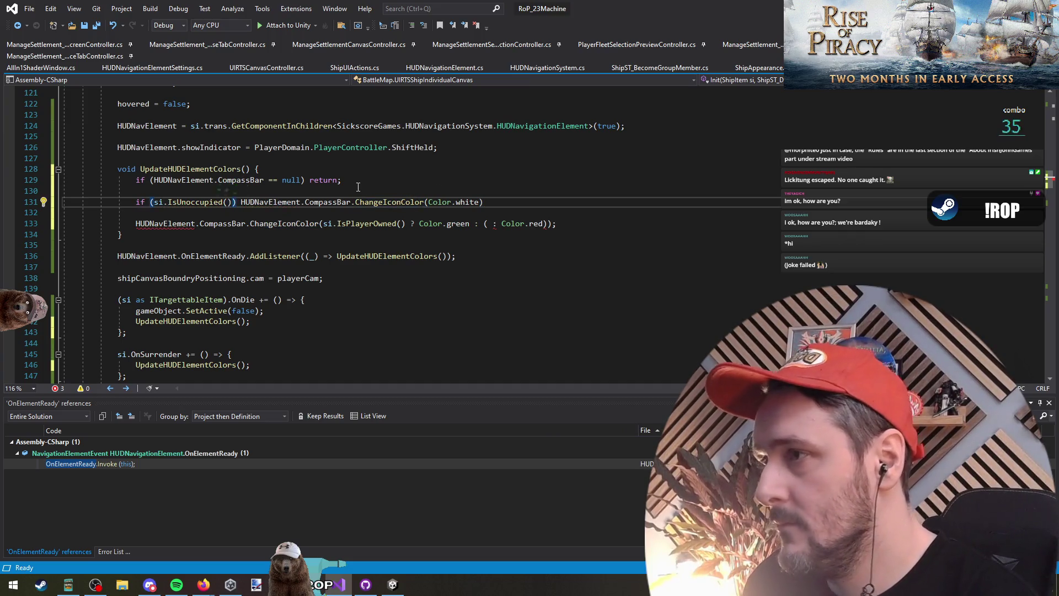
{"action": "key", "text": "End"}
{"action": "type", "text": ";"}
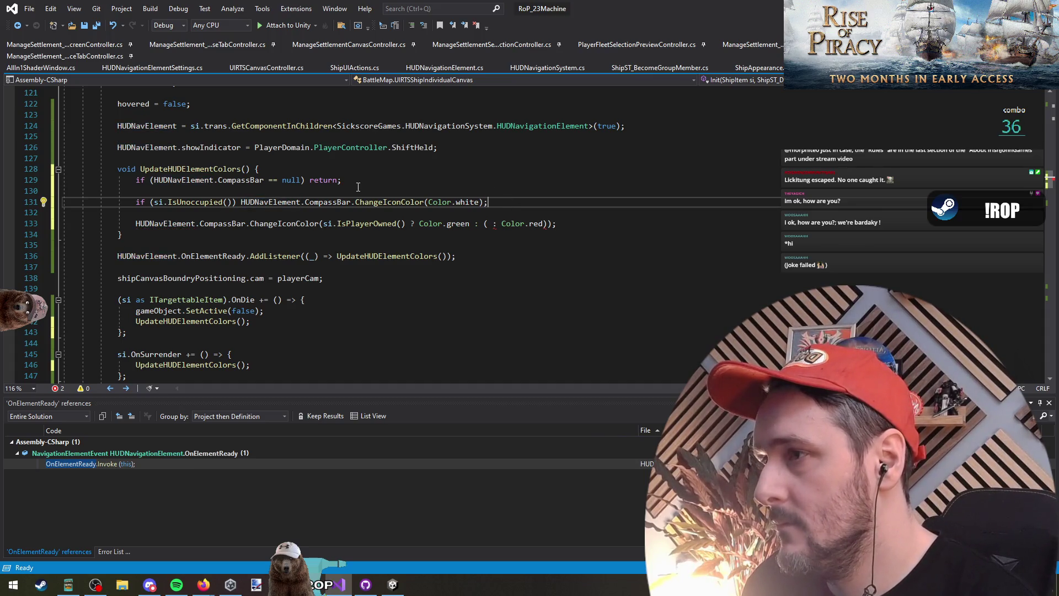
Begin a nested void function at the top of UpdateHUDElementColors
{"action": "key", "text": "Up"}
{"action": "key", "text": "Up"}
{"action": "key", "text": "Up"}
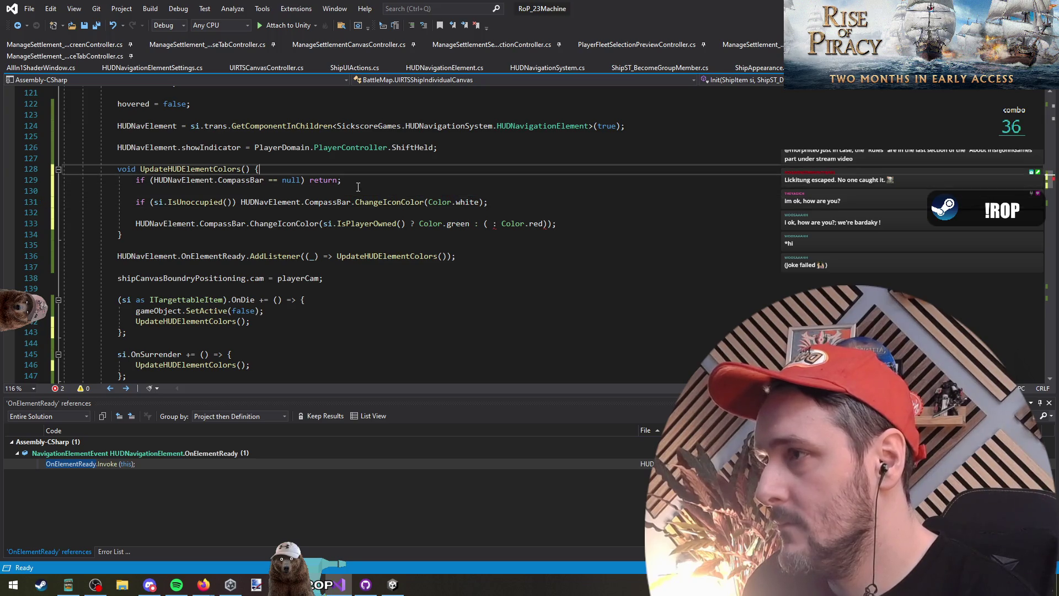
{"action": "key", "text": "End"}
{"action": "key", "text": "Return"}
{"action": "key", "text": "Return"}
{"action": "key", "text": "Up"}
{"action": "type", "text": "void "}
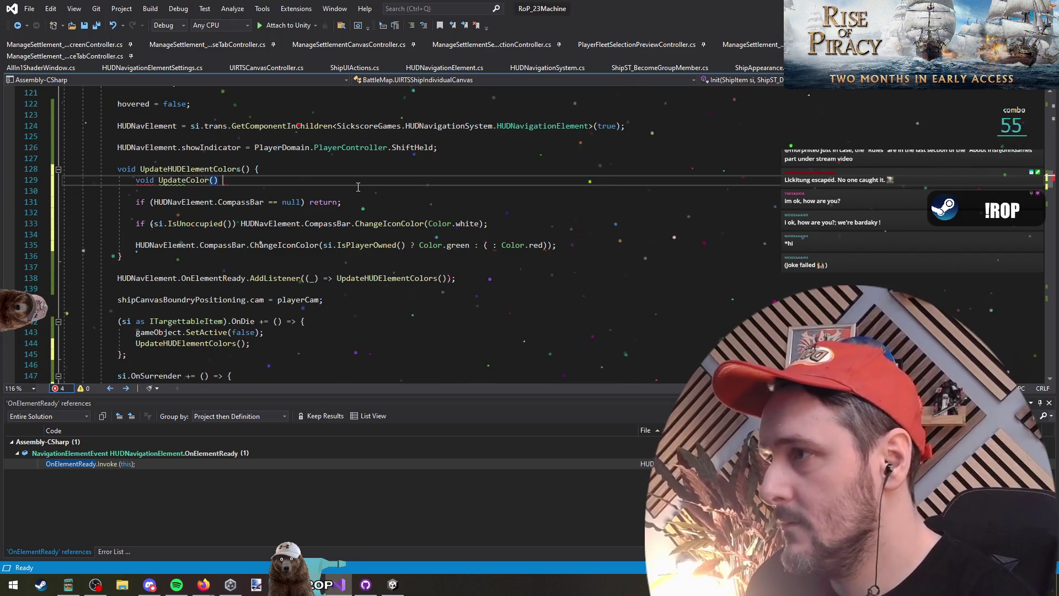
{"action": "type", "text": "{"}
Turn the nested void function into a local Color GetColor() with a return line
{"action": "key", "text": "Return"}
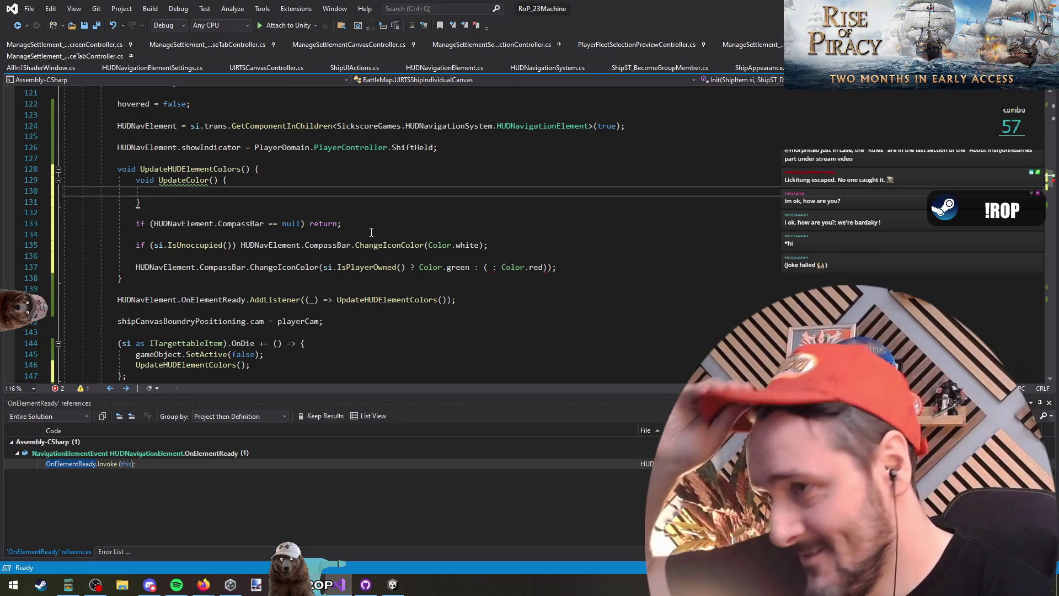
{"action": "left_click", "coordinate": [239, 245]}
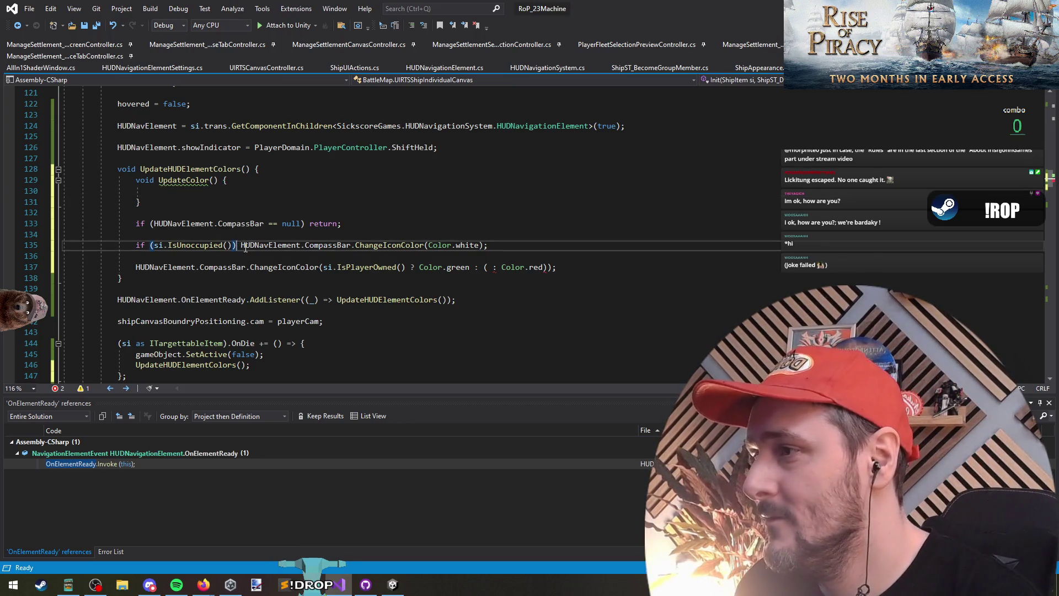
{"action": "double_click", "coordinate": [146, 181]}
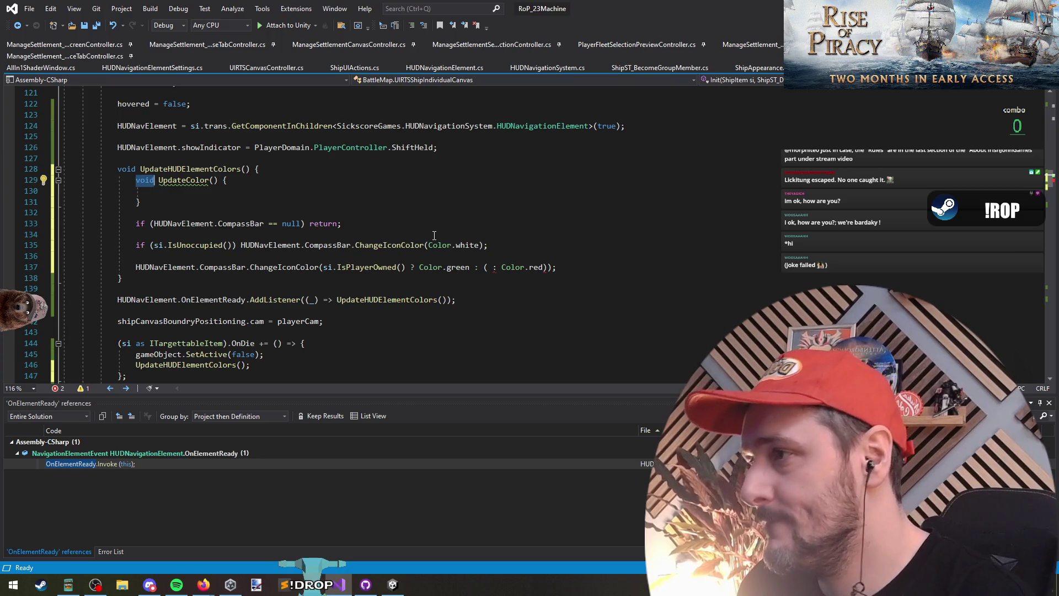
{"action": "type", "text": "Color "}
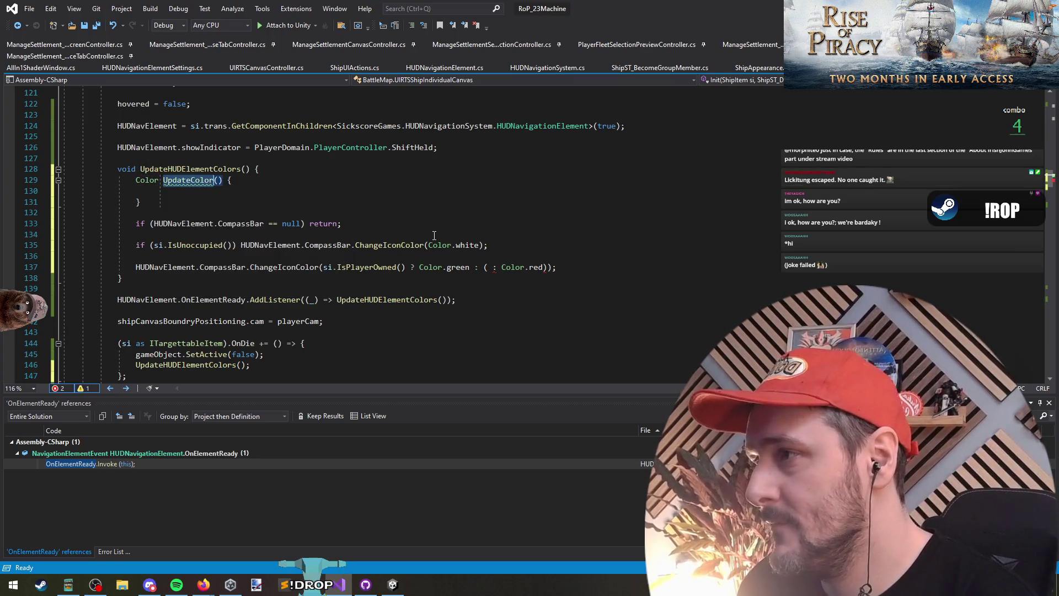
{"action": "type", "text": "GetColor"}
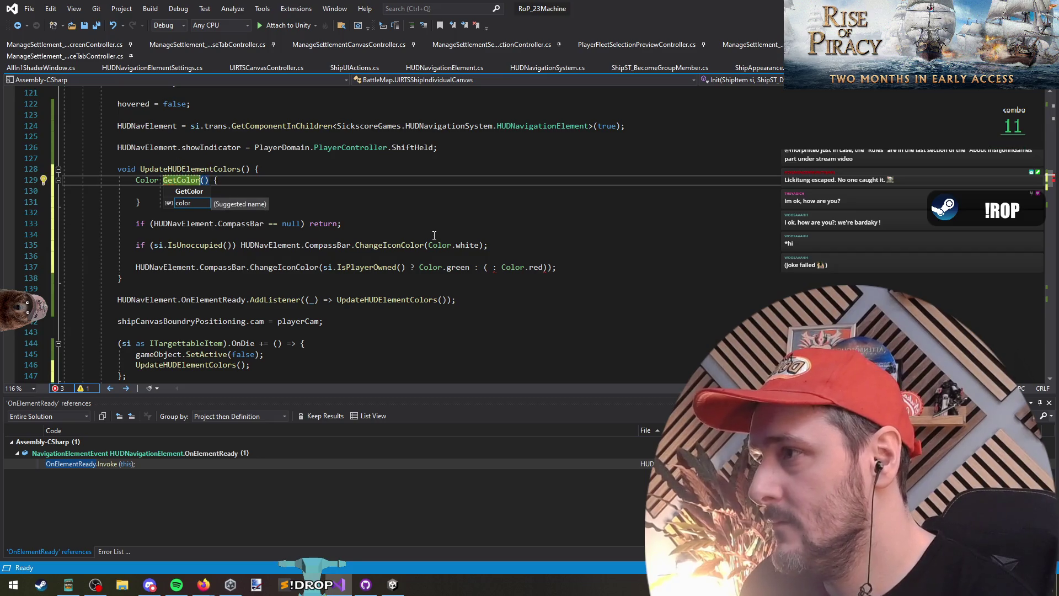
{"action": "key", "text": "Return"}
{"action": "key", "text": "Down"}
{"action": "type", "text": "return"}
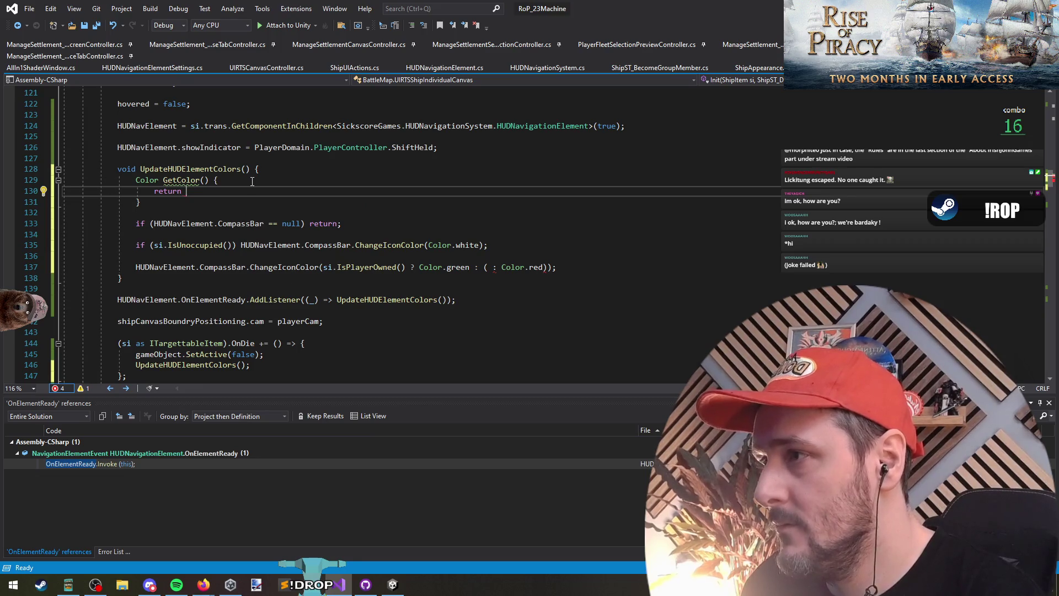
{"action": "key", "text": "ctrl+Return"}
Move the unoccupied check into GetColor and the compass bar call below the function
{"action": "left_click", "coordinate": [478, 259]}
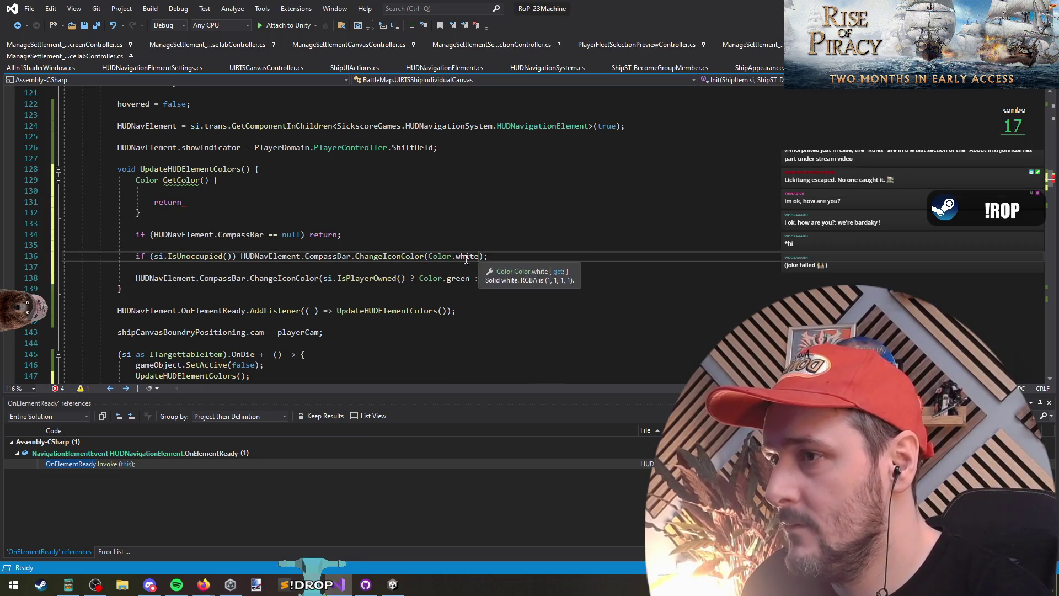
{"action": "left_click_drag", "start_coordinate": [479, 259], "coordinate": [428, 259]}
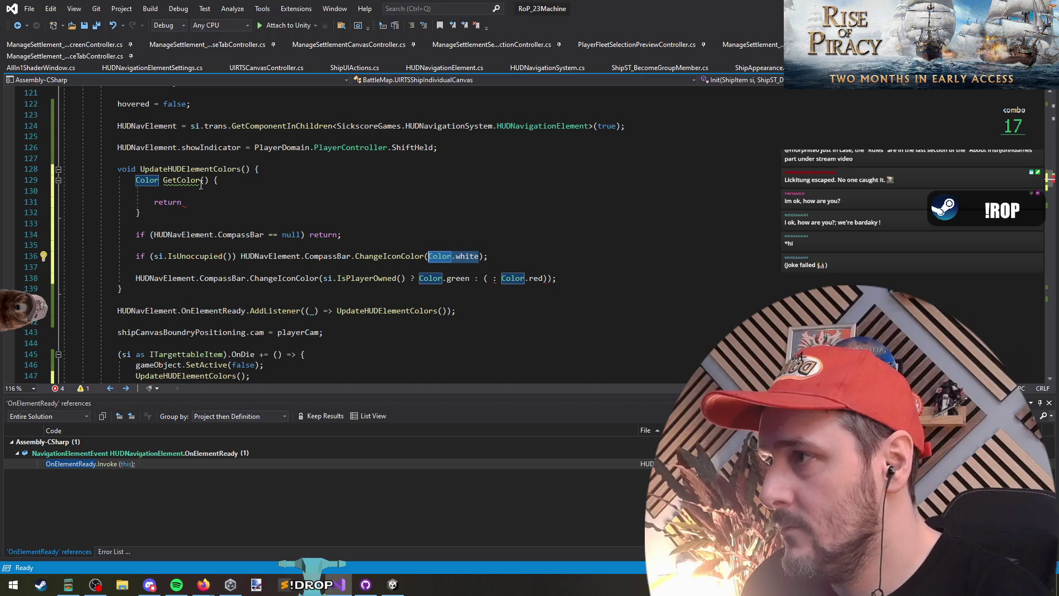
{"action": "key", "text": "ctrl+x"}
{"action": "left_click", "coordinate": [193, 192]}
{"action": "key", "text": "ctrl+v"}
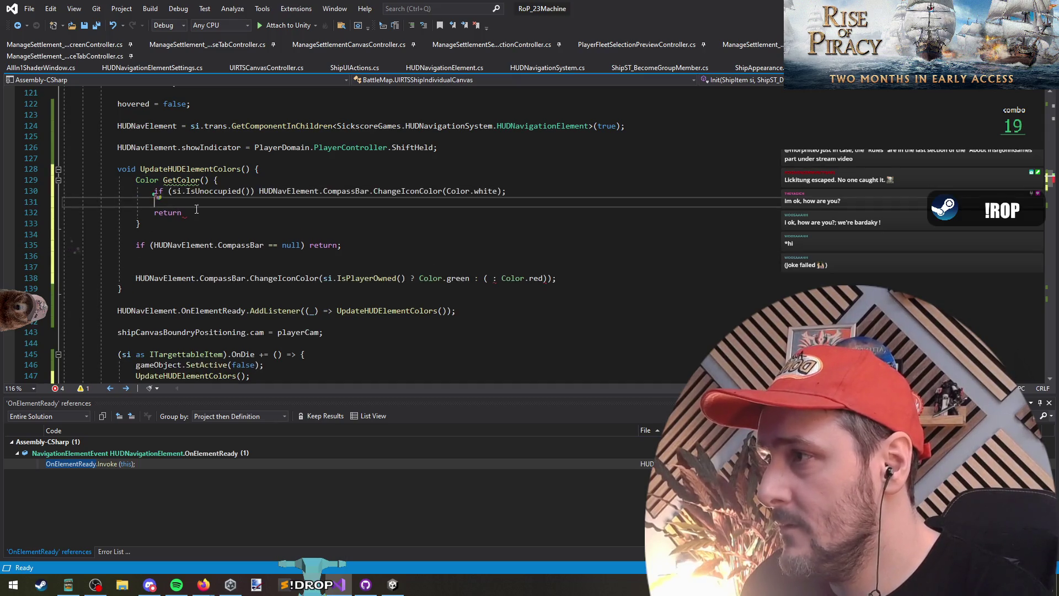
{"action": "left_click", "coordinate": [260, 191]}
{"action": "key", "text": "shift+End"}
{"action": "key", "text": "ctrl+x"}
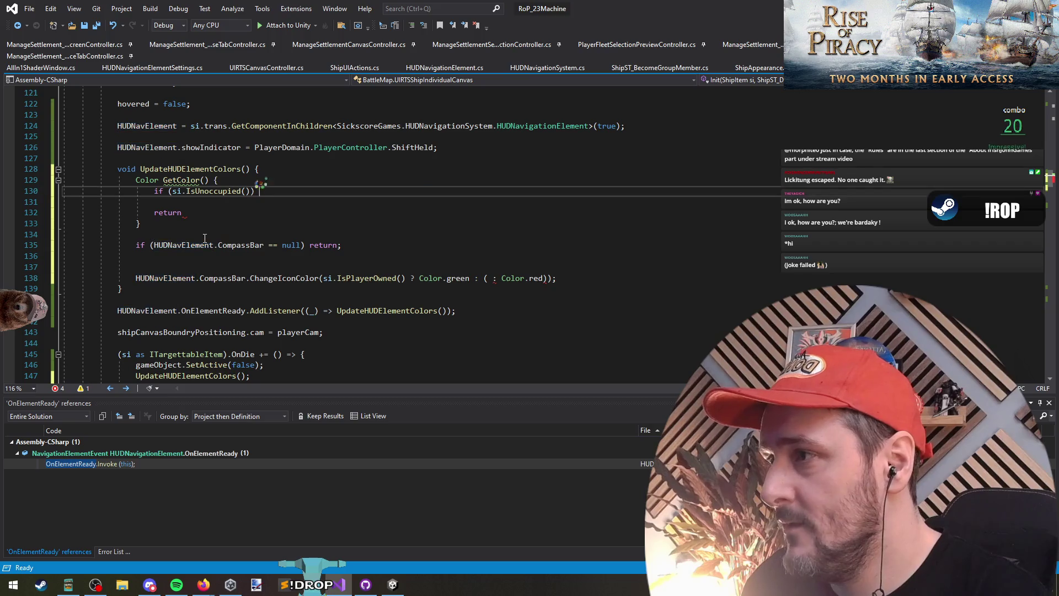
{"action": "left_click", "coordinate": [265, 234]}
{"action": "key", "text": "ctrl+v"}
Replace the compass bar call's white colour argument with GetColor()
{"action": "left_click", "coordinate": [275, 220]}
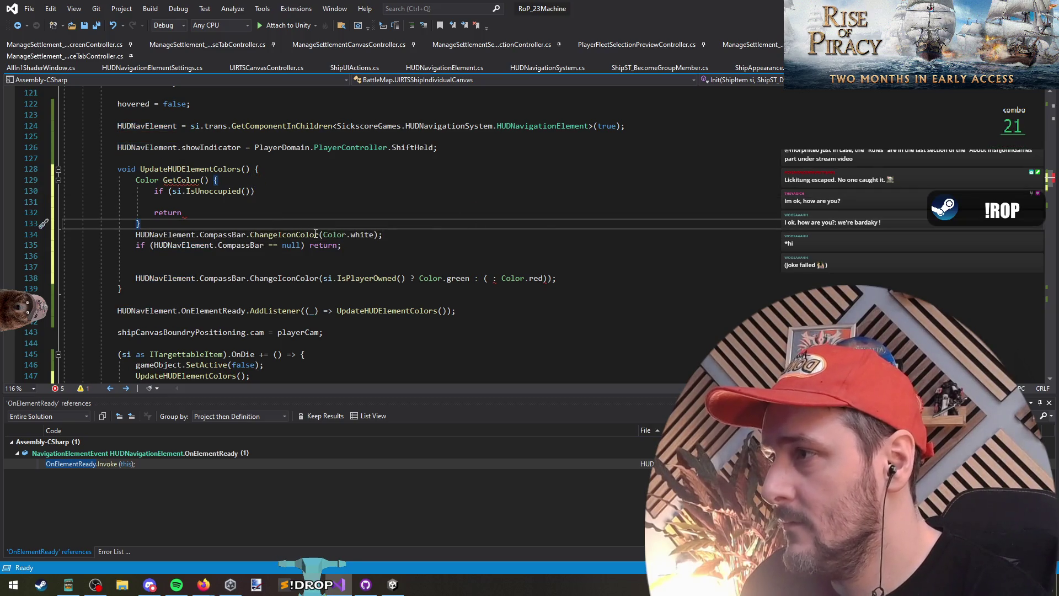
{"action": "key", "text": "Return"}
{"action": "key", "text": "Down"}
{"action": "key", "text": "End"}
{"action": "key", "text": "Left"}
{"action": "key", "text": "Left"}
{"action": "key", "text": "ctrl+shift+Left"}
{"action": "type", "text": "G"}
{"action": "key", "text": "Escape"}
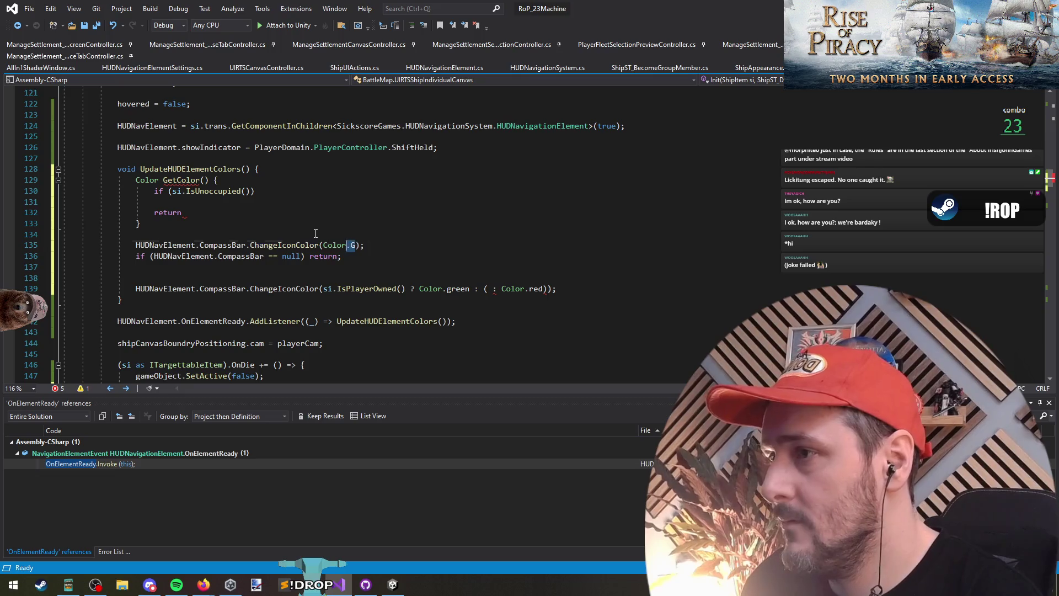
{"action": "key", "text": "BackSpace"}
{"action": "key", "text": "ctrl+shift+Left"}
{"action": "type", "text": "GetColor"}
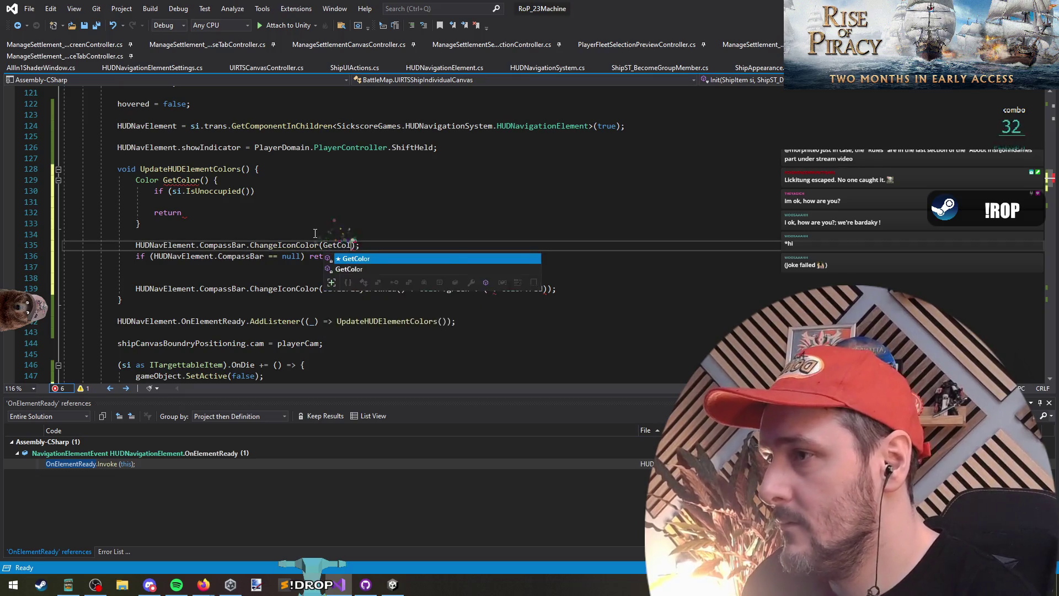
{"action": "type", "text": "()"}
{"action": "key", "text": "Down"}
{"action": "key", "text": "Home"}
Move the null check above the GetColor function, separated by a blank line
{"action": "key", "text": "Return"}
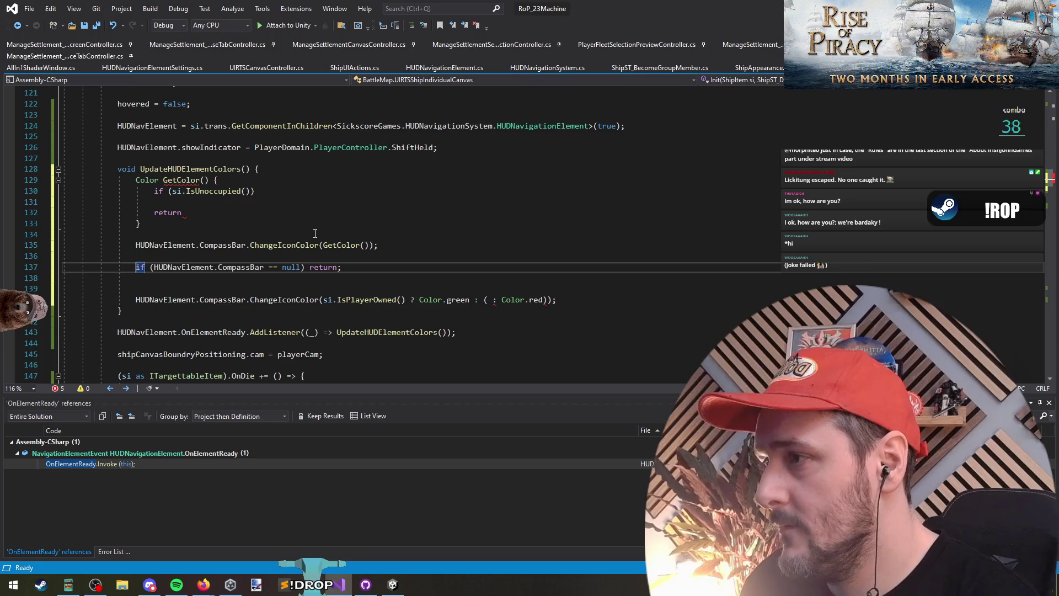
{"action": "key", "text": "alt+Up"}
{"action": "key", "text": "alt+Up"}
{"action": "key", "text": "alt+Up"}
{"action": "key", "text": "End"}
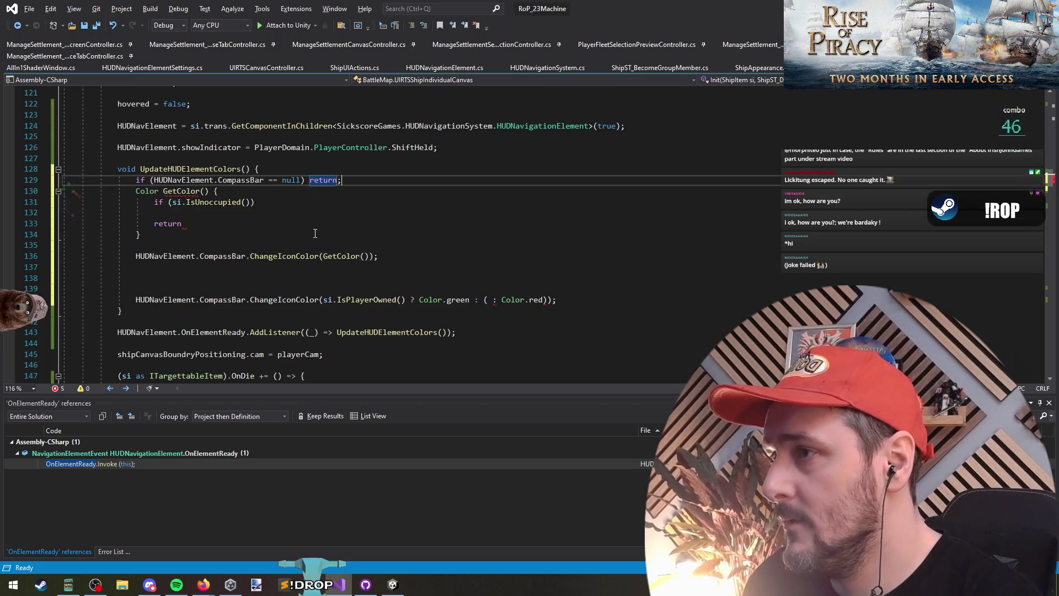
{"action": "key", "text": "Return"}
{"action": "key", "text": "Down"}
{"action": "key", "text": "Down"}
{"action": "key", "text": "Down"}
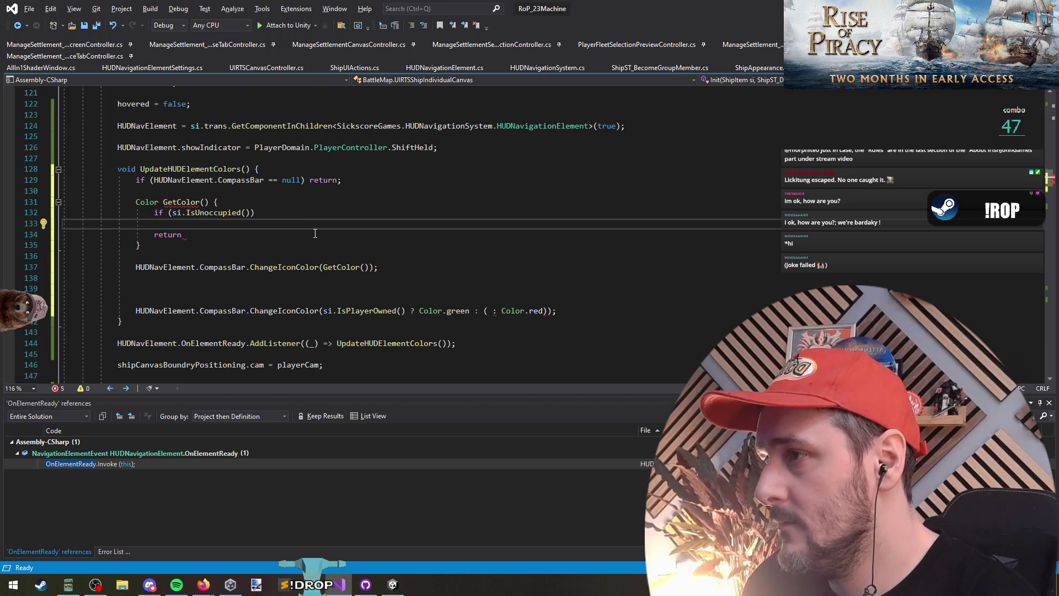
Make GetColor return Color.white for unoccupied ships and Color.grey otherwise
{"action": "key", "text": "Down"}
{"action": "type", "text": "lor.white"}
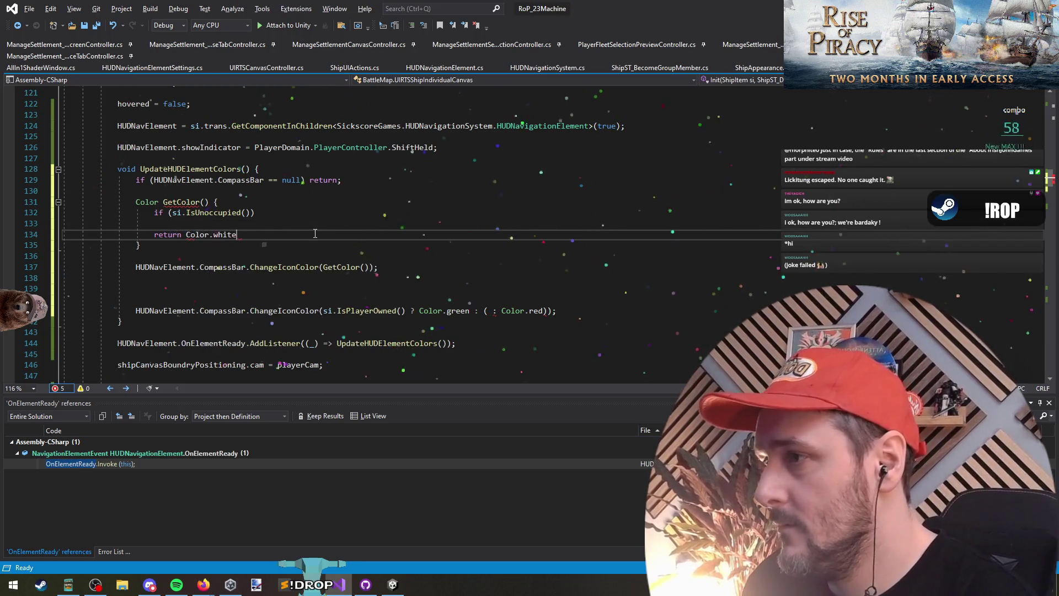
{"action": "key", "text": "Home"}
{"action": "key", "text": "BackSpace"}
{"action": "key", "text": "End"}
{"action": "type", "text": ";"}
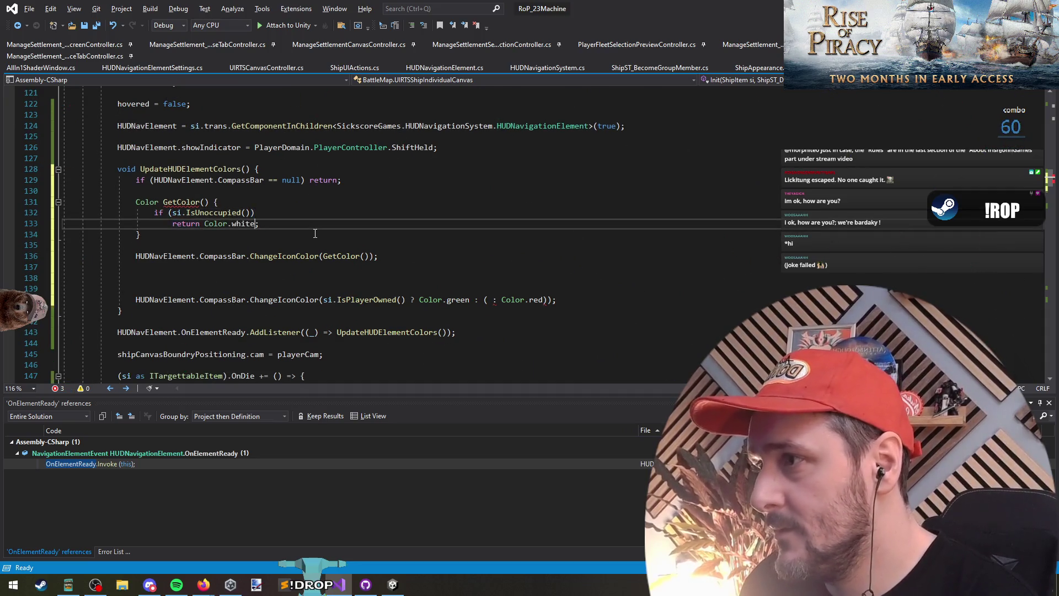
{"action": "key", "text": "End"}
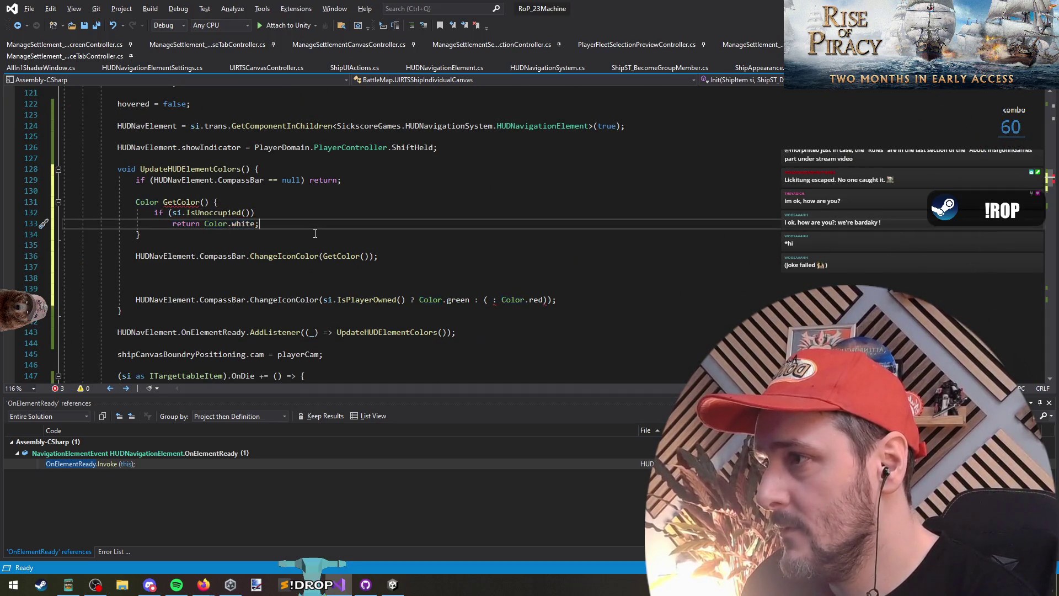
{"action": "key", "text": "Return"}
{"action": "key", "text": "Return"}
{"action": "type", "text": "return Color."}
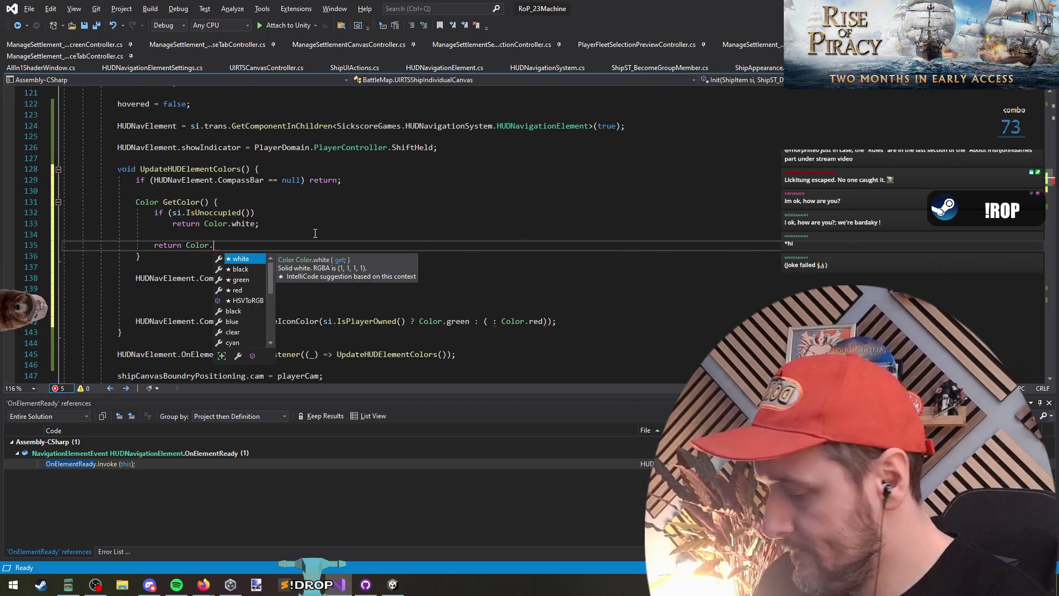
{"action": "type", "text": "grey;"}
{"action": "key", "text": "Up"}
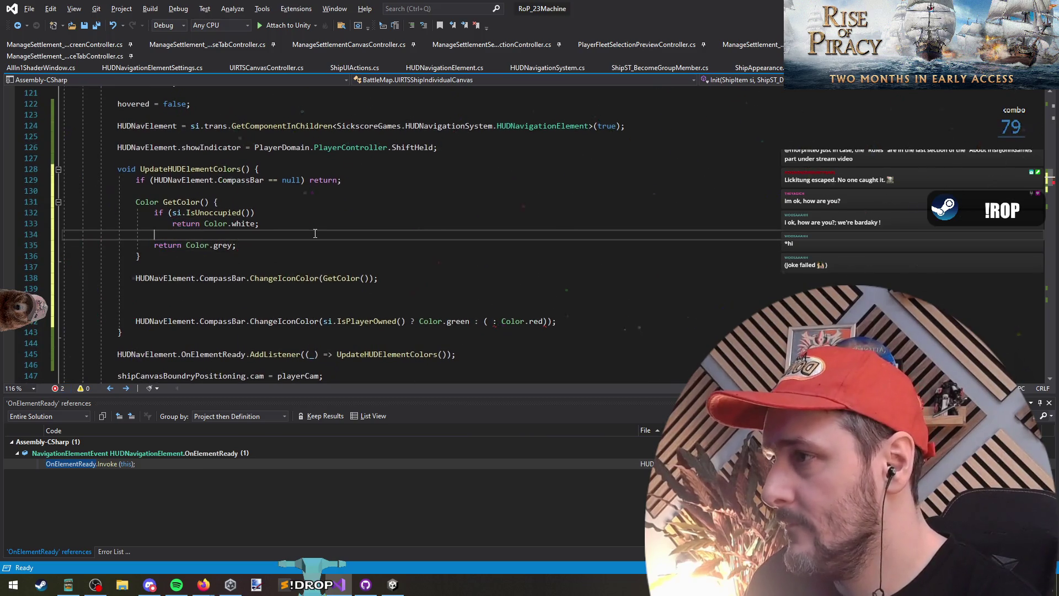
{"action": "key", "text": "Up"}
{"action": "key", "text": "Up"}
{"action": "key", "text": "Up"}
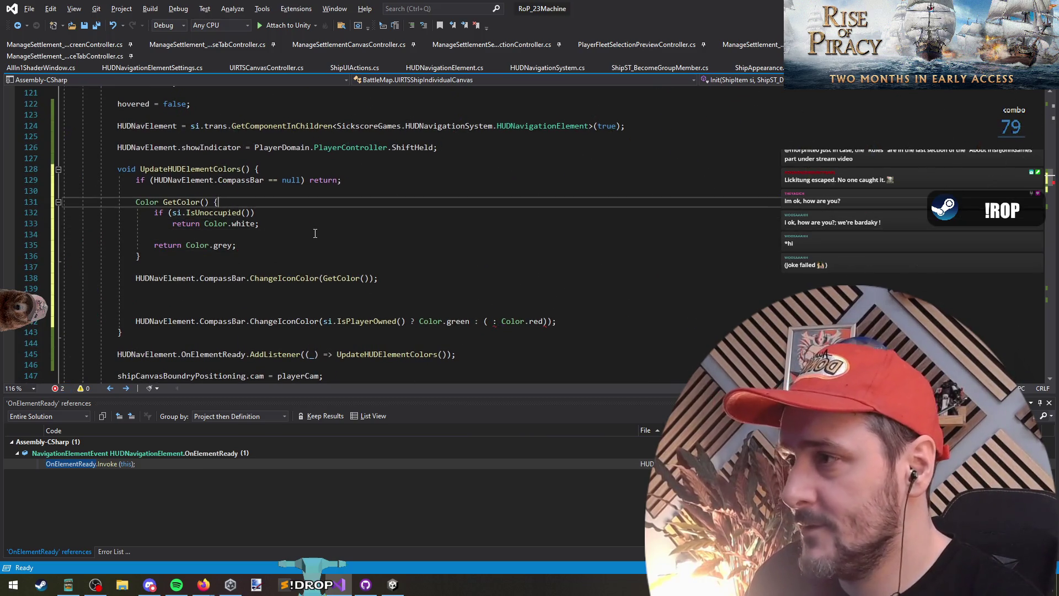
{"action": "key", "text": "ctrl+Home"}
Try a GameSettingsManager using line, then search the solution for the palette class
{"action": "key", "text": "Down"}
{"action": "key", "text": "Down"}
{"action": "key", "text": "Down"}
{"action": "type", "text": "using GameSett"}
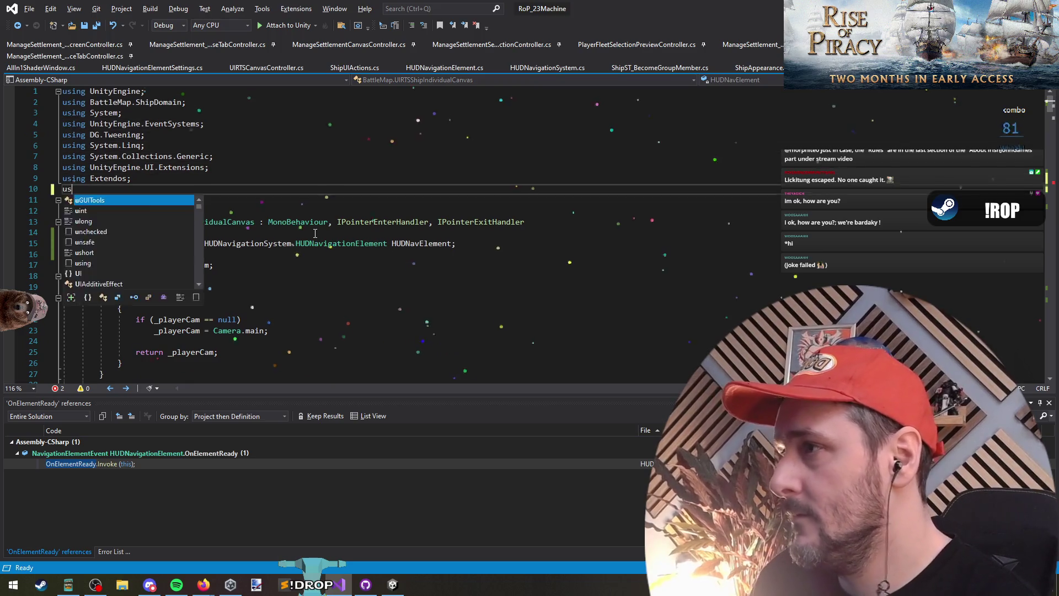
{"action": "key", "text": "BackSpace"}
{"action": "key", "text": "BackSpace"}
{"action": "key", "text": "BackSpace"}
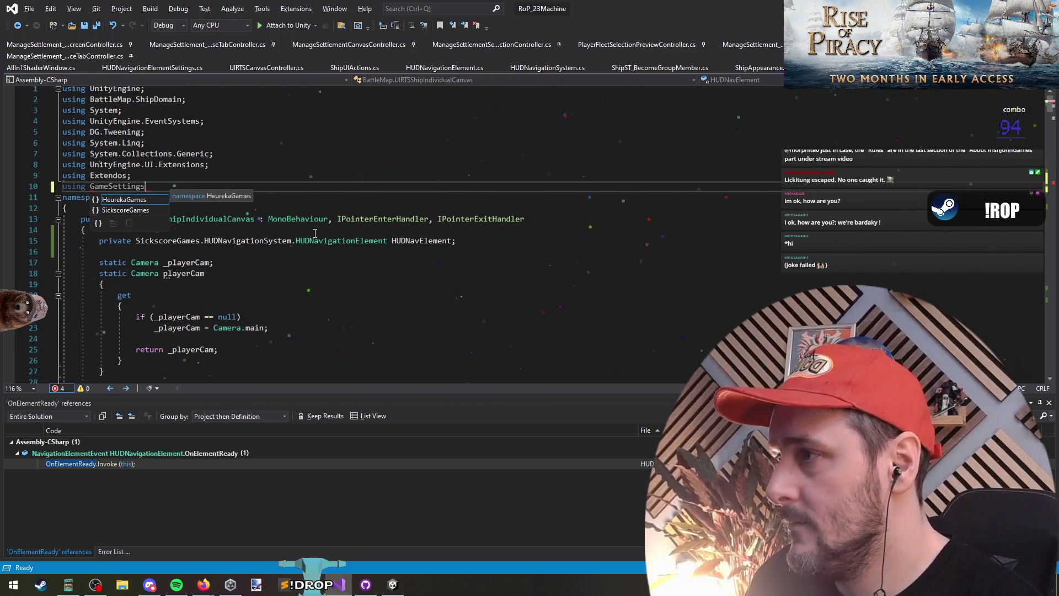
{"action": "key", "text": "Escape"}
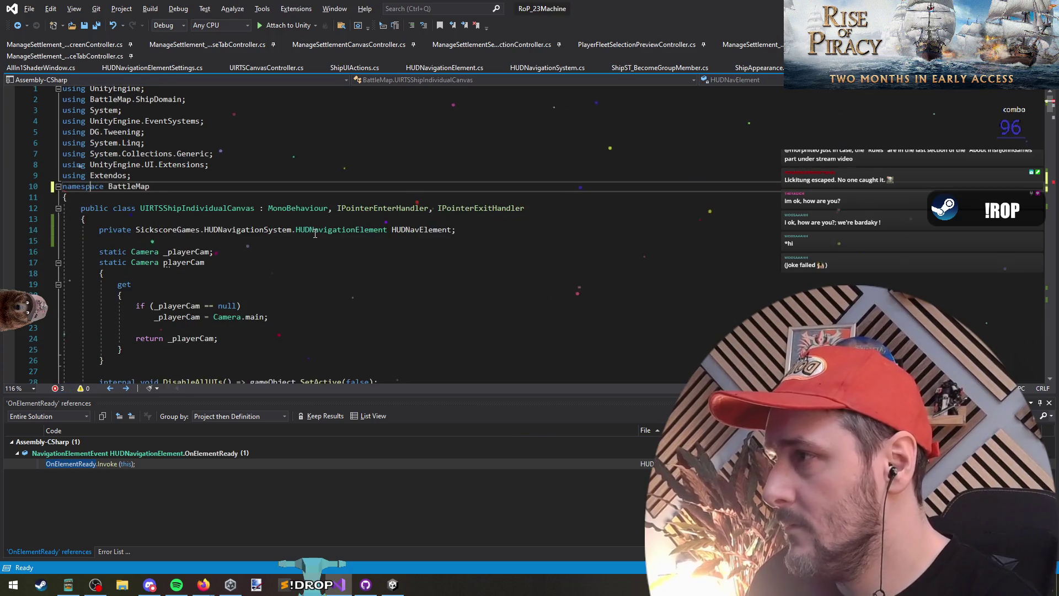
{"action": "key", "text": "BackSpace"}
{"action": "key", "text": "BackSpace"}
{"action": "key", "text": "BackSpace"}
{"action": "key", "text": "Return"}
{"action": "key", "text": "Up"}
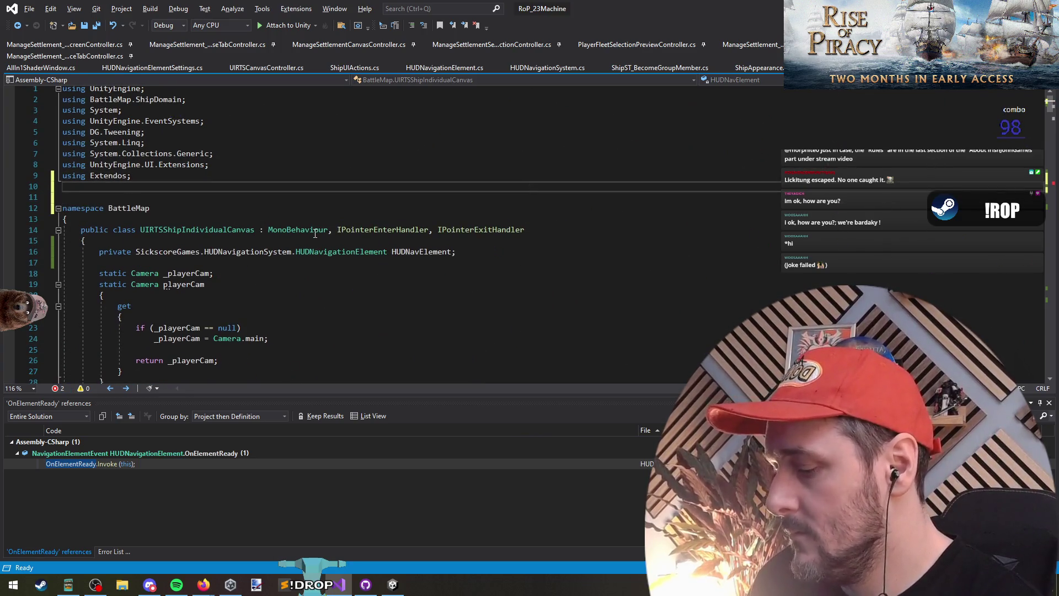
{"action": "type", "text": "using"}
{"action": "key", "text": "BackSpace"}
{"action": "key", "text": "BackSpace"}
{"action": "key", "text": "BackSpace"}
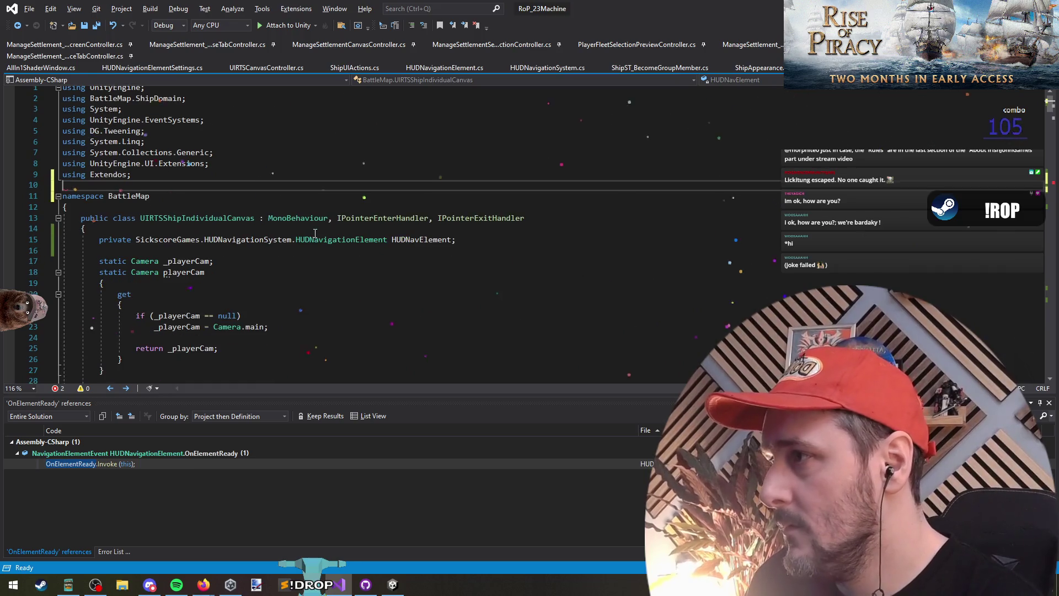
{"action": "scroll", "coordinate": [315, 233], "scroll_direction": "down", "scroll_amount": 4}
{"action": "key", "text": "ctrl+t"}
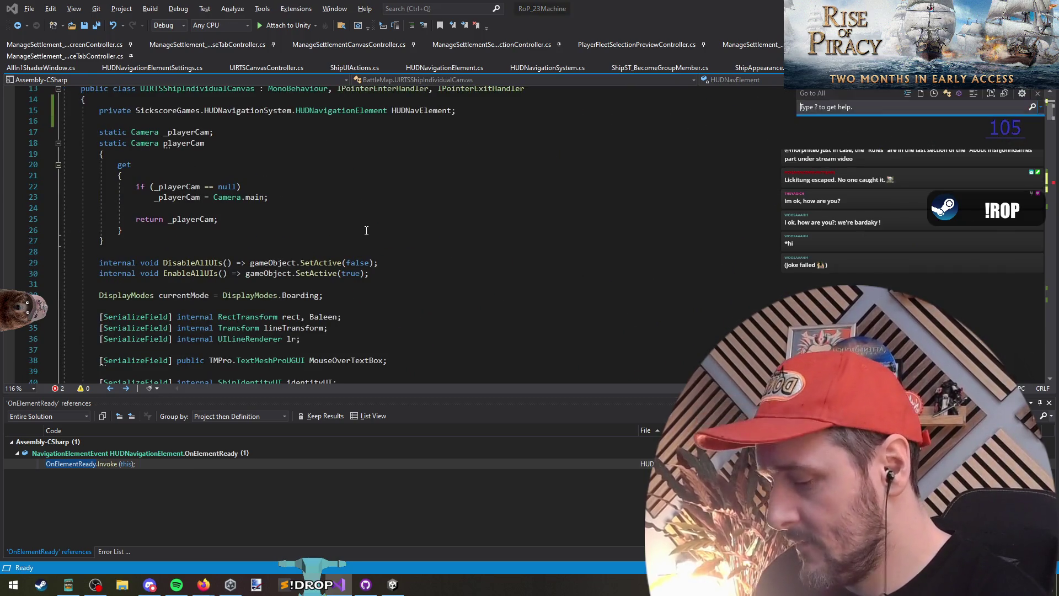
{"action": "type", "text": "palet"}
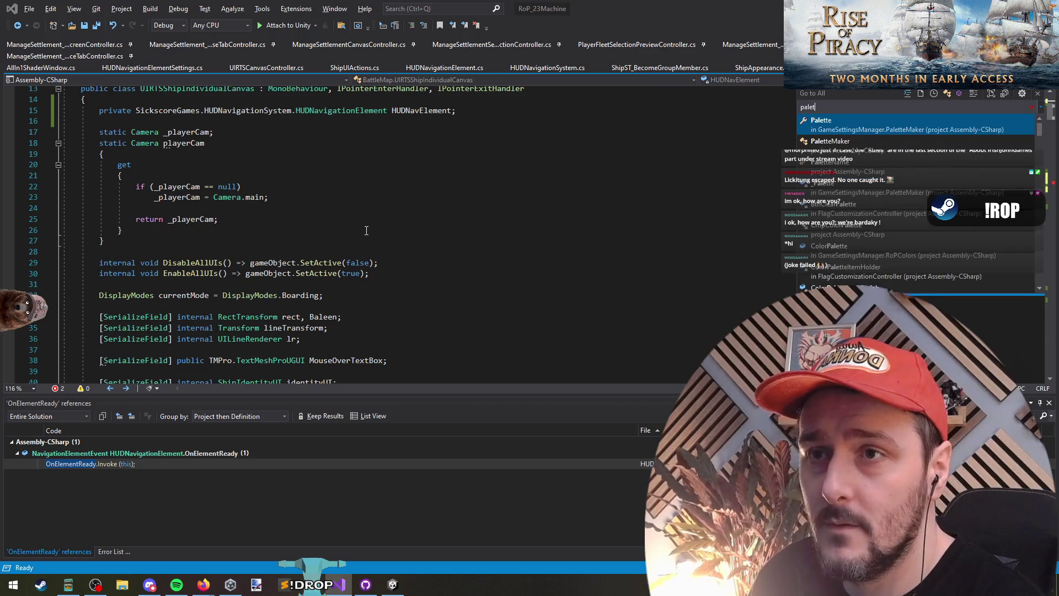
{"action": "type", "text": "te"}
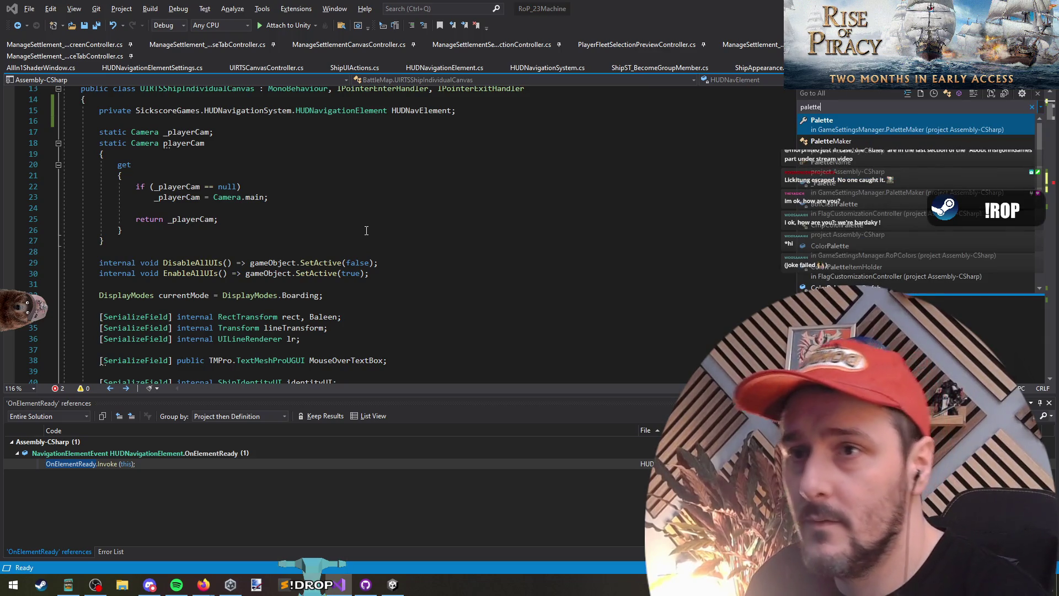
{"action": "scroll", "coordinate": [353, 202], "scroll_direction": "up", "scroll_amount": 4}
Add 'using static GameSettingsManager;' on line 10, save the script, and return to GetColor
{"action": "left_click", "coordinate": [147, 184]}
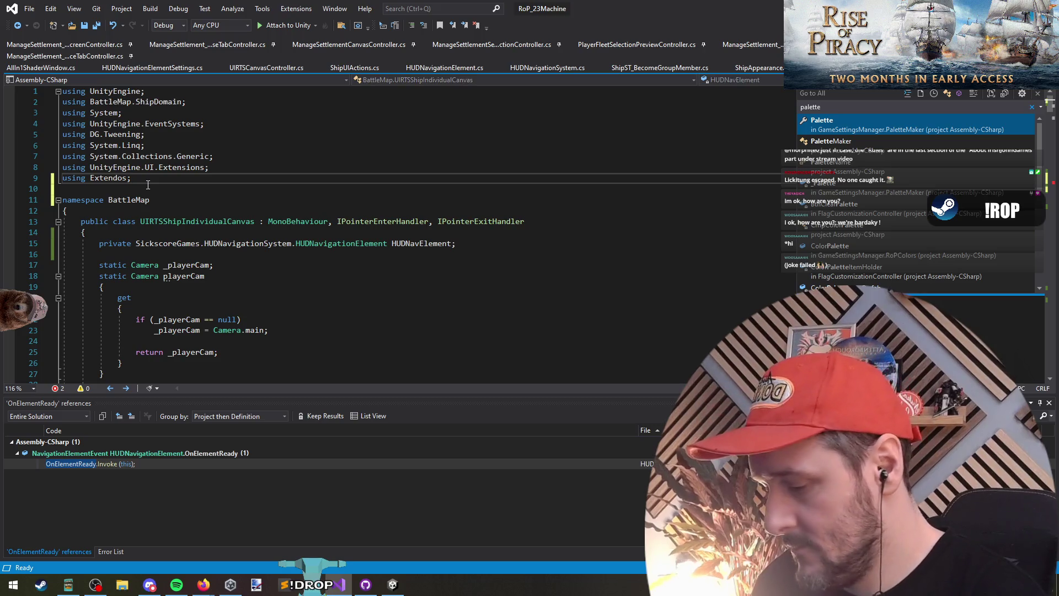
{"action": "type", "text": "using static "}
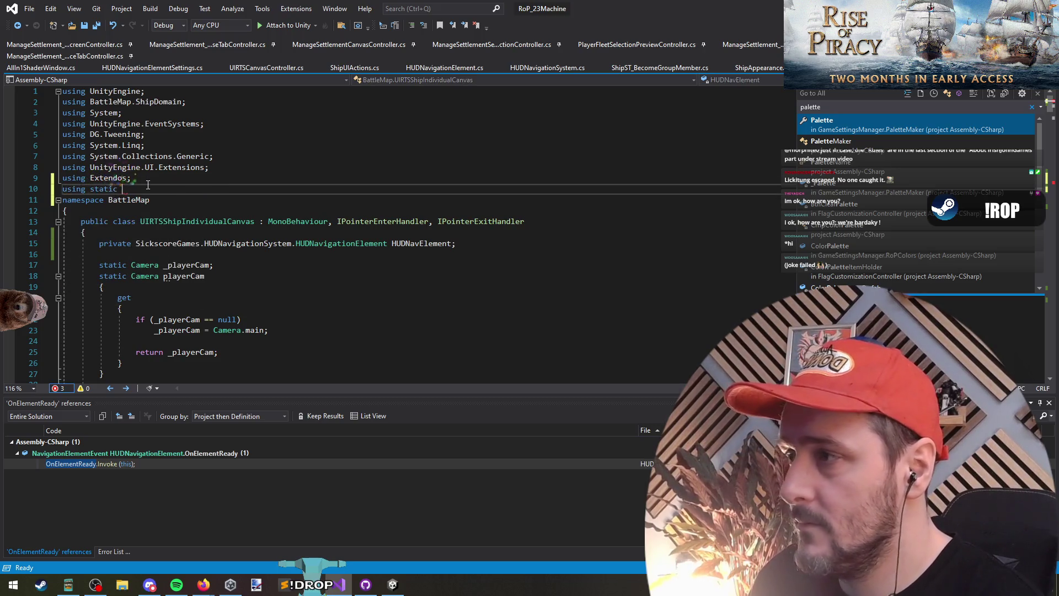
{"action": "type", "text": "gameset;"}
{"action": "key", "text": "Return"}
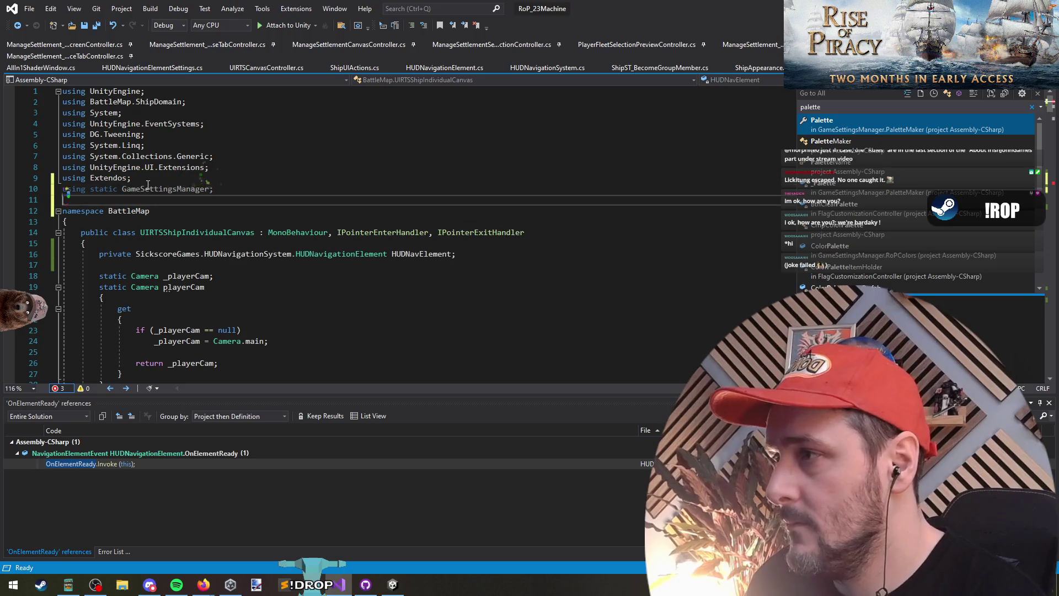
{"action": "key", "text": "ctrl+s"}
{"action": "scroll", "coordinate": [230, 287], "scroll_direction": "down", "scroll_amount": 20}
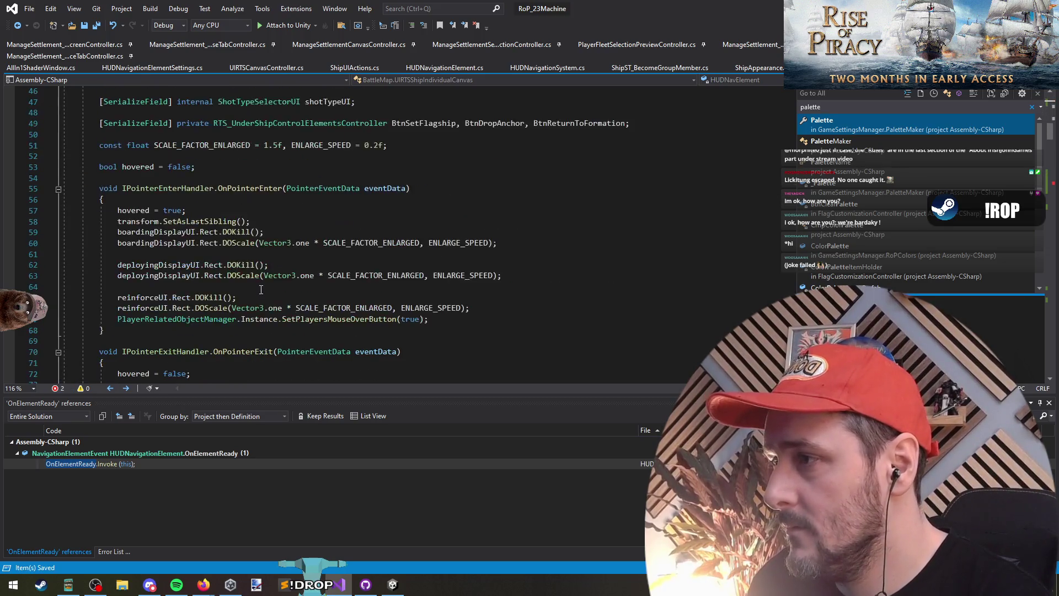
{"action": "scroll", "coordinate": [230, 287], "scroll_direction": "down", "scroll_amount": 3}
{"action": "left_click", "coordinate": [17, 26]}
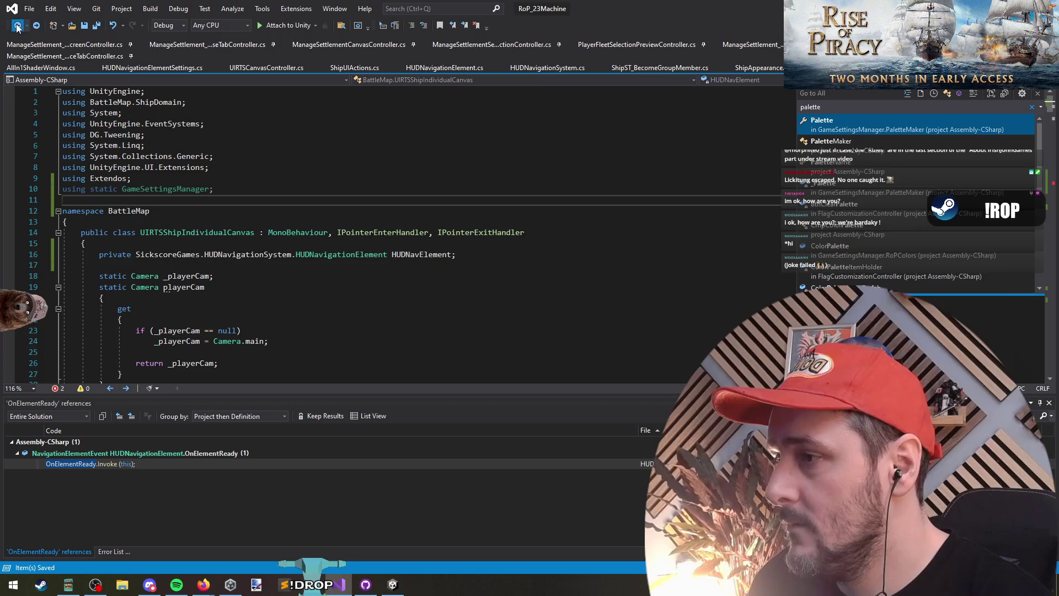
Remove extra blank lines between the colour calls and open new lines at line 138
{"action": "left_click", "coordinate": [17, 26]}
{"action": "key", "text": "Down"}
{"action": "key", "text": "Down"}
{"action": "key", "text": "Down"}
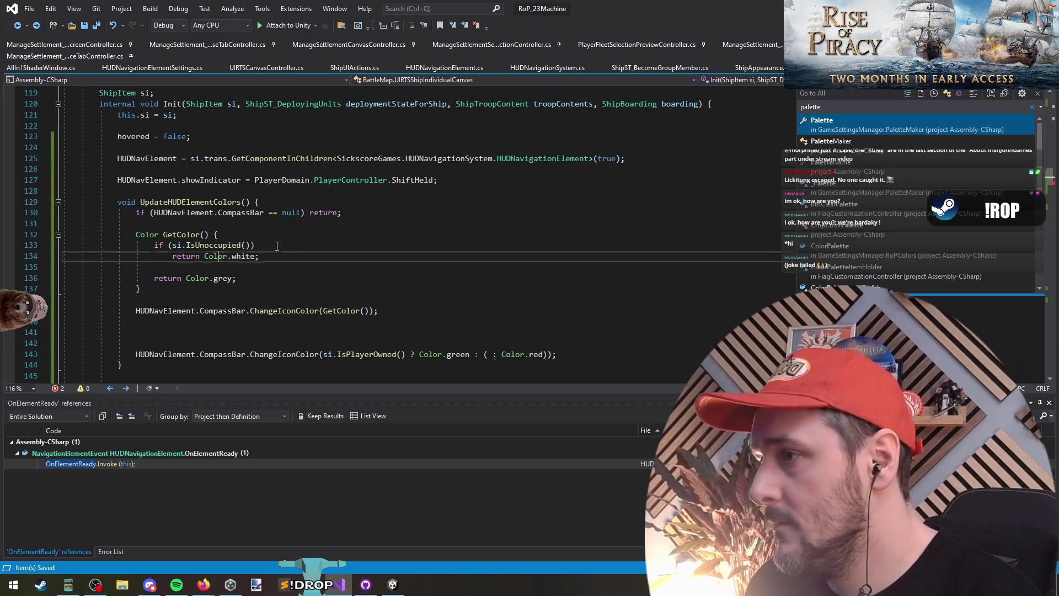
{"action": "scroll", "coordinate": [316, 221], "scroll_direction": "down", "scroll_amount": 1}
{"action": "key", "text": "Down"}
{"action": "key", "text": "Down"}
{"action": "key", "text": "Delete"}
{"action": "key", "text": "Delete"}
{"action": "key", "text": "Delete"}
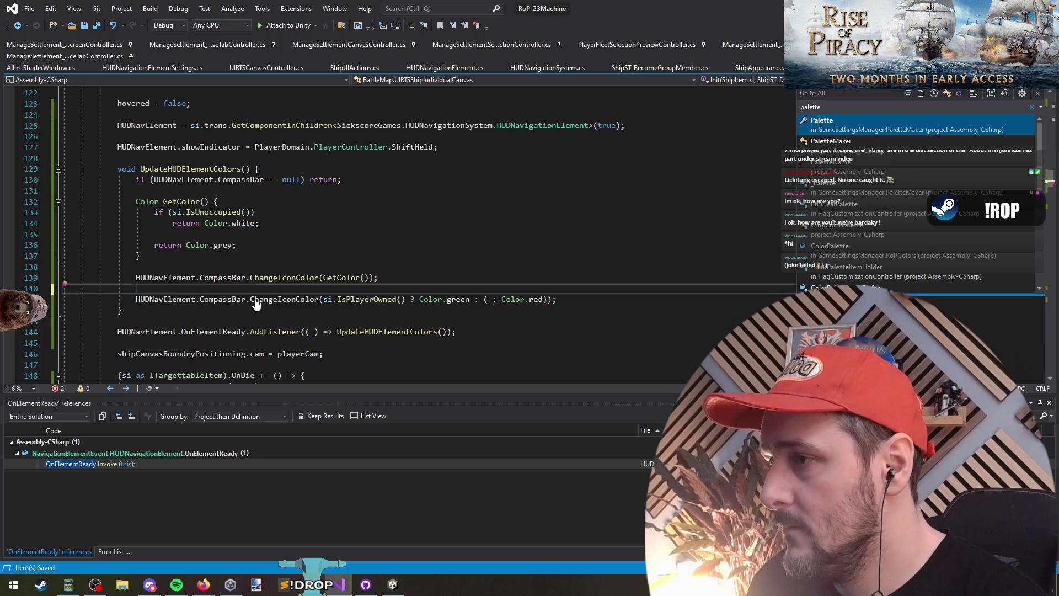
{"action": "left_click", "coordinate": [232, 269]}
{"action": "key", "text": "Return"}
{"action": "key", "text": "Return"}
{"action": "key", "text": "Up"}
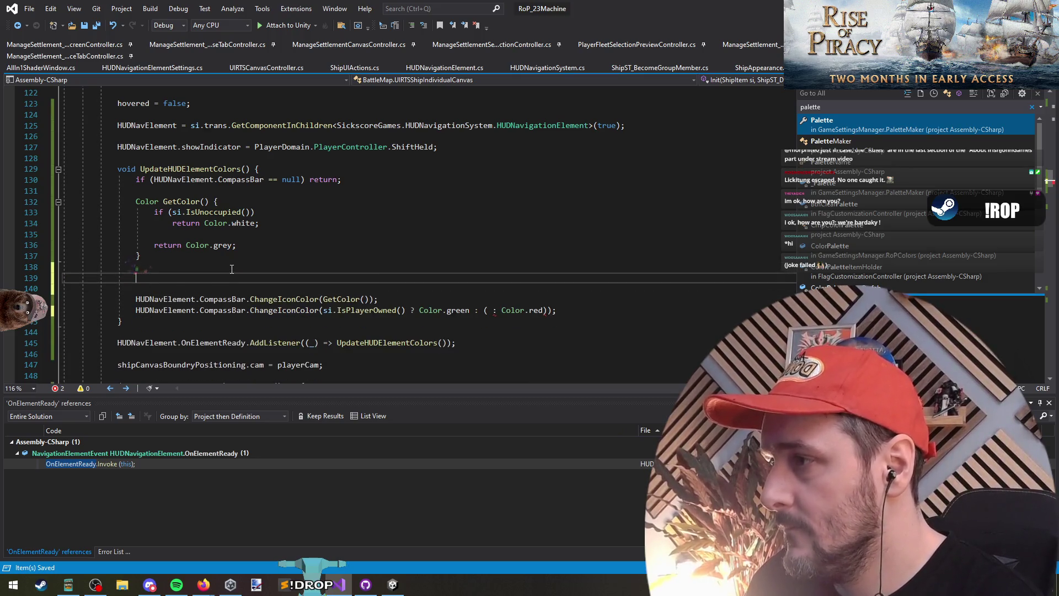
Write the lookup PaletteMaker.Palette[Red] on the new line
{"action": "type", "text": "pal"}
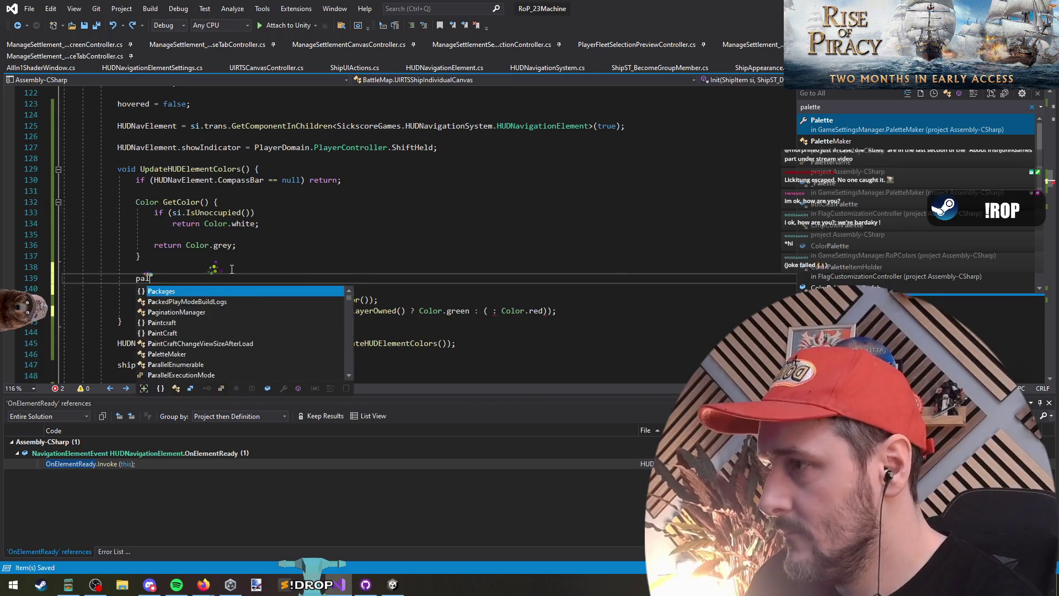
{"action": "type", "text": "ett."}
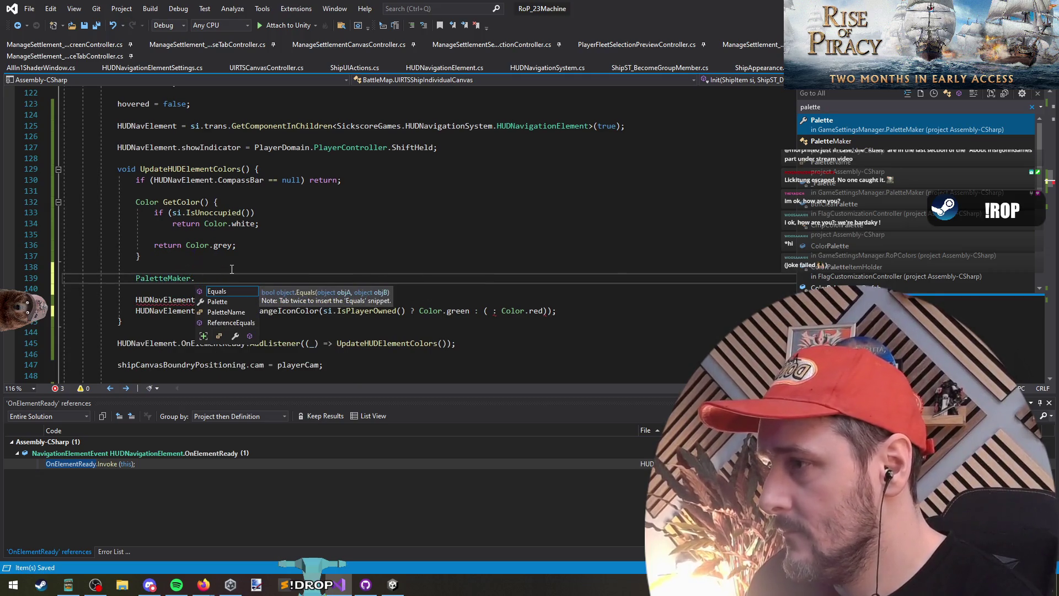
{"action": "type", "text": "Palette["}
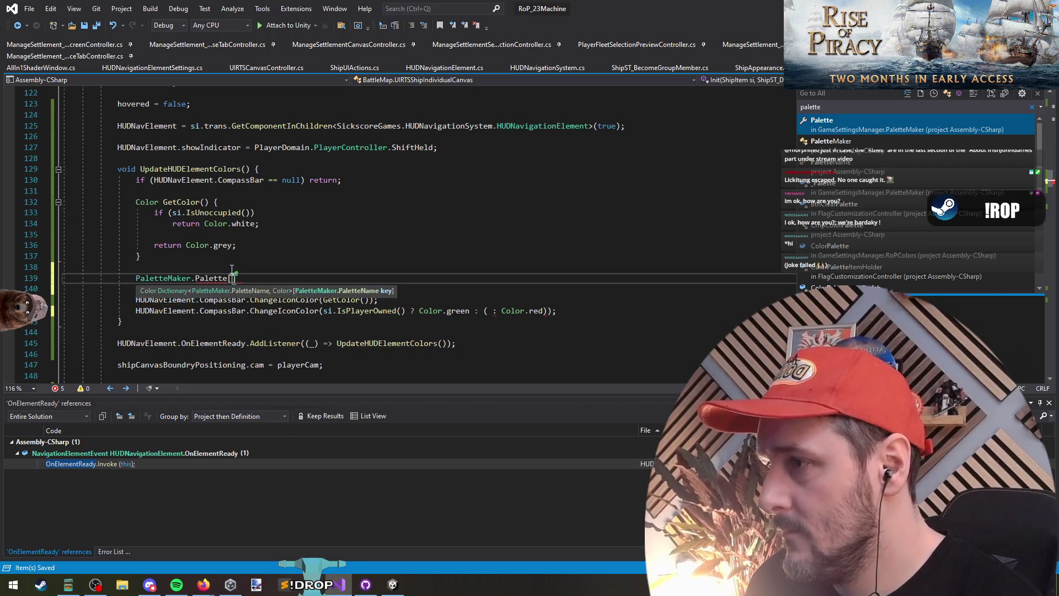
{"action": "type", "text": "Color."}
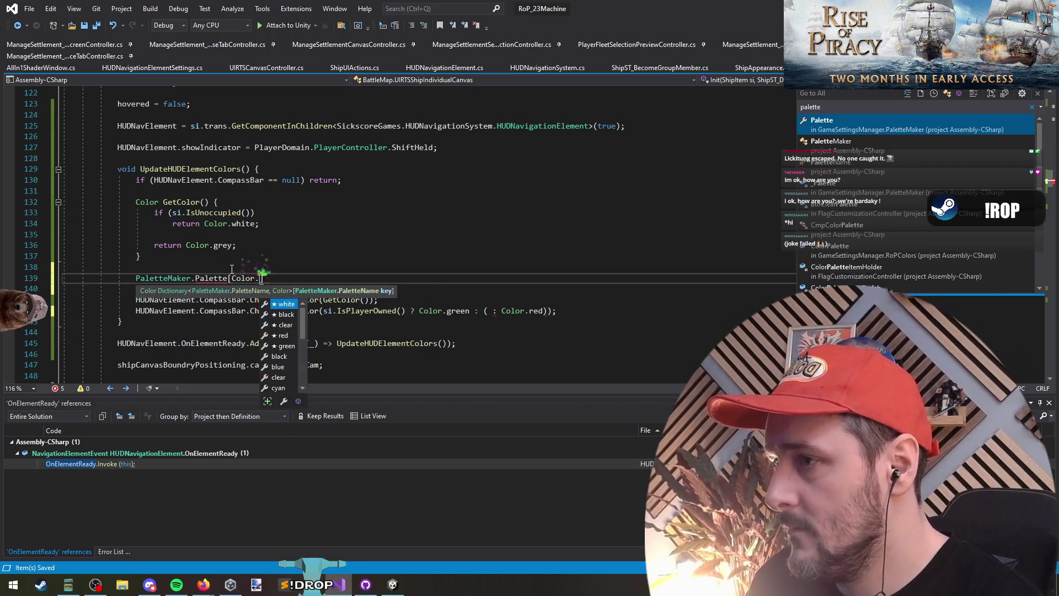
{"action": "key", "text": "BackSpace"}
{"action": "key", "text": "BackSpace"}
{"action": "key", "text": "BackSpace"}
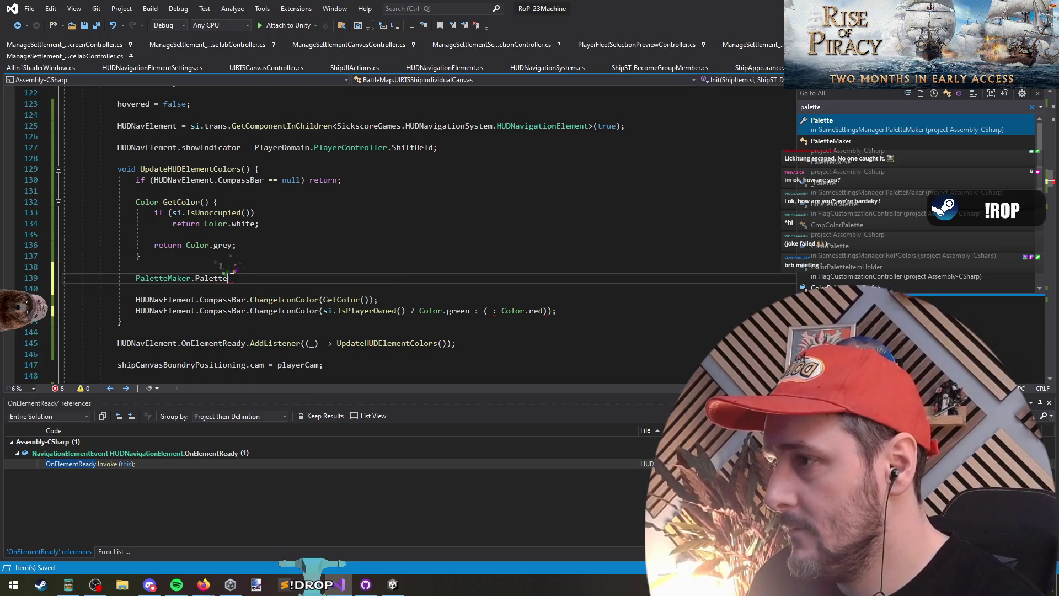
{"action": "key", "text": "ctrl+space"}
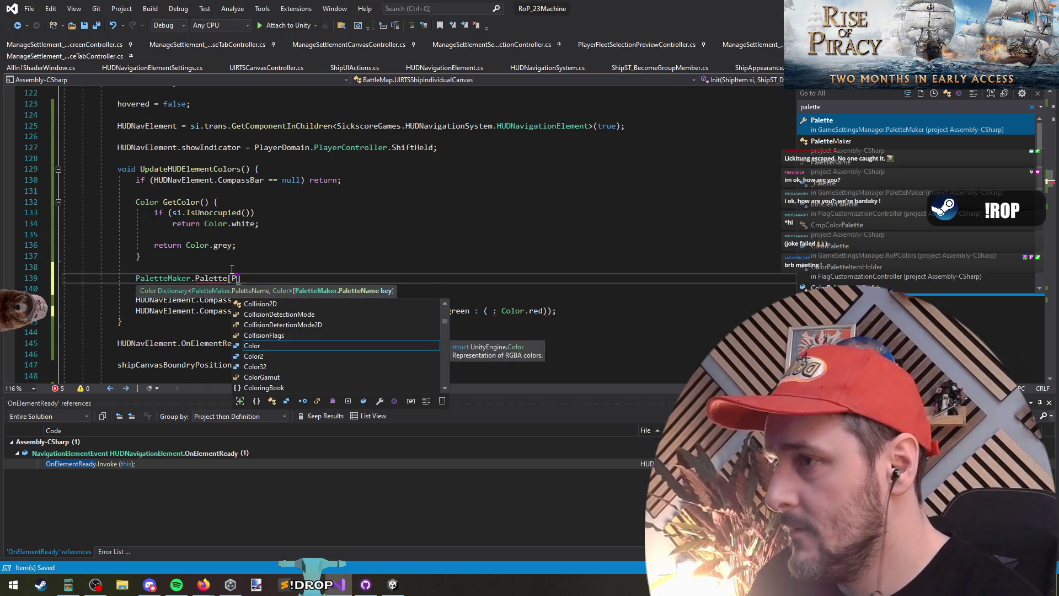
{"action": "key", "text": "BackSpace"}
{"action": "type", "text": "red"}
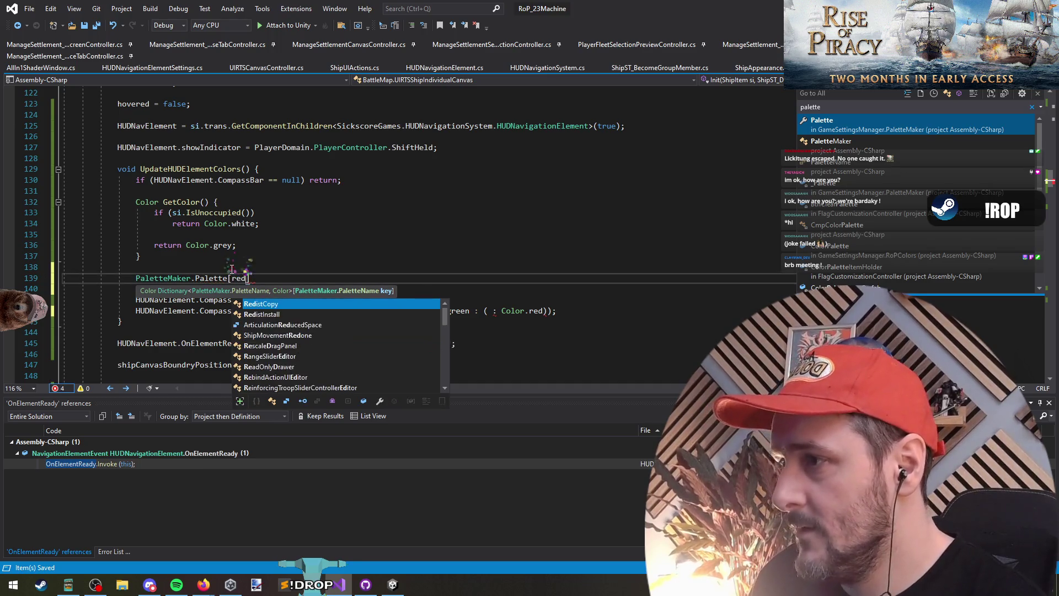
{"action": "key", "text": "BackSpace"}
{"action": "key", "text": "BackSpace"}
{"action": "key", "text": "BackSpace"}
{"action": "key", "text": "Escape"}
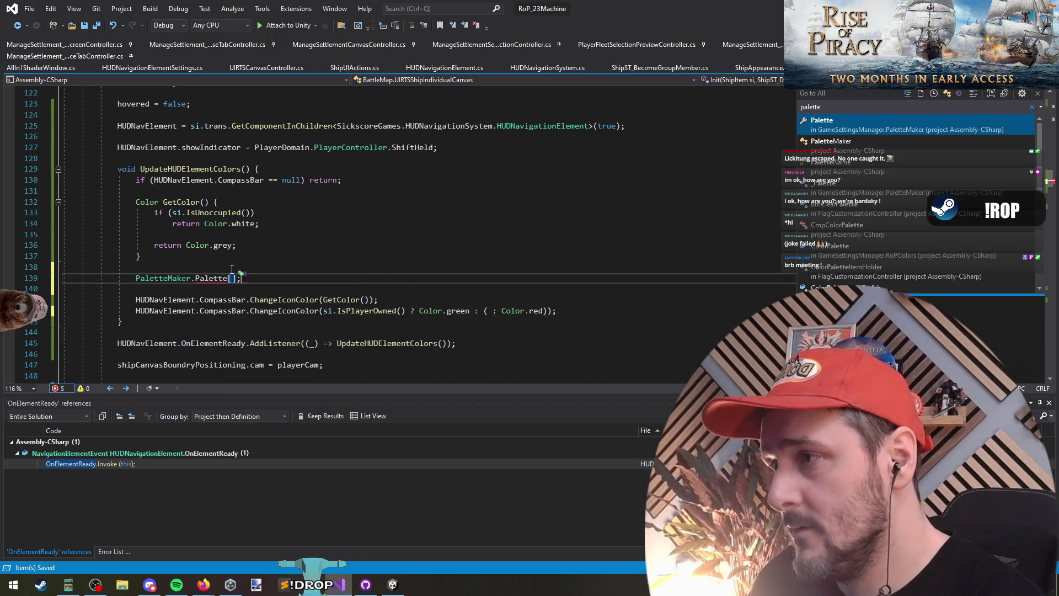
{"action": "key", "text": "BackSpace"}
{"action": "key", "text": "ctrl+space"}
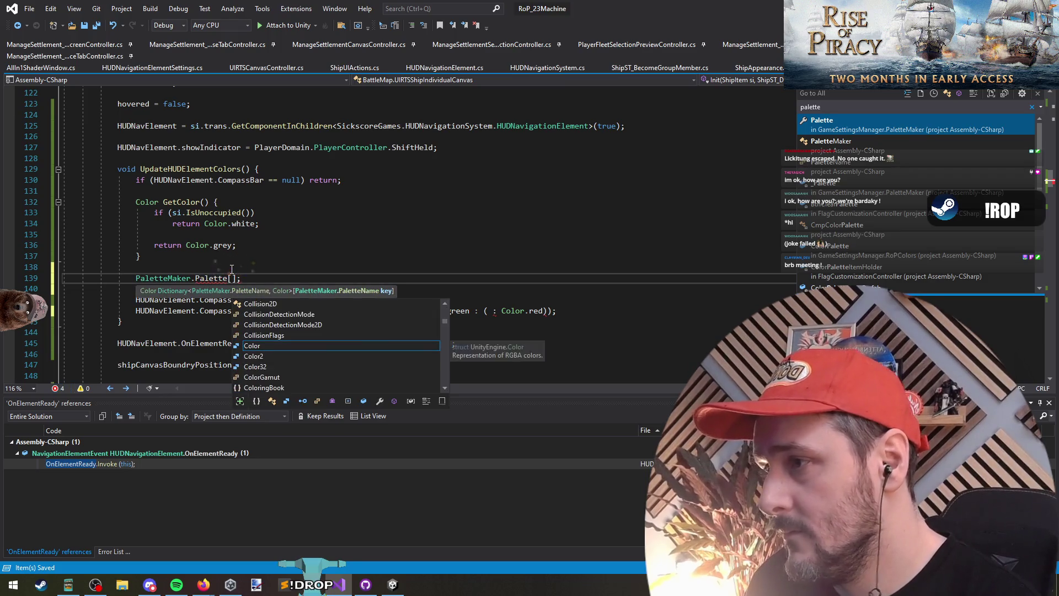
{"action": "type", "text": "Red"}
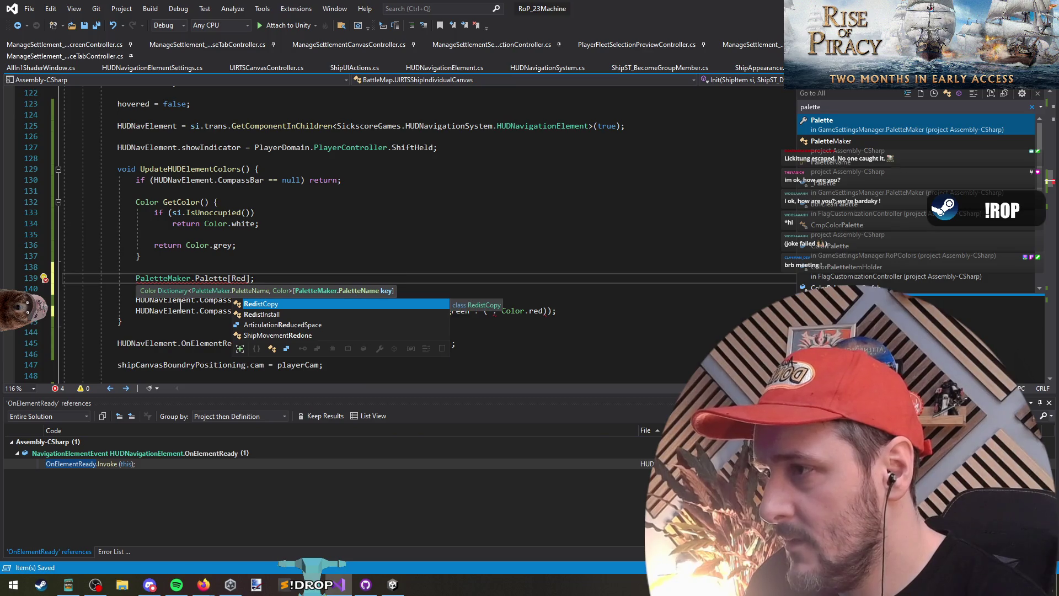
{"action": "left_click", "coordinate": [308, 274]}
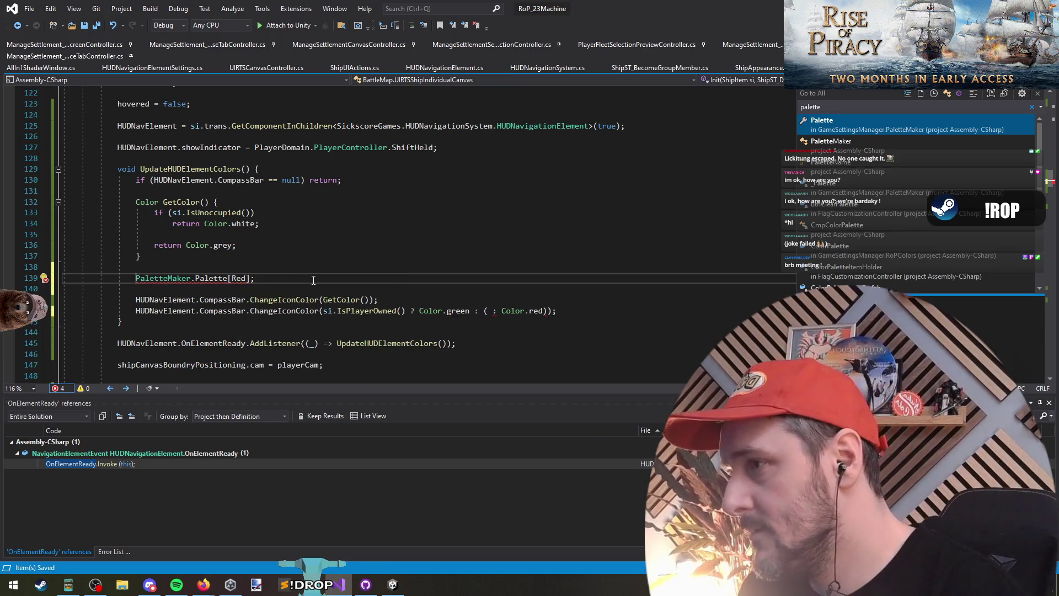
Cut the PaletteMaker.Palette[Red] statement to the clipboard
{"action": "mouse_move", "coordinate": [211, 277]}
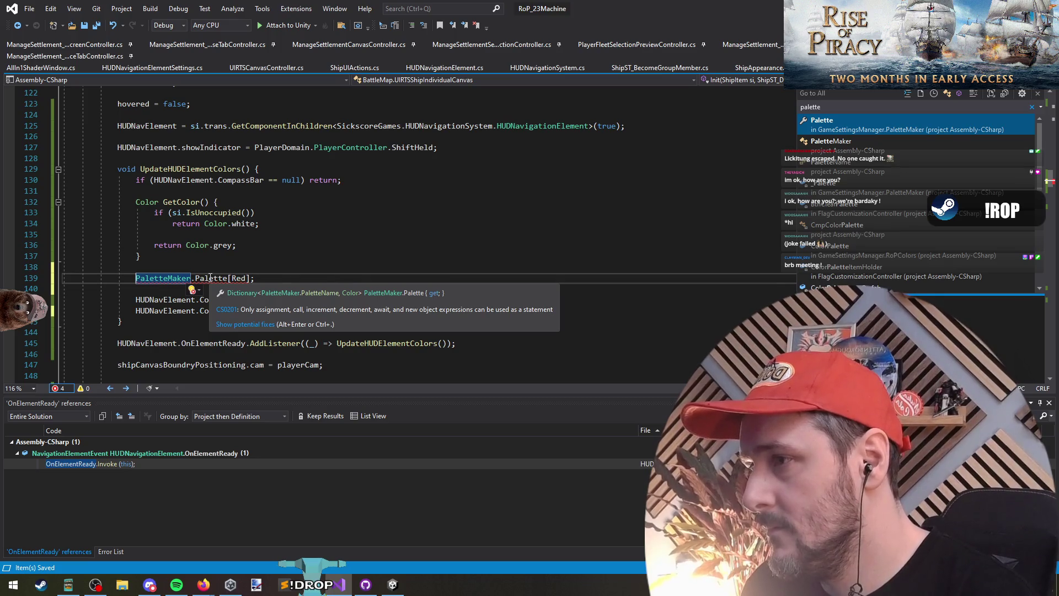
{"action": "key", "text": "shift+Home"}
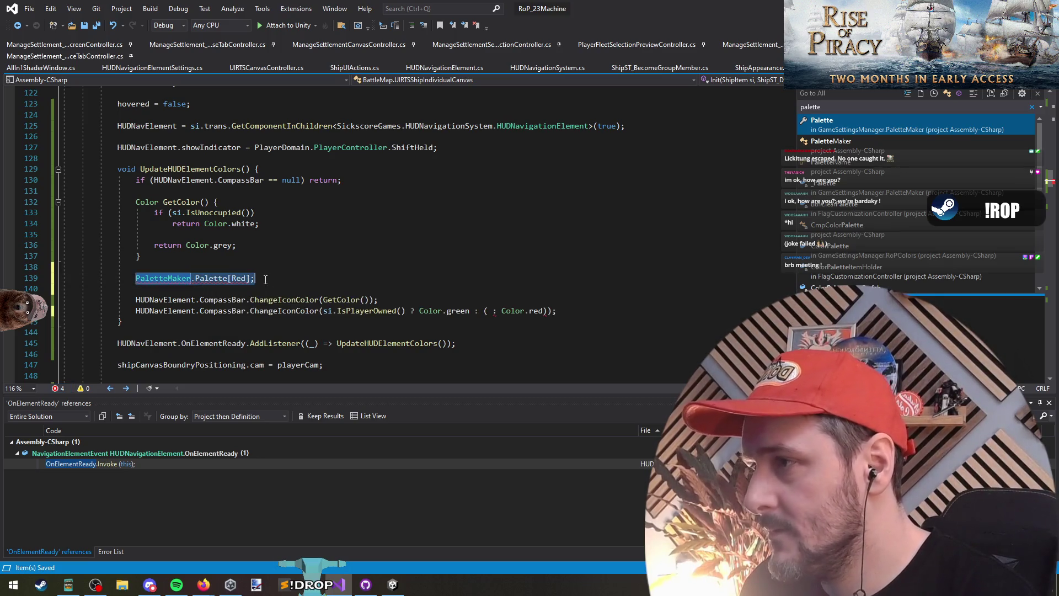
{"action": "key", "text": "ctrl+x"}
Return palette OffWhite for unoccupied ships and remove extra blank lines above the CompassBar calls
{"action": "left_click_drag", "start_coordinate": [204, 224], "coordinate": [254, 224]}
{"action": "key", "text": "ctrl+v"}
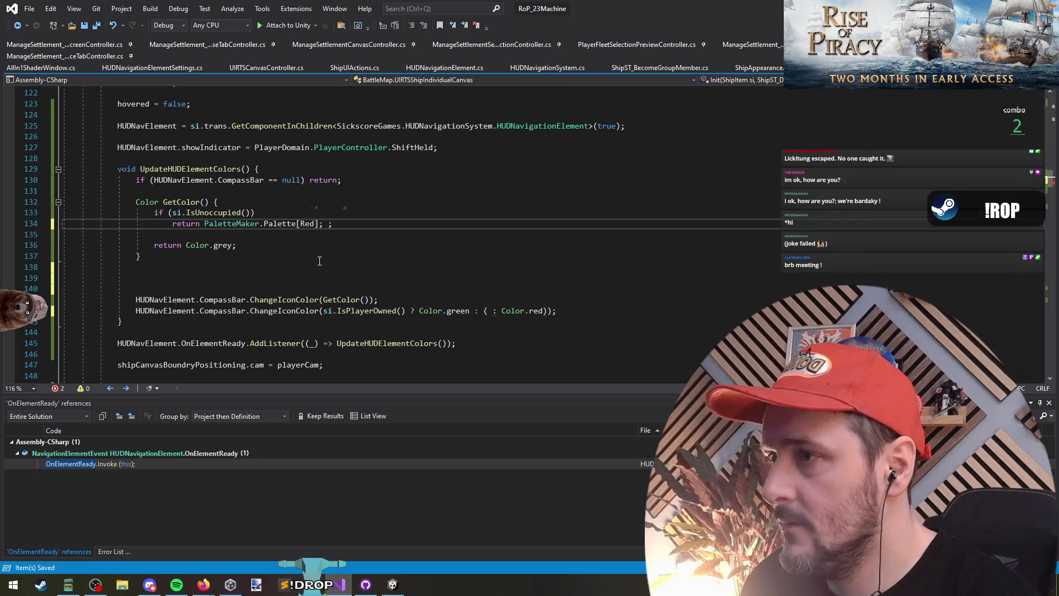
{"action": "key", "text": "Delete"}
{"action": "key", "text": "Delete"}
{"action": "key", "text": "Left"}
{"action": "key", "text": "Left"}
{"action": "key", "text": "ctrl+shift+Left"}
{"action": "key", "text": "BackSpace"}
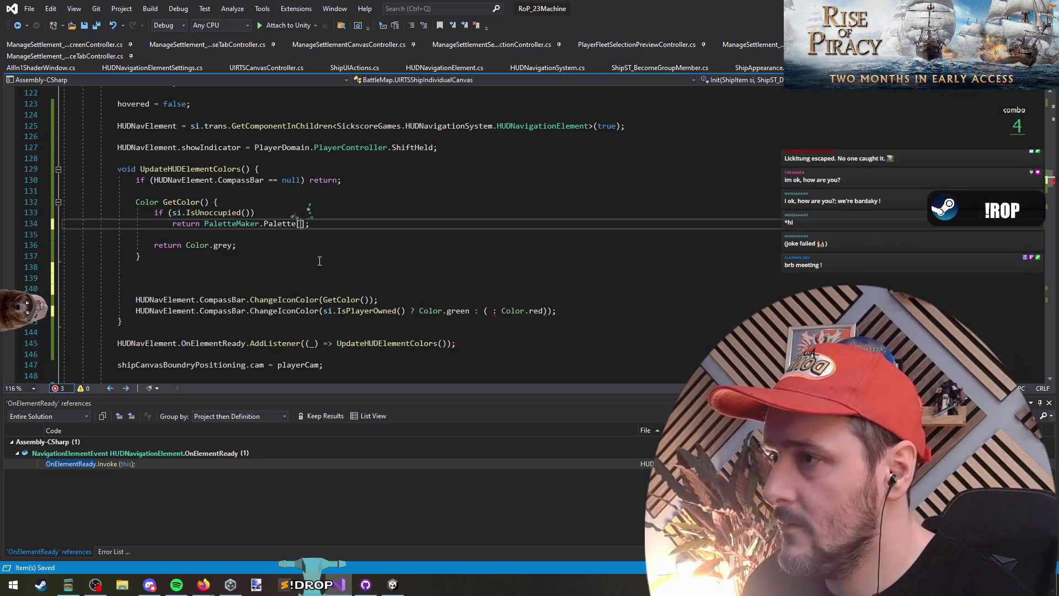
{"action": "key", "text": "ctrl+space"}
{"action": "key", "text": "Tab"}
{"action": "type", "text": "."}
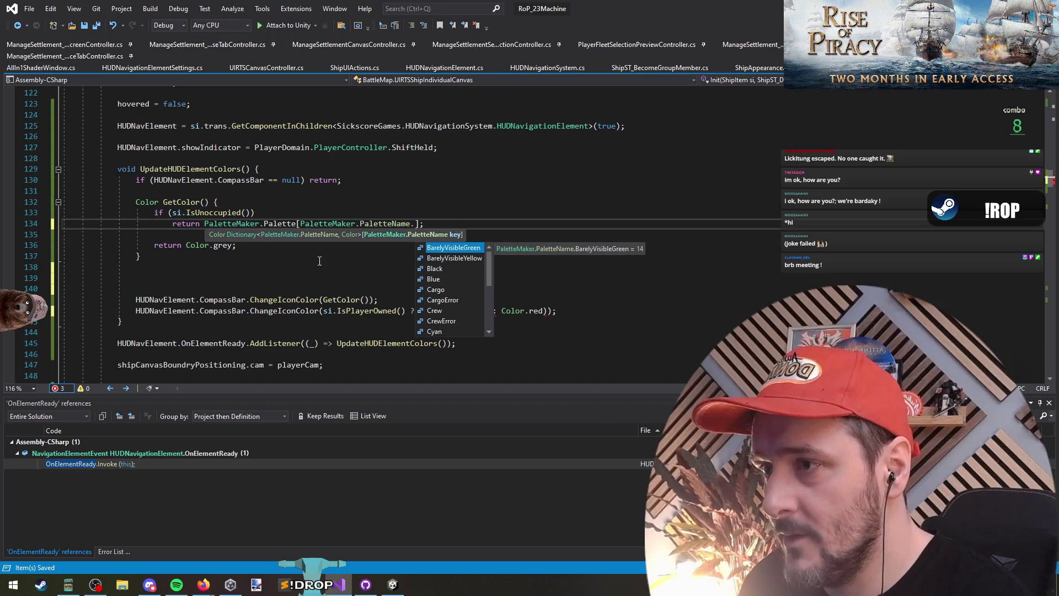
{"action": "type", "text": "Off"}
{"action": "key", "text": "Tab"}
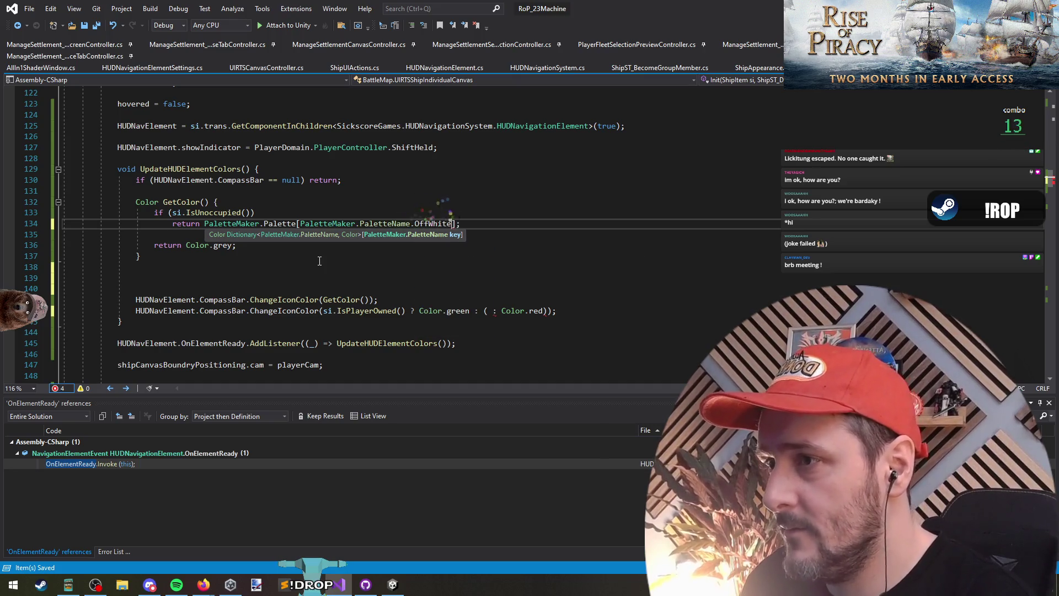
{"action": "key", "text": "Home"}
{"action": "key", "text": "End"}
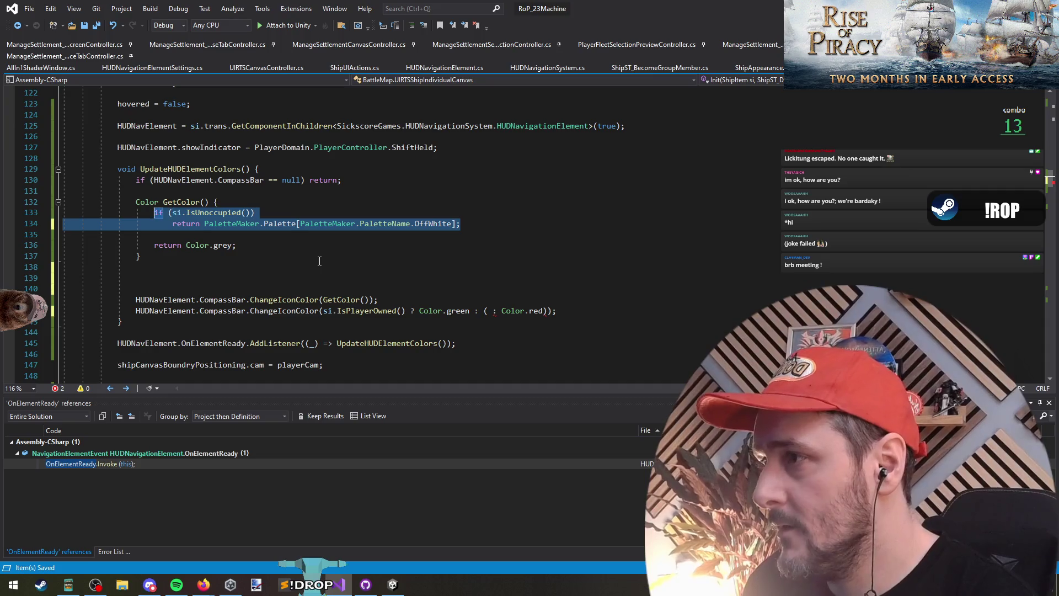
{"action": "key", "text": "Return"}
{"action": "key", "text": "Return"}
{"action": "left_click", "coordinate": [323, 300]}
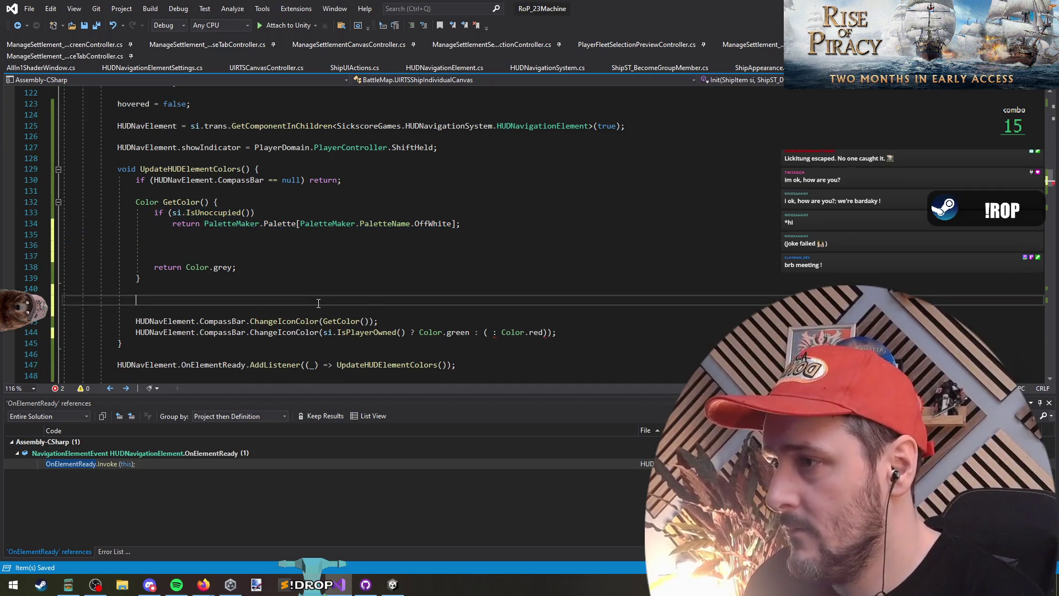
{"action": "key", "text": "Delete"}
{"action": "key", "text": "Delete"}
{"action": "left_click", "coordinate": [388, 310]}
Add an if (si.IsDead()) check that returns the palette Grey colour
{"action": "left_click", "coordinate": [235, 246]}
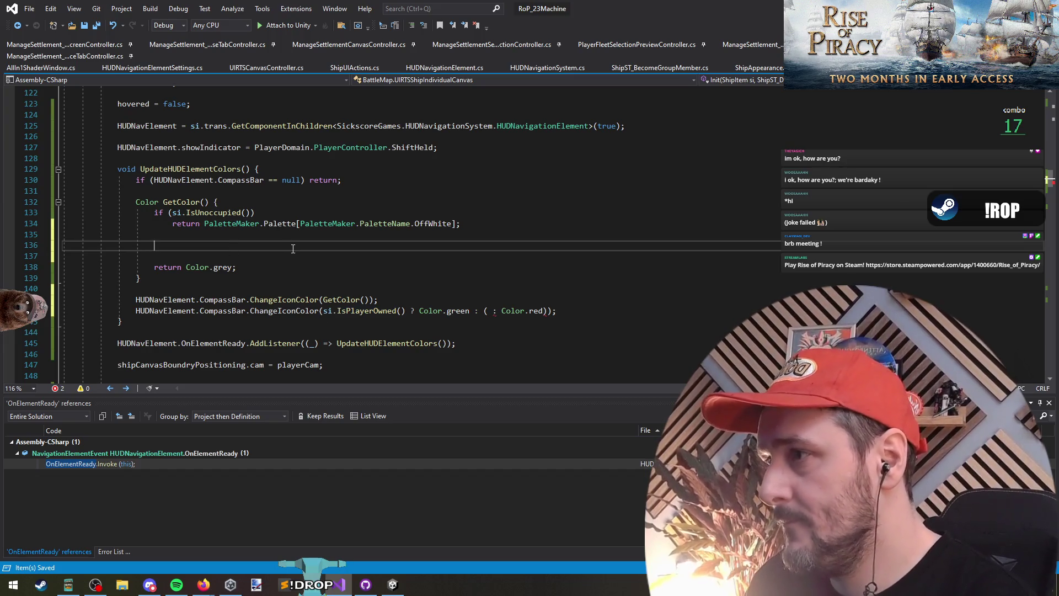
{"action": "type", "text": "if (si.IsDead()"}
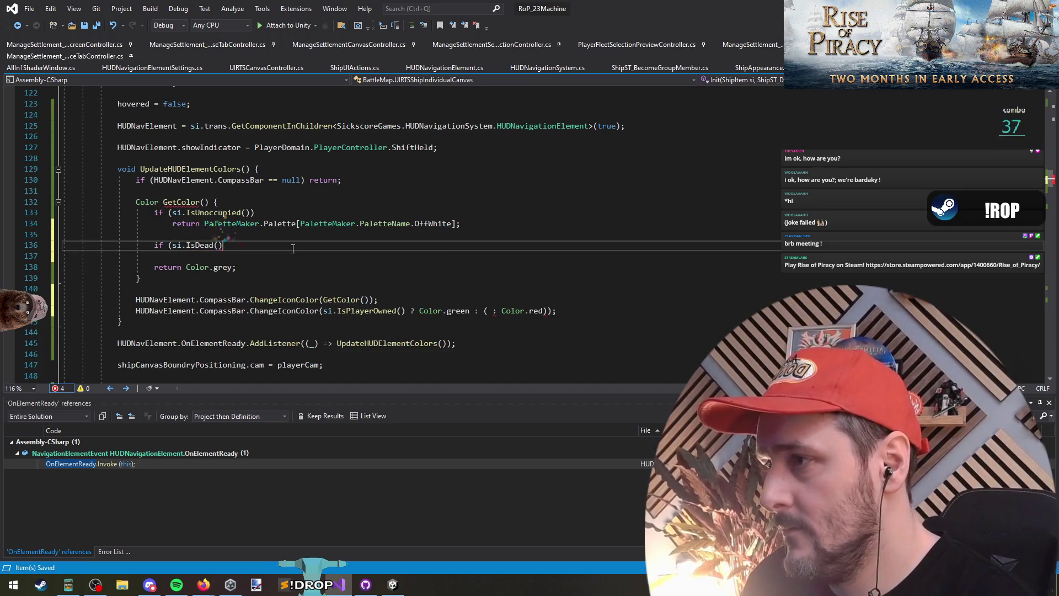
{"action": "key", "text": "Return"}
{"action": "key", "text": "Up"}
{"action": "key", "text": "Up"}
{"action": "key", "text": "Up"}
{"action": "key", "text": "shift+End"}
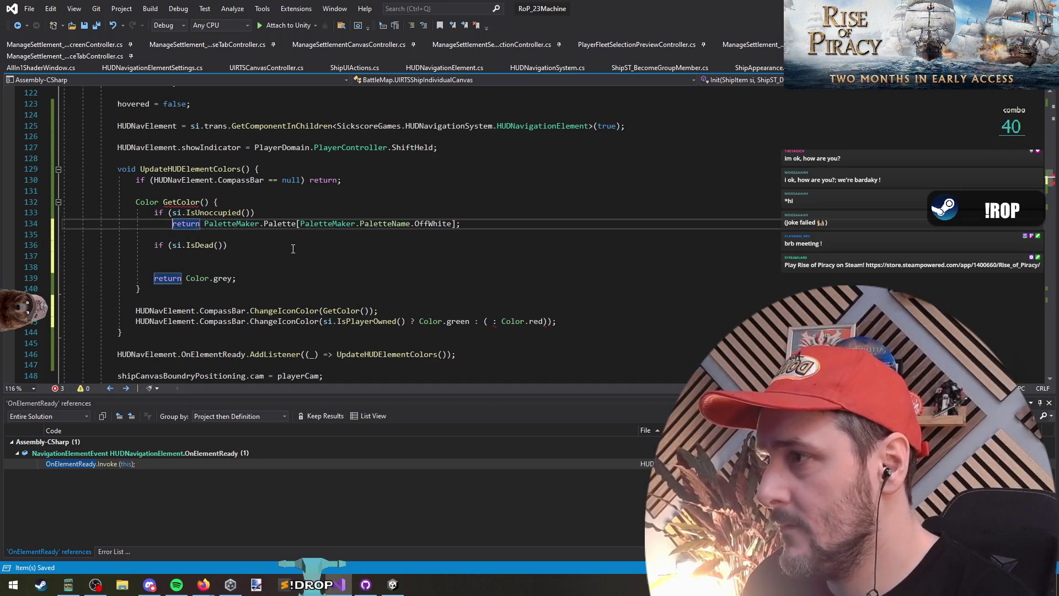
{"action": "key", "text": "ctrl+c"}
{"action": "key", "text": "Down"}
{"action": "key", "text": "Down"}
{"action": "key", "text": "Down"}
{"action": "key", "text": "ctrl+v"}
{"action": "key", "text": "Left"}
{"action": "key", "text": "Left"}
{"action": "key", "text": "ctrl+BackSpace"}
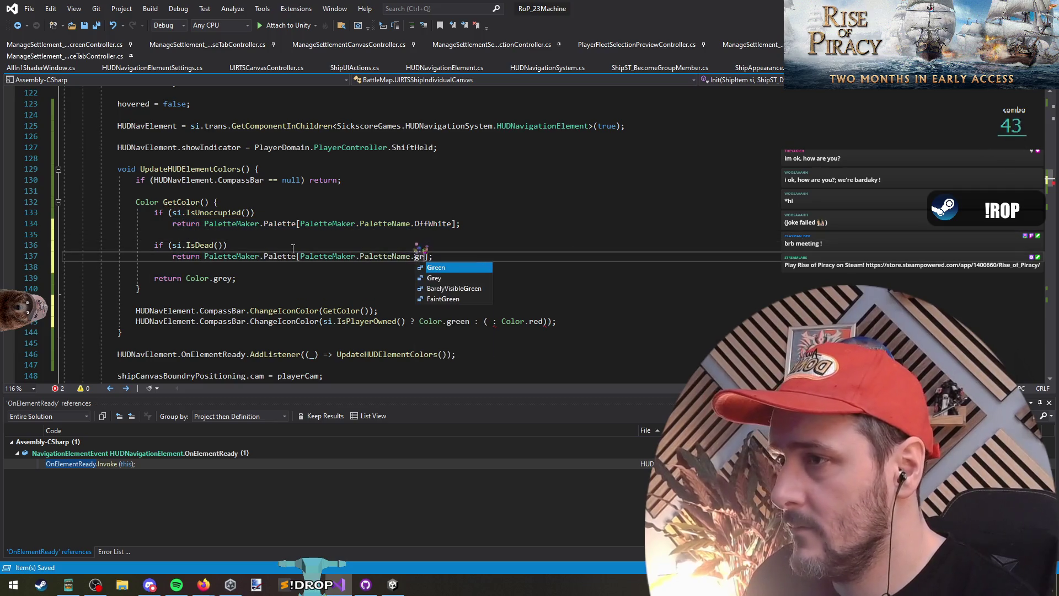
{"action": "type", "text": "grey"}
{"action": "key", "text": "Tab"}
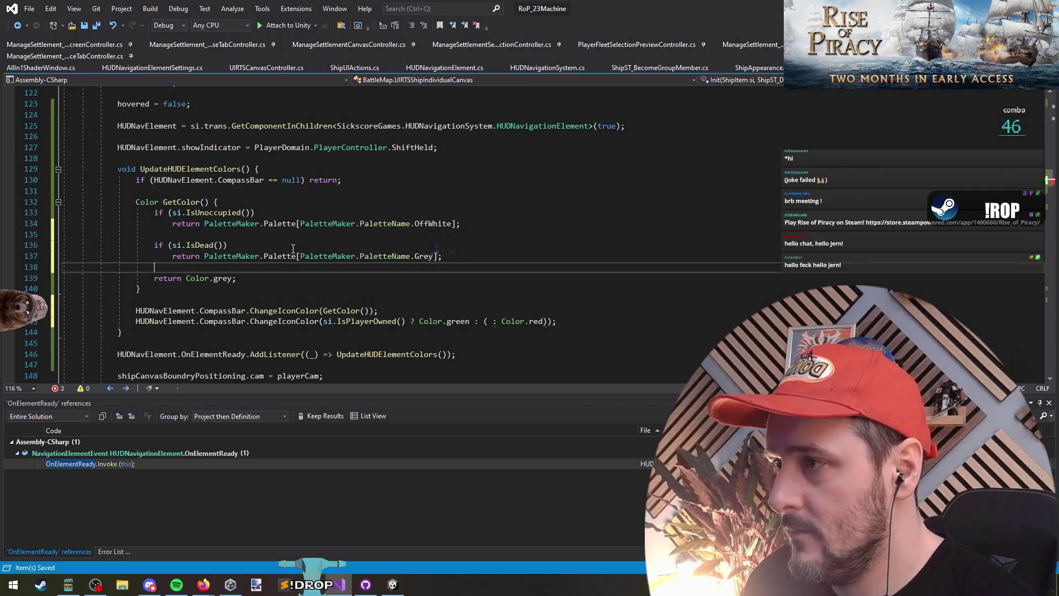
{"action": "key", "text": "End"}
{"action": "key", "text": "Return"}
{"action": "key", "text": "Return"}
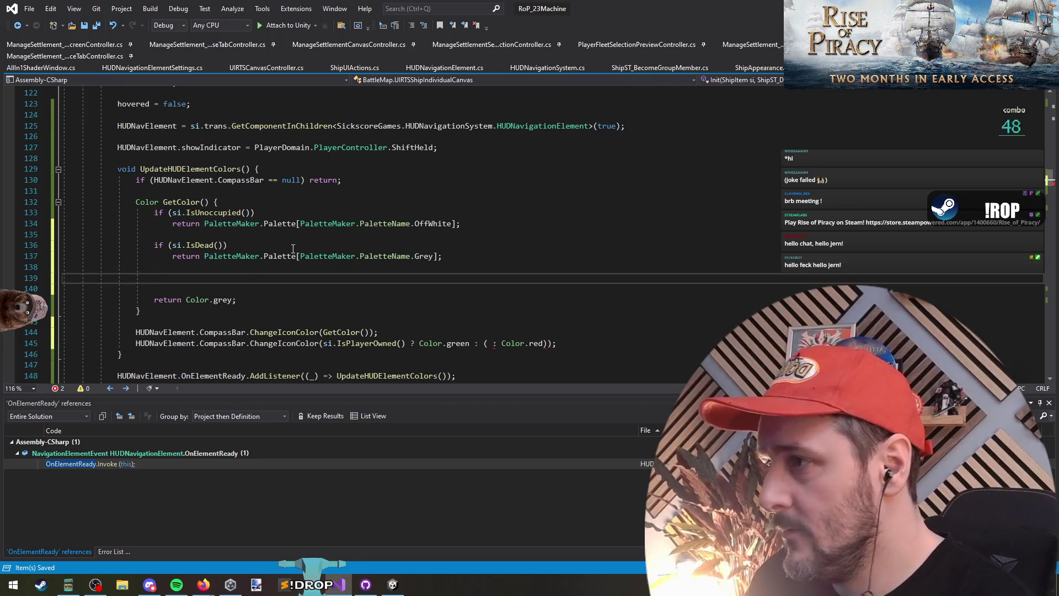
Add an if (si.IsPlayerOwned()) check below the IsDead check
{"action": "type", "text": "if(si.playeroiw"}
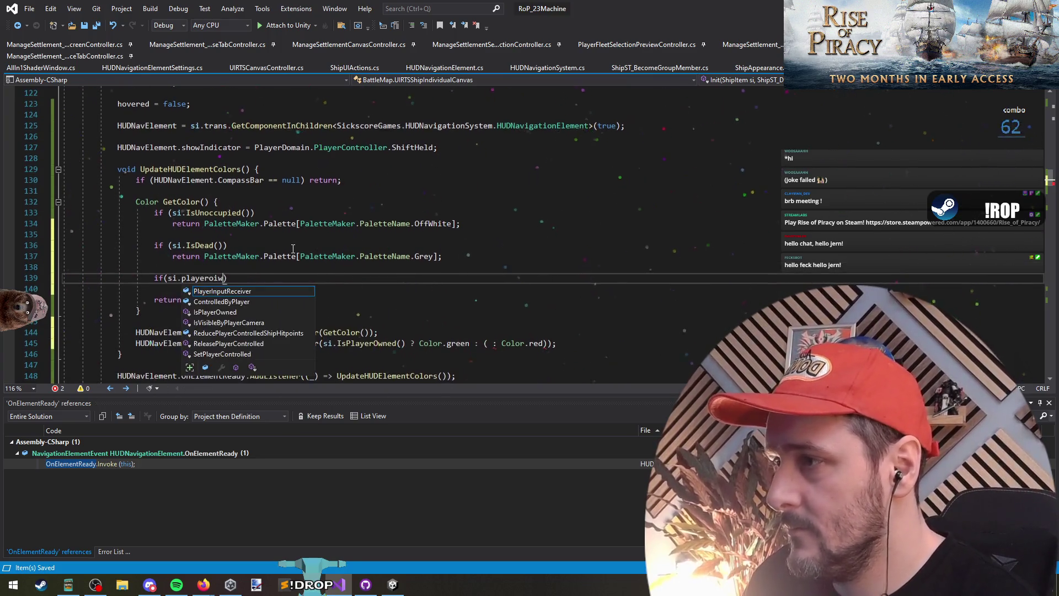
{"action": "key", "text": "BackSpace"}
{"action": "key", "text": "BackSpace"}
{"action": "type", "text": "w"}
{"action": "key", "text": "Tab"}
{"action": "type", "text": "()"}
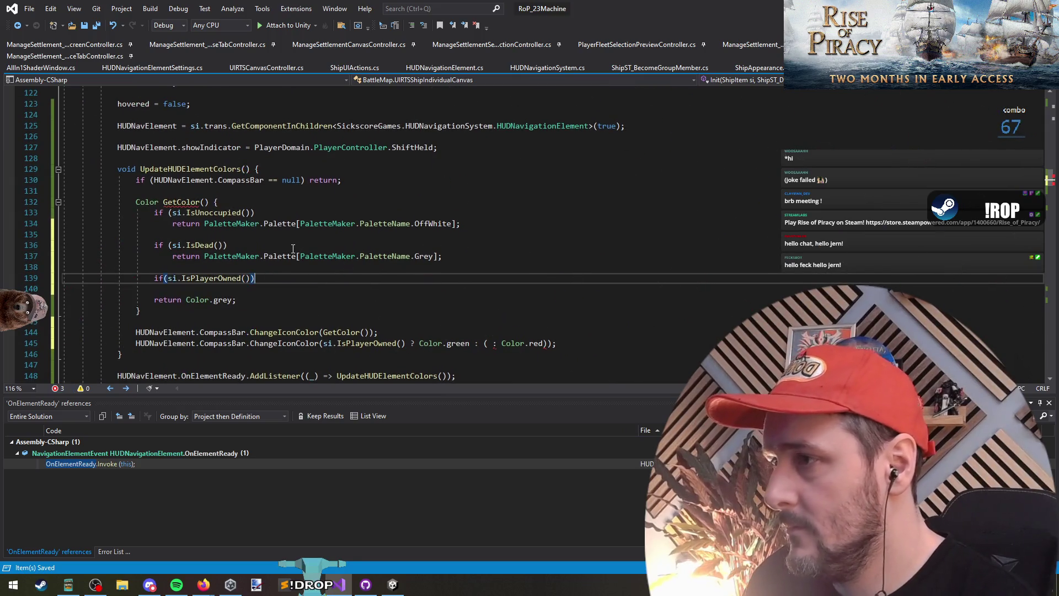
{"action": "key", "text": "Down"}
{"action": "key", "text": "Return"}
Make the IsPlayerOwned check return the palette Green colour
{"action": "key", "text": "Down"}
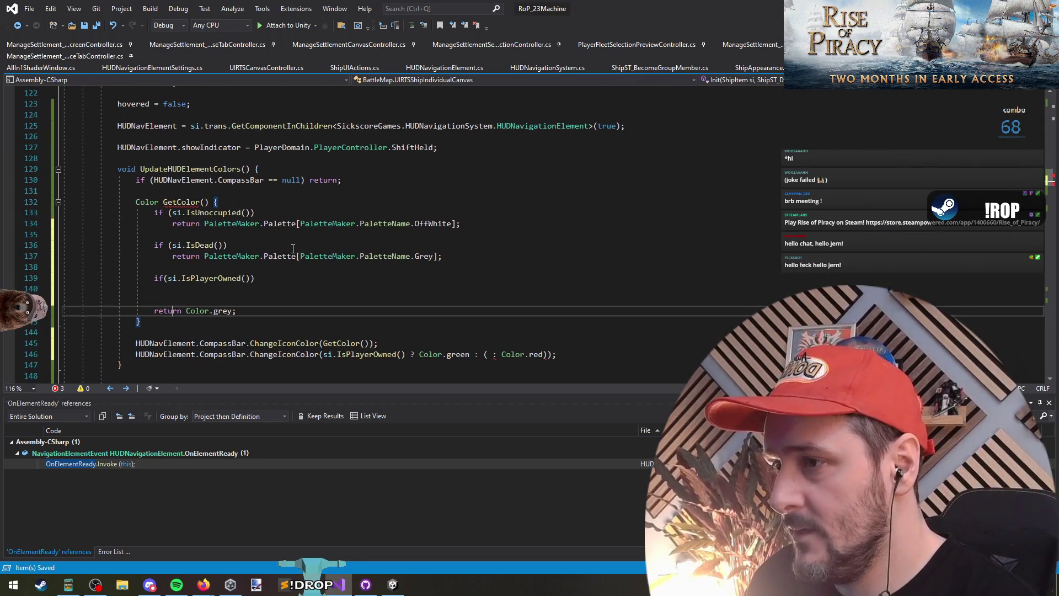
{"action": "key", "text": "Up"}
{"action": "key", "text": "Up"}
{"action": "key", "text": "Up"}
{"action": "key", "text": "Up"}
{"action": "key", "text": "Up"}
{"action": "key", "text": "Home"}
{"action": "key", "text": "shift+End"}
{"action": "key", "text": "Down"}
{"action": "key", "text": "Down"}
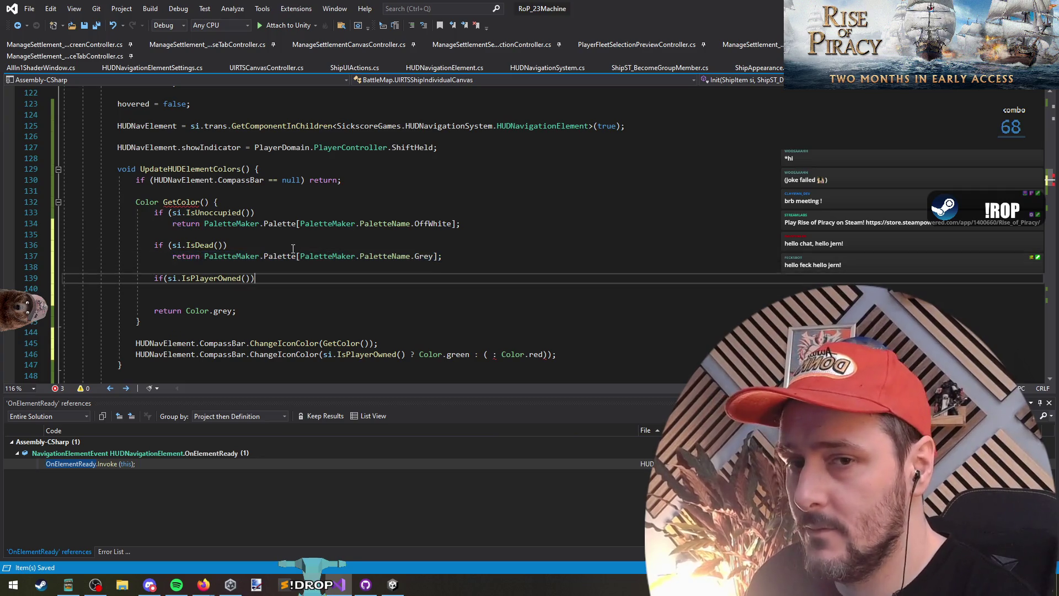
{"action": "key", "text": "Down"}
{"action": "key", "text": "Down"}
{"action": "key", "text": "Up"}
{"action": "key", "text": "ctrl+v"}
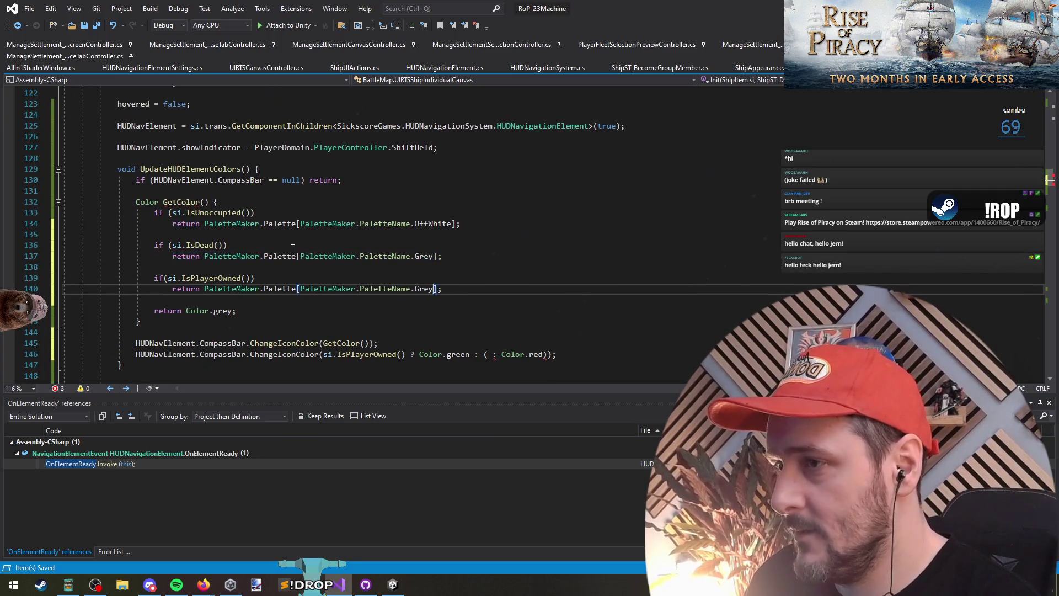
{"action": "key", "text": "Left"}
{"action": "key", "text": "Left"}
{"action": "key", "text": "ctrl+shift+Left"}
{"action": "type", "text": "green"}
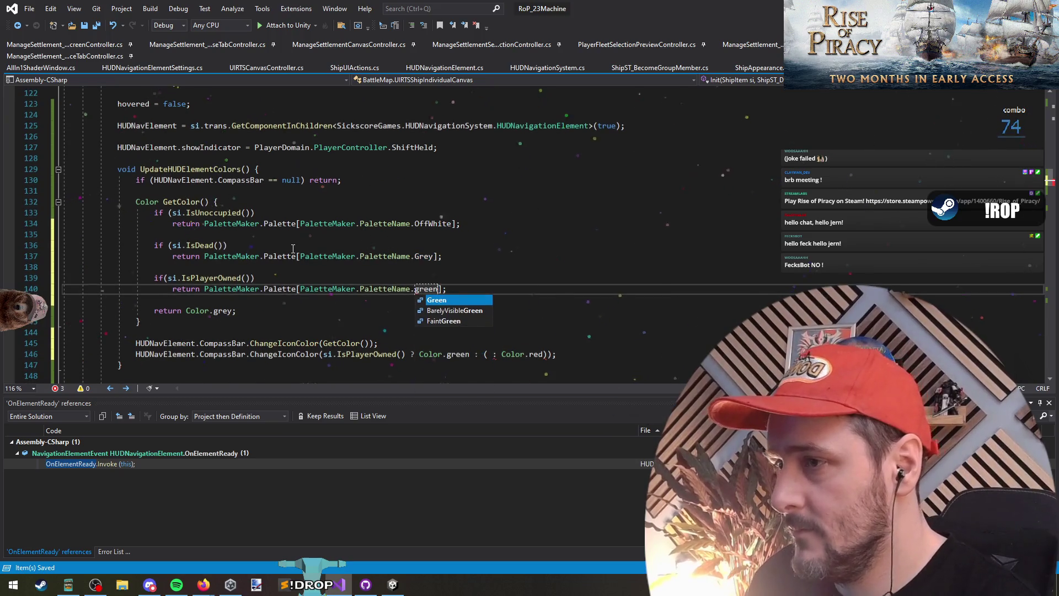
{"action": "key", "text": "Tab"}
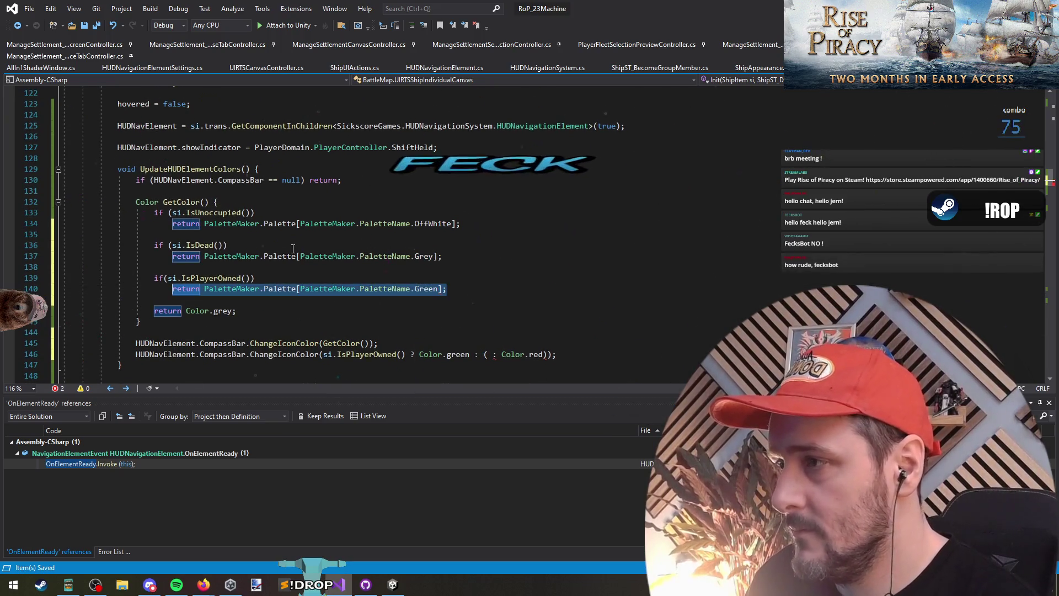
Put each colour check on one line with its return and remove the leftover blank lines
{"action": "key", "text": "Up"}
{"action": "key", "text": "Delete"}
{"action": "key", "text": "Up"}
{"action": "key", "text": "Up"}
{"action": "key", "text": "Up"}
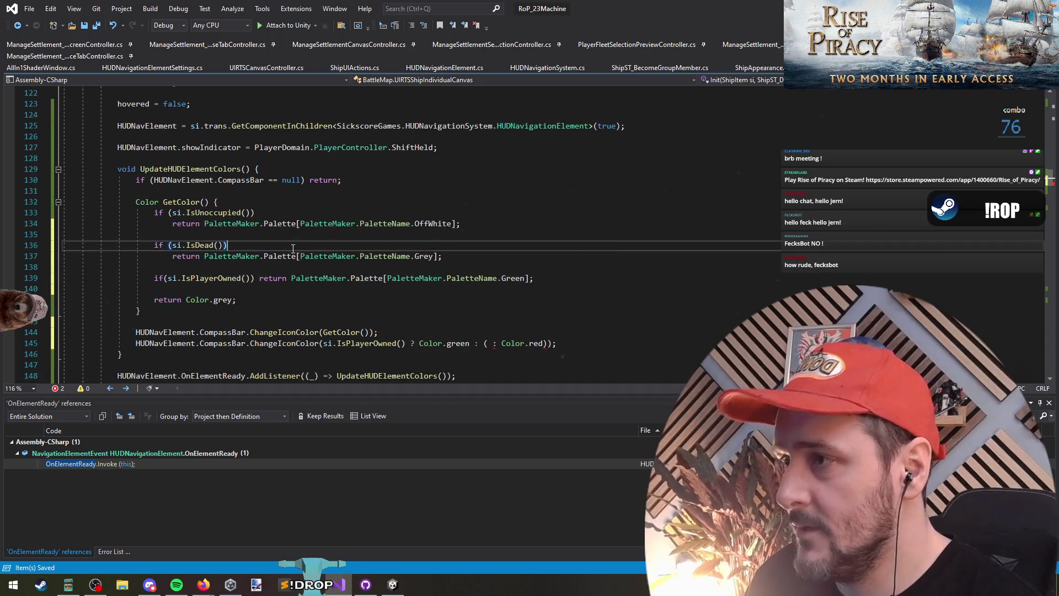
{"action": "key", "text": "Delete"}
{"action": "key", "text": "Up"}
{"action": "key", "text": "Up"}
{"action": "key", "text": "Up"}
{"action": "key", "text": "Delete"}
{"action": "key", "text": "Down"}
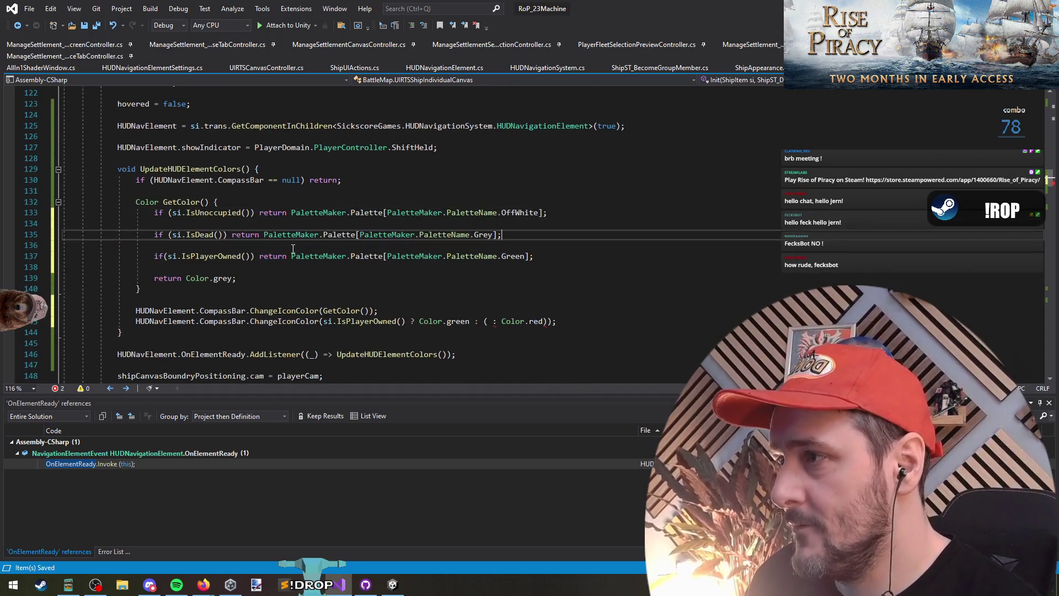
{"action": "key", "text": "Delete"}
{"action": "key", "text": "Down"}
{"action": "key", "text": "Delete"}
{"action": "key", "text": "Down"}
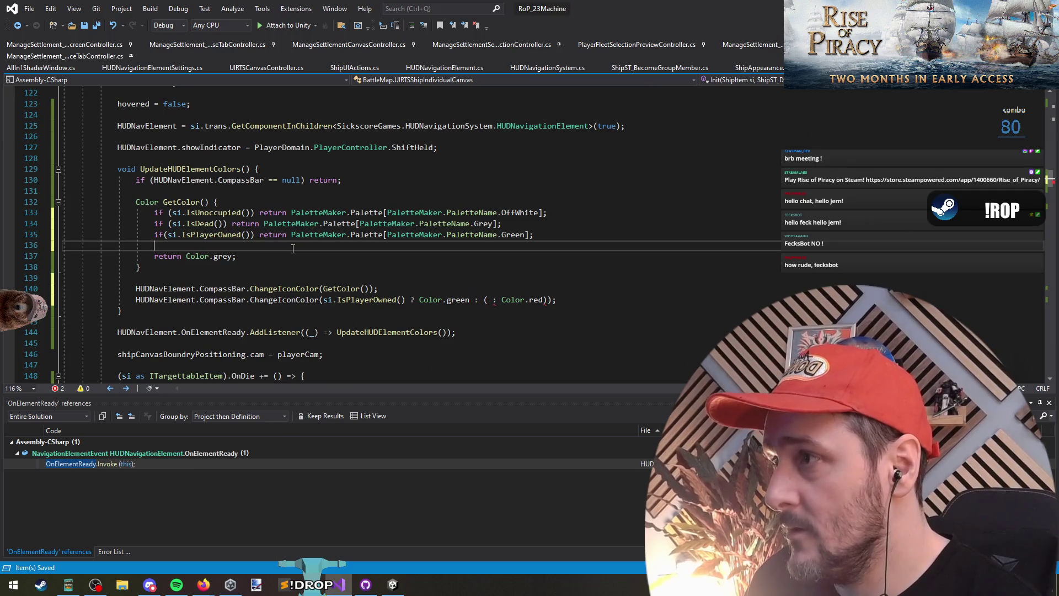
Move the GetColor() call out of the compass bar call into a new 'var col =' line
{"action": "double_click", "coordinate": [193, 169]}
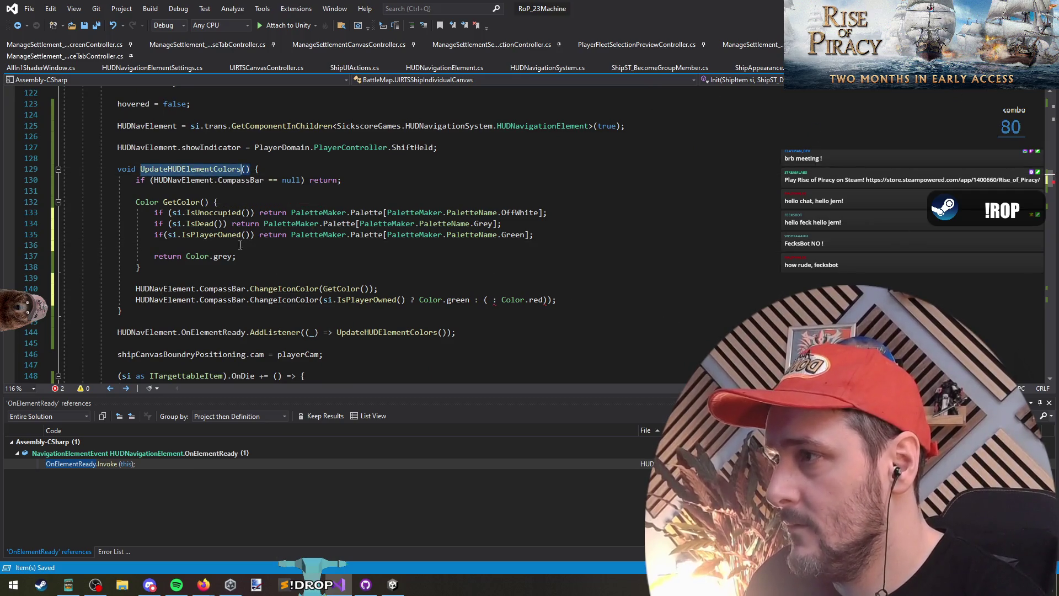
{"action": "double_click", "coordinate": [224, 290]}
{"action": "left_click", "coordinate": [215, 245]}
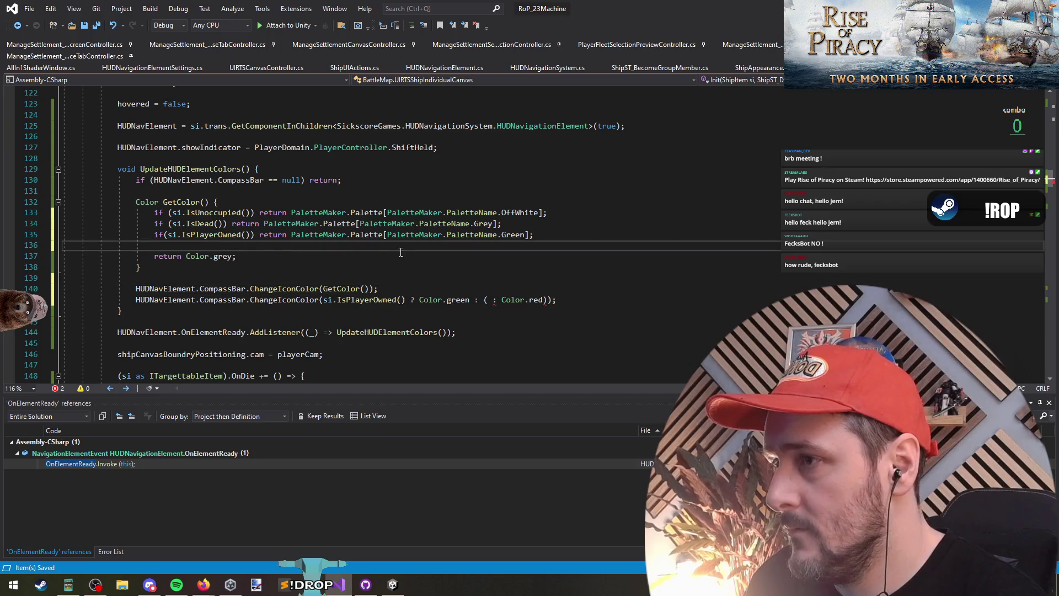
{"action": "left_click", "coordinate": [164, 235]}
{"action": "double_click", "coordinate": [340, 289]}
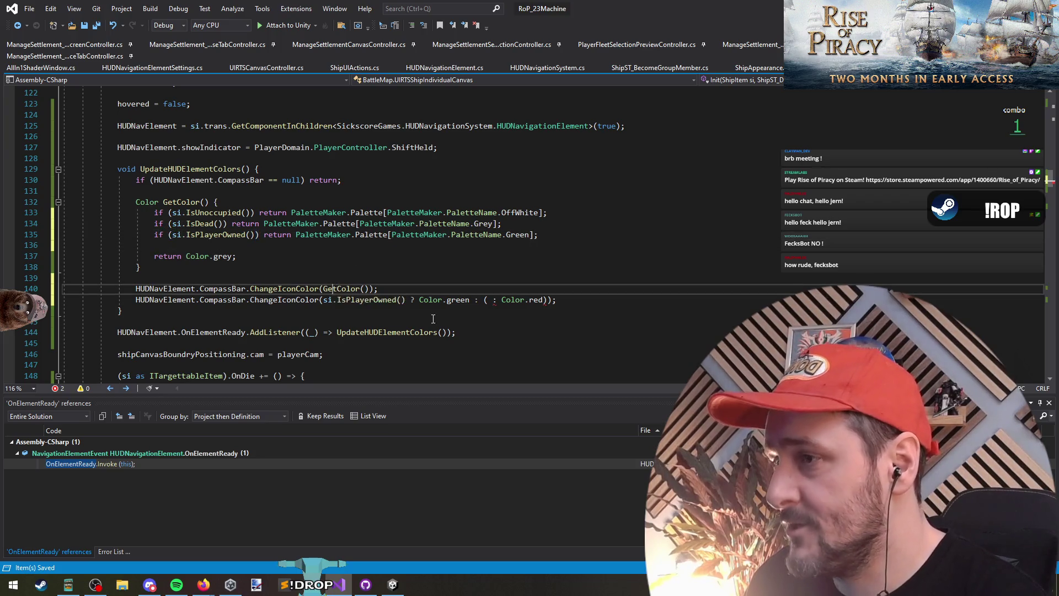
{"action": "key", "text": "shift+Right"}
{"action": "key", "text": "shift+Right"}
{"action": "key", "text": "ctrl+x"}
{"action": "key", "text": "ctrl+Return"}
{"action": "type", "text": "v"}
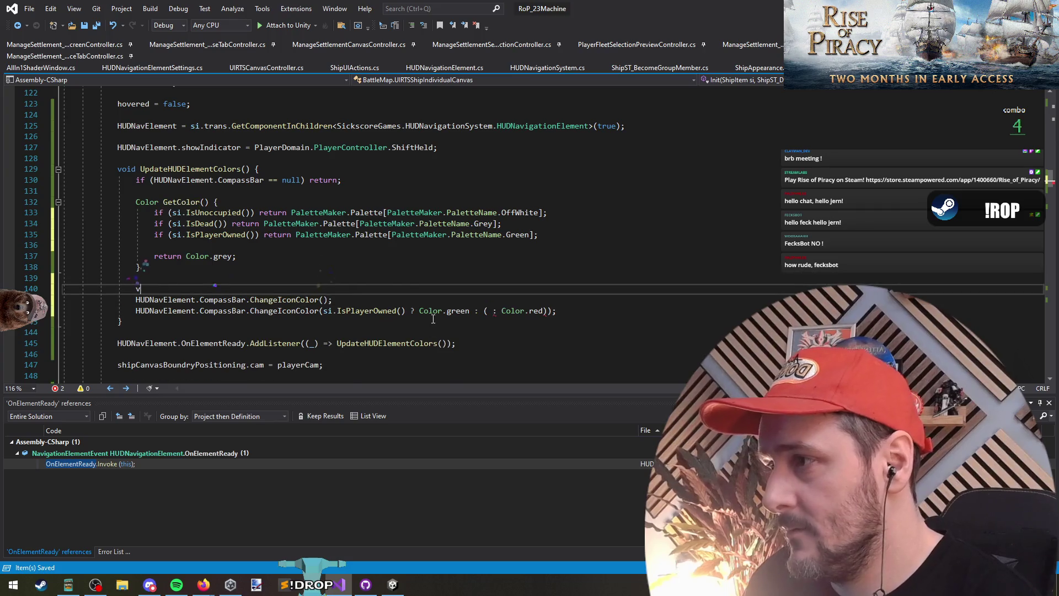
{"action": "type", "text": "ar col ="}
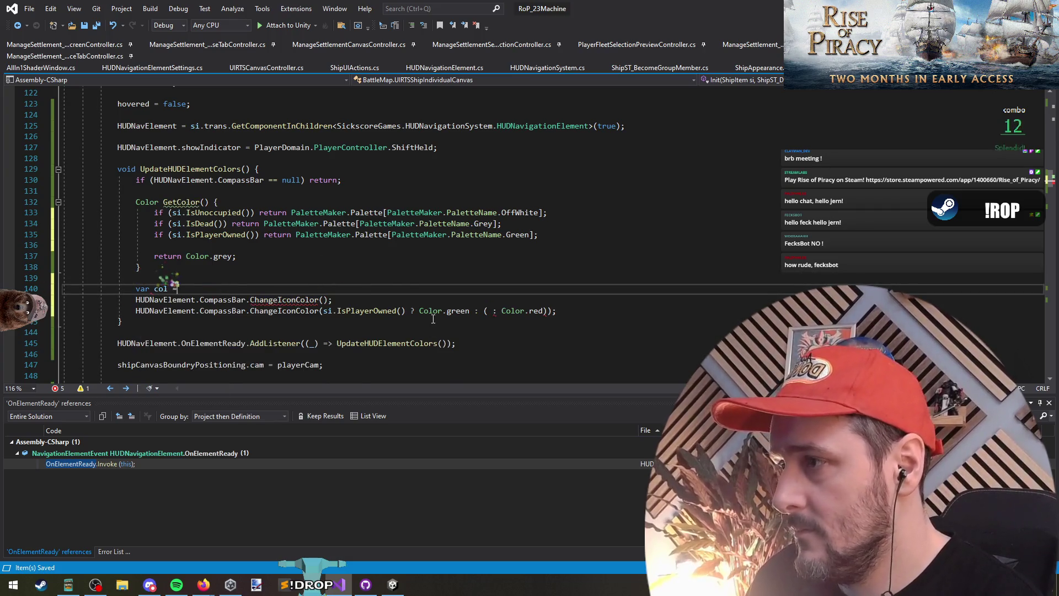
Review the return statements and the IsPlayerOwned condition in GetColor
{"action": "key", "text": "Down"}
{"action": "key", "text": "Up"}
{"action": "key", "text": "Up"}
{"action": "key", "text": "Up"}
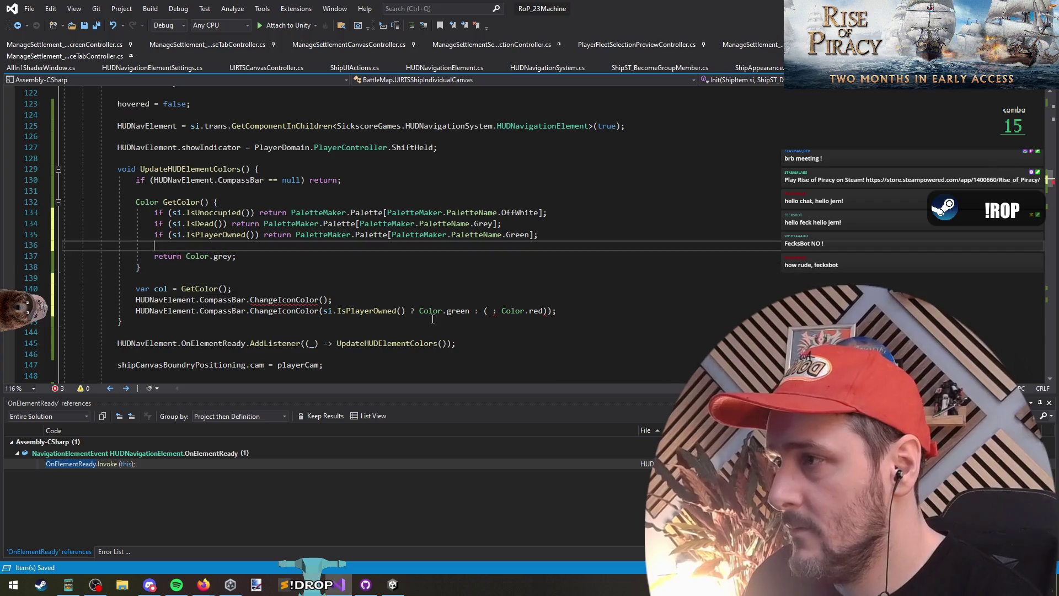
{"action": "key", "text": "Home"}
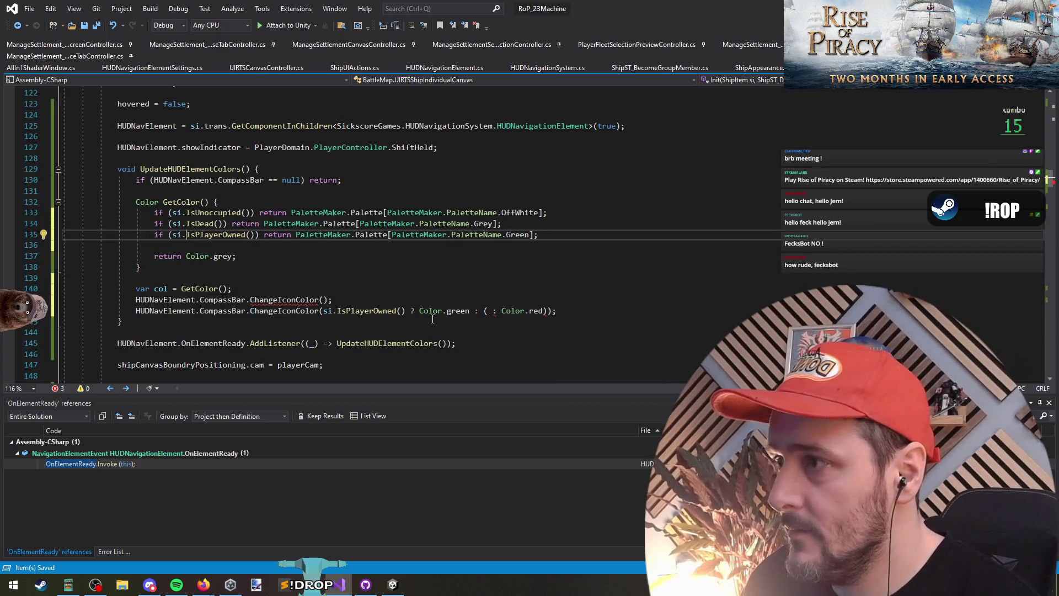
{"action": "key", "text": "ctrl+Right"}
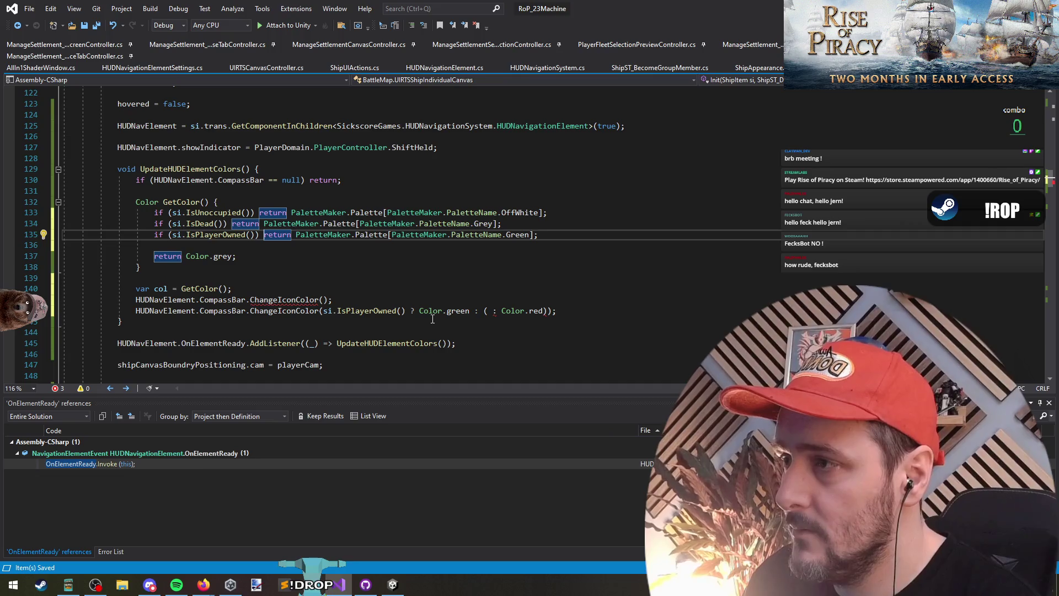
{"action": "key", "text": "Left"}
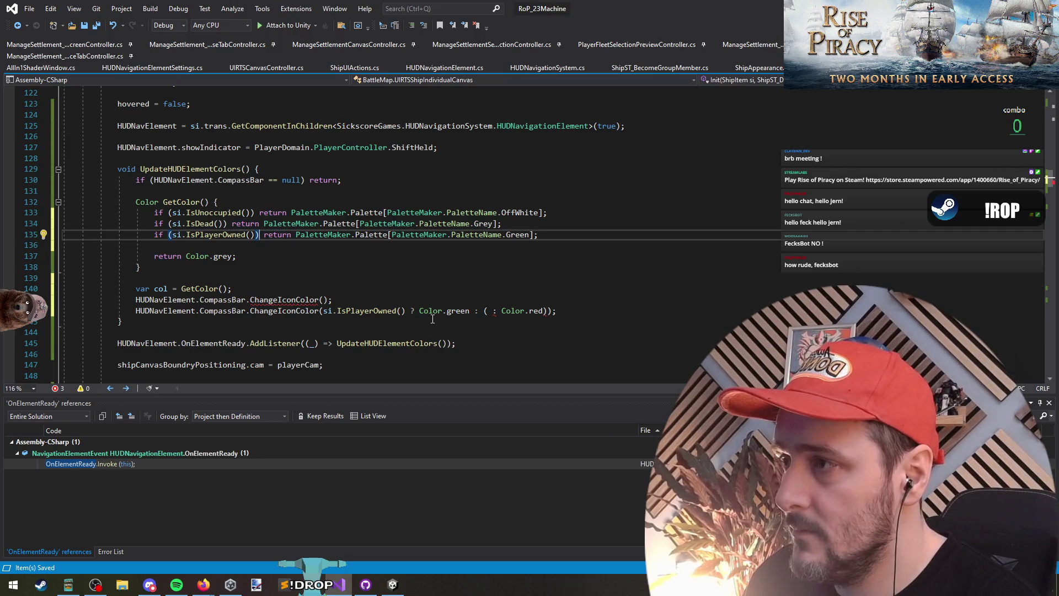
{"action": "key", "text": "ctrl+Right"}
{"action": "key", "text": "End"}
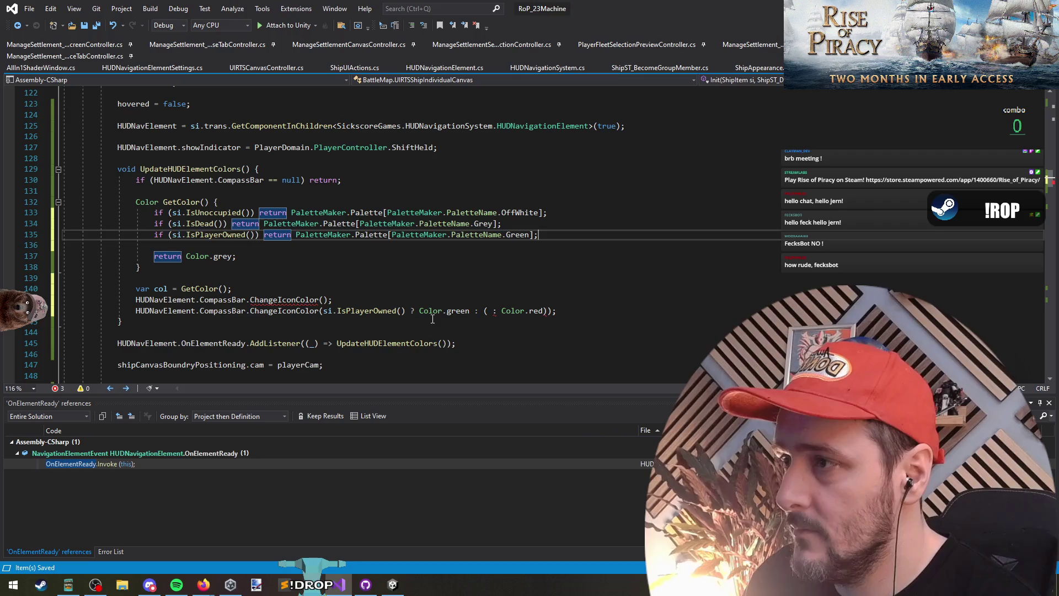
{"action": "key", "text": "Home"}
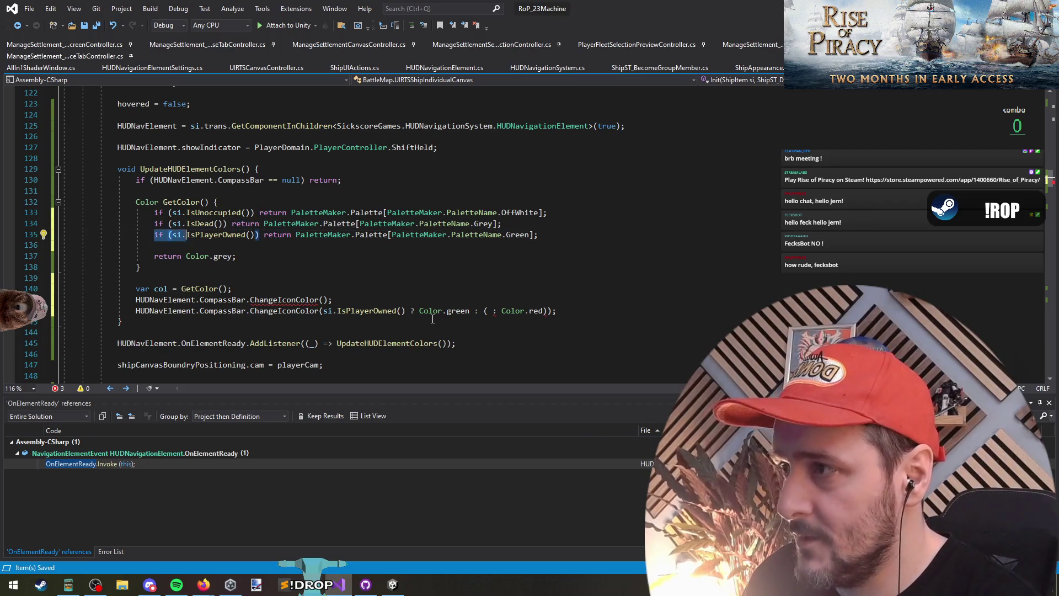
{"action": "key", "text": "ctrl+shift+Right"}
{"action": "key", "text": "ctrl+shift+Right"}
{"action": "key", "text": "ctrl+shift+Right"}
{"action": "key", "text": "ctrl+shift+Left"}
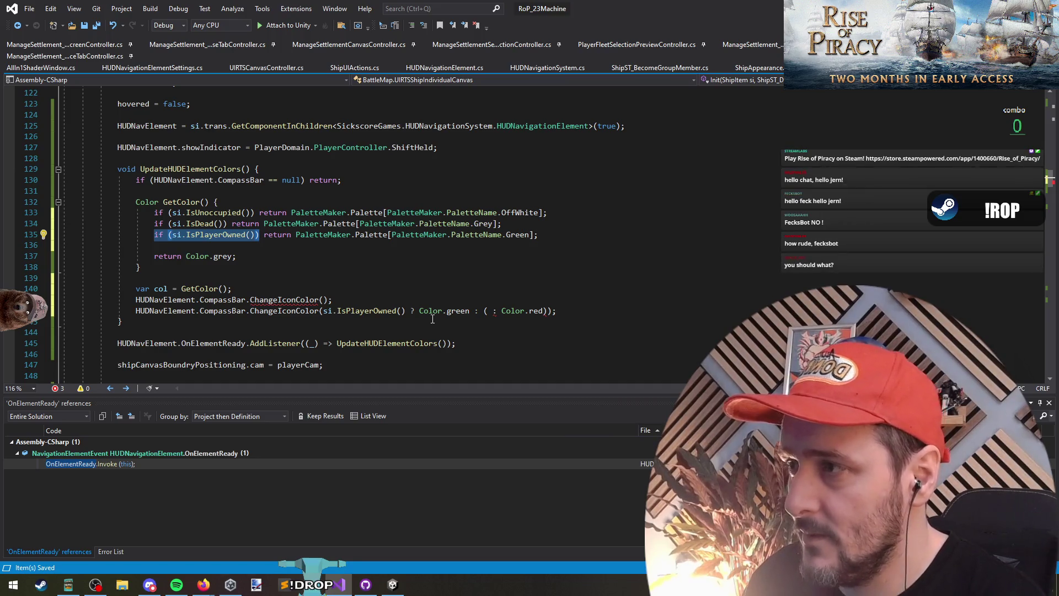
{"action": "left_click", "coordinate": [260, 235]}
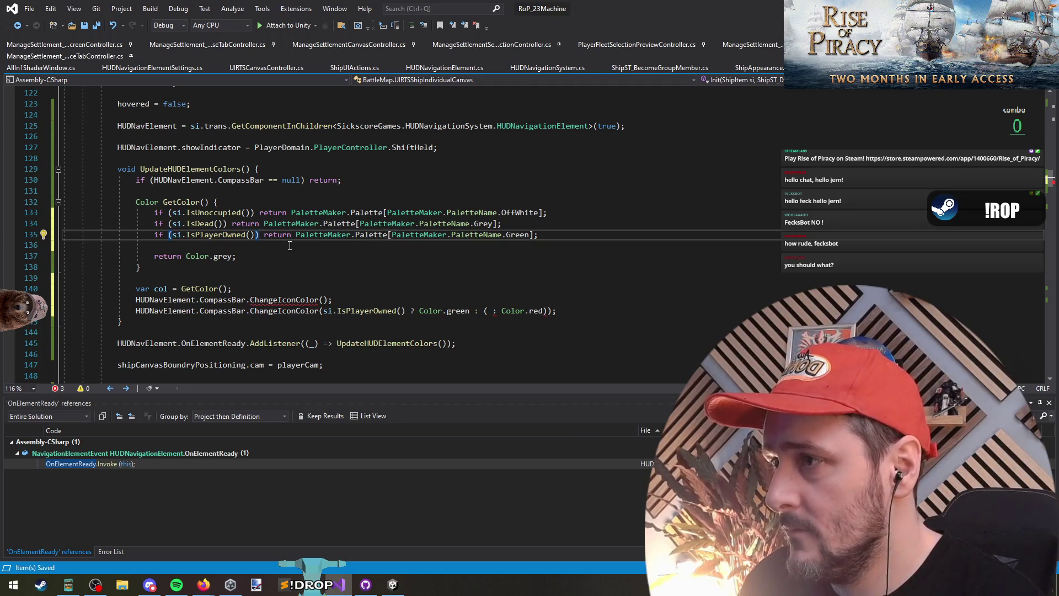
Add an else that returns Color.red instead of the grey fallback
{"action": "left_click", "coordinate": [290, 246]}
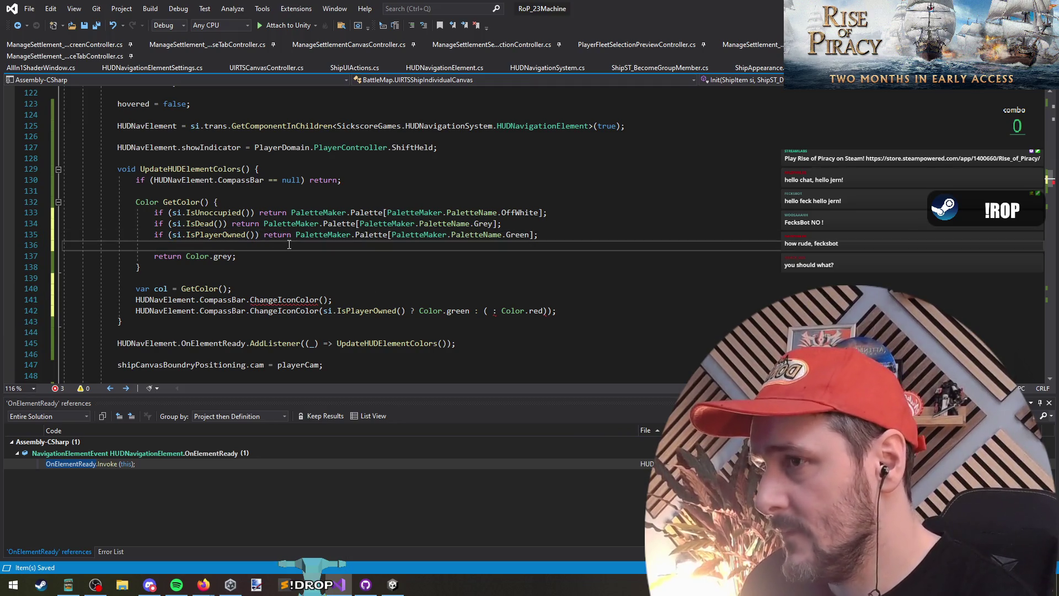
{"action": "type", "text": "else"}
{"action": "key", "text": "Up"}
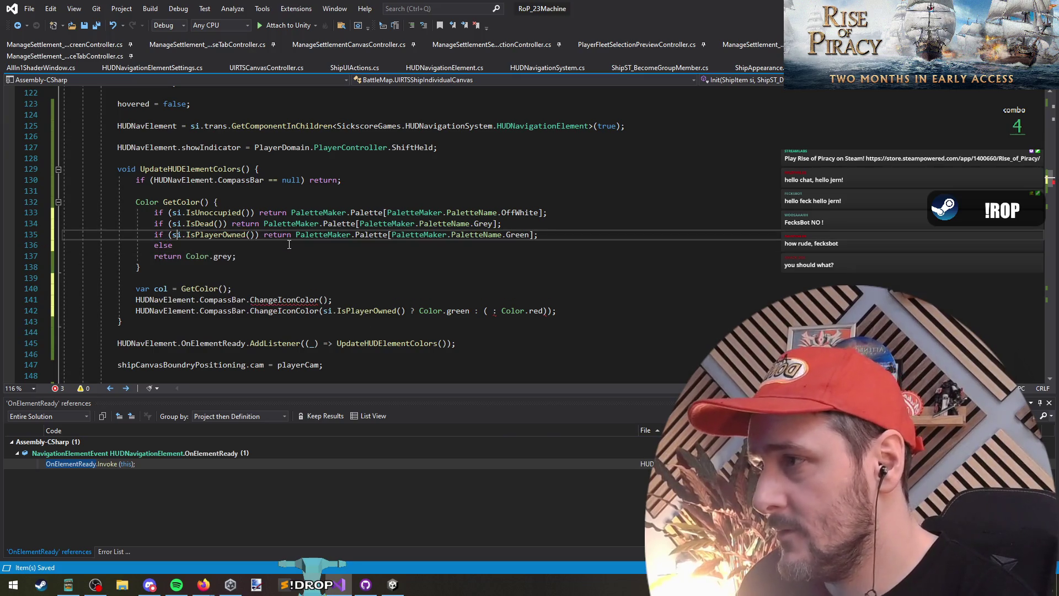
{"action": "key", "text": "Down"}
{"action": "key", "text": "Down"}
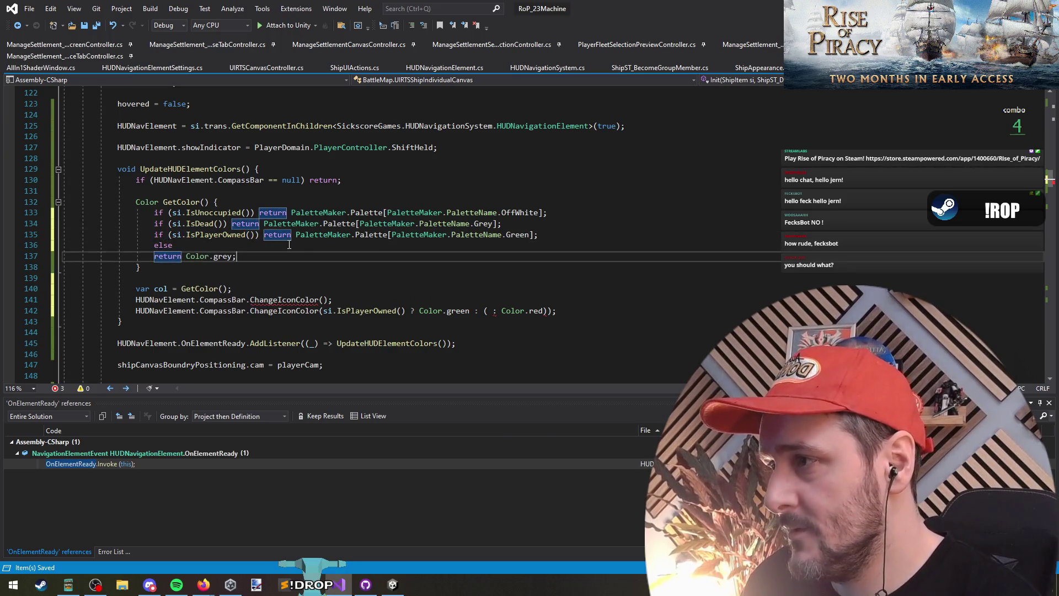
{"action": "key", "text": "Home"}
{"action": "key", "text": "shift+End"}
{"action": "key", "text": "ctrl+x"}
{"action": "key", "text": "Up"}
{"action": "key", "text": "End"}
{"action": "key", "text": "ctrl+v"}
{"action": "key", "text": "Delete"}
{"action": "key", "text": "BackSpace"}
{"action": "key", "text": "BackSpace"}
{"action": "key", "text": "BackSpace"}
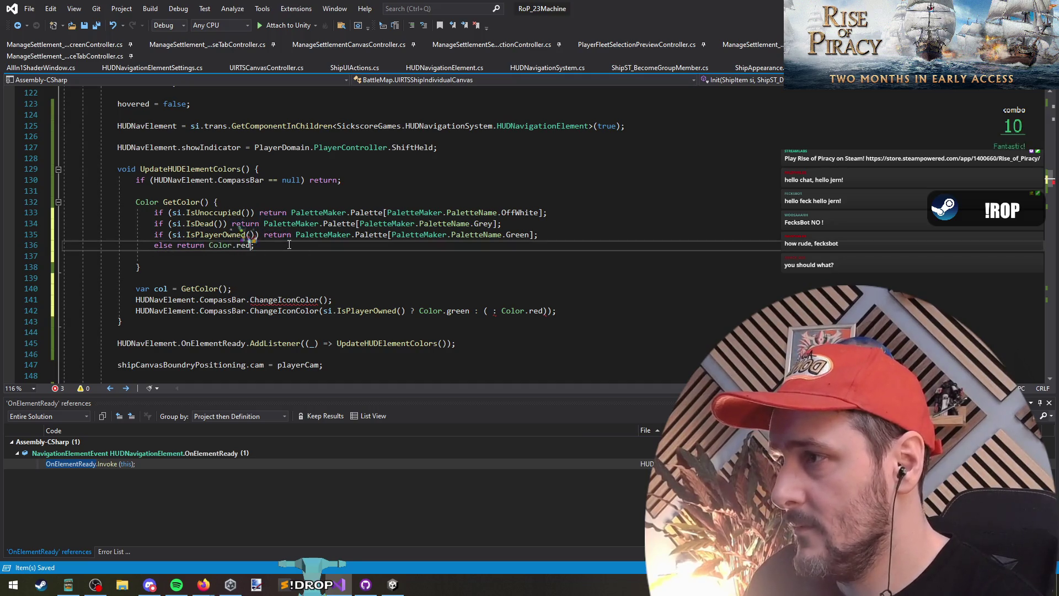
{"action": "type", "text": "red;"}
Tidy the IsPlayerOwned line, keeping its return statement on the same line
{"action": "key", "text": "Up"}
{"action": "key", "text": "ctrl+Right"}
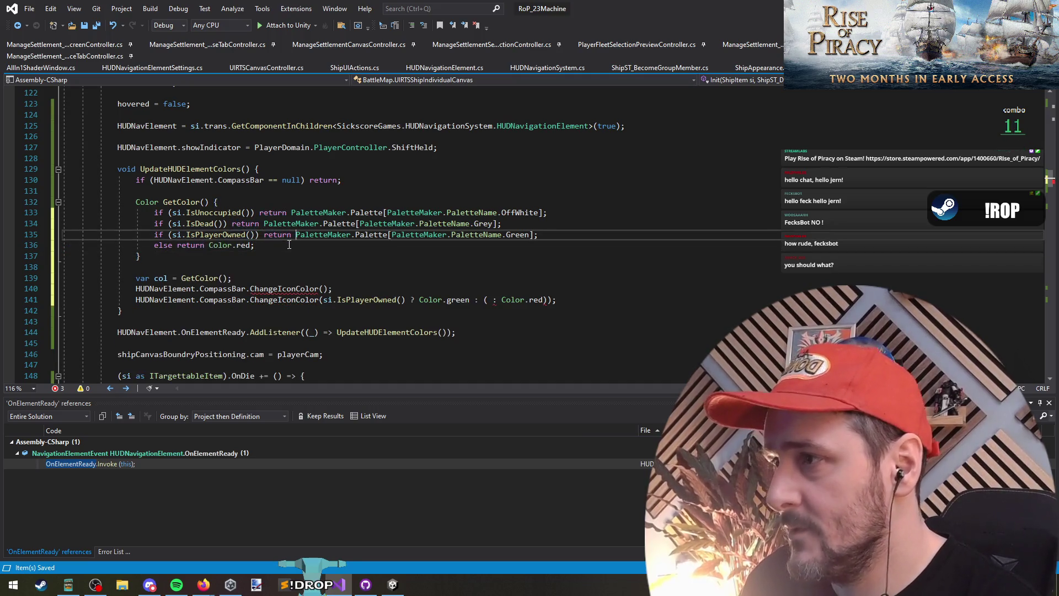
{"action": "key", "text": "Return"}
{"action": "key", "text": "Up"}
{"action": "key", "text": "Up"}
{"action": "key", "text": "Down"}
{"action": "key", "text": "End"}
{"action": "key", "text": "Delete"}
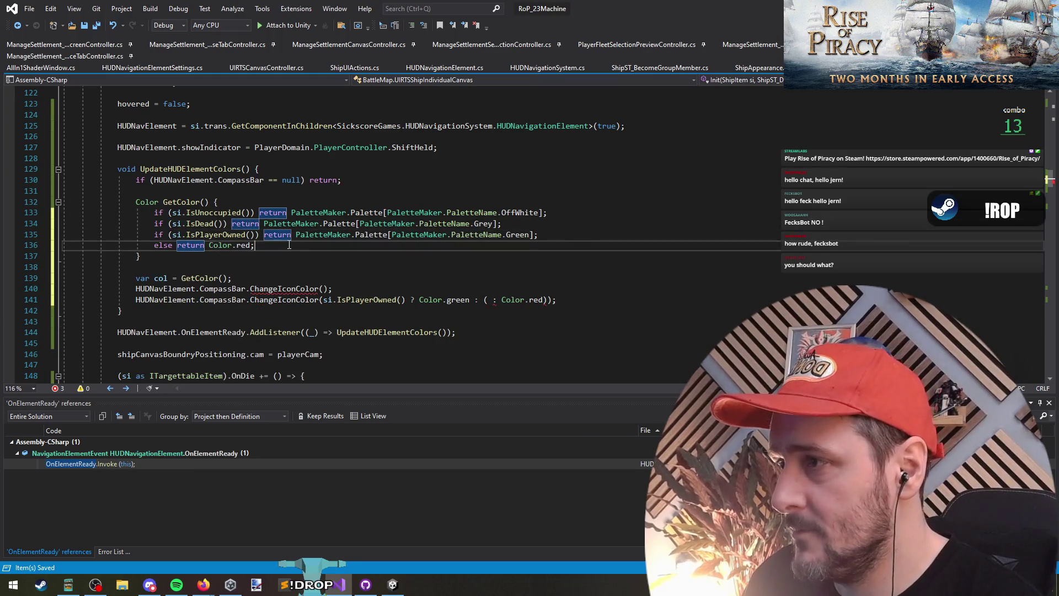
{"action": "key", "text": "Down"}
{"action": "key", "text": "Down"}
{"action": "key", "text": "Down"}
Pass col to the CompassBar ChangeIconColor call
{"action": "left_click", "coordinate": [289, 289]}
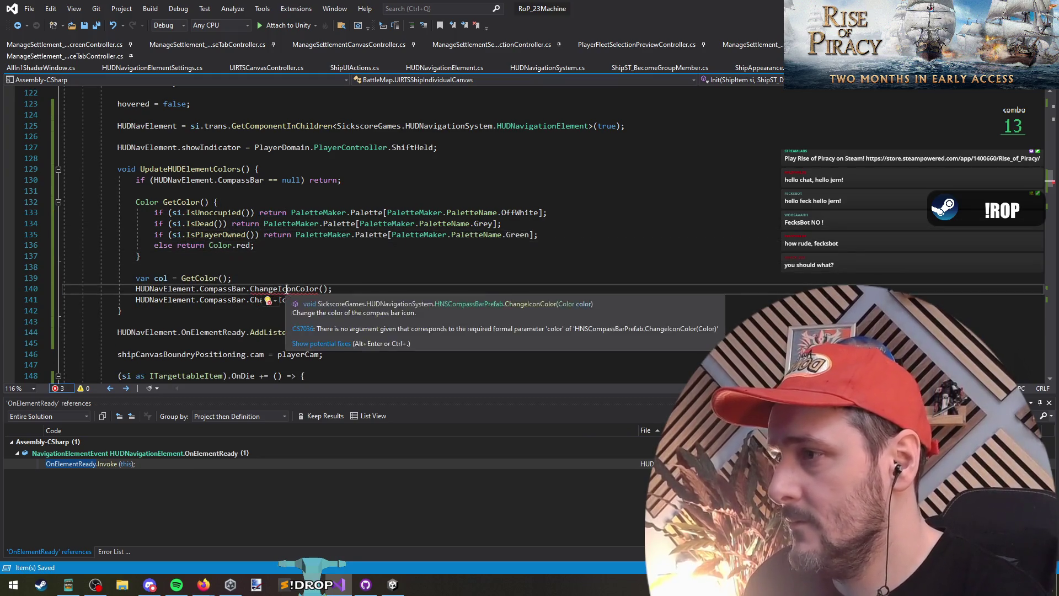
{"action": "left_click", "coordinate": [345, 290]}
{"action": "type", "text": "col"}
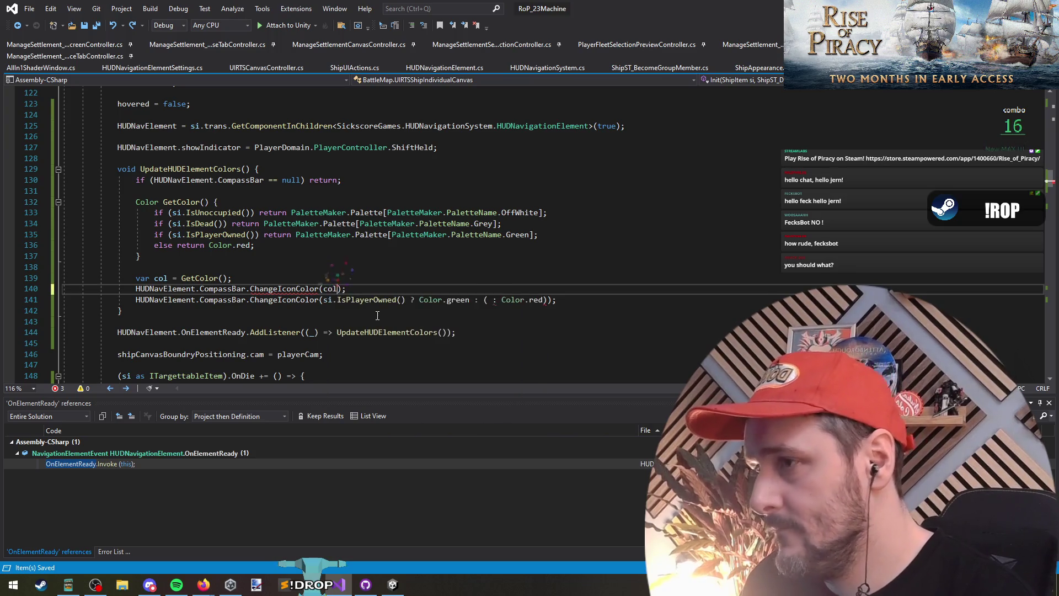
{"action": "key", "text": "Down"}
{"action": "key", "text": "Home"}
Replace the second colour line with HUDNavElement.Indicator.ChangeIconColor(col);
{"action": "key", "text": "ctrl+Right"}
{"action": "key", "text": "ctrl+Right"}
{"action": "key", "text": "ctrl+Right"}
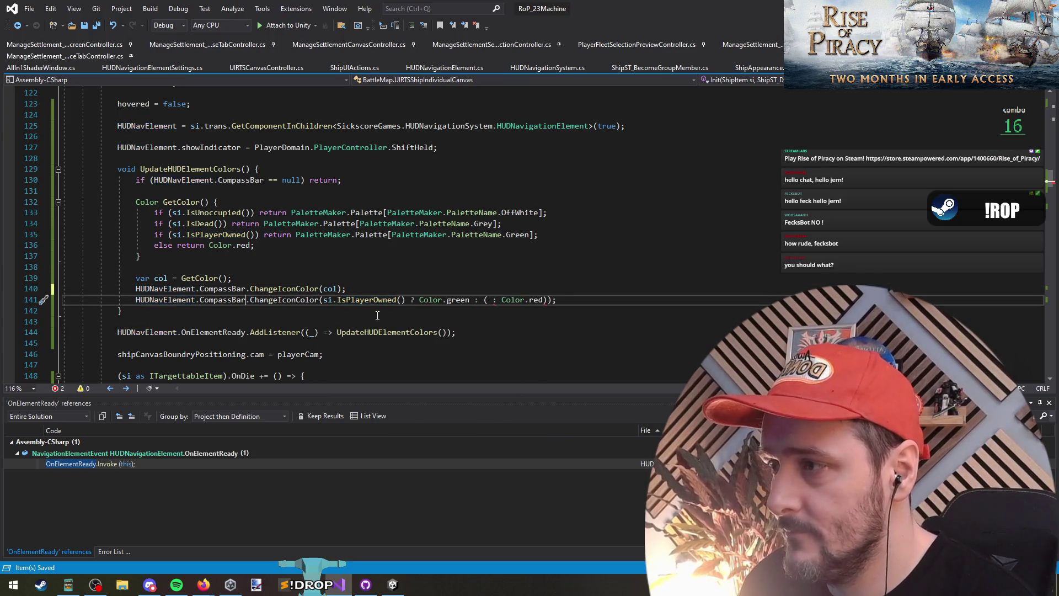
{"action": "key", "text": "shift+End"}
{"action": "key", "text": "Delete"}
{"action": "type", "text": "."}
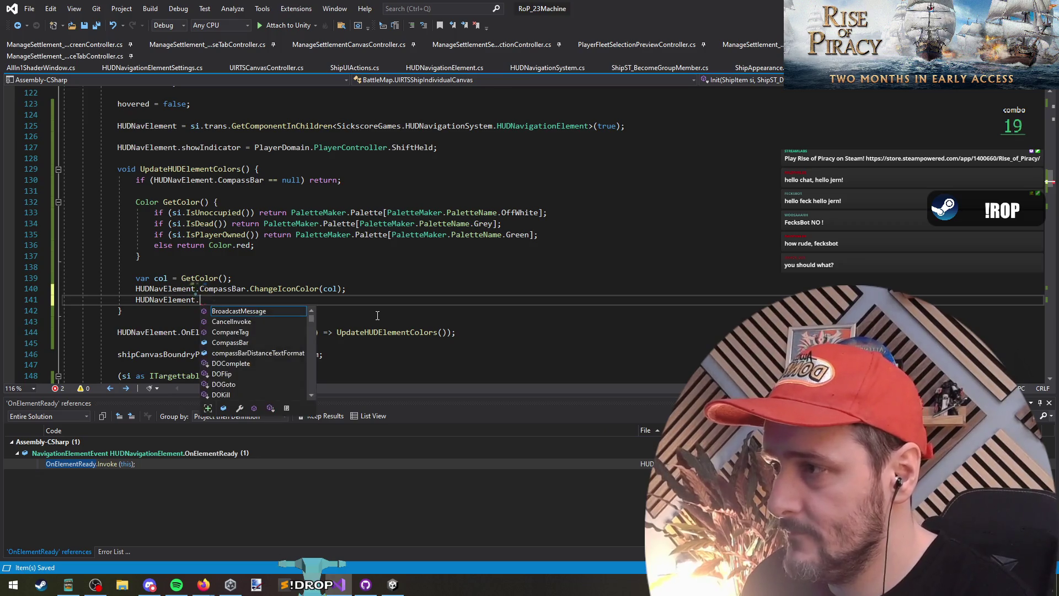
{"action": "type", "text": "indi"}
{"action": "type", "text": "ator"}
{"action": "key", "text": "Tab"}
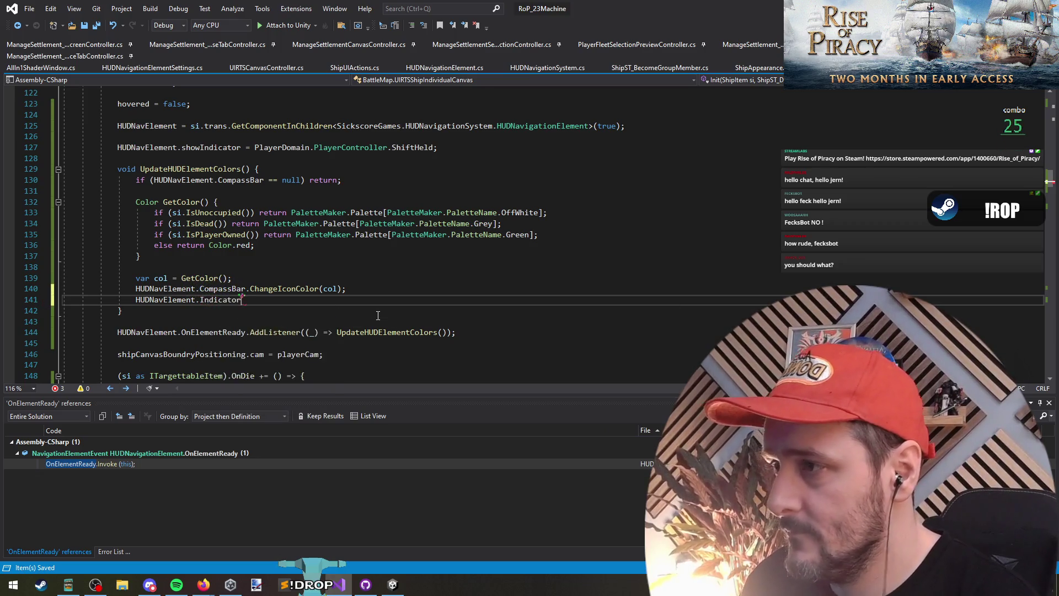
{"action": "type", "text": ".changei"}
{"action": "key", "text": "Tab"}
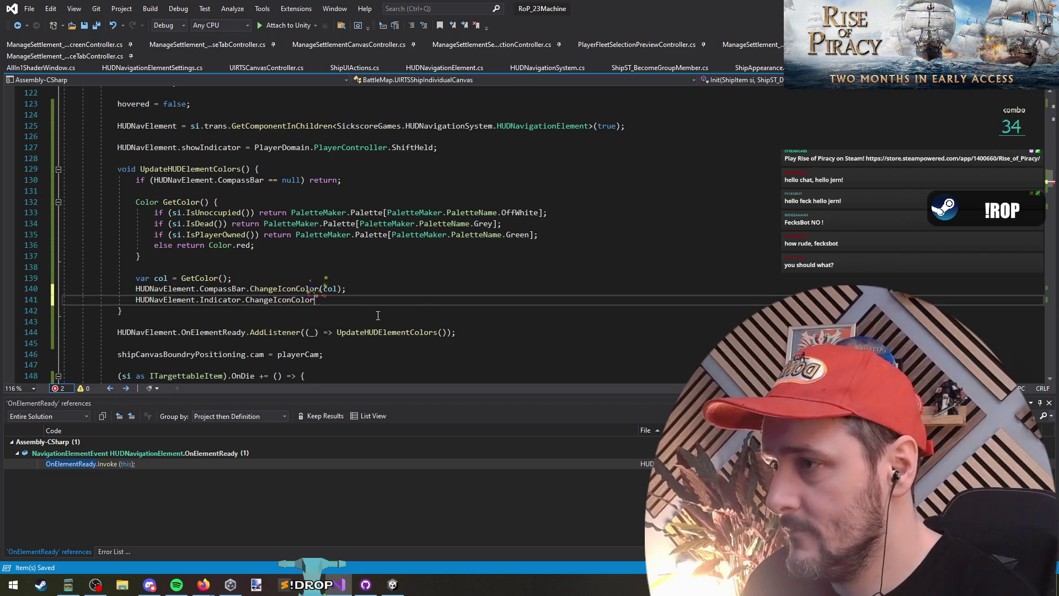
{"action": "type", "text": "(col);"}
{"action": "key", "text": "Down"}
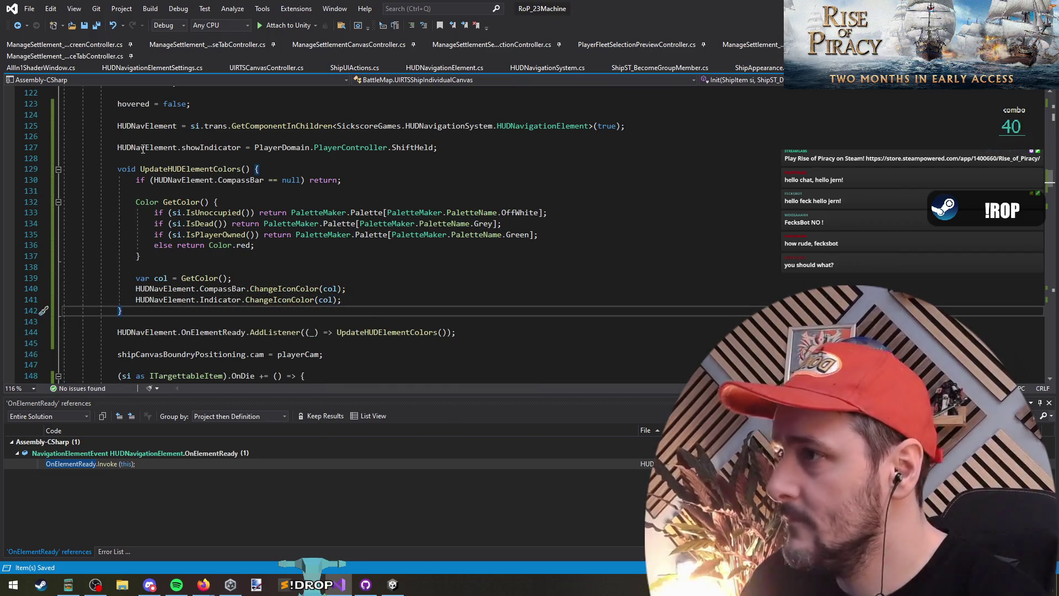
Select the whole UpdateHUDElementColors local function
{"action": "left_click", "coordinate": [180, 163]}
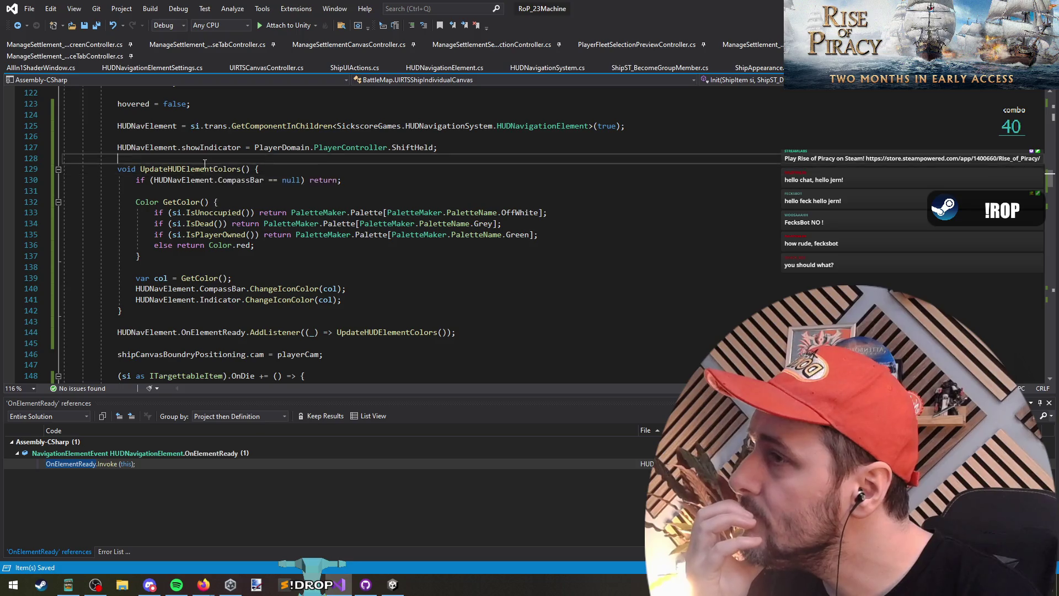
{"action": "left_click", "coordinate": [199, 329], "text": "shift"}
{"action": "left_click", "coordinate": [188, 314]}
Move the UpdateHUDElementColors function to the top of Init
{"action": "left_click_drag", "start_coordinate": [189, 314], "coordinate": [119, 169]}
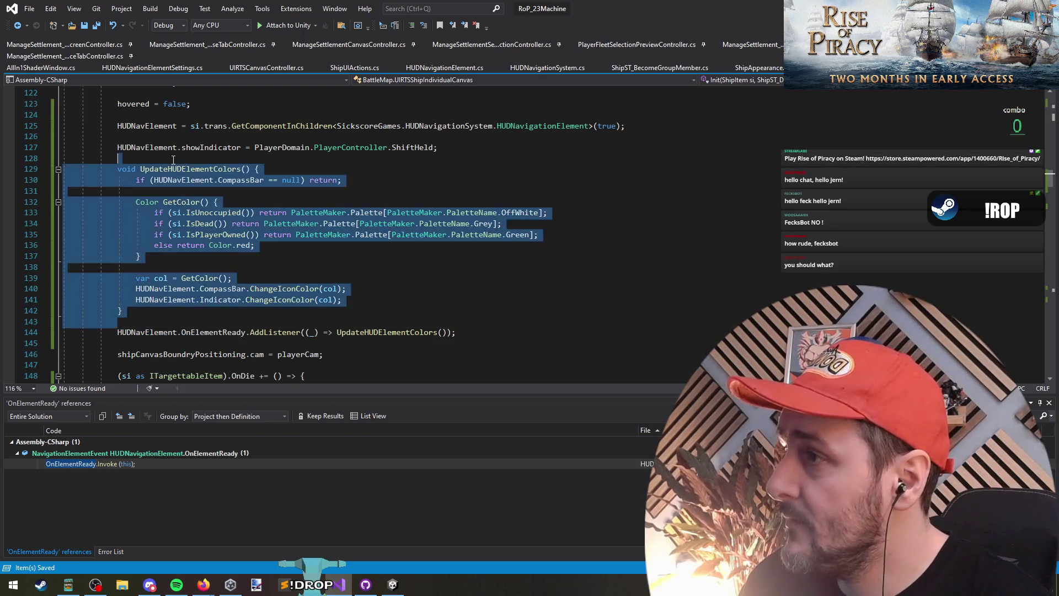
{"action": "key", "text": "Delete"}
{"action": "scroll", "coordinate": [179, 212], "scroll_direction": "up", "scroll_amount": 4}
{"action": "left_click", "coordinate": [198, 223]}
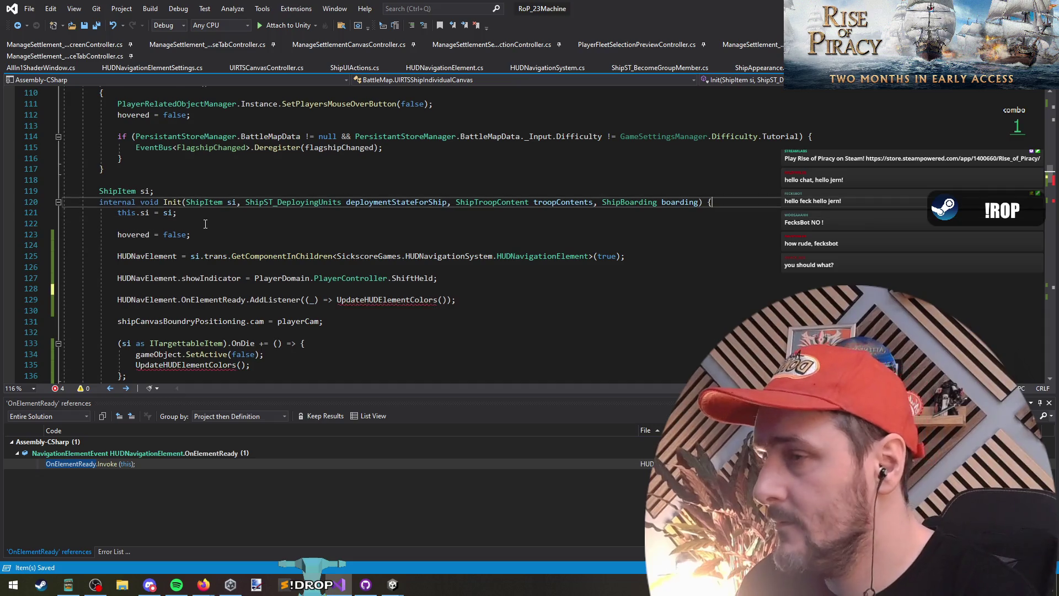
{"action": "key", "text": "ctrl+v"}
Remove the blank lines between the HUDNavElement setup statements
{"action": "scroll", "coordinate": [165, 229], "scroll_direction": "down", "scroll_amount": 7}
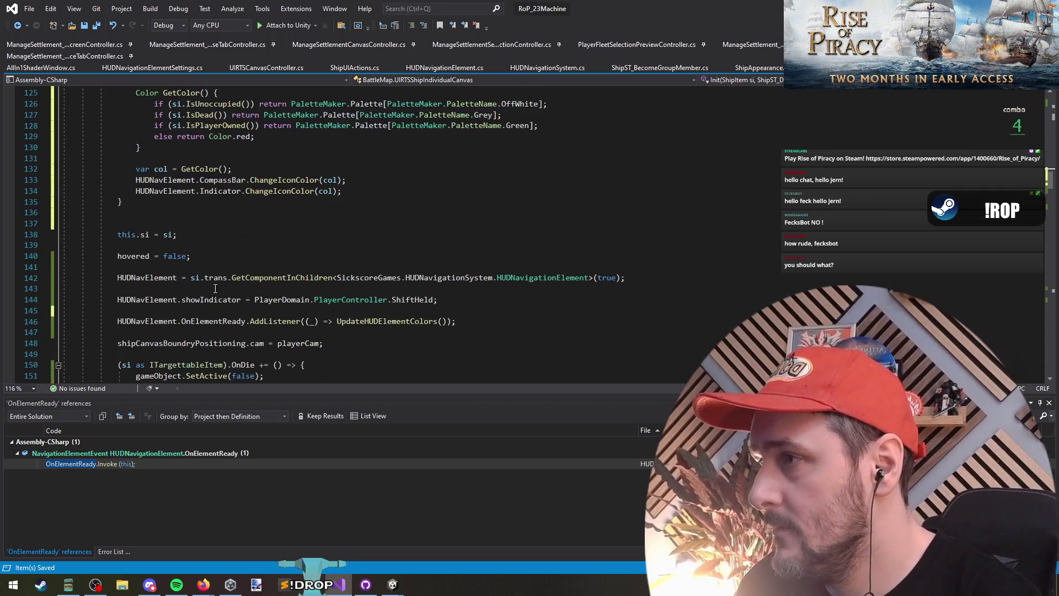
{"action": "left_click", "coordinate": [153, 212]}
{"action": "key", "text": "Delete"}
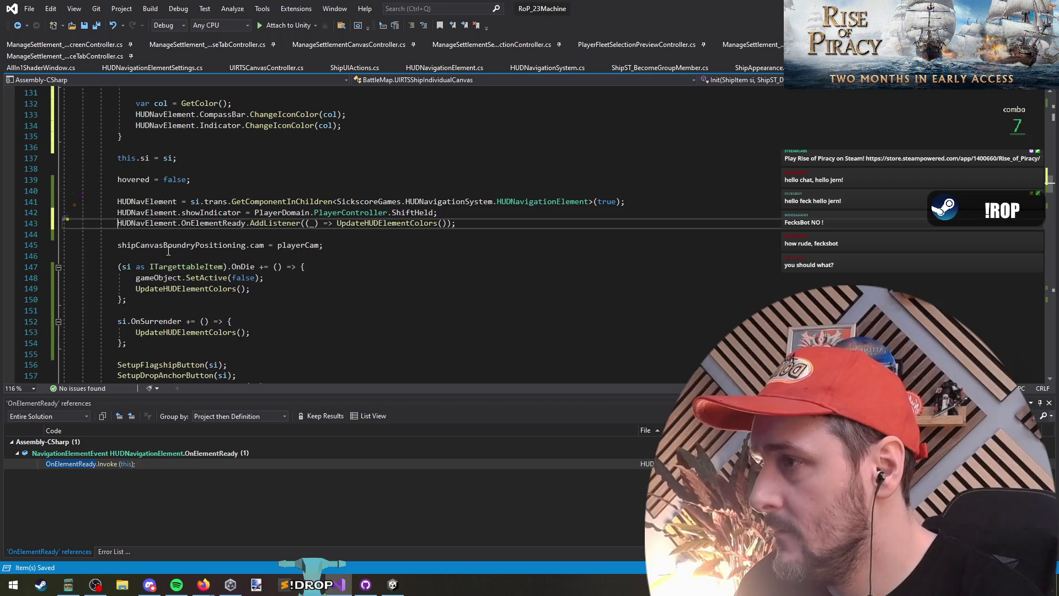
{"action": "key", "text": "Down"}
{"action": "key", "text": "Delete"}
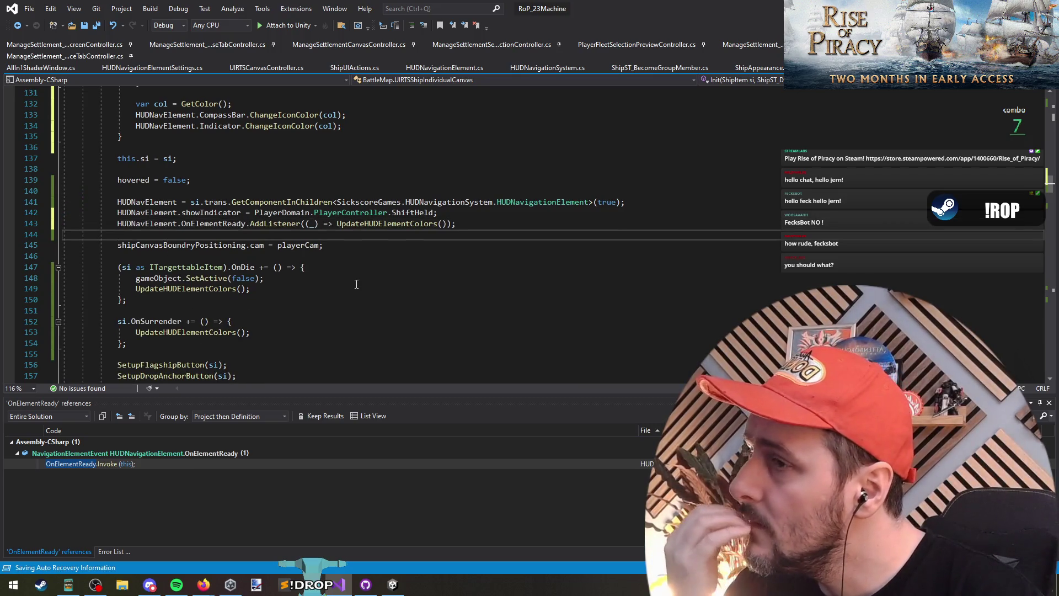
Check where UpdateHUDElementColors is referenced, then save the script and return to Unity
{"action": "left_click", "coordinate": [360, 224]}
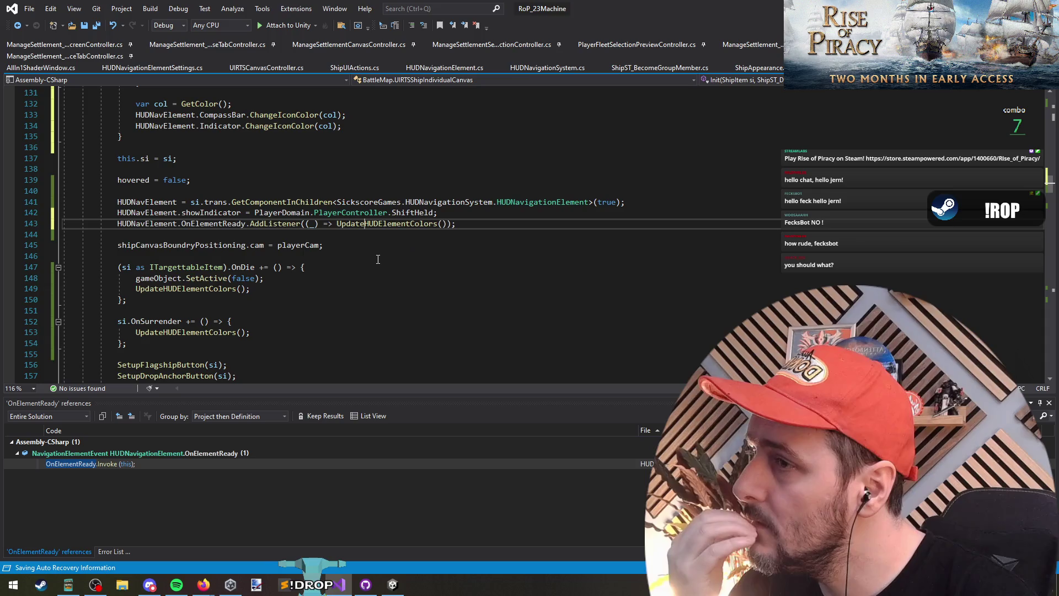
{"action": "scroll", "coordinate": [375, 263], "scroll_direction": "down", "scroll_amount": 10}
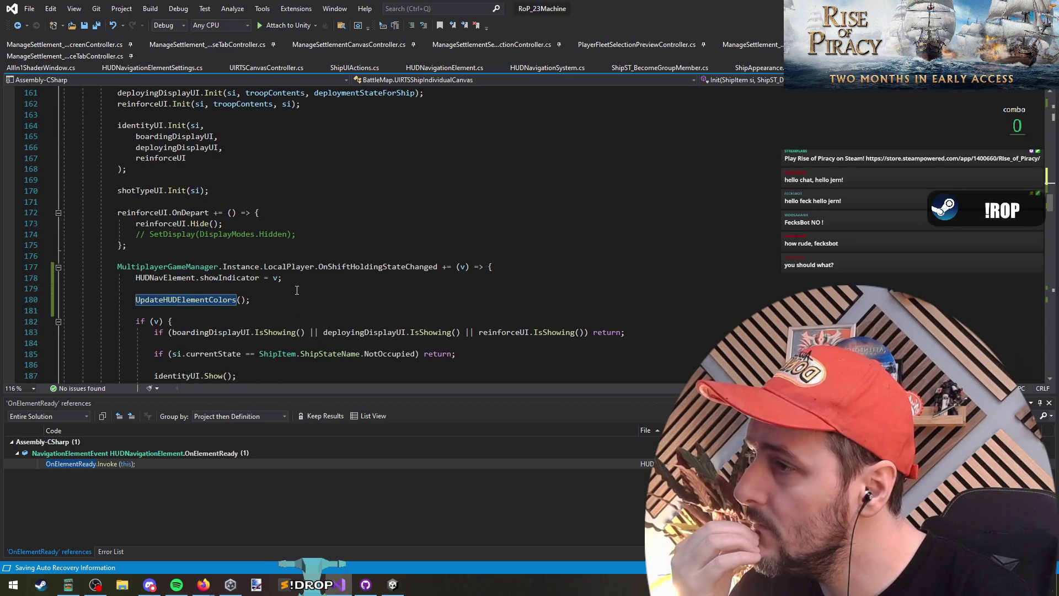
{"action": "scroll", "coordinate": [407, 173], "scroll_direction": "up", "scroll_amount": 7}
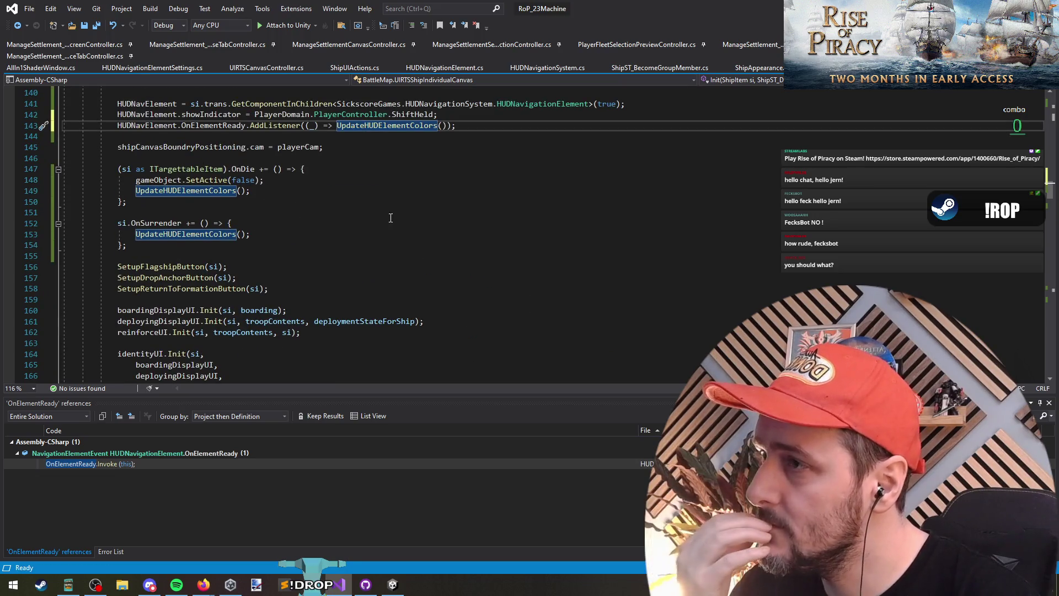
{"action": "scroll", "coordinate": [331, 216], "scroll_direction": "up", "scroll_amount": 4}
{"action": "key", "text": "Up"}
{"action": "key", "text": "Up"}
{"action": "key", "text": "Up"}
{"action": "key", "text": "Up"}
{"action": "key", "text": "Up"}
{"action": "scroll", "coordinate": [274, 212], "scroll_direction": "up", "scroll_amount": 4}
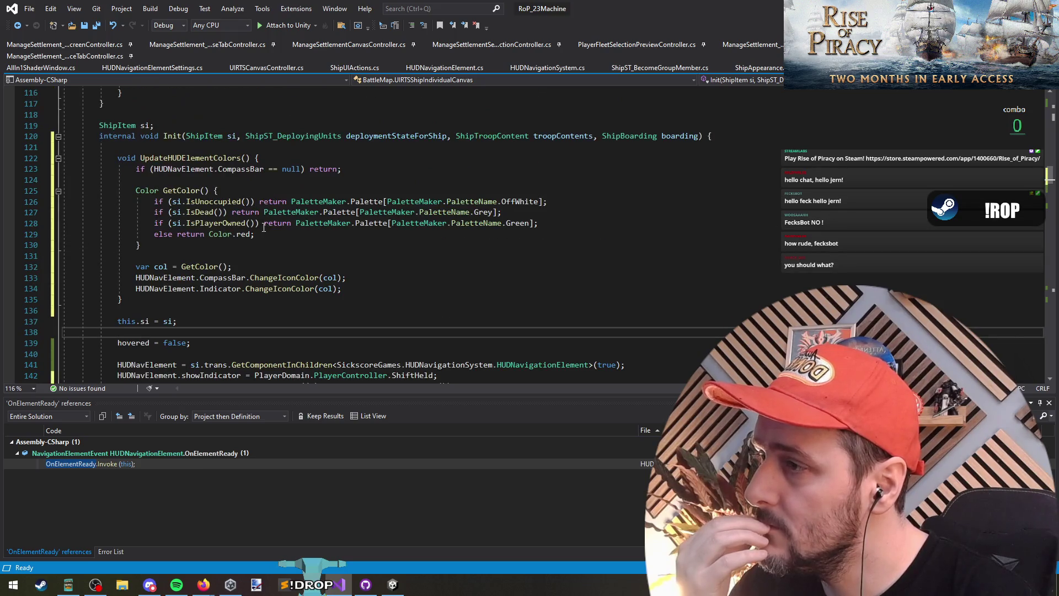
{"action": "key", "text": "ctrl+s"}
{"action": "key", "text": "alt+Tab"}
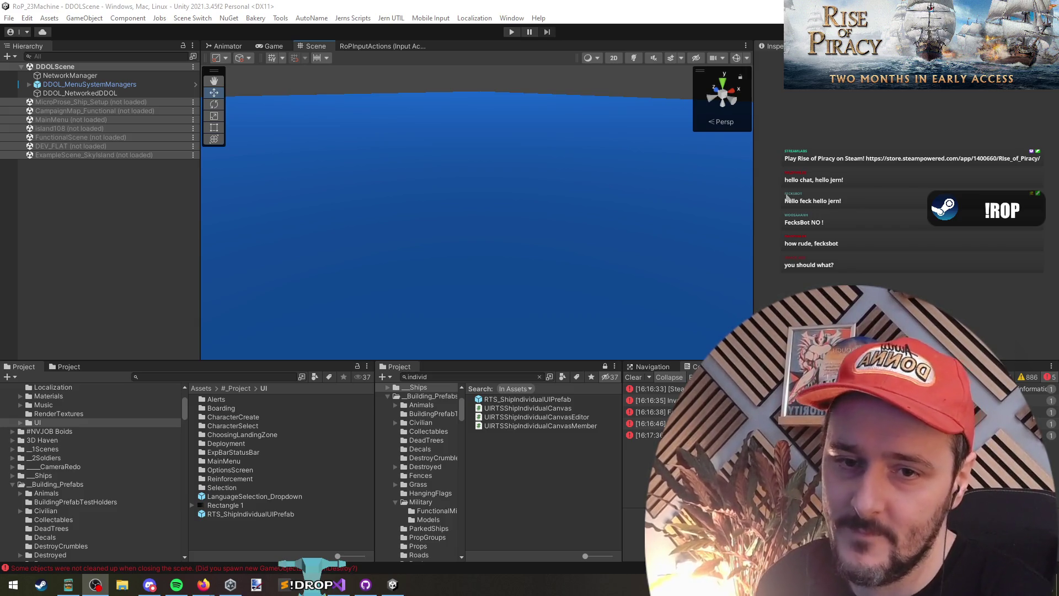
Bring the Unity Editor forward and press Play to run the recompiled game
{"action": "left_click", "coordinate": [662, 181]}
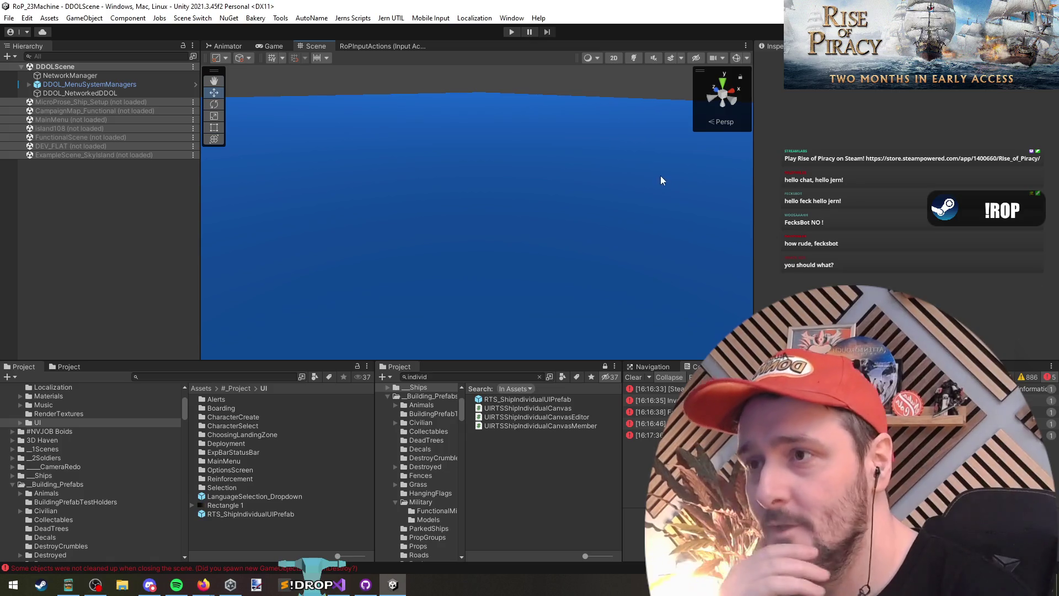
{"action": "left_click", "coordinate": [508, 32]}
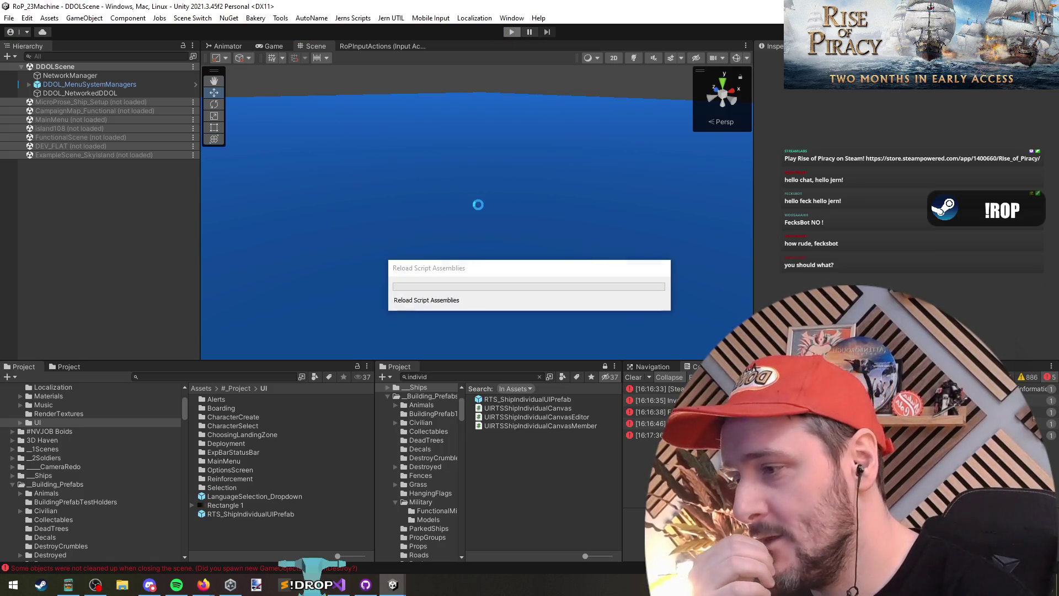
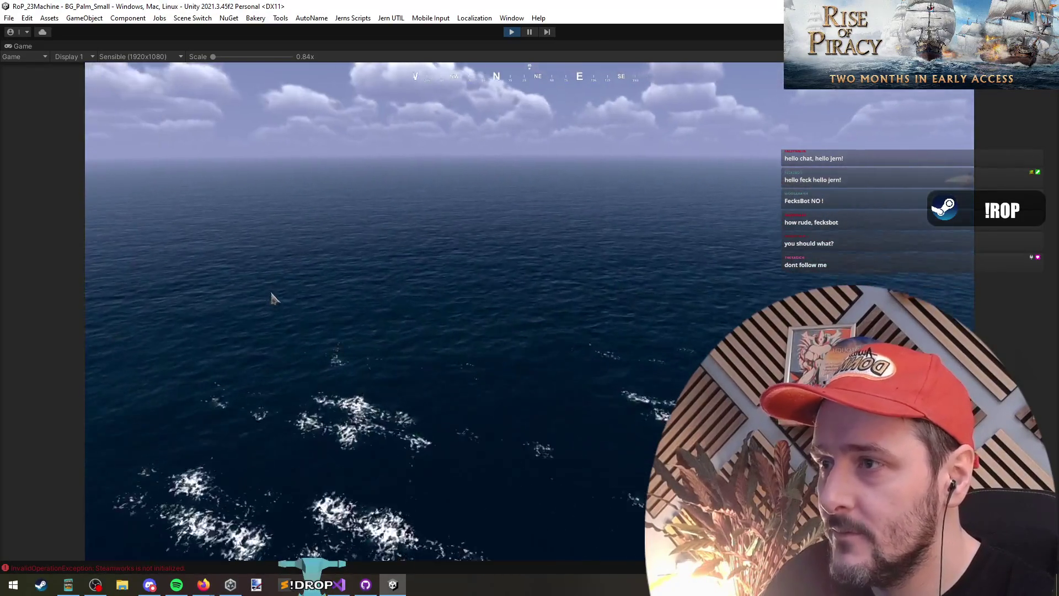
Spawn the player's ships on the water from the in-game debug menu
{"action": "key", "text": "grave"}
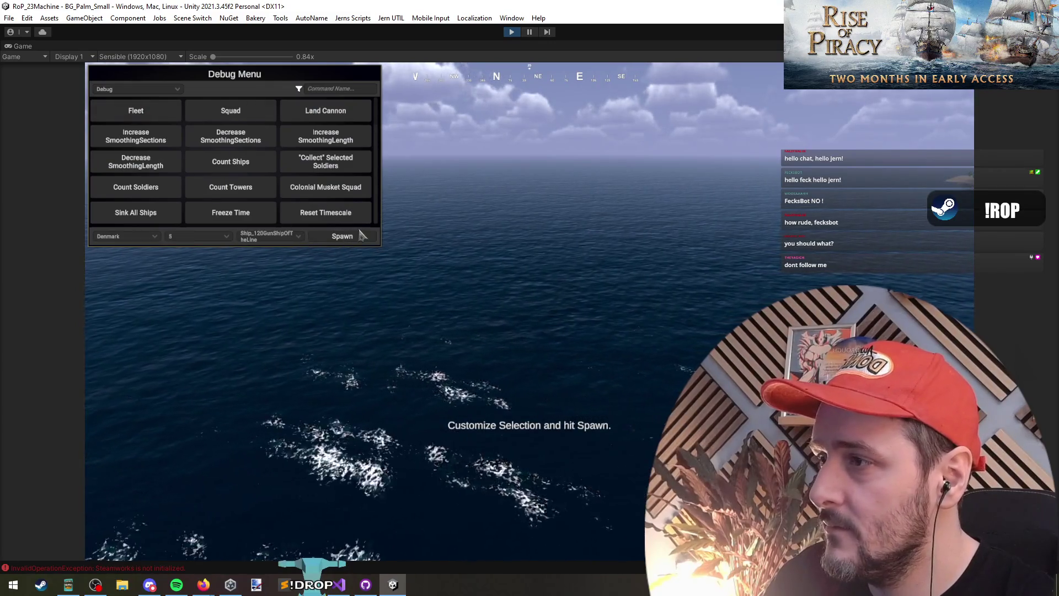
{"action": "left_click", "coordinate": [366, 266]}
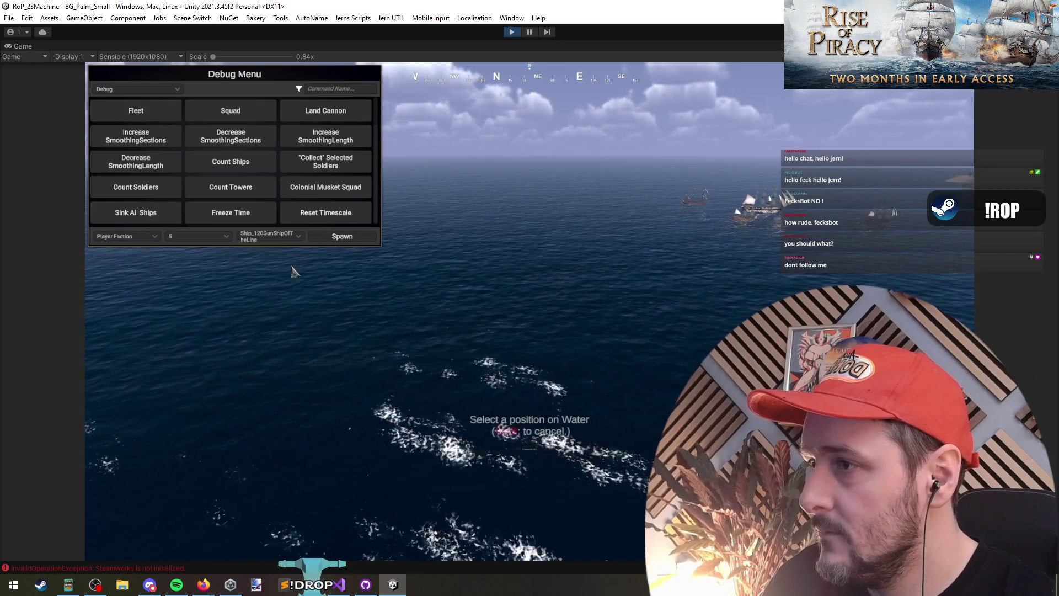
{"action": "left_click", "coordinate": [474, 339]}
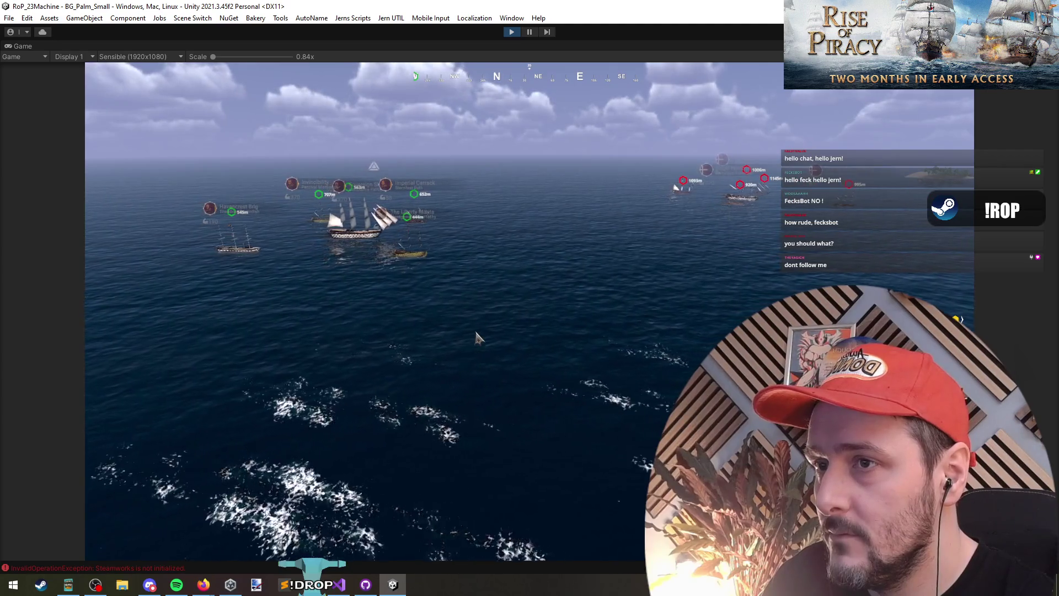
Show the fleet labels, box-select a group of ships to check their HUD markers, and return to Visual Studio
{"action": "key", "text": "x"}
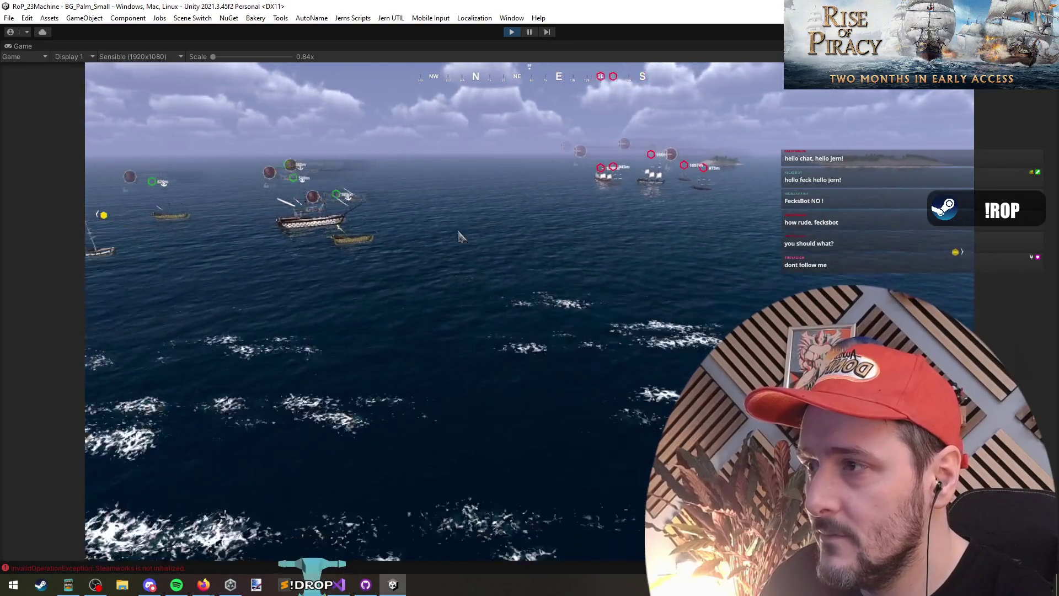
{"action": "left_click_drag", "start_coordinate": [555, 147], "coordinate": [634, 198]}
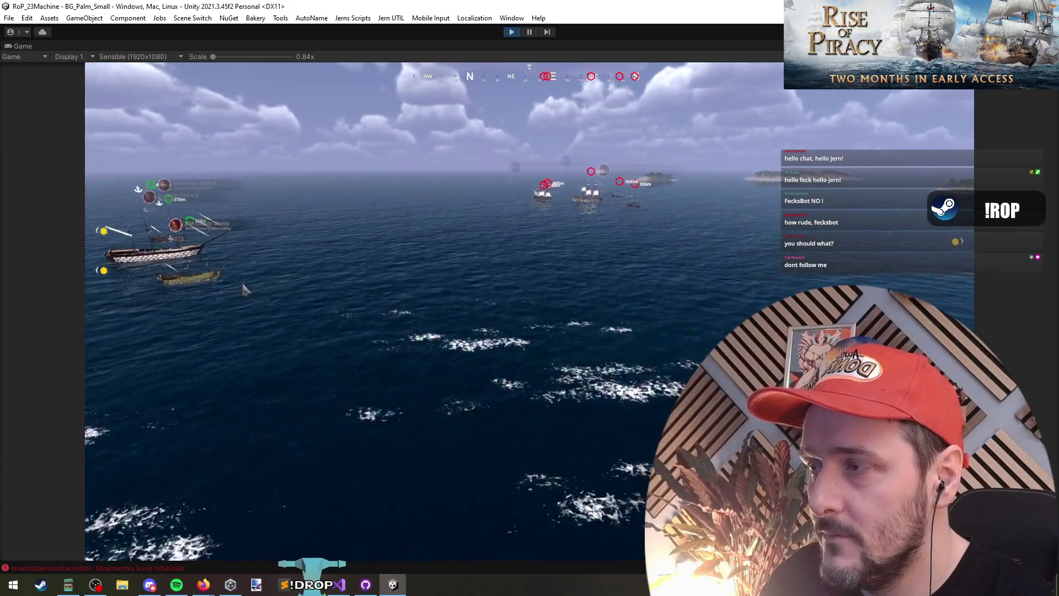
{"action": "left_click", "coordinate": [339, 585]}
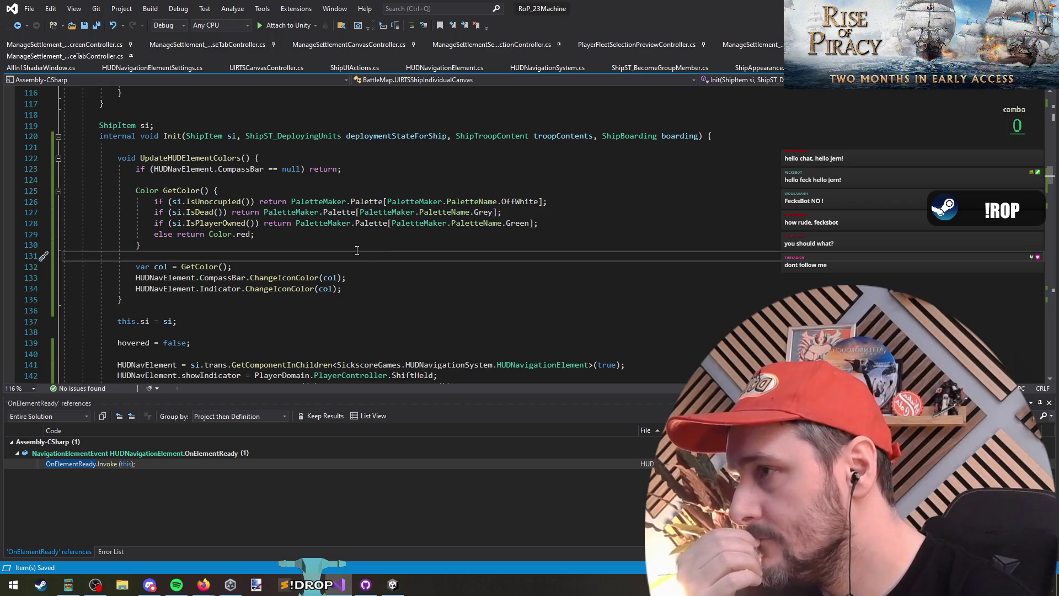
Add blank lines below the player-owned colour check for a new condition
{"action": "left_click", "coordinate": [565, 222]}
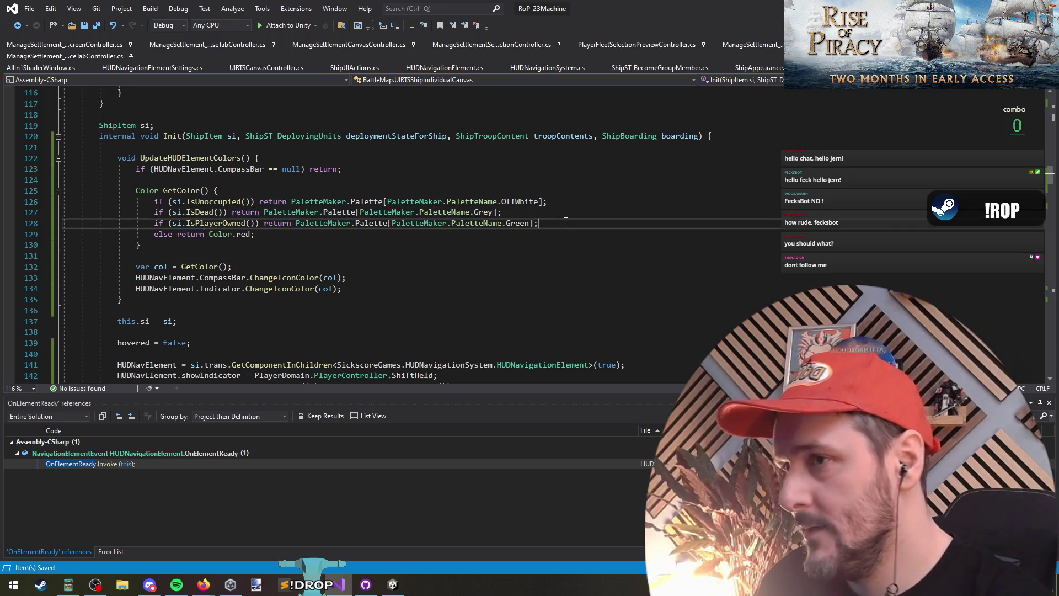
{"action": "key", "text": "Return"}
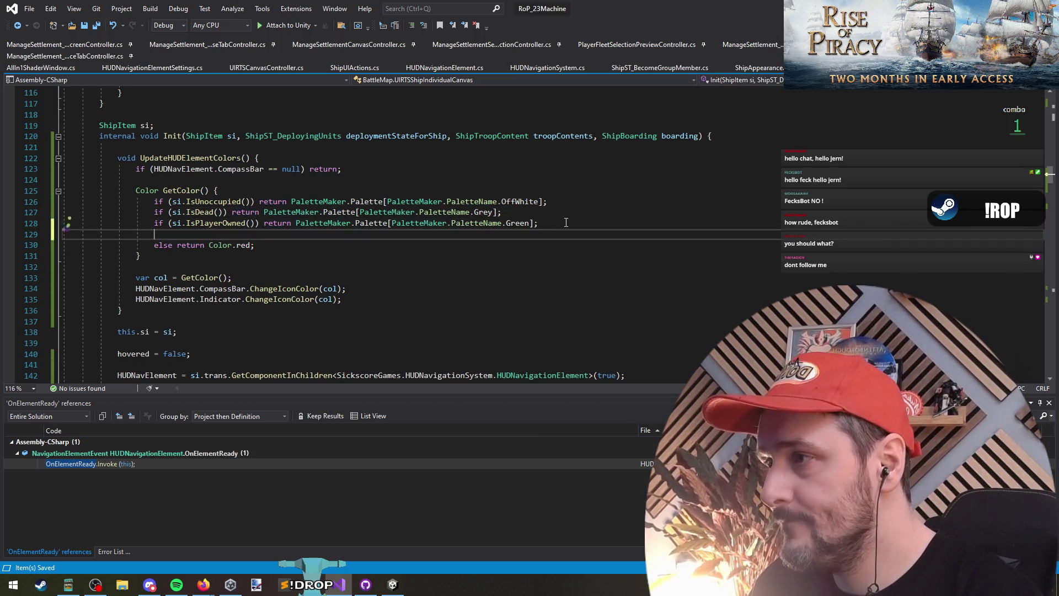
{"action": "key", "text": "Return"}
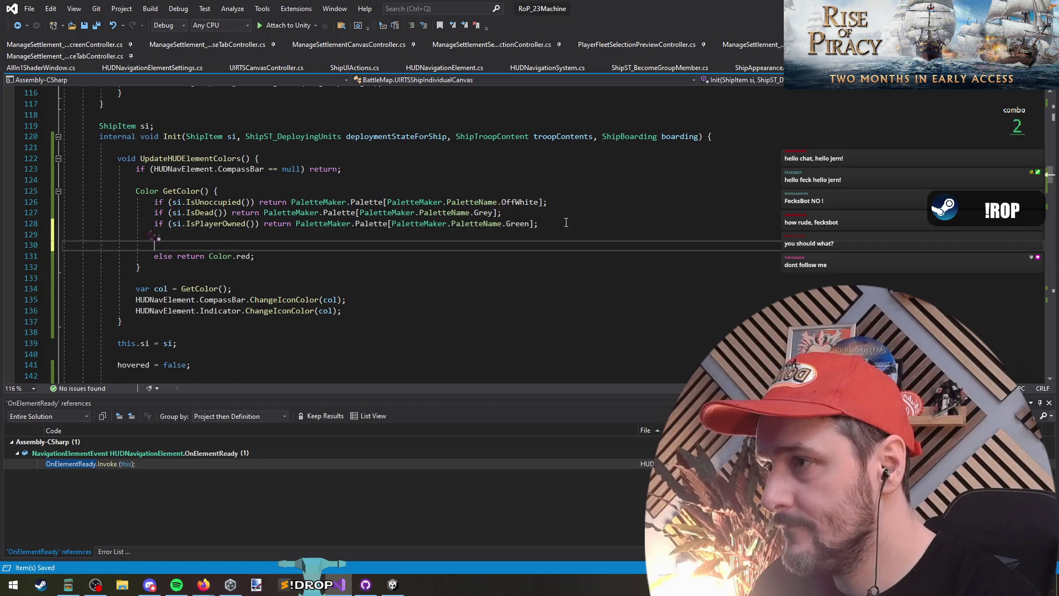
{"action": "key", "text": "Up"}
{"action": "key", "text": "Return"}
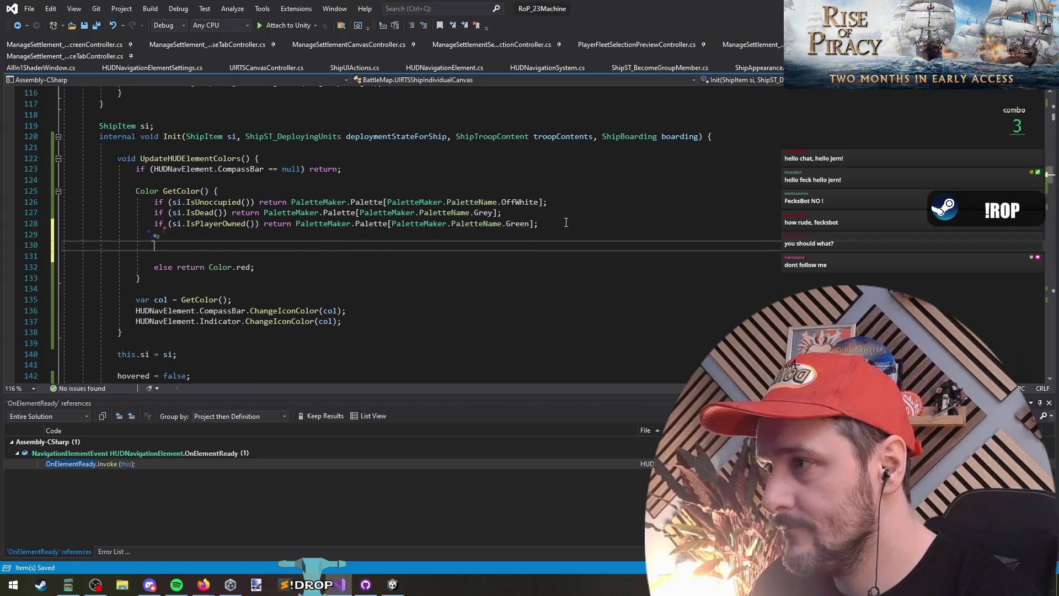
Write 'if (MultiplayerGameManager.Instance.LocalPlayer.AllyingWithFactionId' and bring up that member's actions
{"action": "type", "text": "if (si."}
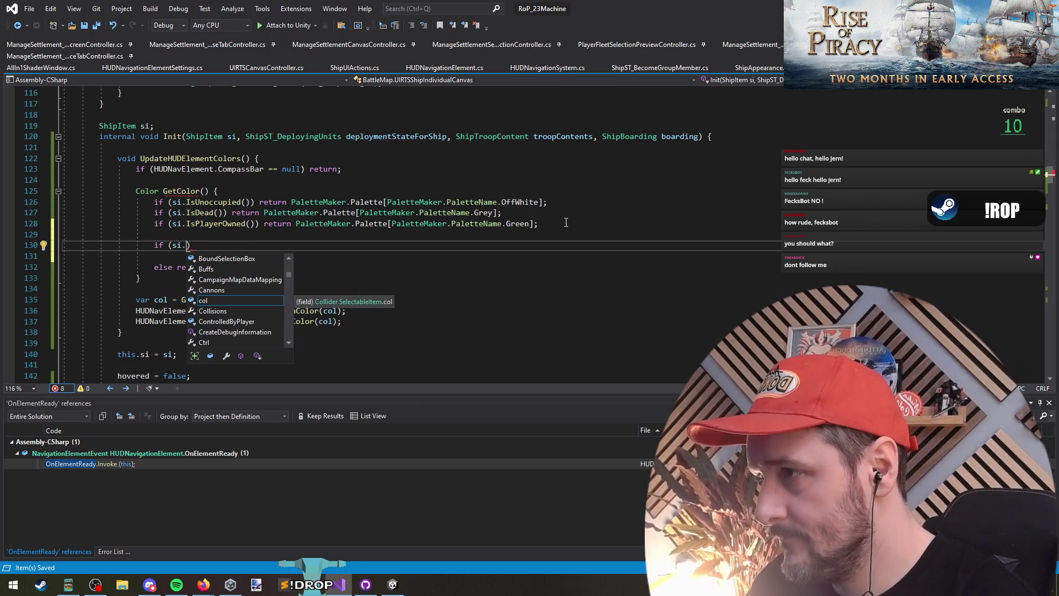
{"action": "key", "text": "BackSpace"}
{"action": "key", "text": "BackSpace"}
{"action": "key", "text": "BackSpace"}
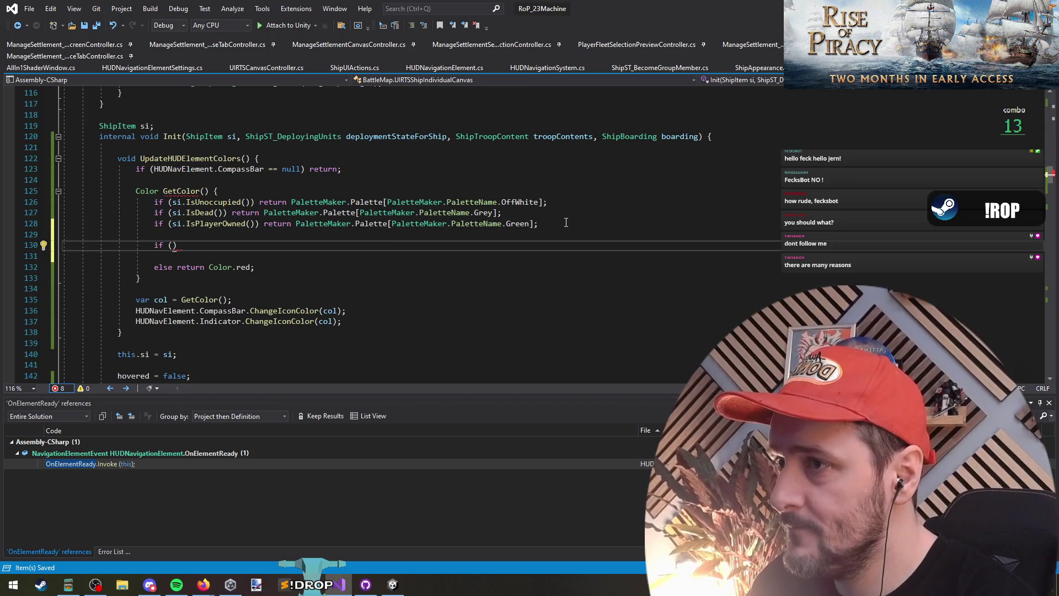
{"action": "type", "text": "MultiplayerGameManager."}
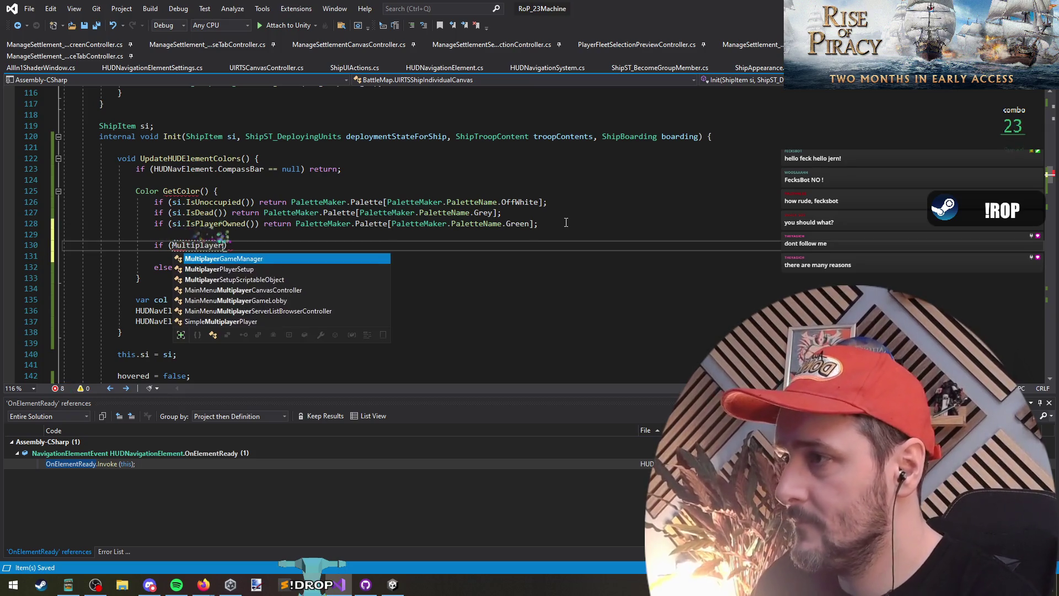
{"action": "type", "text": "Instance.LocalPlayer."}
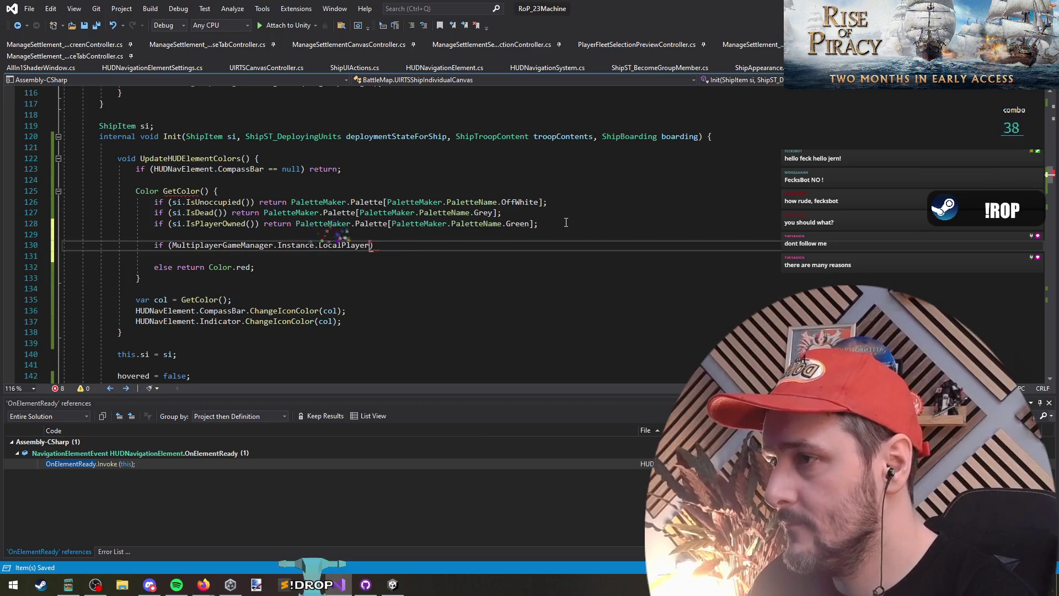
{"action": "type", "text": "fac"}
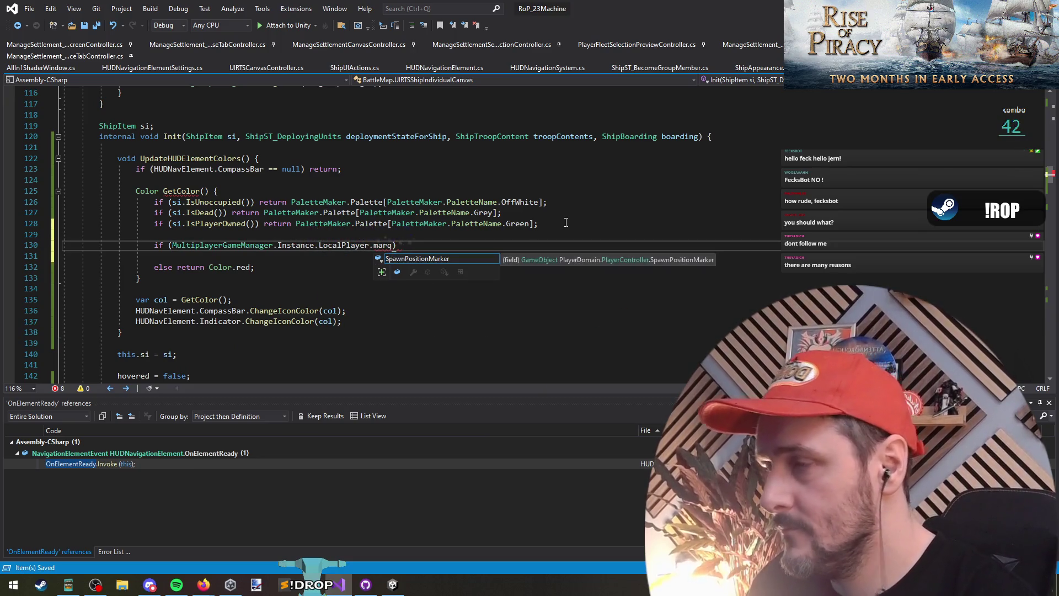
{"action": "key", "text": "BackSpace"}
{"action": "key", "text": "BackSpace"}
{"action": "key", "text": "BackSpace"}
{"action": "type", "text": "ally"}
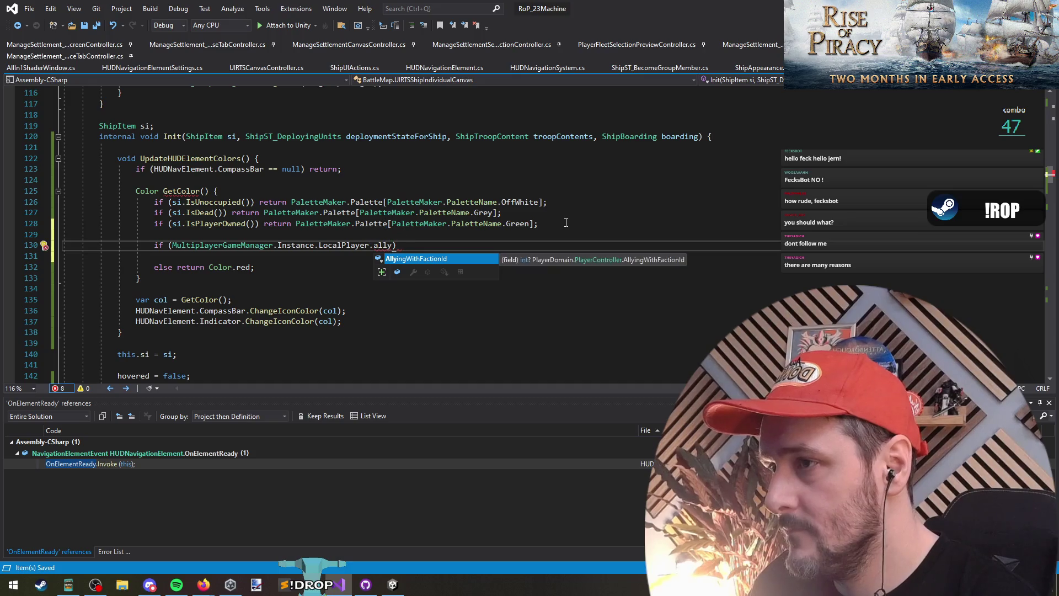
{"action": "key", "text": "Tab"}
{"action": "key", "text": "shift+F10"}
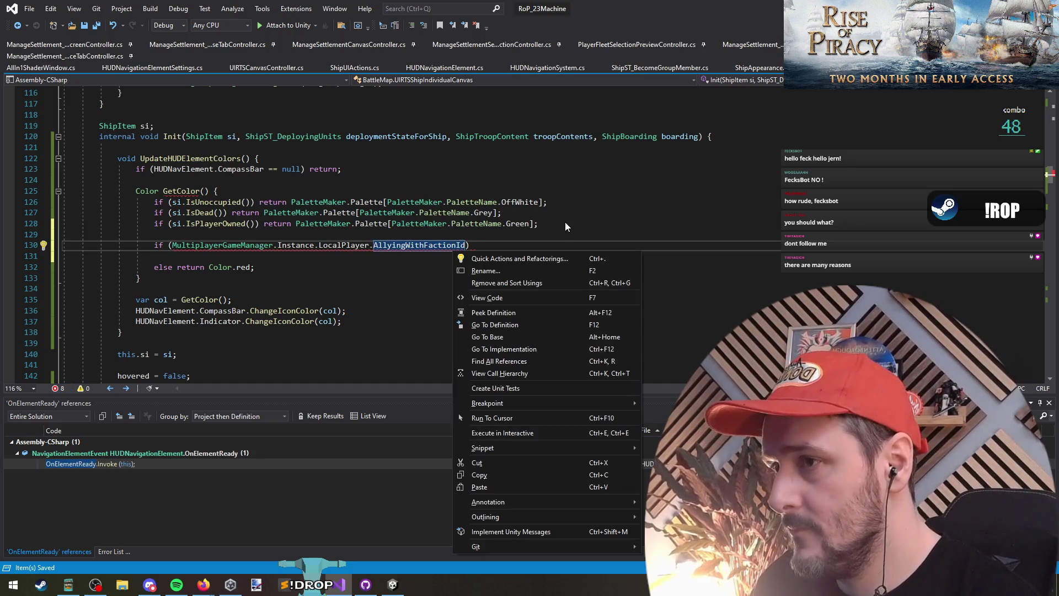
Go to the AllyingWithFactionId definition and find all its references
{"action": "key", "text": "g"}
{"action": "right_click", "coordinate": [340, 233]}
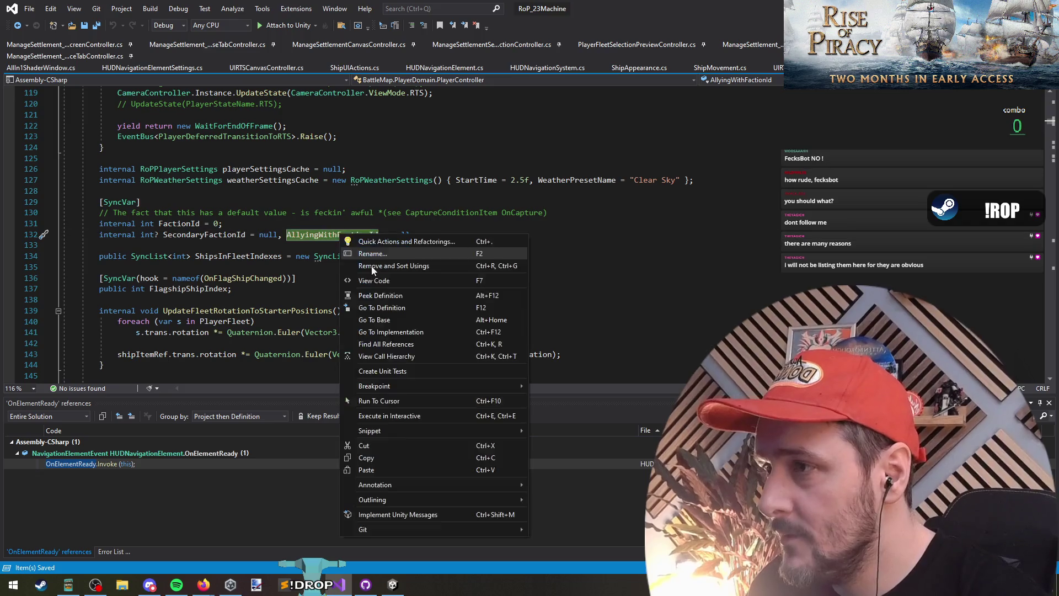
{"action": "left_click", "coordinate": [386, 344]}
View the Allied Ships Spotted alert and ShipSinkConditionController references
{"action": "scroll", "coordinate": [338, 469], "scroll_direction": "down", "scroll_amount": 1}
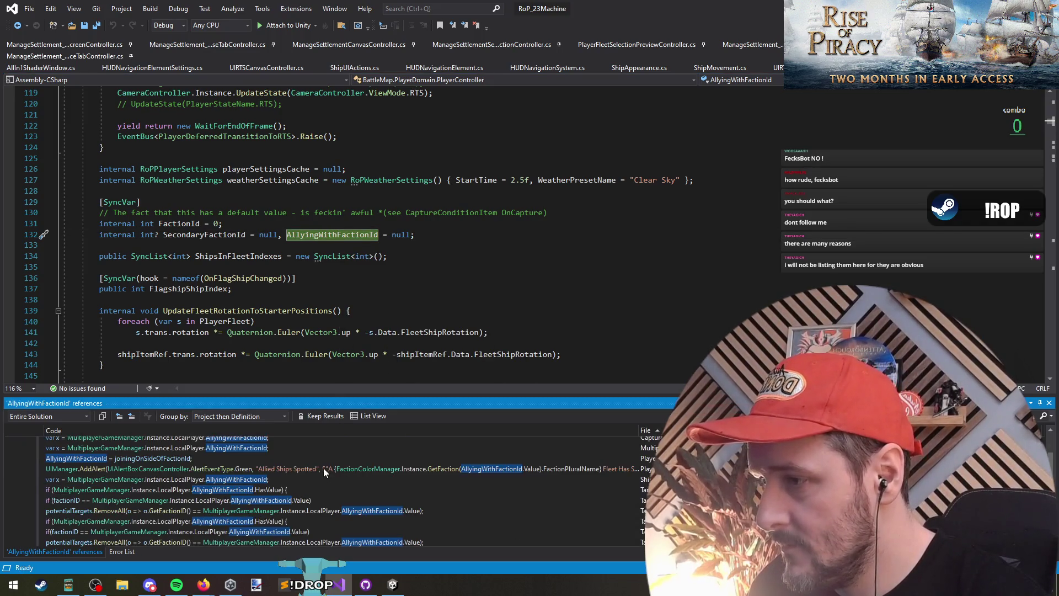
{"action": "left_click", "coordinate": [323, 469]}
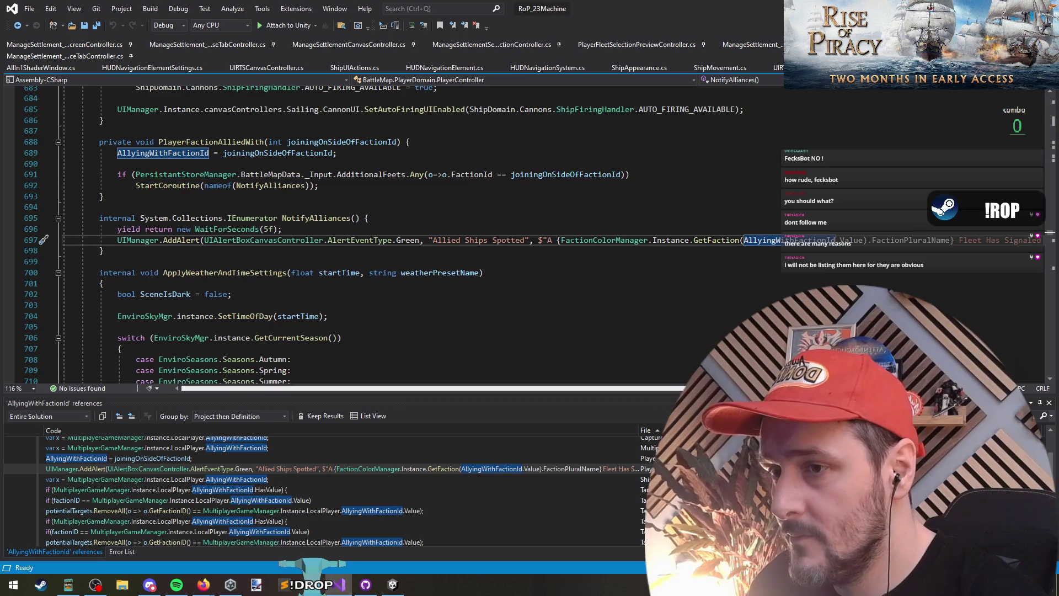
{"action": "left_click_drag", "start_coordinate": [640, 388], "coordinate": [728, 388]}
{"action": "scroll", "coordinate": [286, 260], "scroll_direction": "left", "scroll_amount": 3}
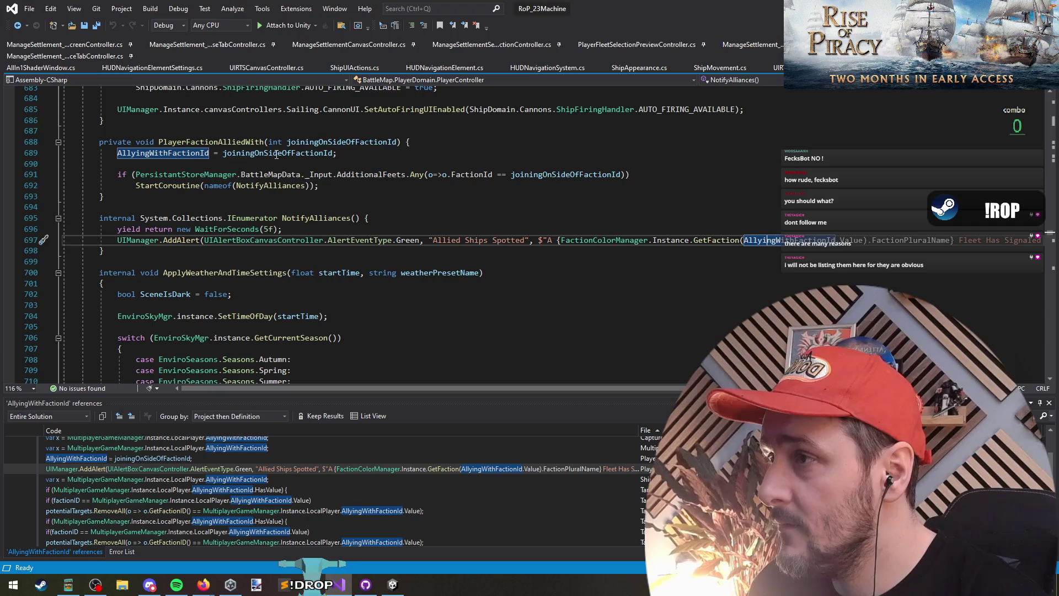
{"action": "right_click", "coordinate": [181, 157]}
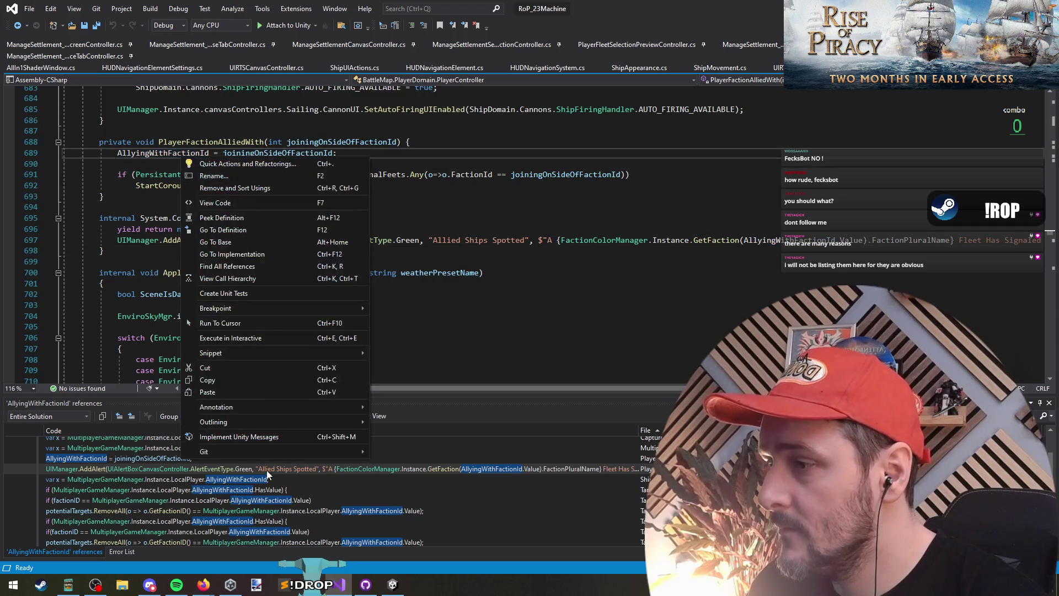
{"action": "left_click", "coordinate": [257, 480]}
{"action": "double_click", "coordinate": [255, 481]}
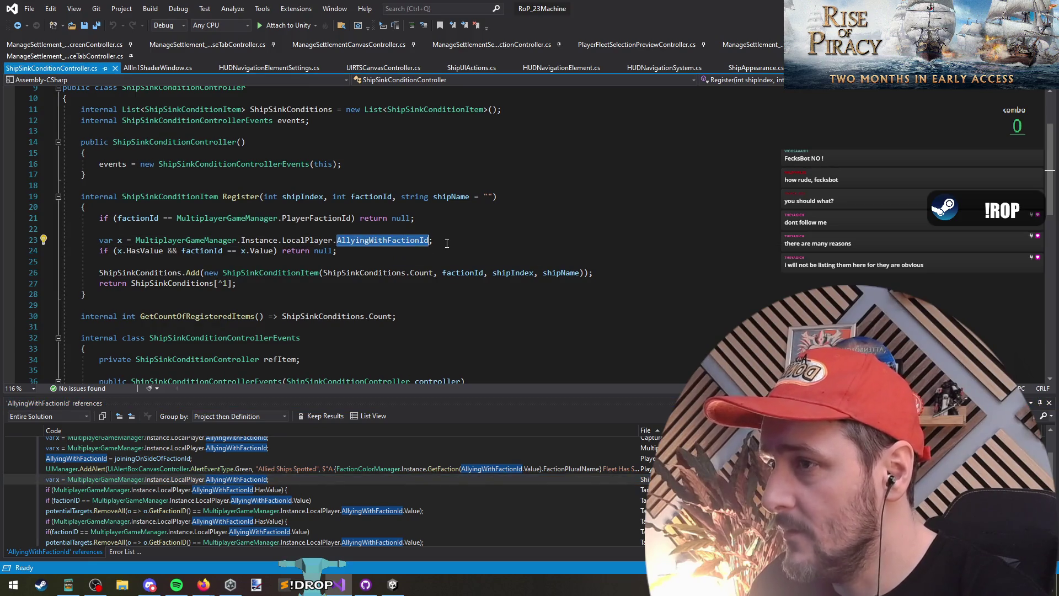
Inspect the local player allying expression, then open the TargettingHelper reference
{"action": "left_click_drag", "start_coordinate": [434, 240], "coordinate": [158, 242]}
{"action": "left_click", "coordinate": [210, 209]}
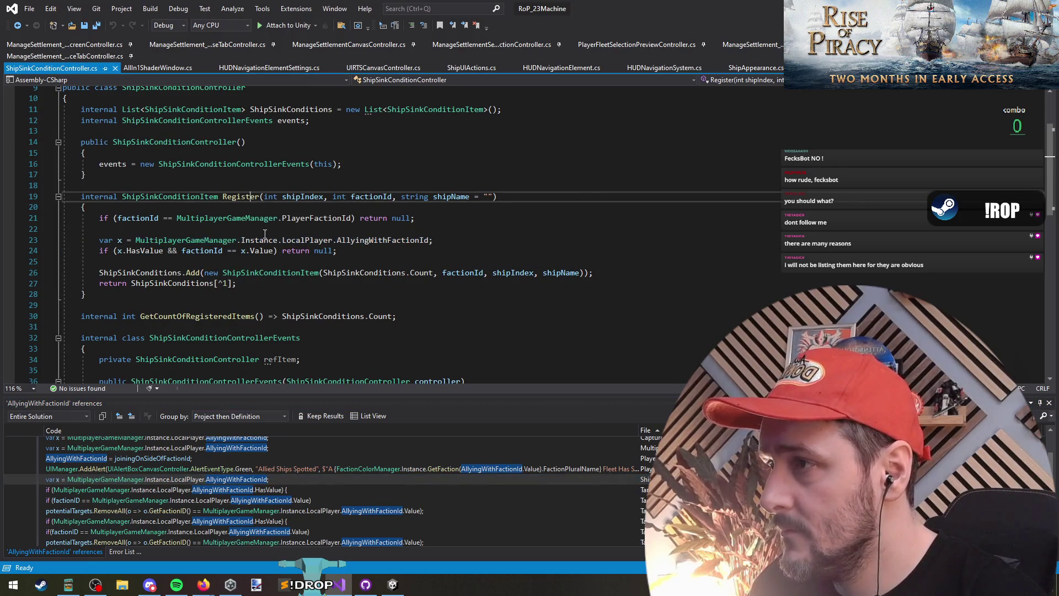
{"action": "left_click", "coordinate": [259, 240]}
{"action": "left_click", "coordinate": [373, 241]}
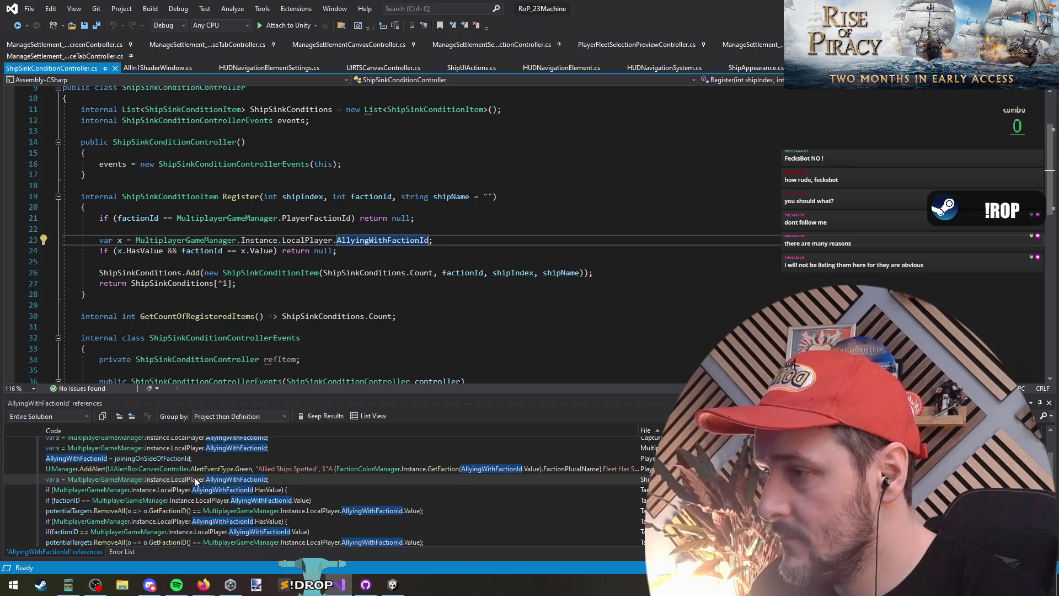
{"action": "scroll", "coordinate": [243, 509], "scroll_direction": "down", "scroll_amount": 1}
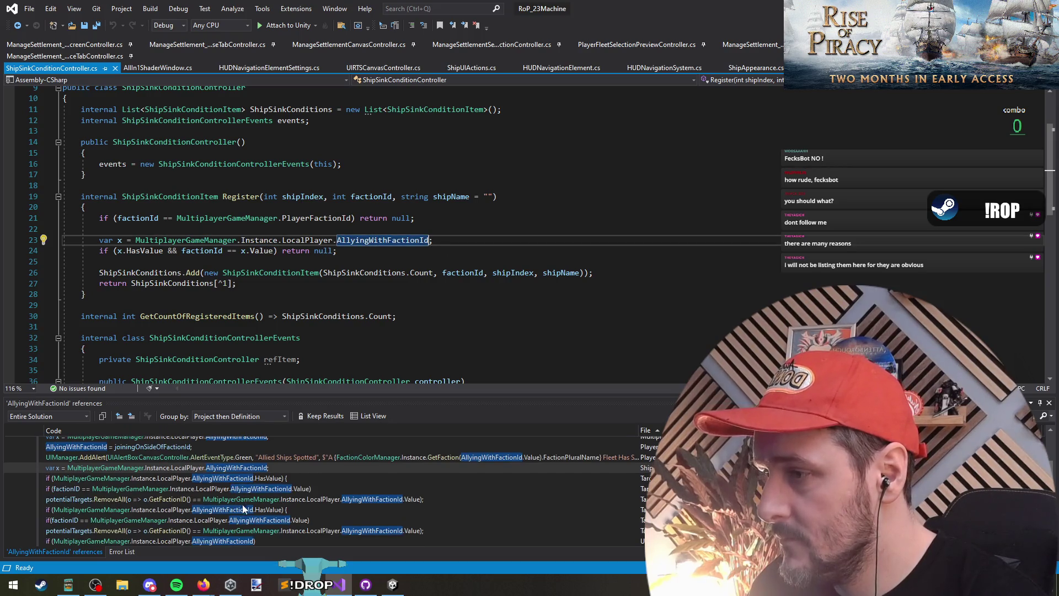
{"action": "double_click", "coordinate": [320, 520]}
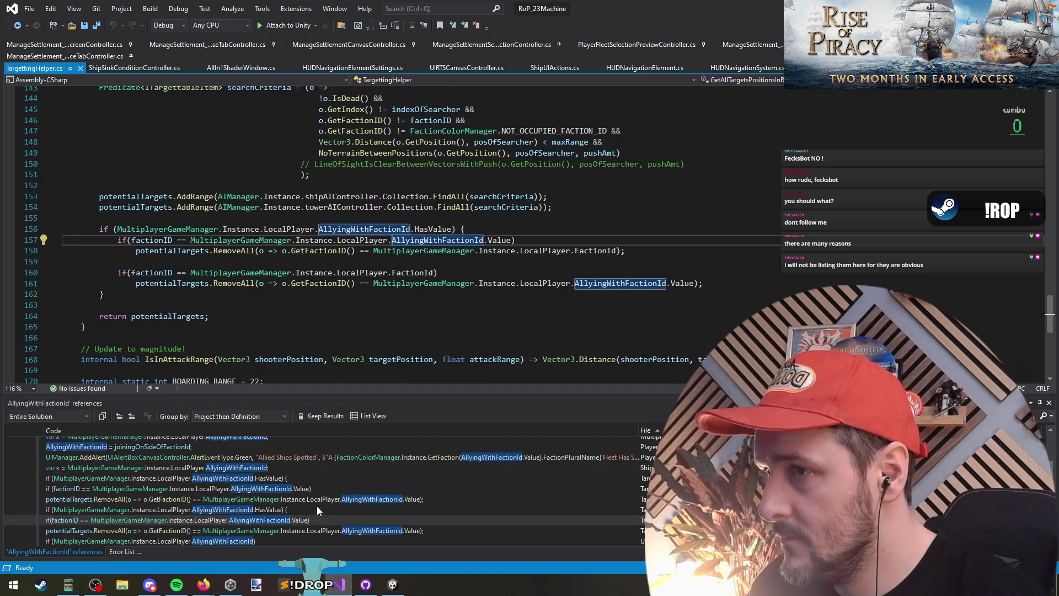
View the CaptureConditionController, ServerEntityRegistrator and PlayerController usages, including where the allied faction is set
{"action": "scroll", "coordinate": [295, 463], "scroll_direction": "up", "scroll_amount": 2}
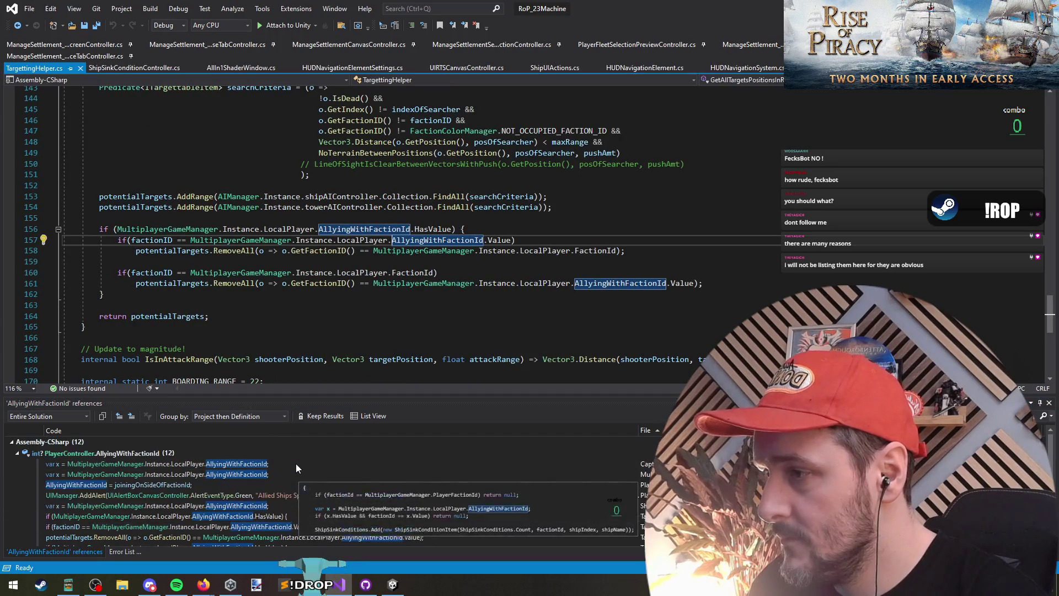
{"action": "double_click", "coordinate": [200, 464]}
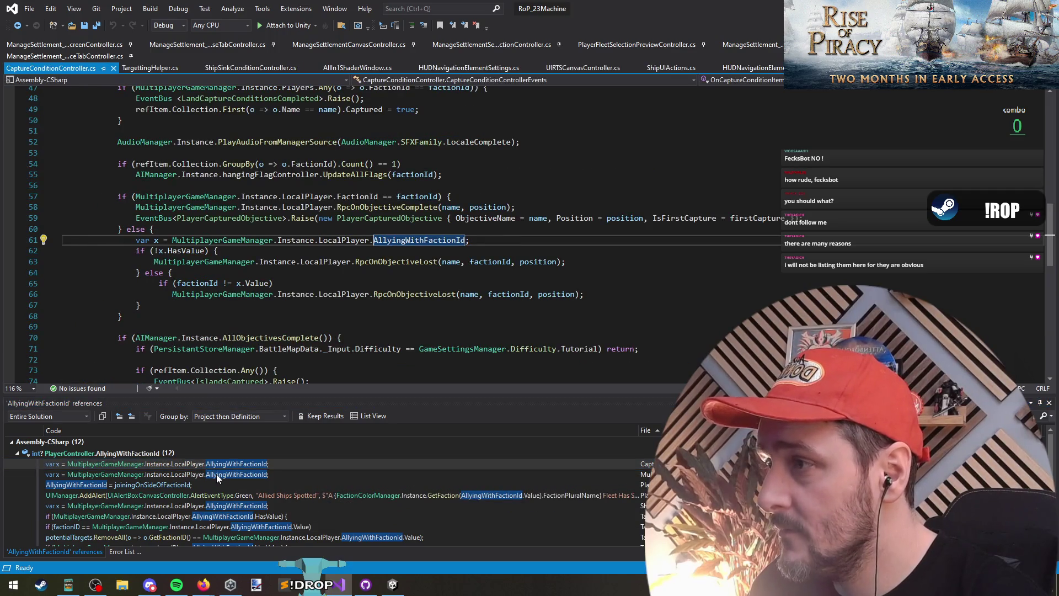
{"action": "double_click", "coordinate": [216, 475]}
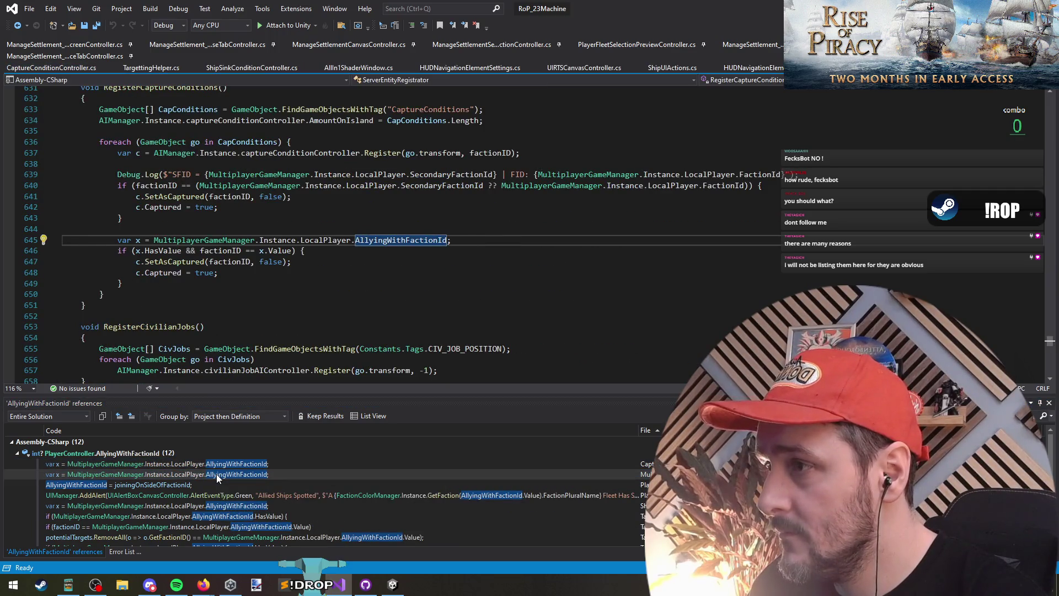
{"action": "double_click", "coordinate": [218, 480]}
{"action": "double_click", "coordinate": [223, 492]}
Revisit the allied ships alert, ShipSinkConditionController and TargettingHelper.cs allied-faction checks
{"action": "left_click", "coordinate": [220, 484]}
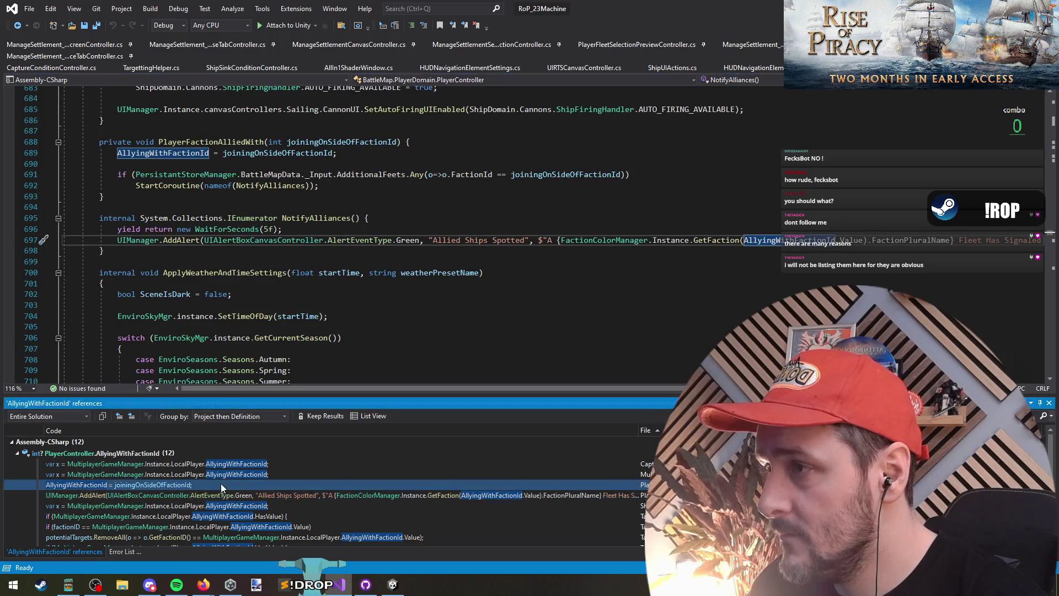
{"action": "double_click", "coordinate": [220, 484]}
{"action": "double_click", "coordinate": [223, 494]}
{"action": "double_click", "coordinate": [227, 506]}
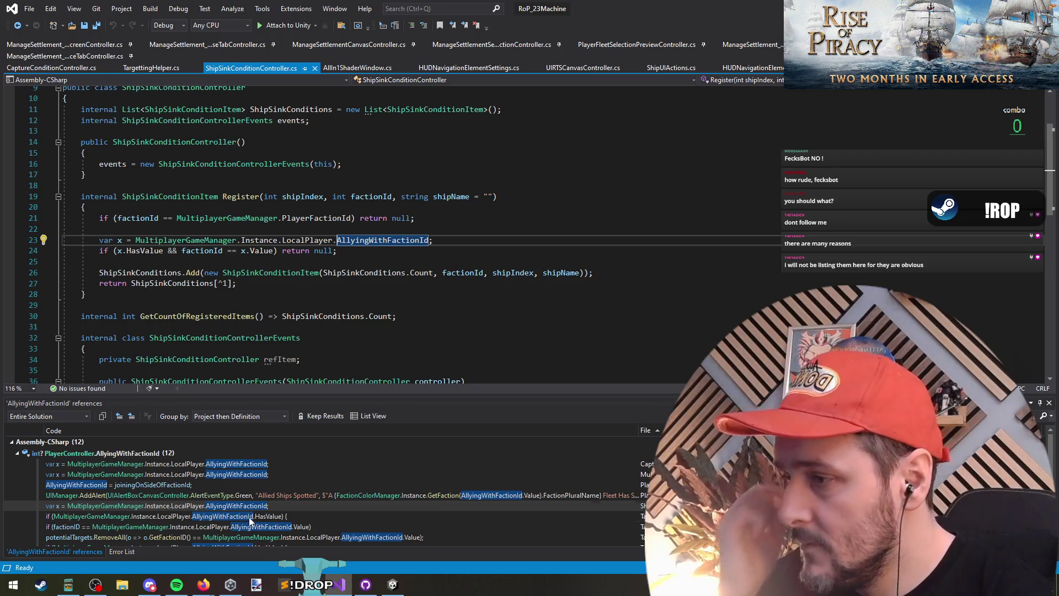
{"action": "double_click", "coordinate": [251, 517]}
Step down through the remaining usages to the one at line 157
{"action": "scroll", "coordinate": [285, 491], "scroll_direction": "down", "scroll_amount": 1}
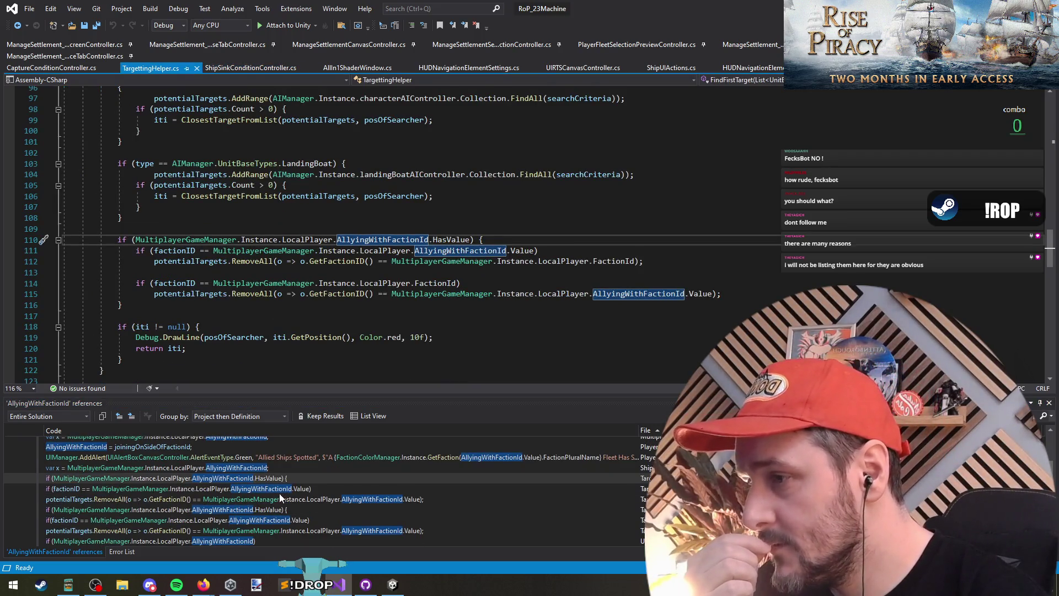
{"action": "key", "text": "Down"}
{"action": "key", "text": "Down"}
{"action": "key", "text": "Down"}
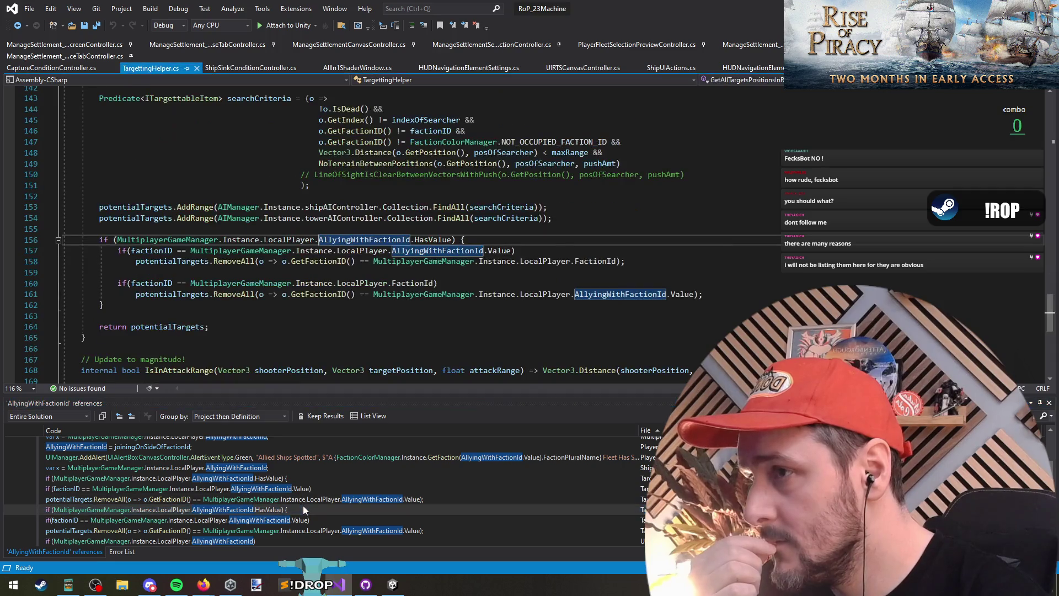
{"action": "mouse_move", "coordinate": [303, 508]}
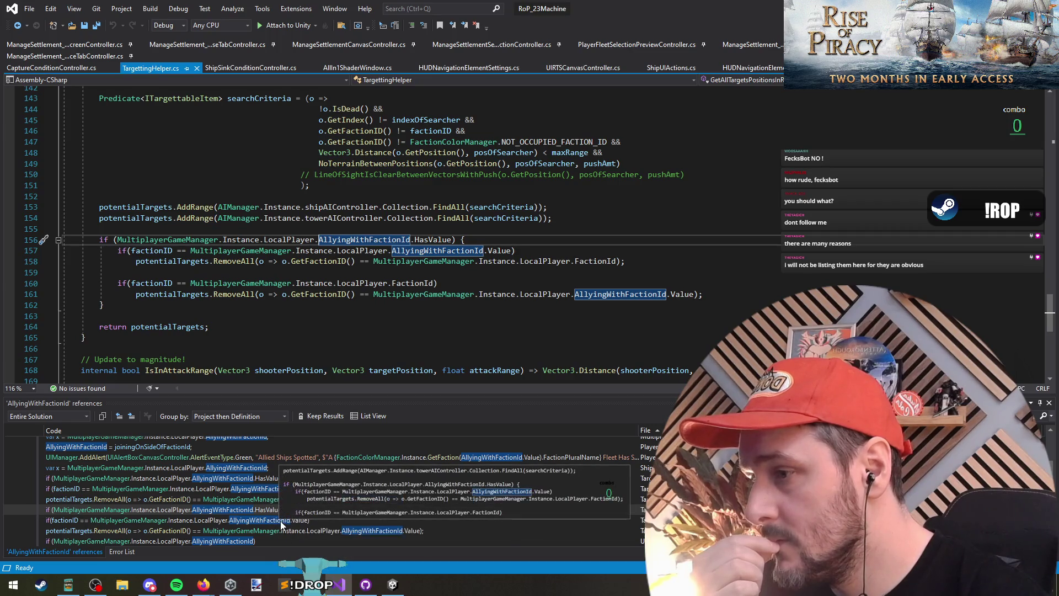
{"action": "key", "text": "Down"}
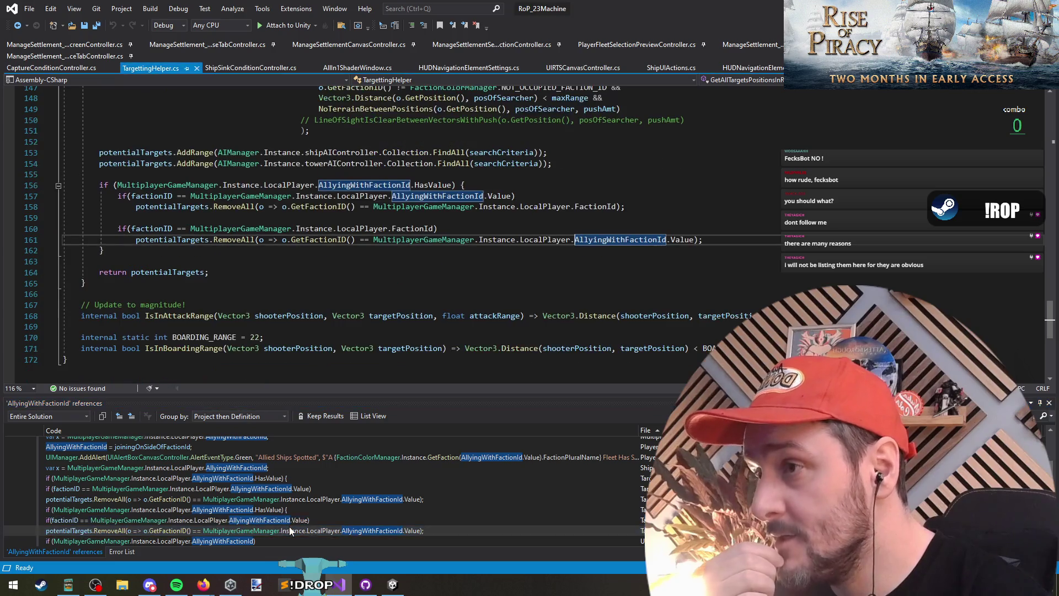
Back in UIRTSShipIndividualCanvas, make the condition compare si.GetFactionID() == AllyingWithFactionId
{"action": "double_click", "coordinate": [277, 541]}
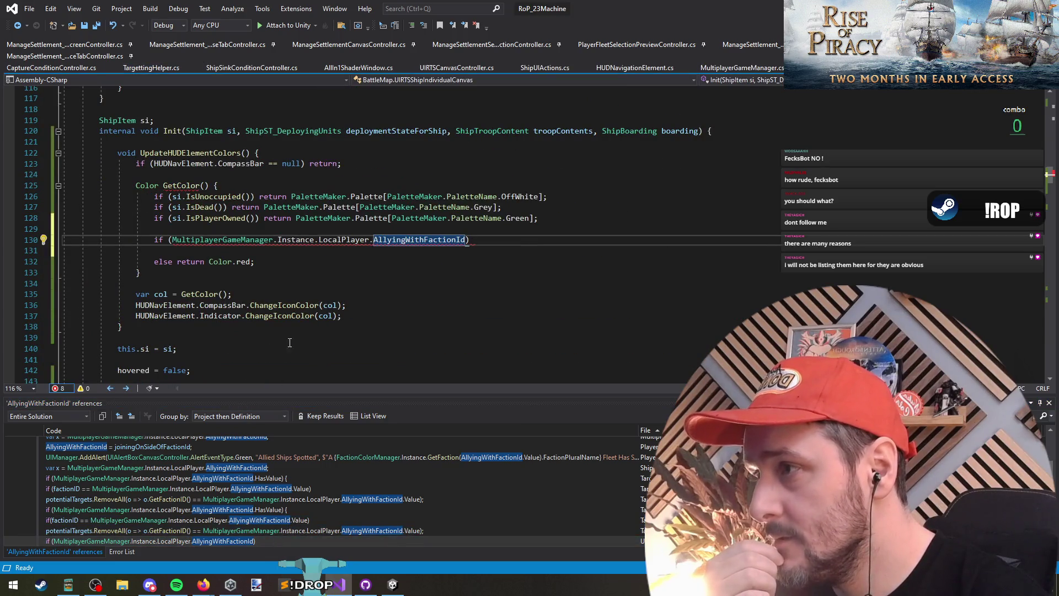
{"action": "left_click", "coordinate": [172, 240]}
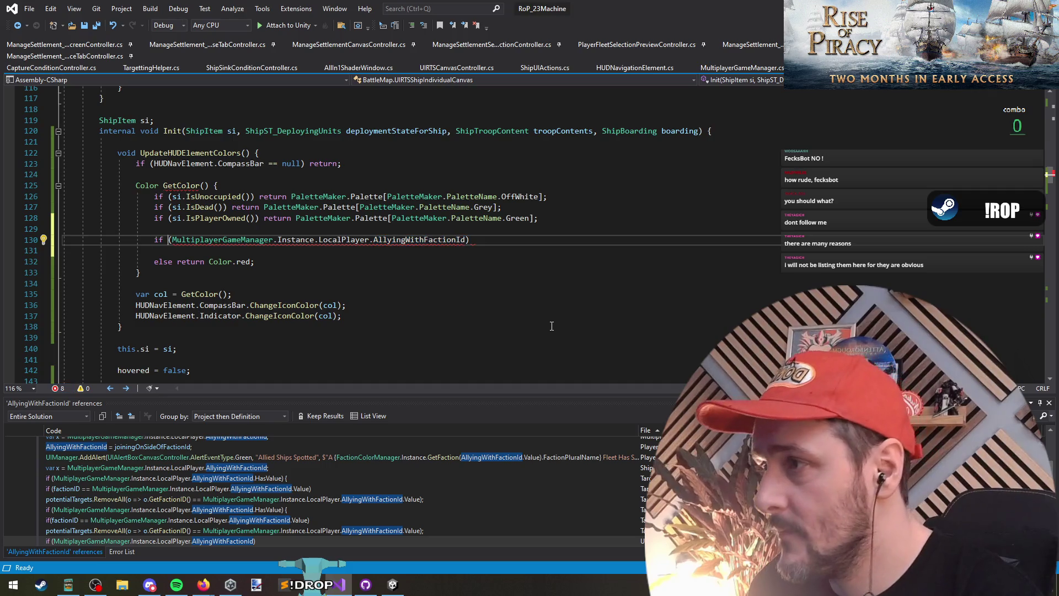
{"action": "key", "text": "Left"}
{"action": "type", "text": "si.getfac"}
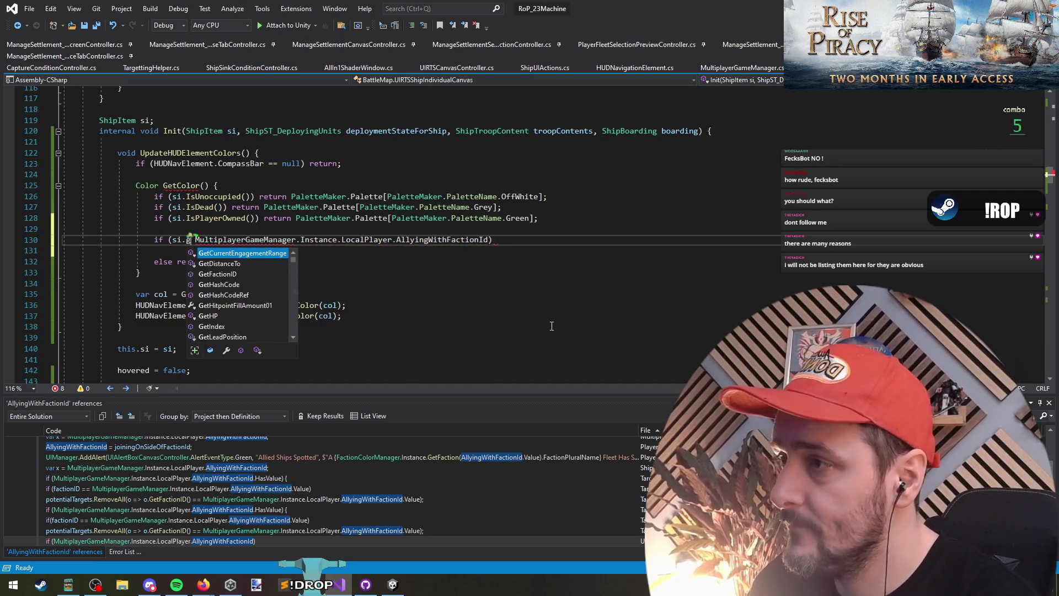
{"action": "key", "text": "Tab"}
{"action": "type", "text": "() =="}
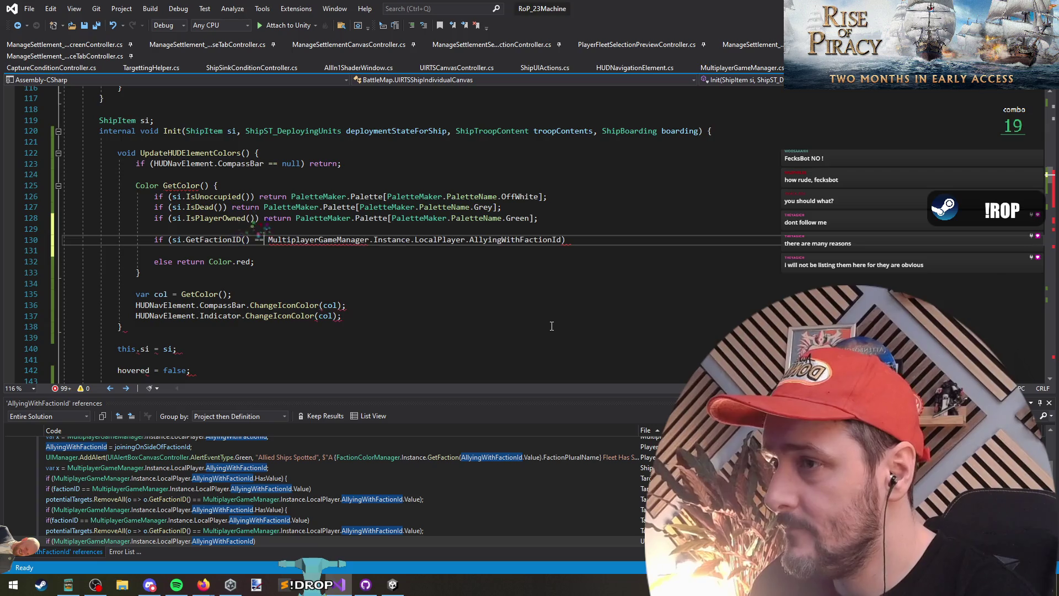
{"action": "key", "text": "End"}
{"action": "type", "text": "return"}
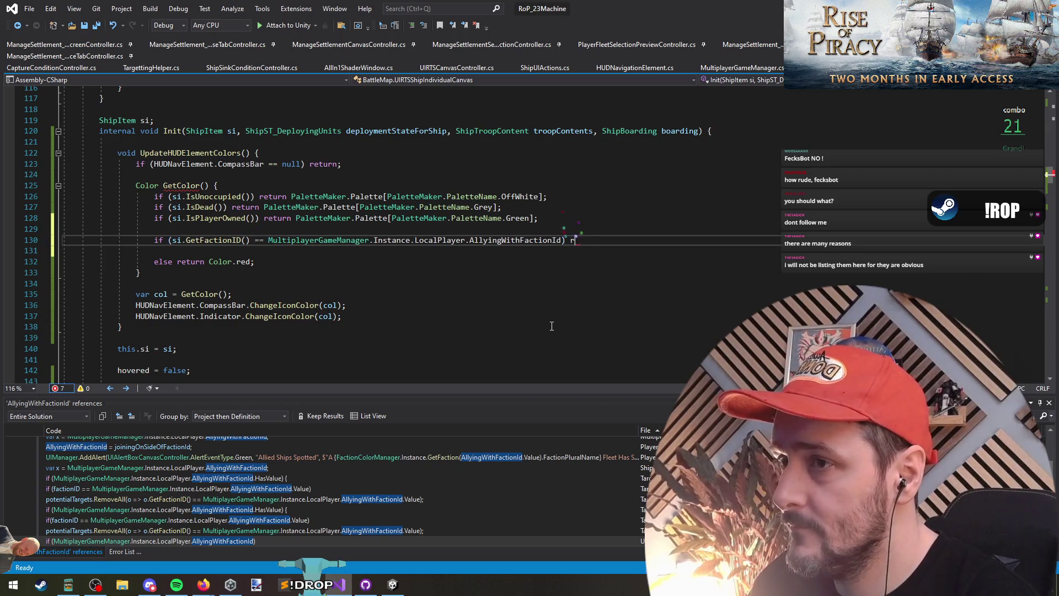
Copy the green palette return from the player-owned line onto the new condition
{"action": "key", "text": "Up"}
{"action": "key", "text": "Up"}
{"action": "key", "text": "shift+Home"}
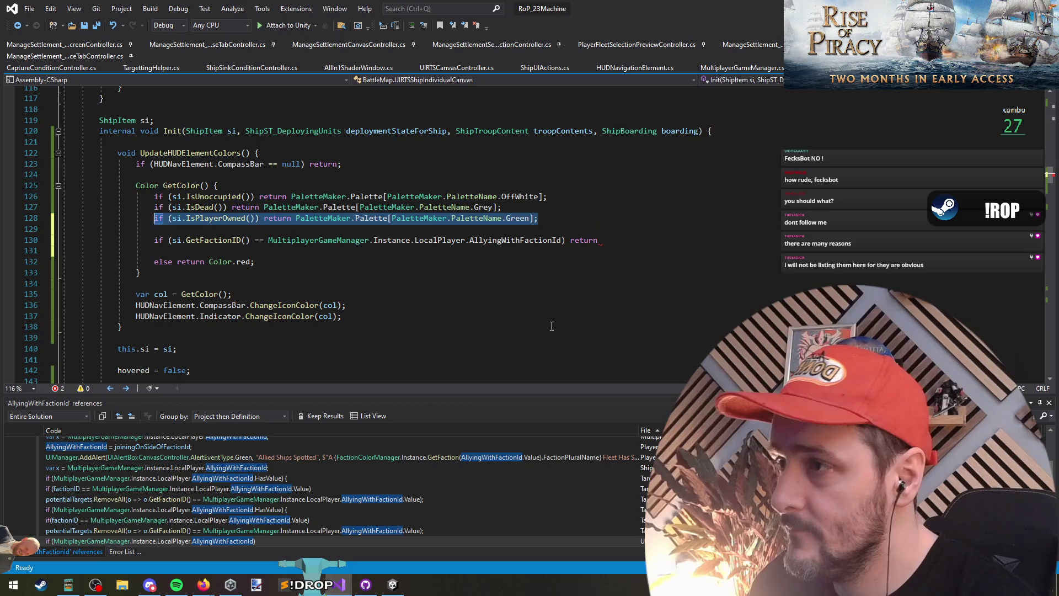
{"action": "key", "text": "ctrl+shift+Right"}
{"action": "key", "text": "ctrl+shift+Right"}
{"action": "key", "text": "ctrl+shift+Right"}
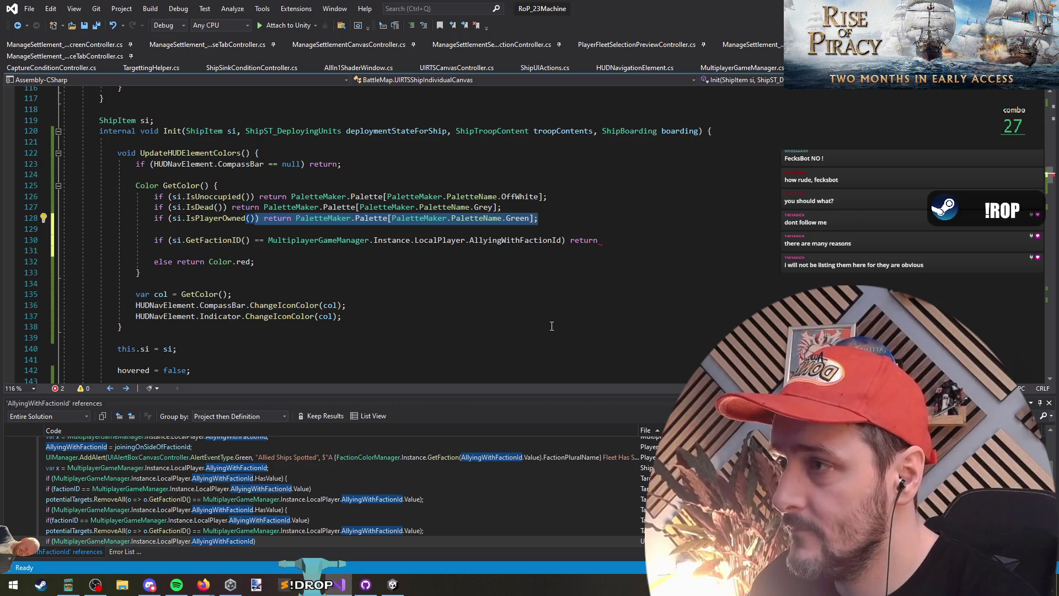
{"action": "key", "text": "ctrl+c"}
{"action": "key", "text": "Down"}
{"action": "key", "text": "Down"}
{"action": "key", "text": "End"}
{"action": "key", "text": "ctrl+shift+Left"}
{"action": "key", "text": "ctrl+v"}
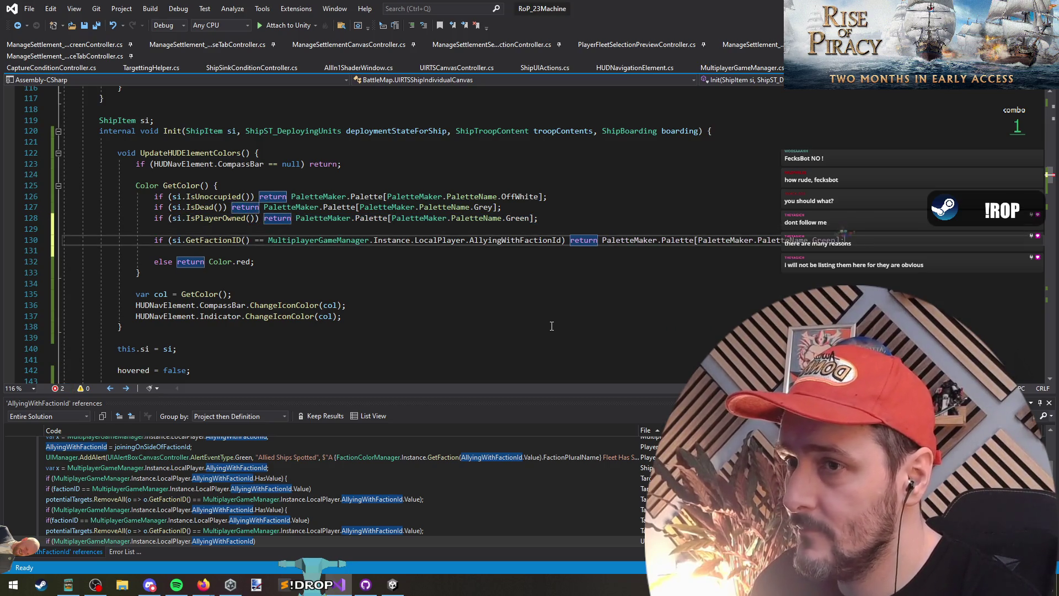
Change the pasted palette colour from Green to Blue
{"action": "key", "text": "Left"}
{"action": "key", "text": "Left"}
{"action": "key", "text": "ctrl+BackSpace"}
{"action": "type", "text": "Light"}
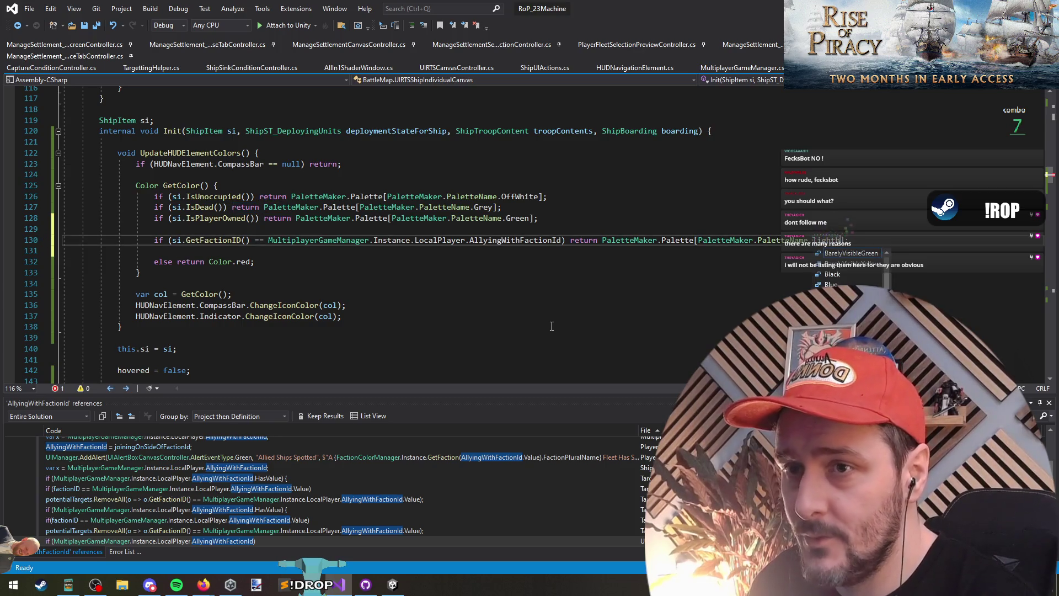
{"action": "key", "text": "Down"}
{"action": "key", "text": "Down"}
{"action": "key", "text": "Down"}
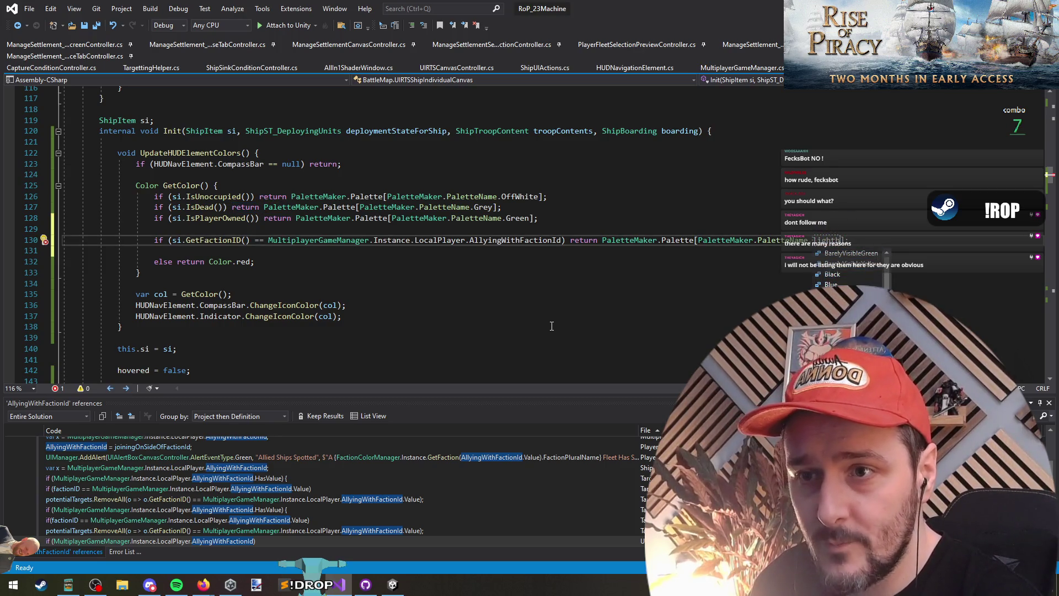
{"action": "key", "text": "Down"}
{"action": "key", "text": "Down"}
{"action": "key", "text": "Down"}
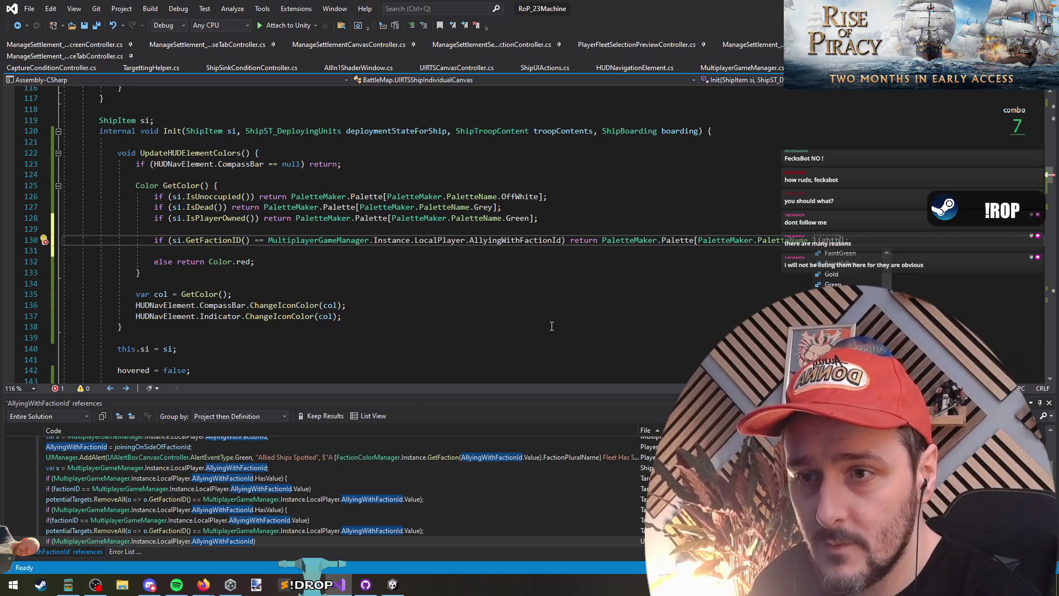
{"action": "key", "text": "Up"}
{"action": "key", "text": "Up"}
{"action": "key", "text": "Up"}
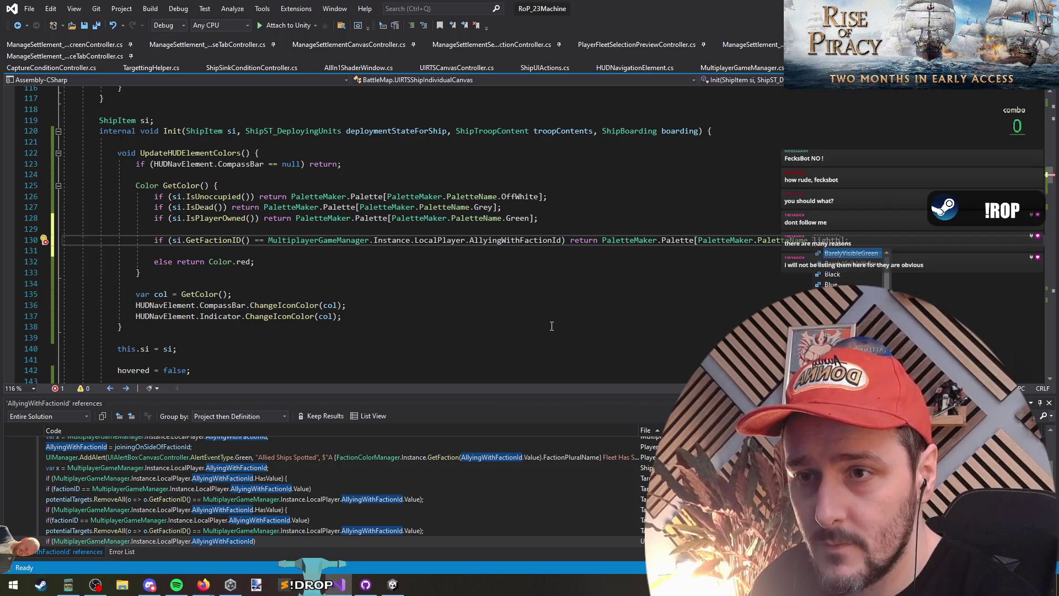
{"action": "key", "text": "Tab"}
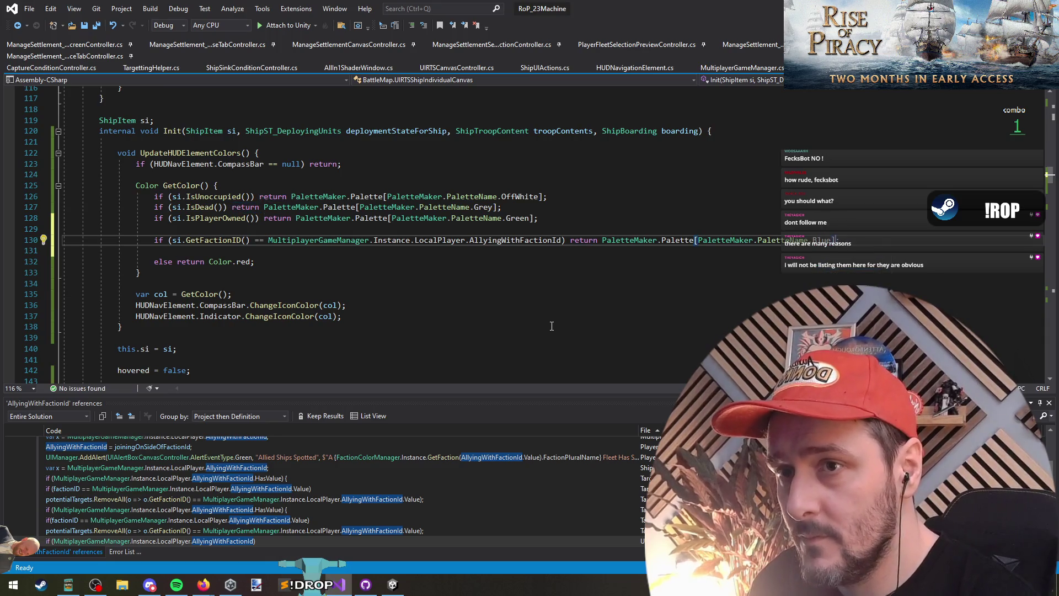
Remove the blank lines and the 'else' so red becomes the fallback return, then save
{"action": "key", "text": "alt+Up"}
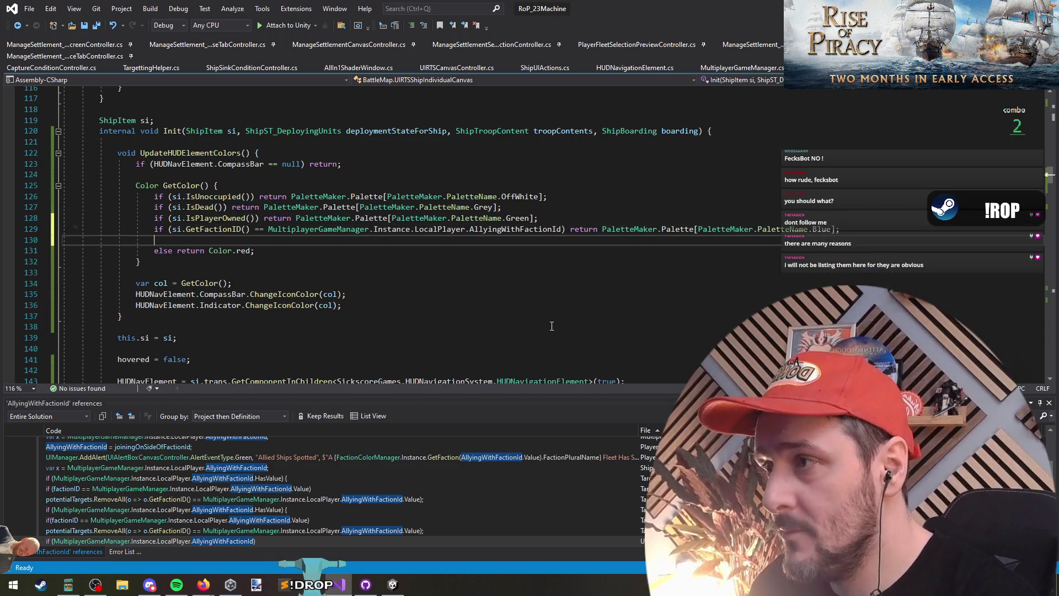
{"action": "key", "text": "Down"}
{"action": "key", "text": "Delete"}
{"action": "key", "text": "Delete"}
{"action": "key", "text": "ctrl+Right"}
{"action": "key", "text": "ctrl+Right"}
{"action": "key", "text": "ctrl+Right"}
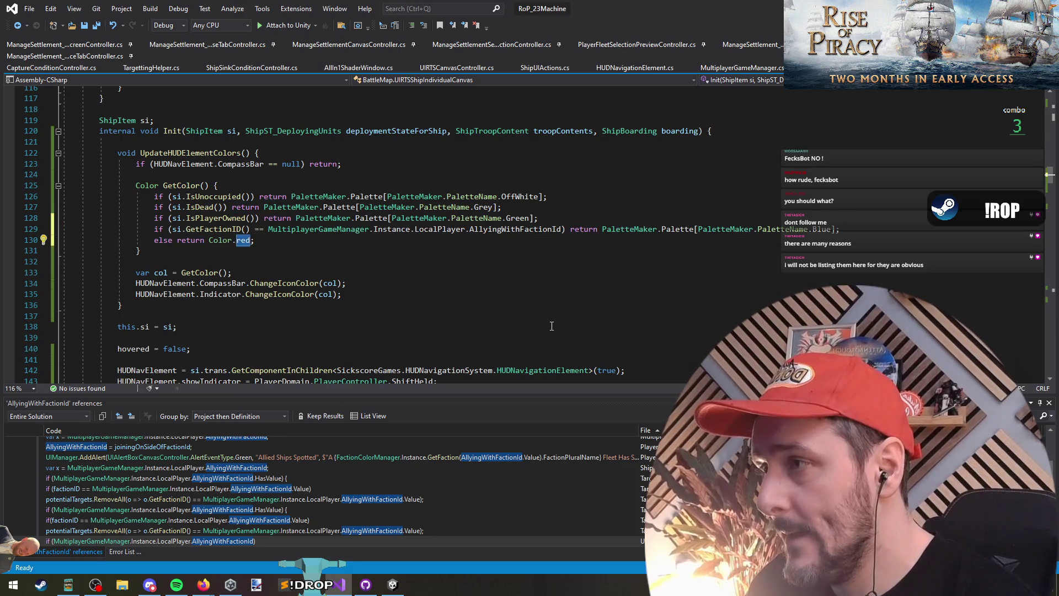
{"action": "key", "text": "Home"}
{"action": "key", "text": "ctrl+shift+Right"}
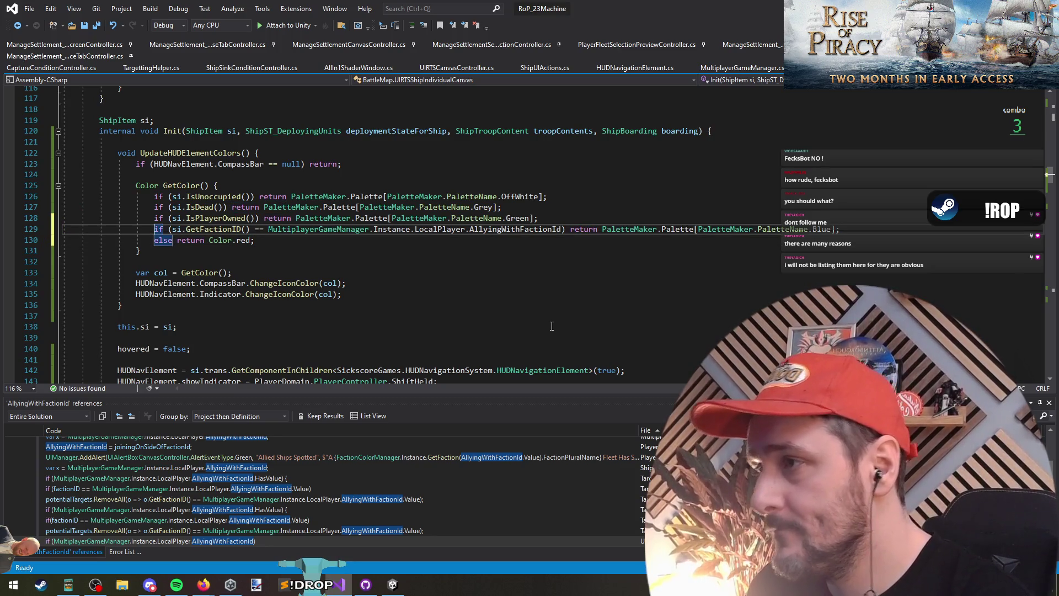
{"action": "key", "text": "Return"}
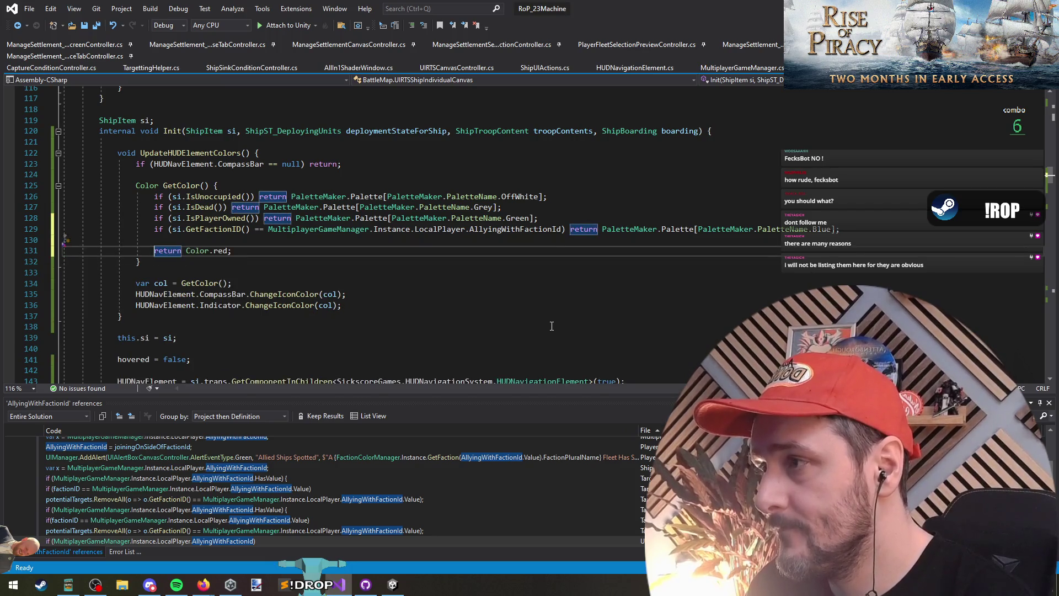
{"action": "key", "text": "Up"}
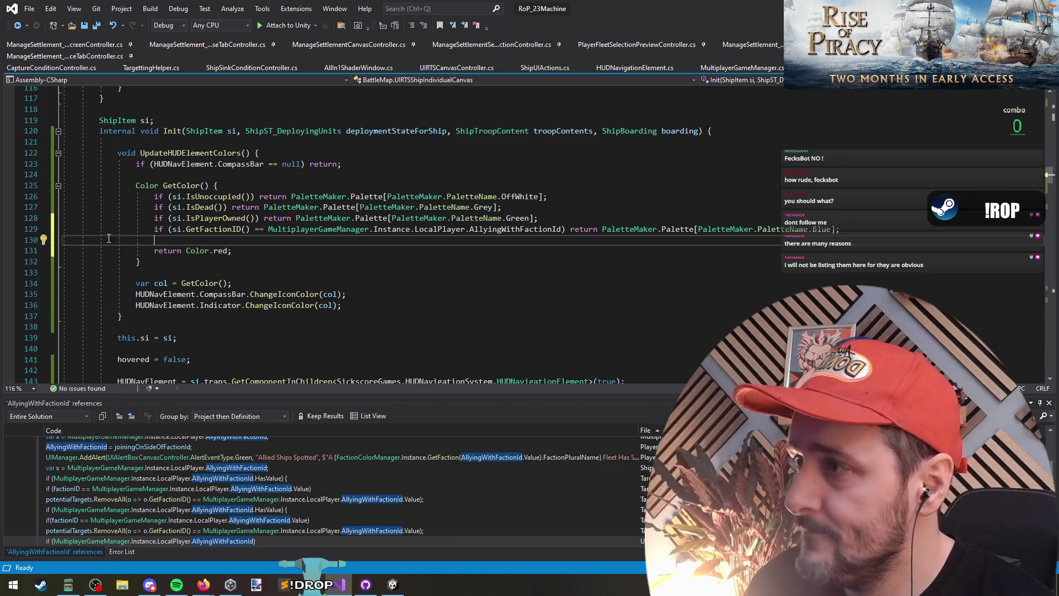
{"action": "key", "text": "ctrl+s"}
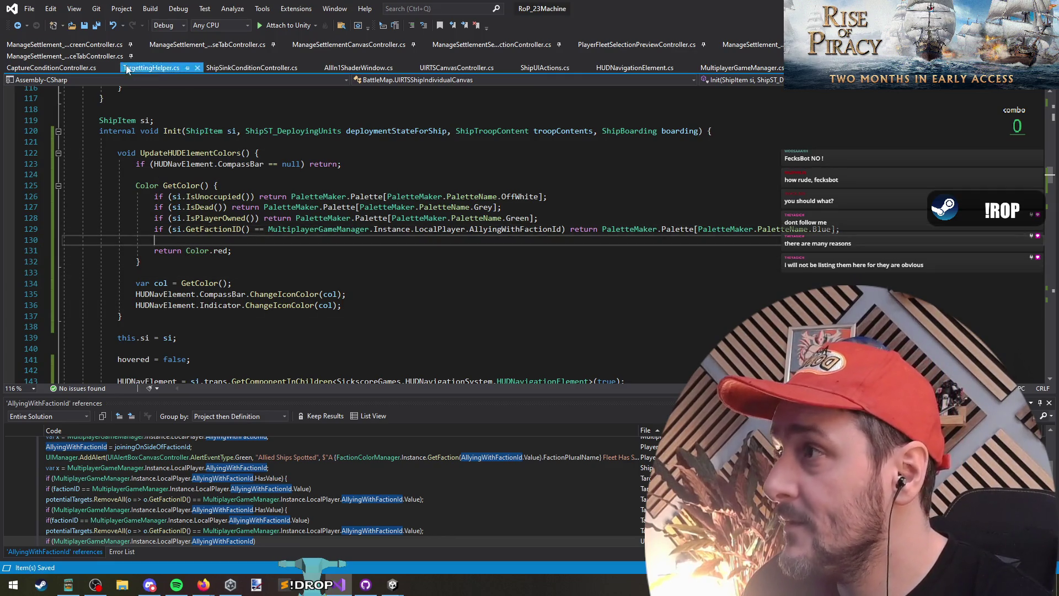
Swap the allied colour from Blue to PaletteName.Cyan and check the line
{"action": "key", "text": "Down"}
{"action": "key", "text": "Down"}
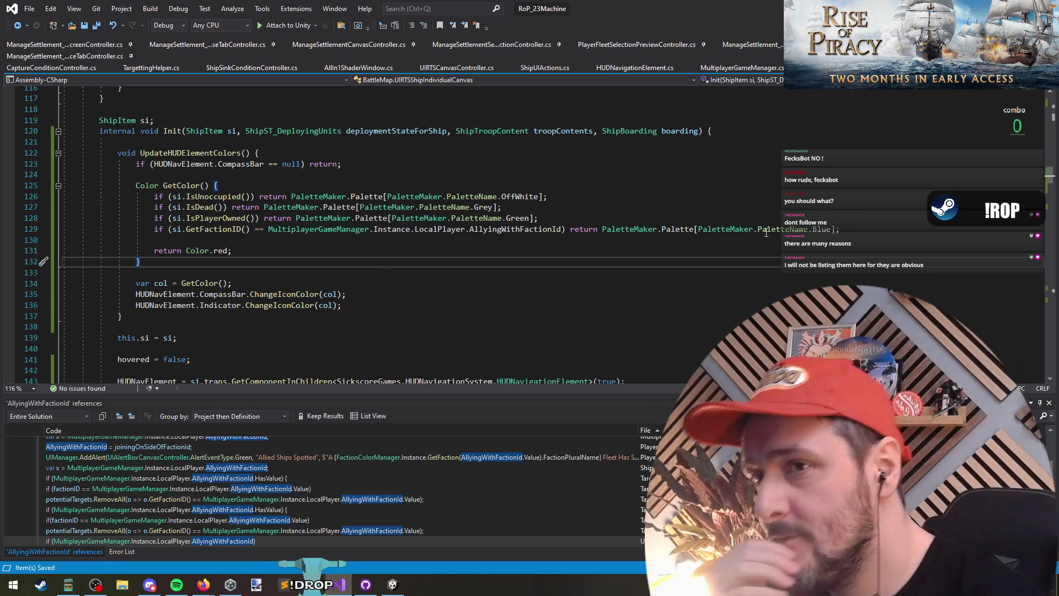
{"action": "double_click", "coordinate": [822, 229]}
{"action": "type", "text": "Cy"}
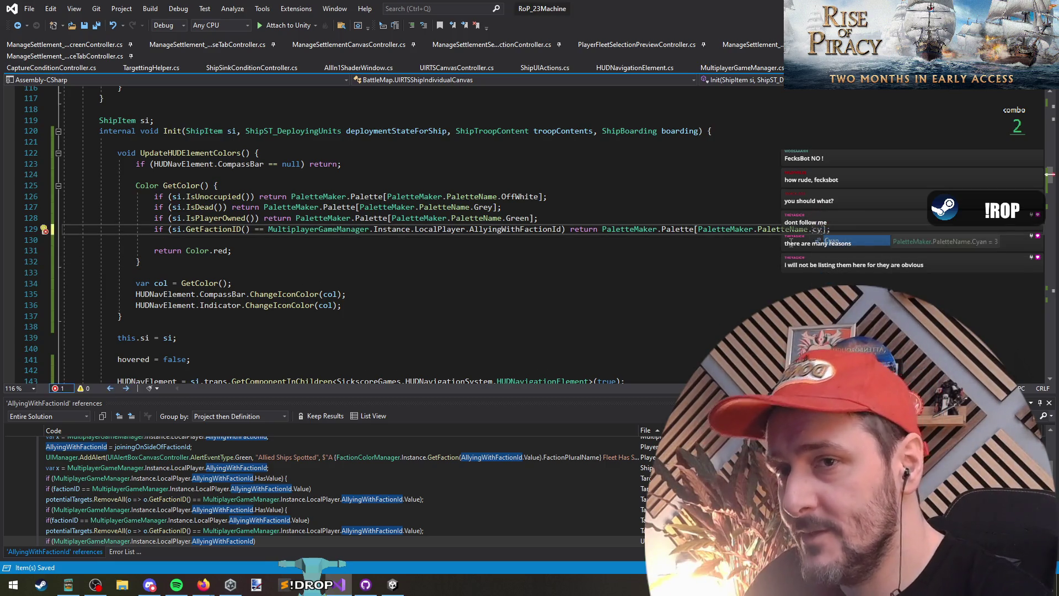
{"action": "key", "text": "Tab"}
{"action": "key", "text": "Down"}
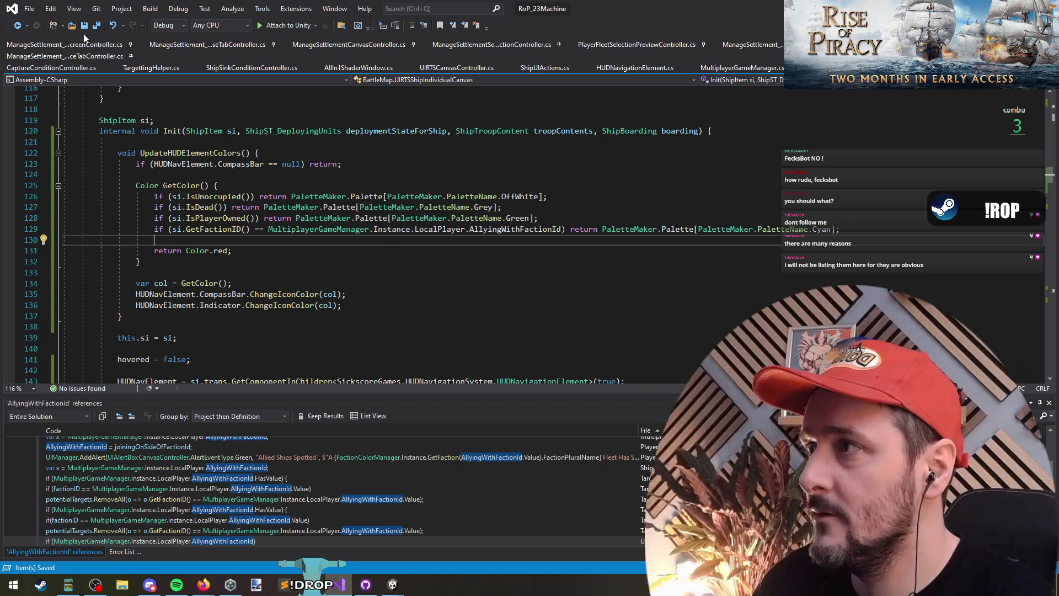
{"action": "key", "text": "Up"}
{"action": "key", "text": "ctrl+Left"}
{"action": "key", "text": "ctrl+Left"}
{"action": "key", "text": "ctrl+Left"}
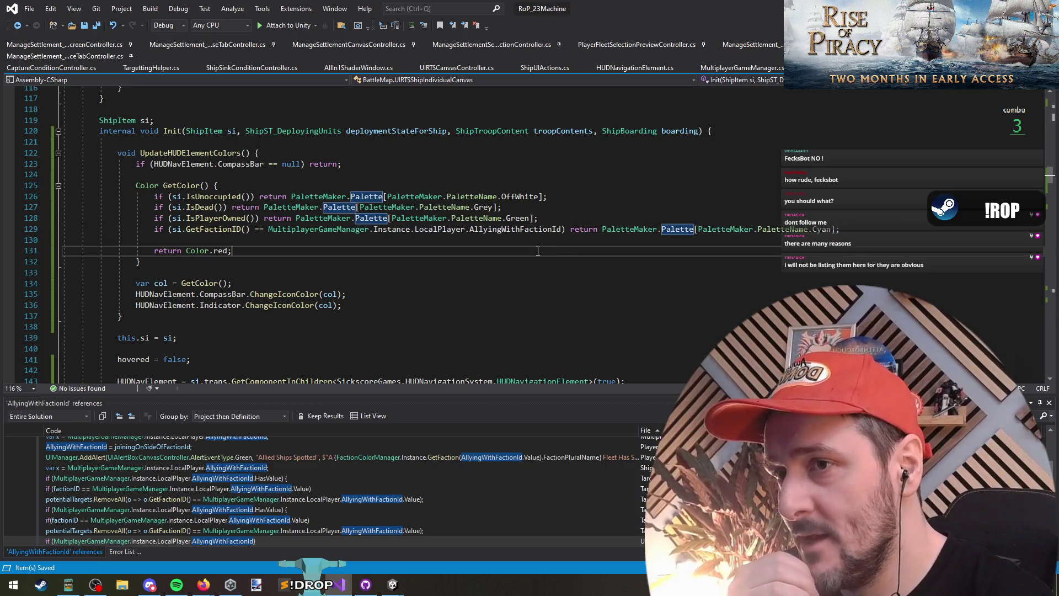
{"action": "key", "text": "ctrl+Right"}
{"action": "key", "text": "ctrl+Right"}
{"action": "key", "text": "ctrl+Right"}
{"action": "left_click", "coordinate": [609, 253]}
{"action": "scroll", "coordinate": [609, 253], "scroll_direction": "down", "scroll_amount": 4}
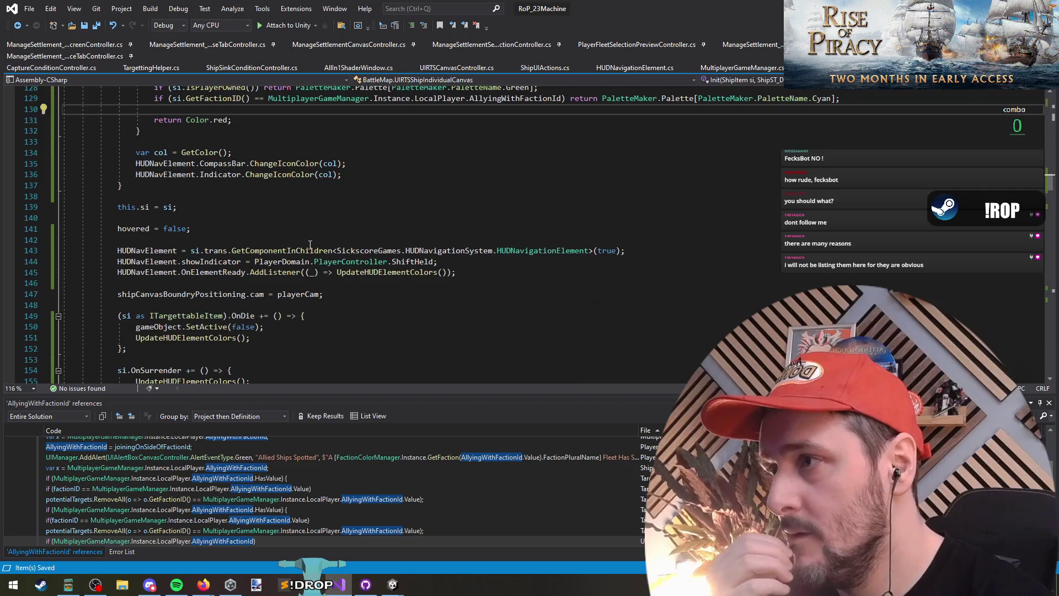
{"action": "left_click", "coordinate": [252, 197]}
{"action": "left_click", "coordinate": [253, 219]}
{"action": "left_click", "coordinate": [260, 233]}
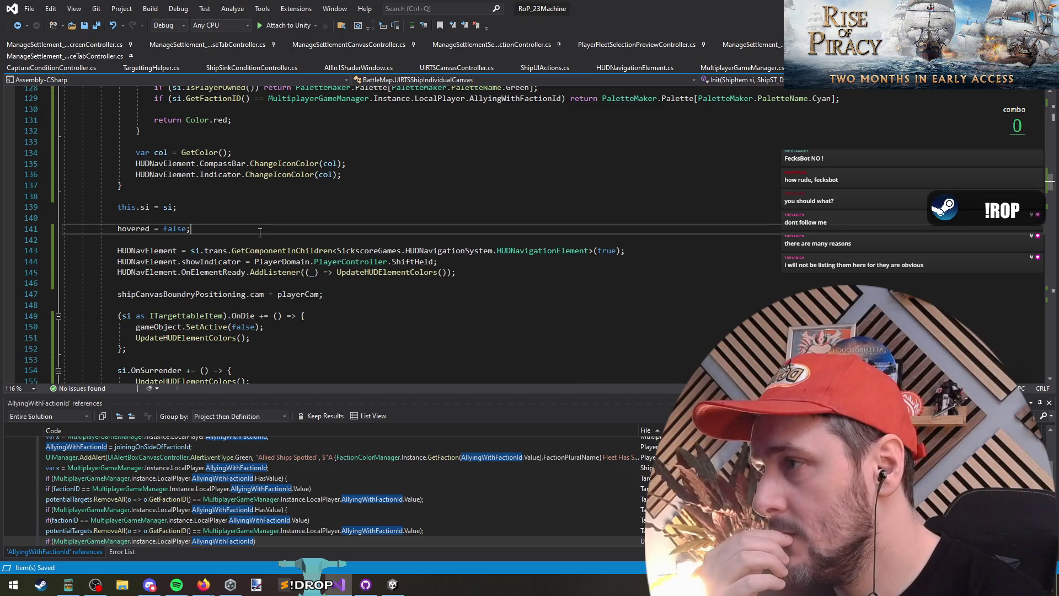
{"action": "scroll", "coordinate": [270, 281], "scroll_direction": "down", "scroll_amount": 13}
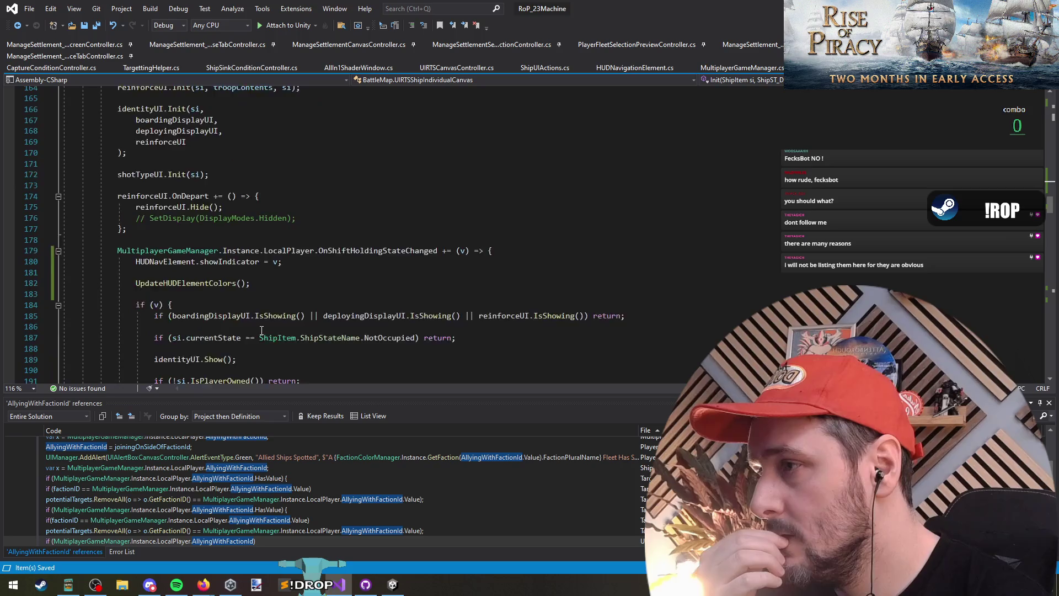
{"action": "left_click", "coordinate": [262, 250]}
{"action": "key", "text": "Up"}
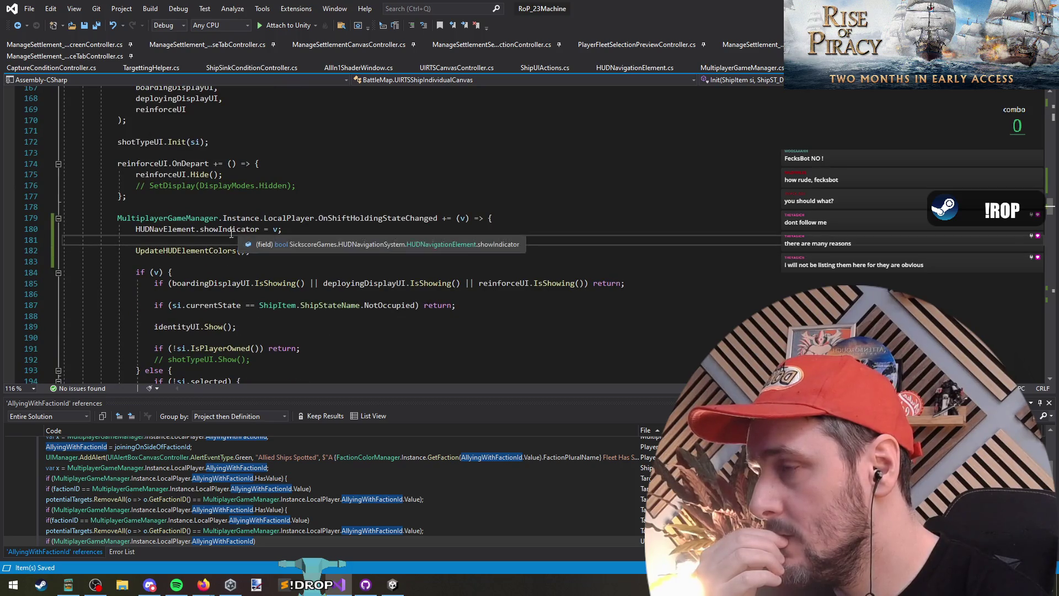
{"action": "left_click", "coordinate": [205, 253]}
{"action": "scroll", "coordinate": [353, 253], "scroll_direction": "up", "scroll_amount": 13}
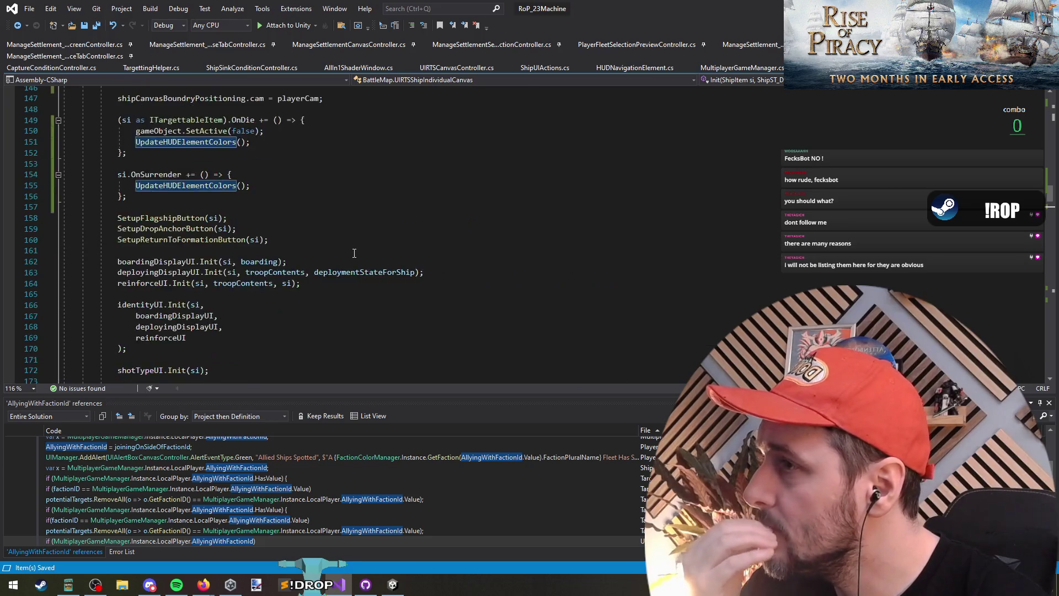
{"action": "scroll", "coordinate": [353, 253], "scroll_direction": "up", "scroll_amount": 5}
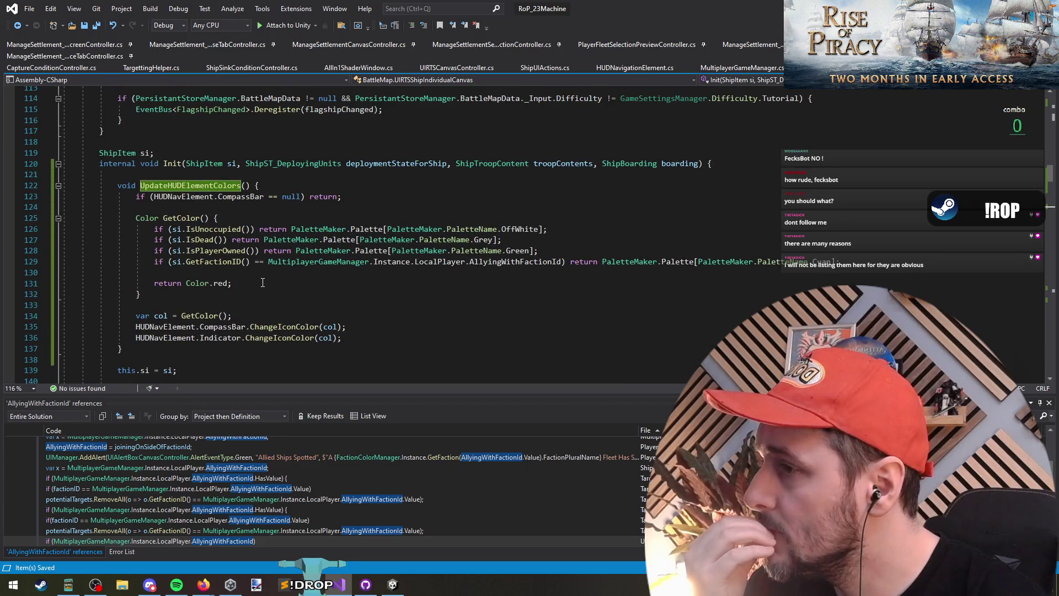
{"action": "triple_click", "coordinate": [226, 338]}
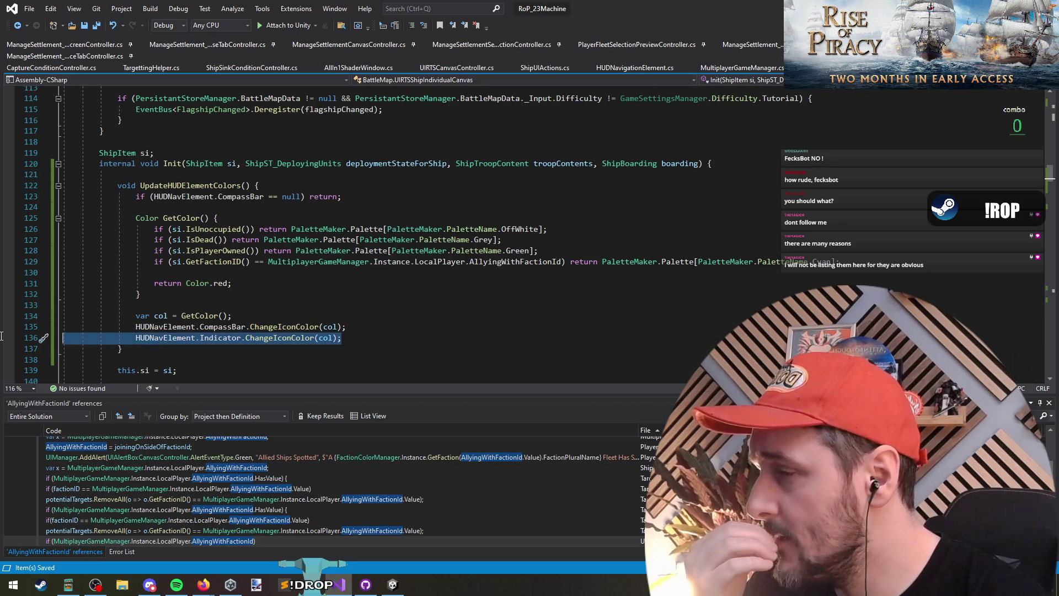
{"action": "left_click", "coordinate": [76, 341]}
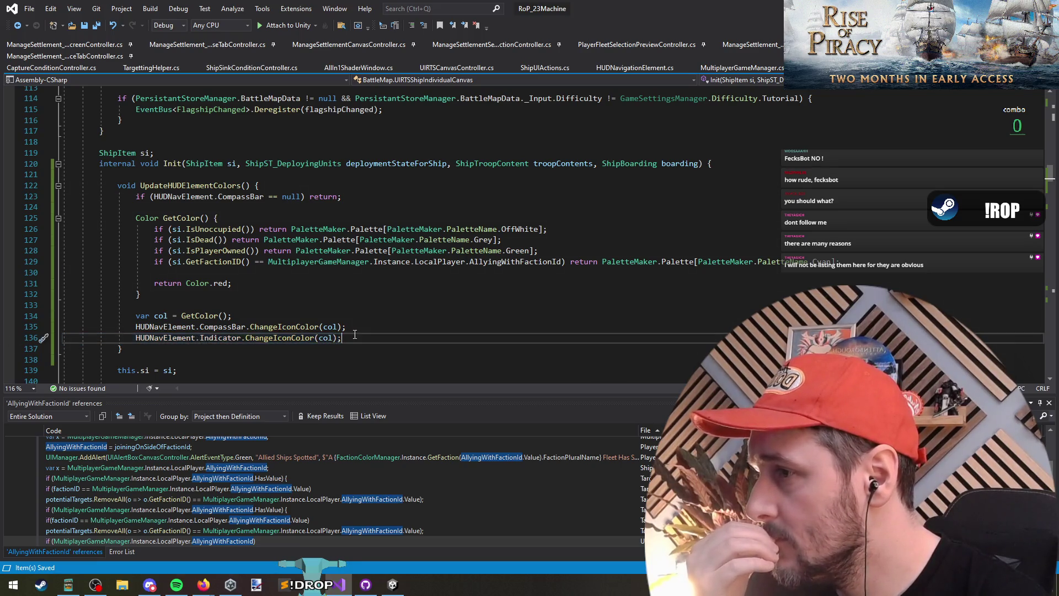
{"action": "left_click", "coordinate": [410, 340]}
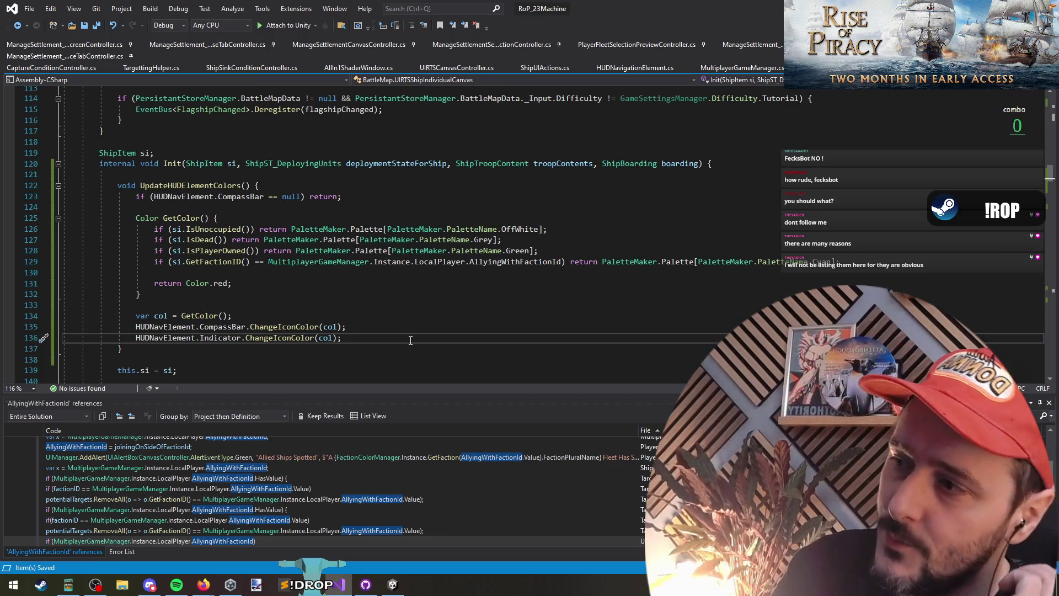
{"action": "left_click", "coordinate": [366, 310]}
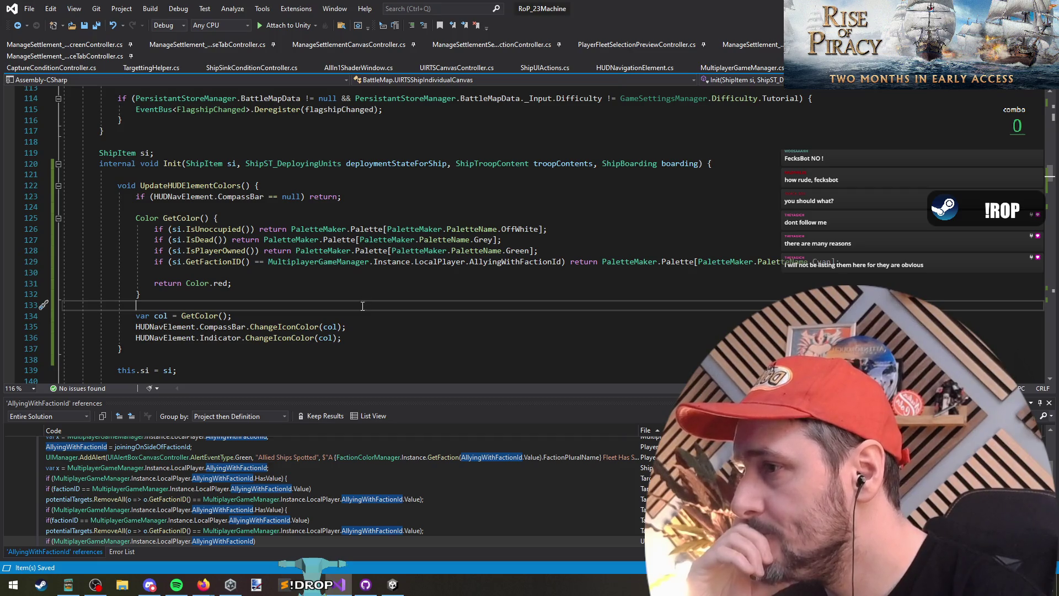
Stop Play mode and open RTS_ShipIndividualUIPrefab in Prefab mode
{"action": "key", "text": "alt+Tab"}
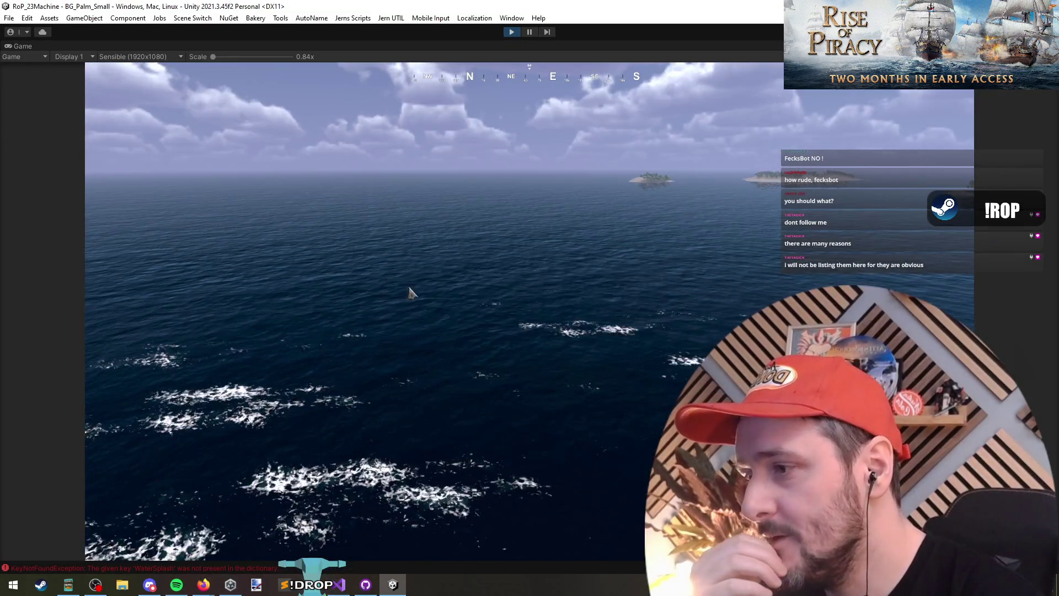
{"action": "left_click", "coordinate": [511, 31]}
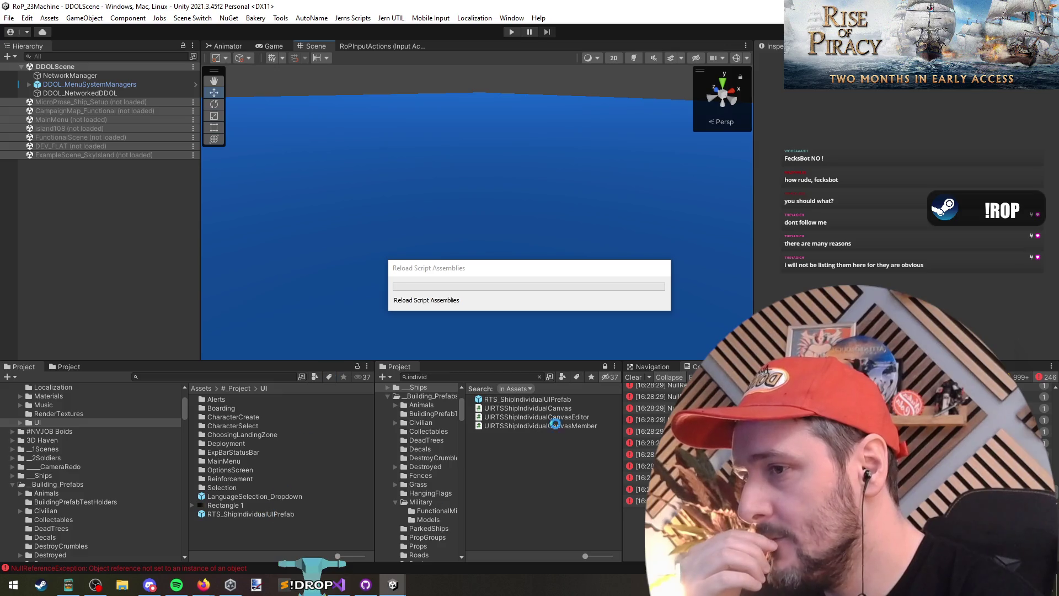
{"action": "double_click", "coordinate": [536, 399]}
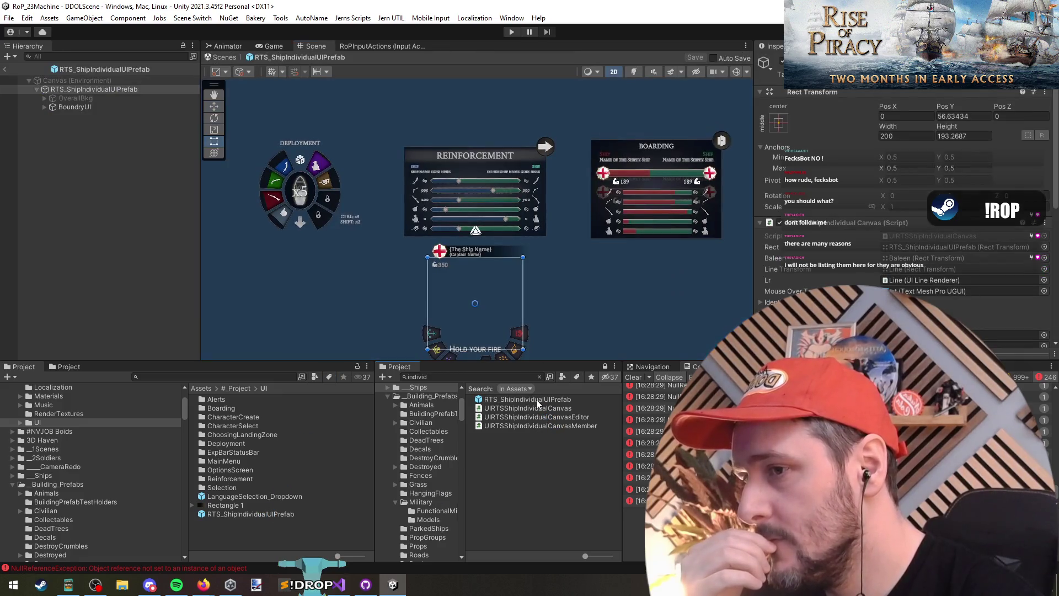
{"action": "left_click", "coordinate": [5, 69]}
{"action": "double_click", "coordinate": [261, 514]}
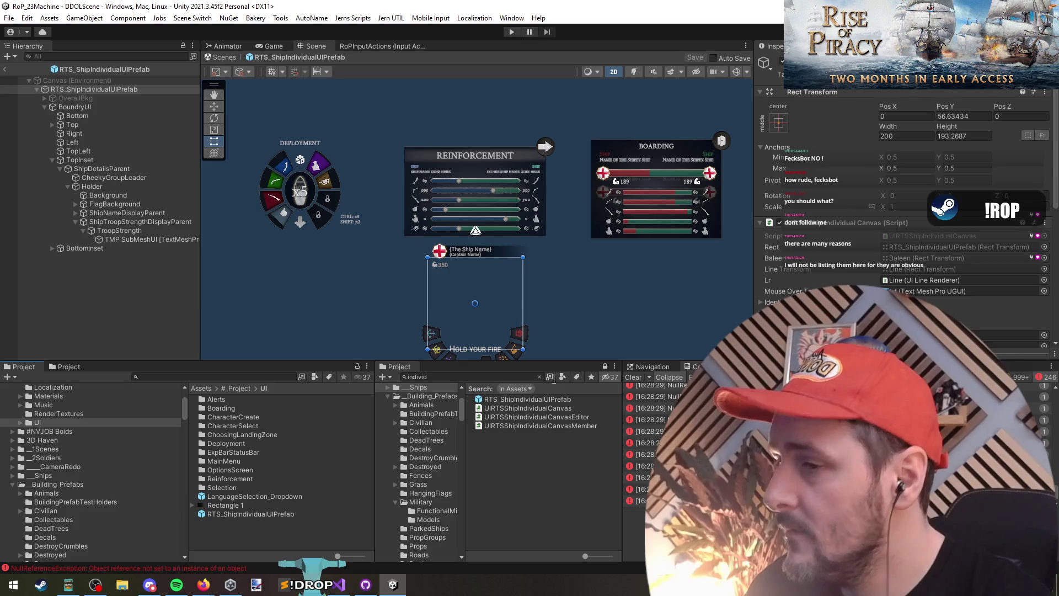
{"action": "left_click", "coordinate": [450, 378]}
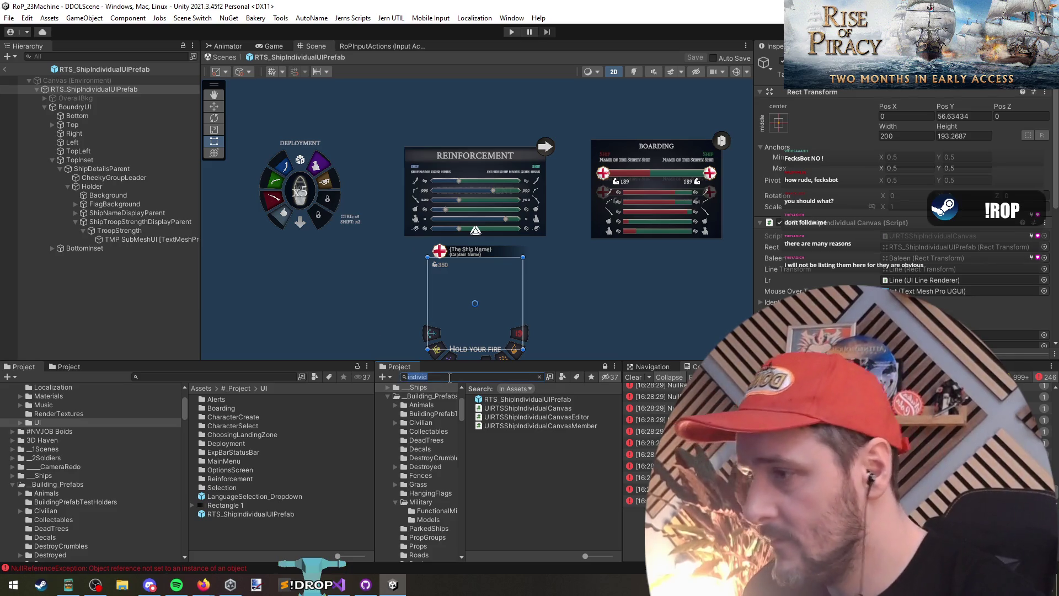
Open the AboveShipStatusIndicators prefab and inspect ShipCompassHUDElementPrefab's default indicator prefab
{"action": "type", "text": "aboveship"}
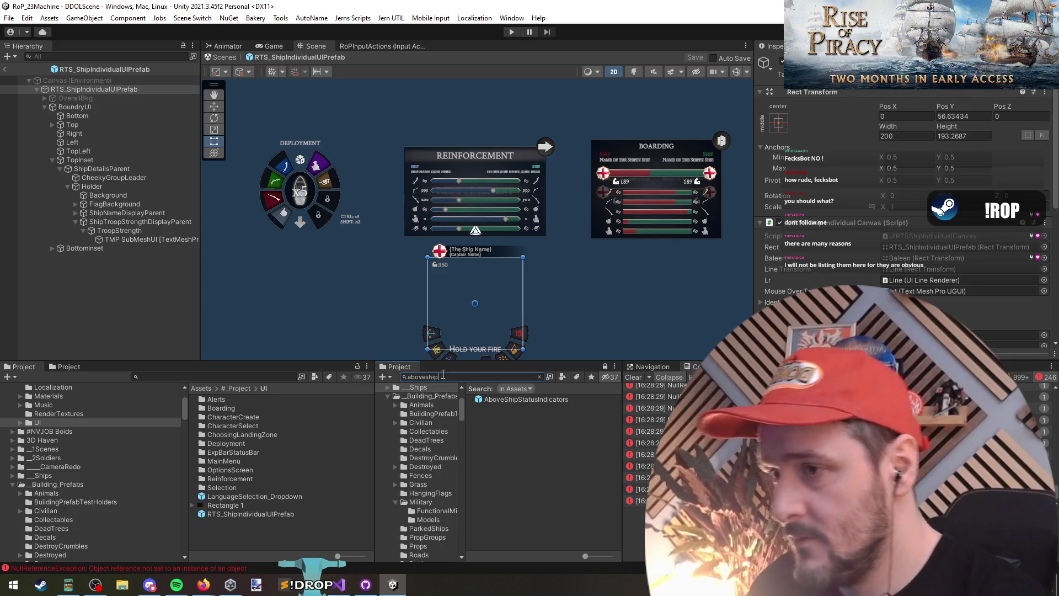
{"action": "double_click", "coordinate": [551, 398]}
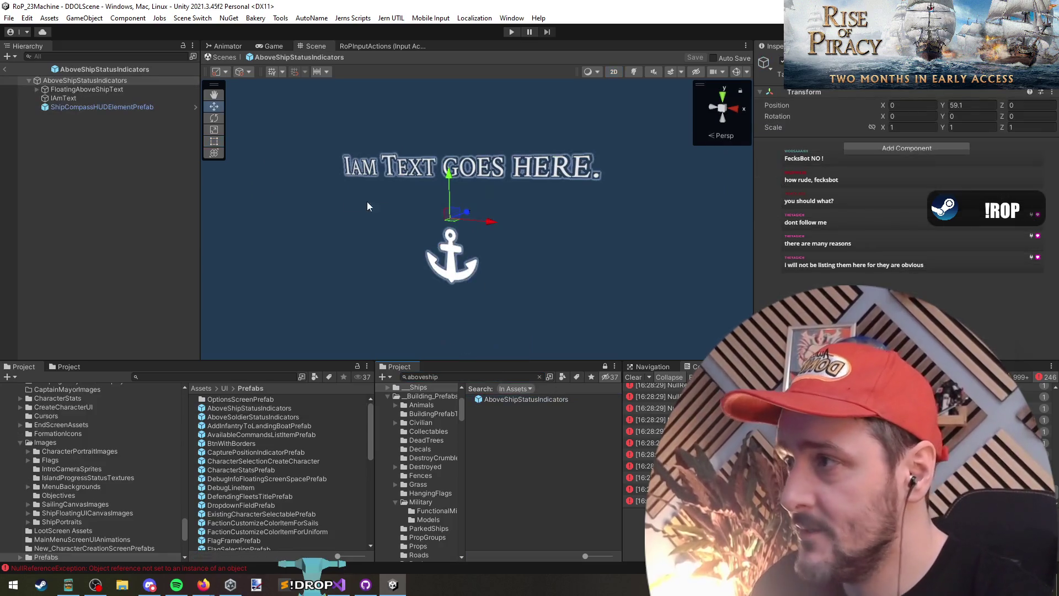
{"action": "left_click", "coordinate": [92, 107]}
{"action": "key", "text": "f"}
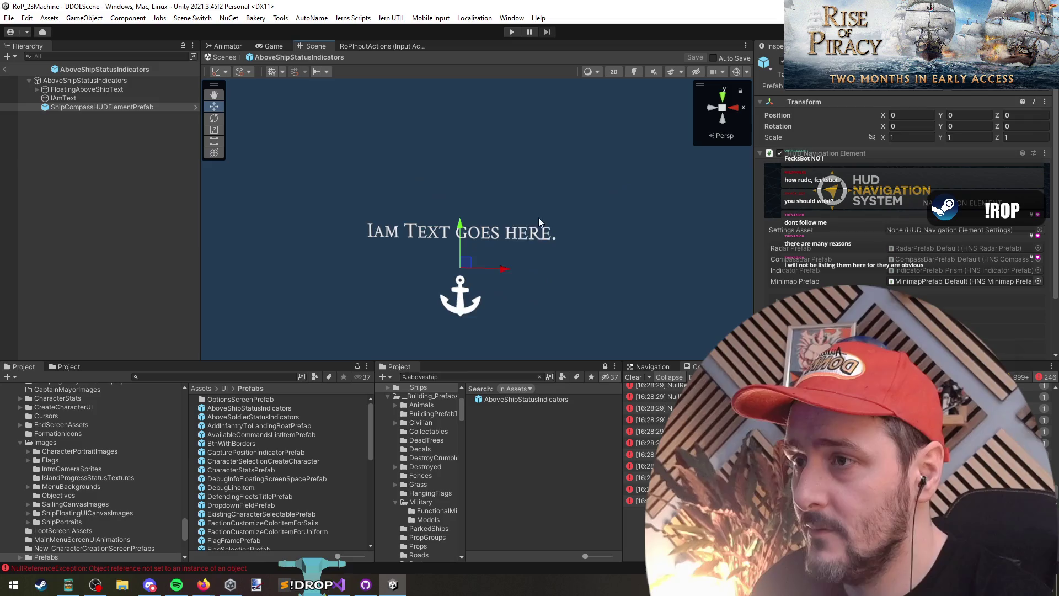
{"action": "scroll", "coordinate": [908, 229], "scroll_direction": "down", "scroll_amount": 3}
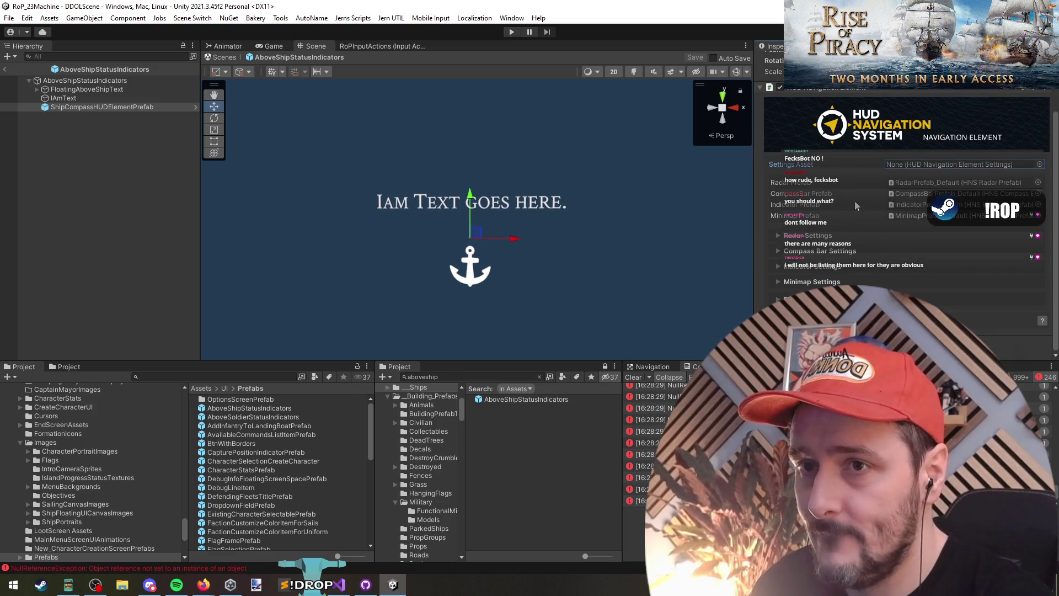
{"action": "left_click", "coordinate": [920, 193]}
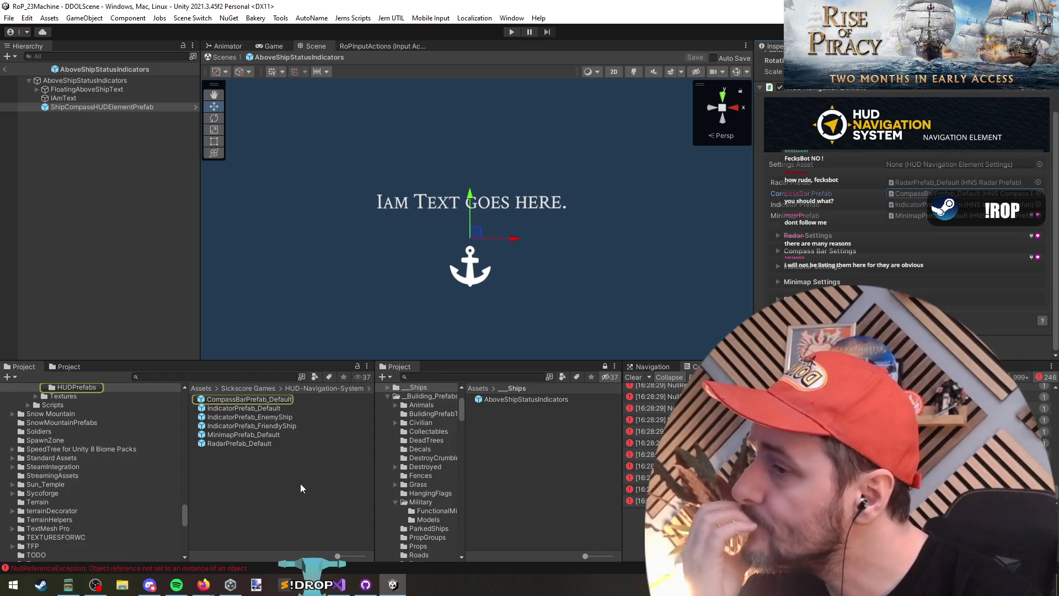
Rename IndicatorPrefab_EnemyShip to IndicatorPrefab_CapturePoint
{"action": "left_click", "coordinate": [285, 417]}
{"action": "key", "text": "F2"}
{"action": "key", "text": "BackSpace"}
{"action": "key", "text": "BackSpace"}
{"action": "key", "text": "BackSpace"}
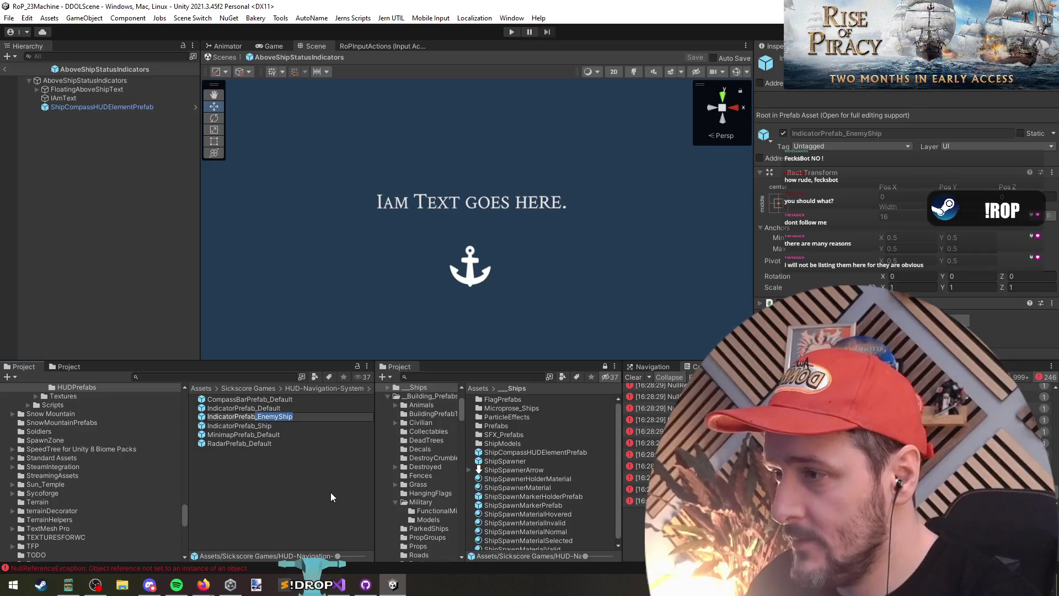
{"action": "type", "text": "CapturePoint"}
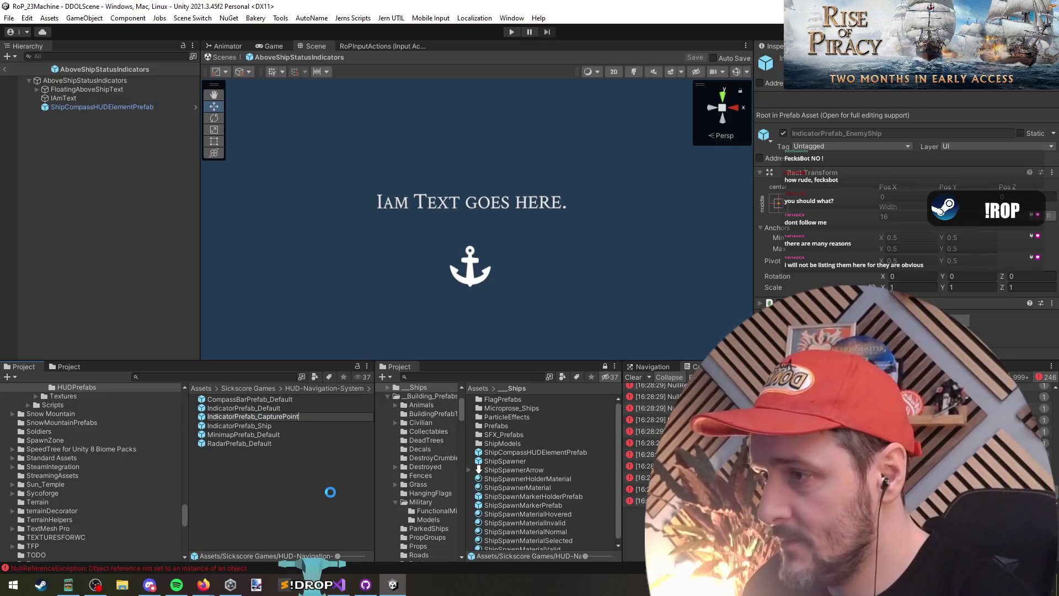
{"action": "key", "text": "Return"}
Duplicate it as IndicatorPrefab_Troop and select the three indicator prefabs
{"action": "key", "text": "ctrl+d"}
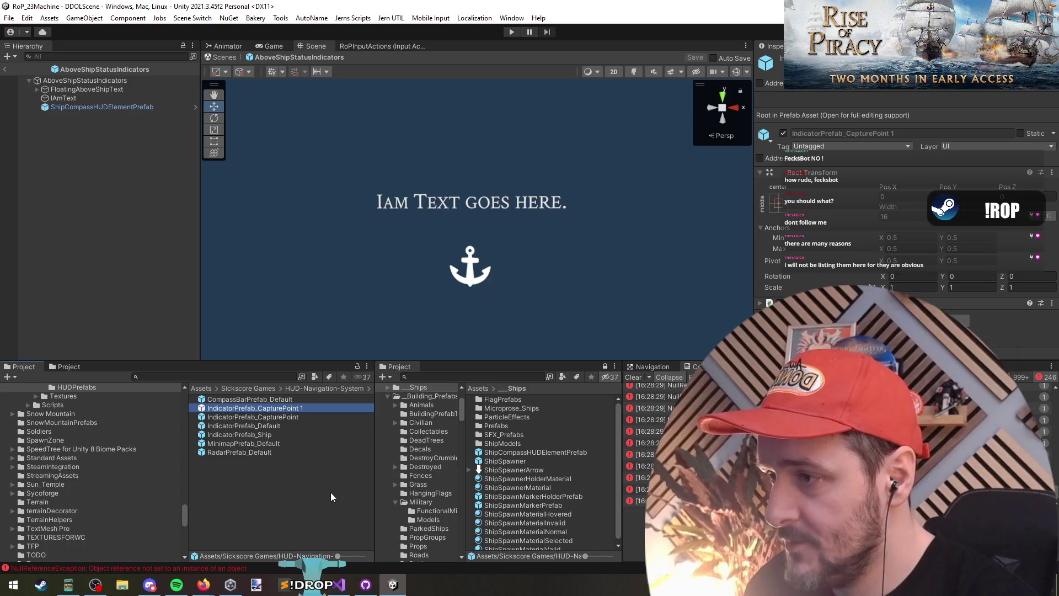
{"action": "key", "text": "F2"}
{"action": "key", "text": "BackSpace"}
{"action": "key", "text": "BackSpace"}
{"action": "key", "text": "BackSpace"}
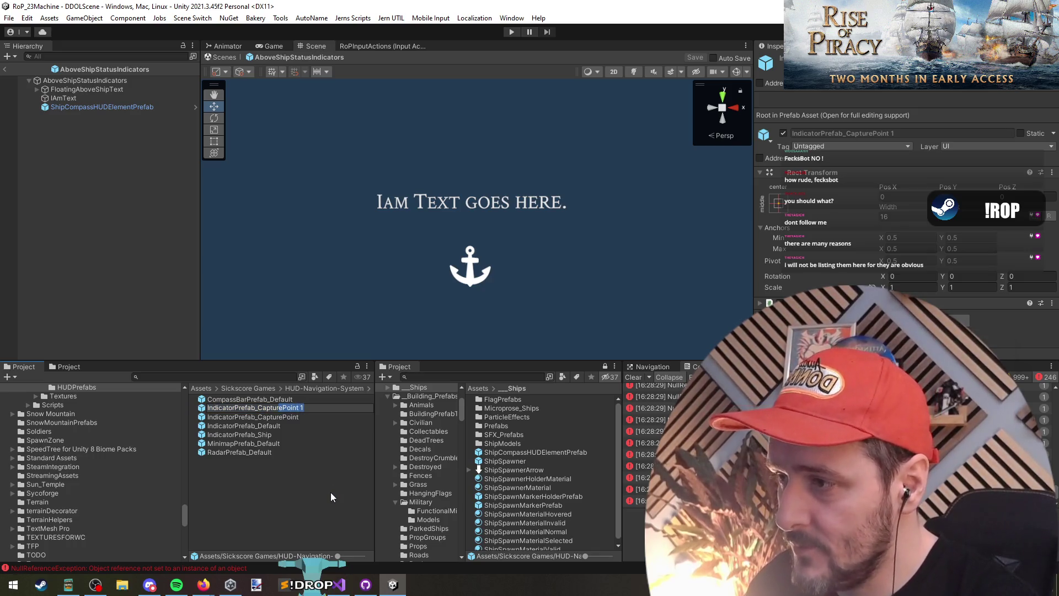
{"action": "type", "text": "Troop"}
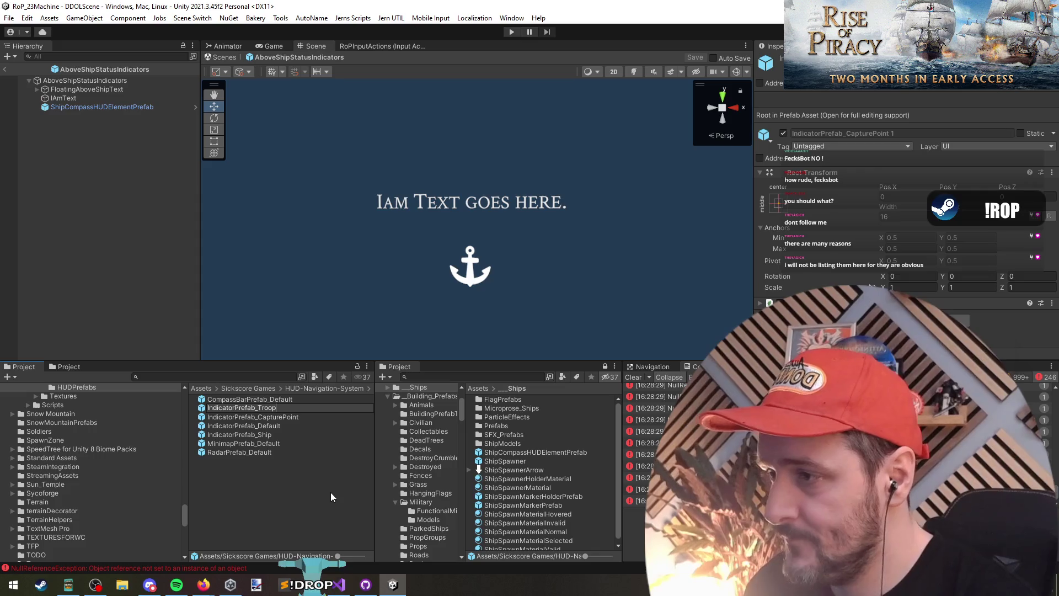
{"action": "key", "text": "Return"}
{"action": "left_click", "coordinate": [276, 426], "text": "ctrl"}
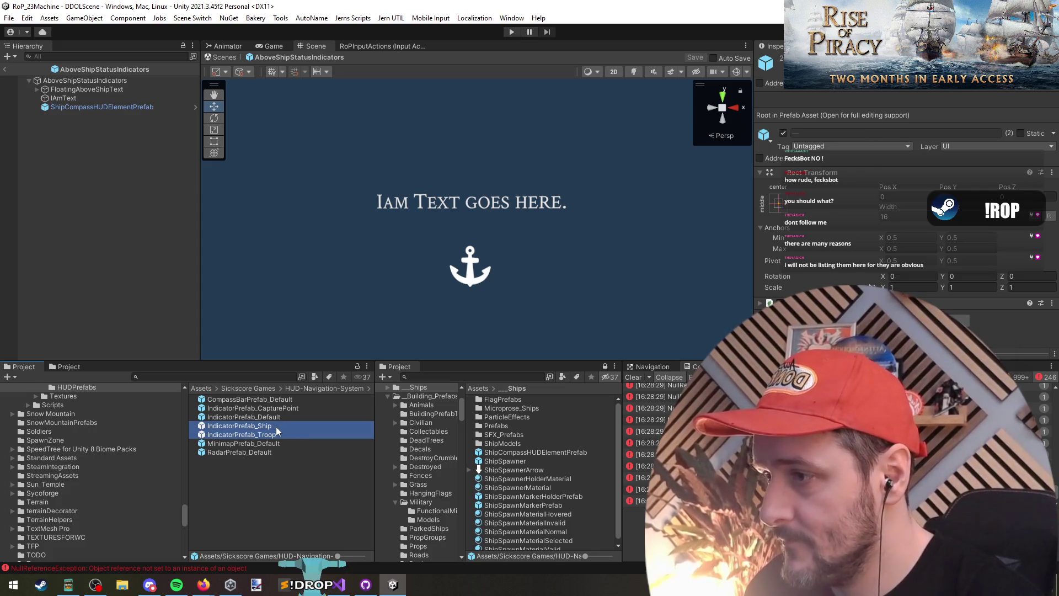
{"action": "left_click", "coordinate": [276, 409], "text": "ctrl"}
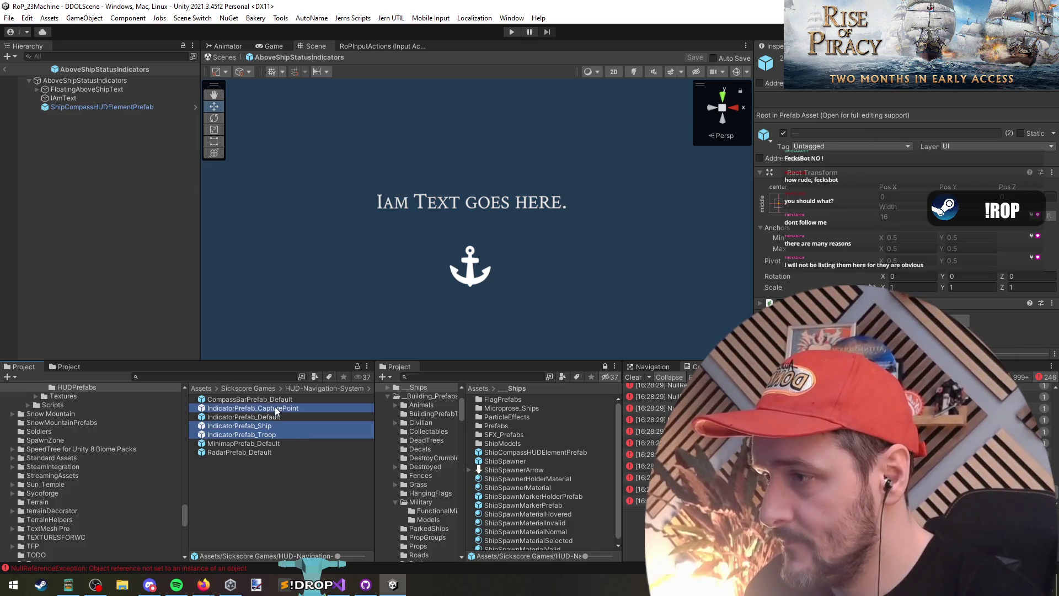
Create a Custom folder and move the Ship, CapturePoint and Troop indicator prefabs into it
{"action": "right_click", "coordinate": [254, 473]}
{"action": "mouse_move", "coordinate": [331, 124]}
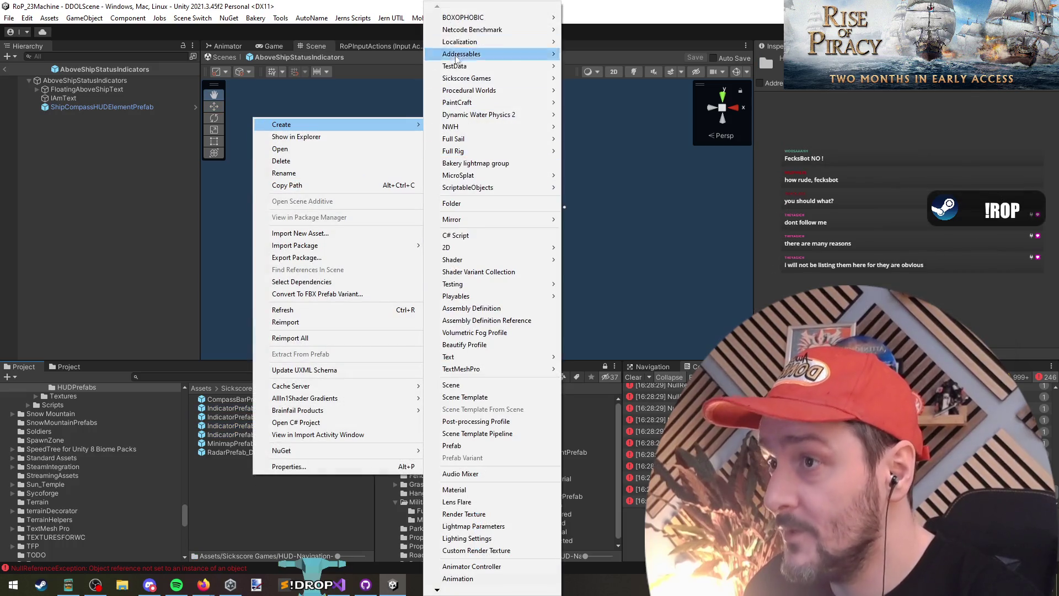
{"action": "left_click", "coordinate": [458, 203]}
{"action": "type", "text": "Cus"}
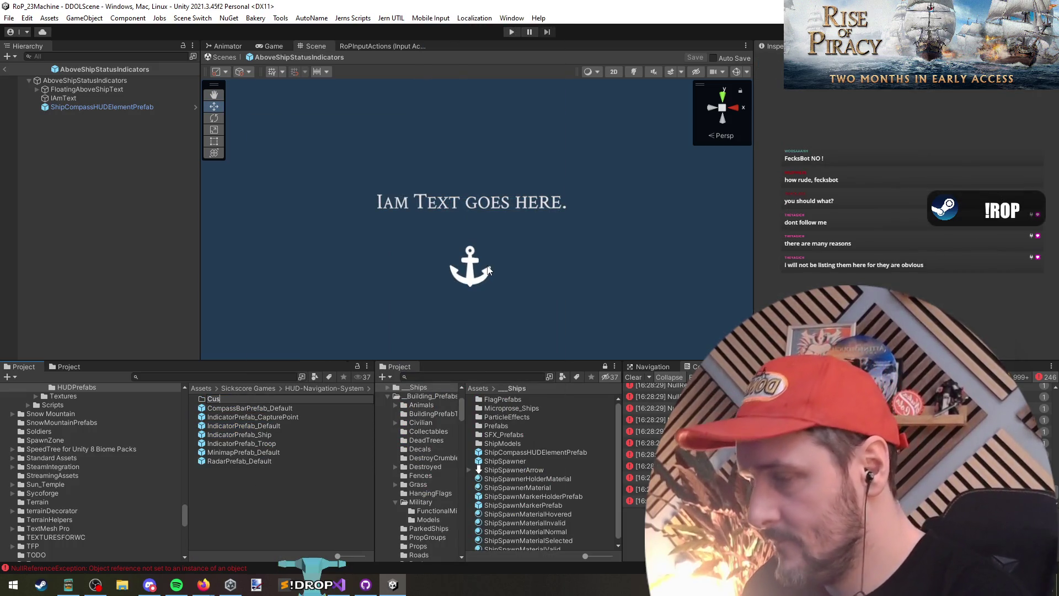
{"action": "type", "text": "tom"}
{"action": "key", "text": "Return"}
{"action": "left_click", "coordinate": [290, 416]}
{"action": "left_click", "coordinate": [288, 443], "text": "ctrl"}
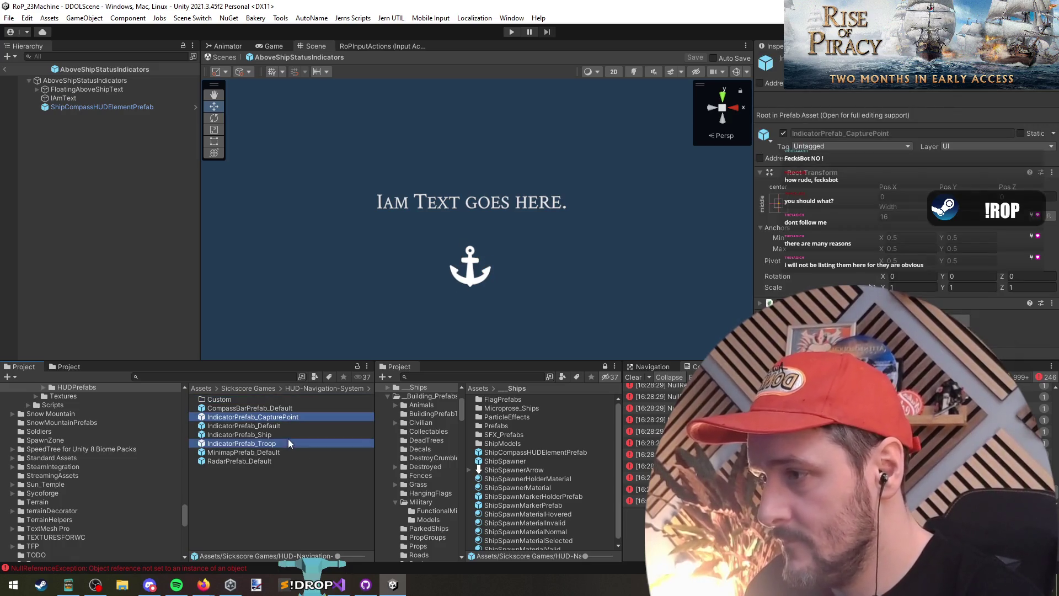
{"action": "left_click", "coordinate": [285, 435], "text": "ctrl"}
{"action": "left_click_drag", "start_coordinate": [267, 415], "coordinate": [233, 400]}
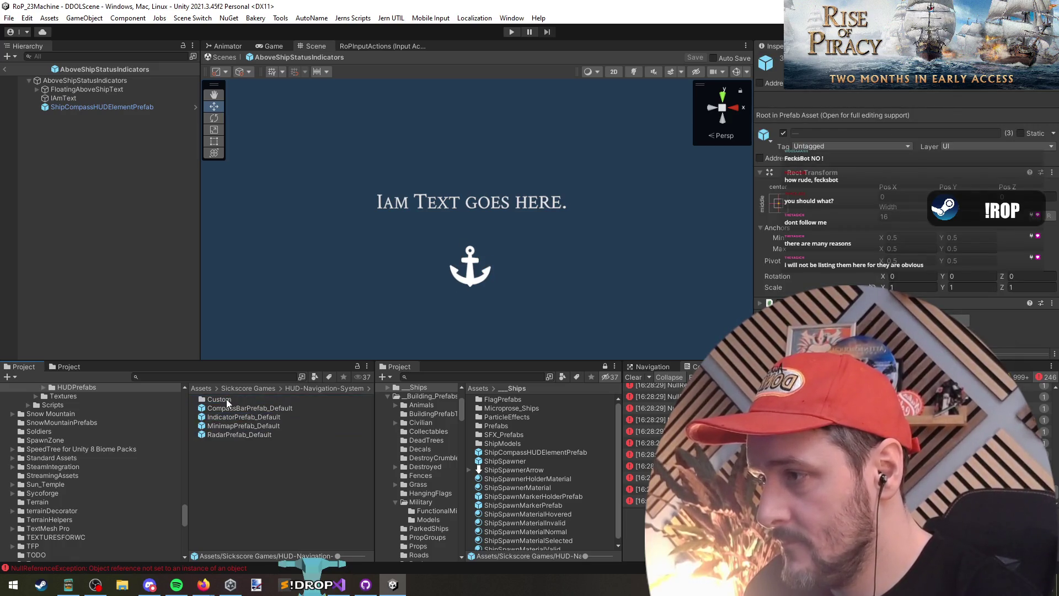
Assign IndicatorPrefab_Ship as ShipCompassHUDElementPrefab's Indicator Prefab and open it in Prefab Mode
{"action": "left_click", "coordinate": [94, 106]}
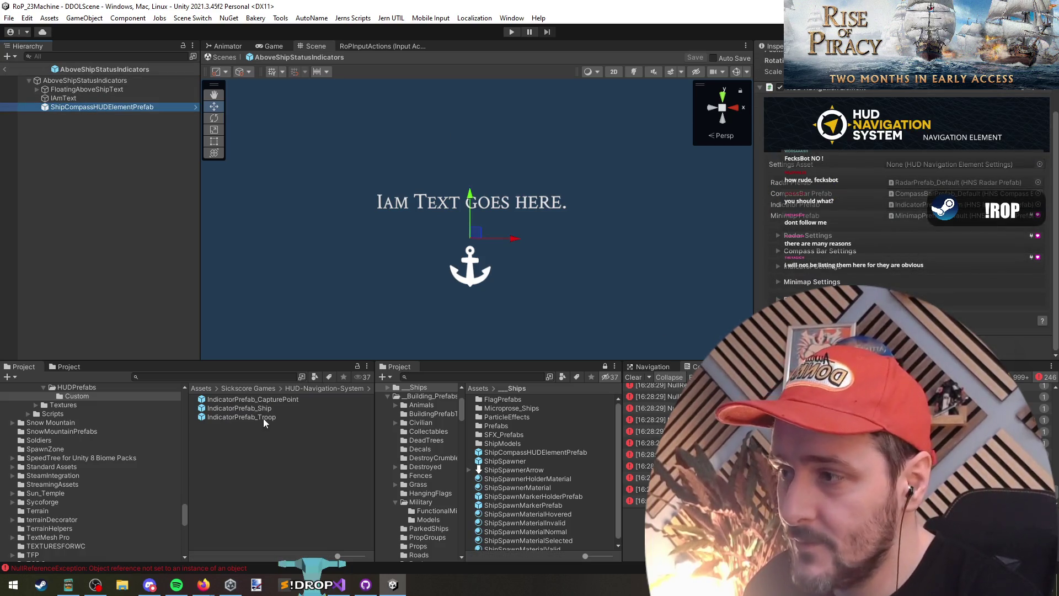
{"action": "mouse_move", "coordinate": [265, 423]}
{"action": "left_mouse_down"}
{"action": "mouse_move", "coordinate": [721, 243]}
{"action": "mouse_move", "coordinate": [912, 206]}
{"action": "mouse_move", "coordinate": [913, 196]}
{"action": "mouse_move", "coordinate": [914, 208]}
{"action": "left_mouse_up"}
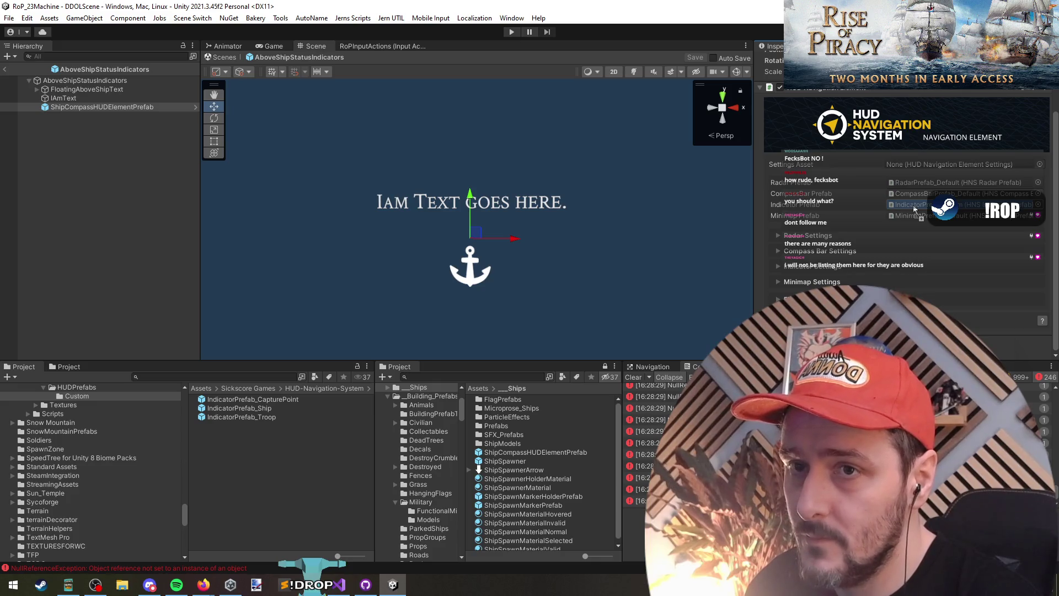
{"action": "left_click_drag", "start_coordinate": [915, 208], "coordinate": [914, 208]}
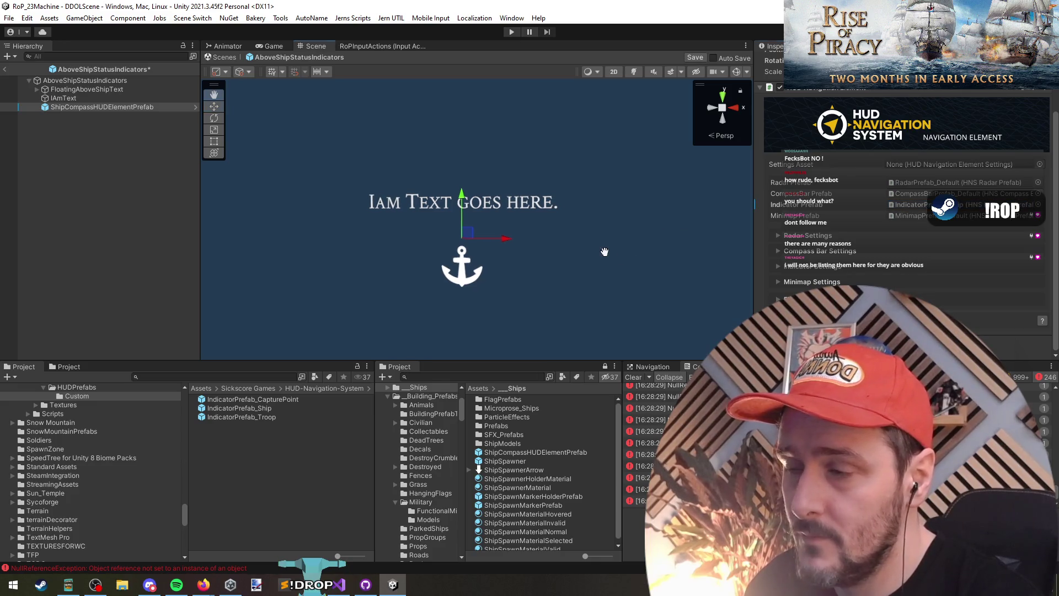
{"action": "double_click", "coordinate": [239, 408]}
Confirm the pending prefab changes, compare the offscreen icon, then reselect the Onscreen Icon
{"action": "left_click", "coordinate": [517, 314]}
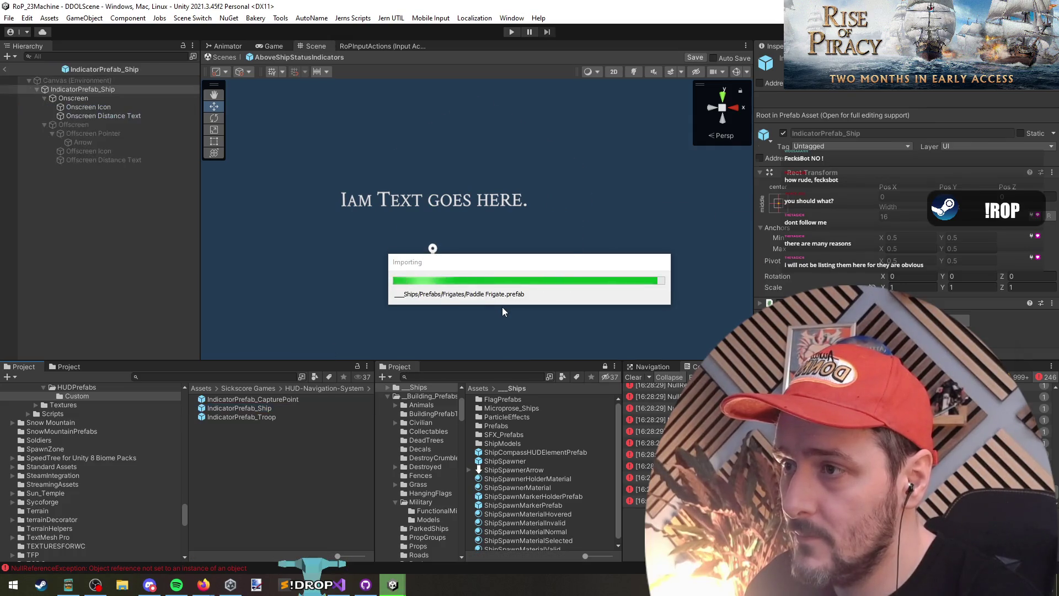
{"action": "left_click", "coordinate": [93, 108]}
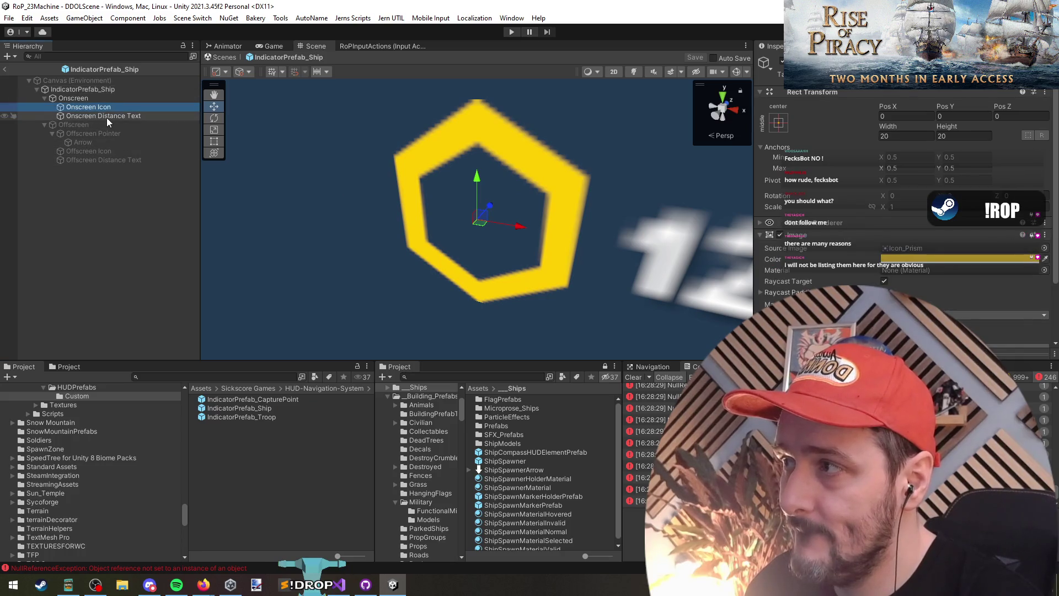
{"action": "left_click", "coordinate": [100, 150]}
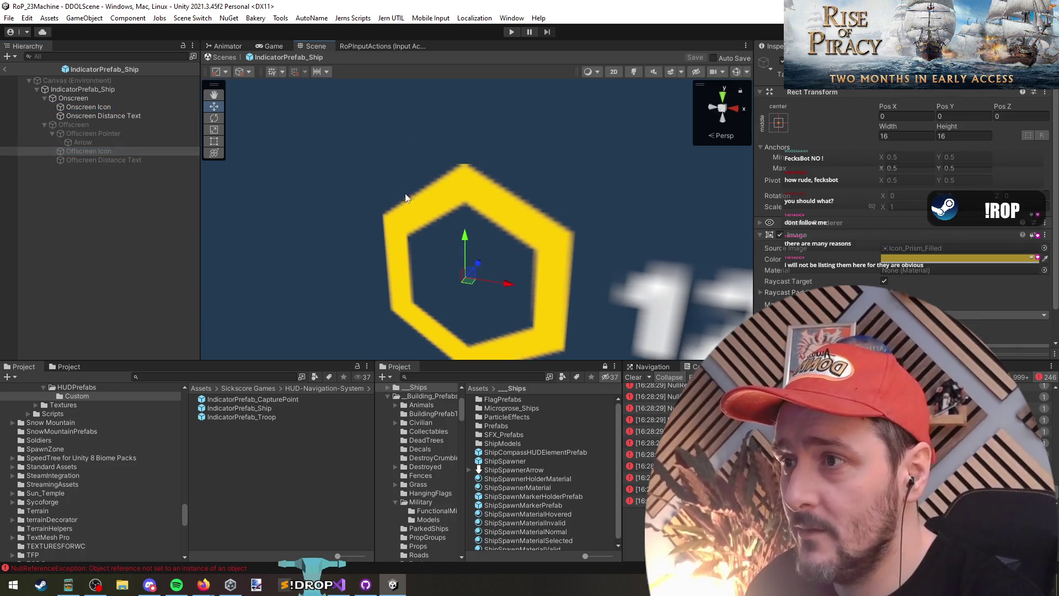
{"action": "left_click", "coordinate": [99, 107]}
{"action": "left_click_drag", "start_coordinate": [468, 193], "coordinate": [468, 189]}
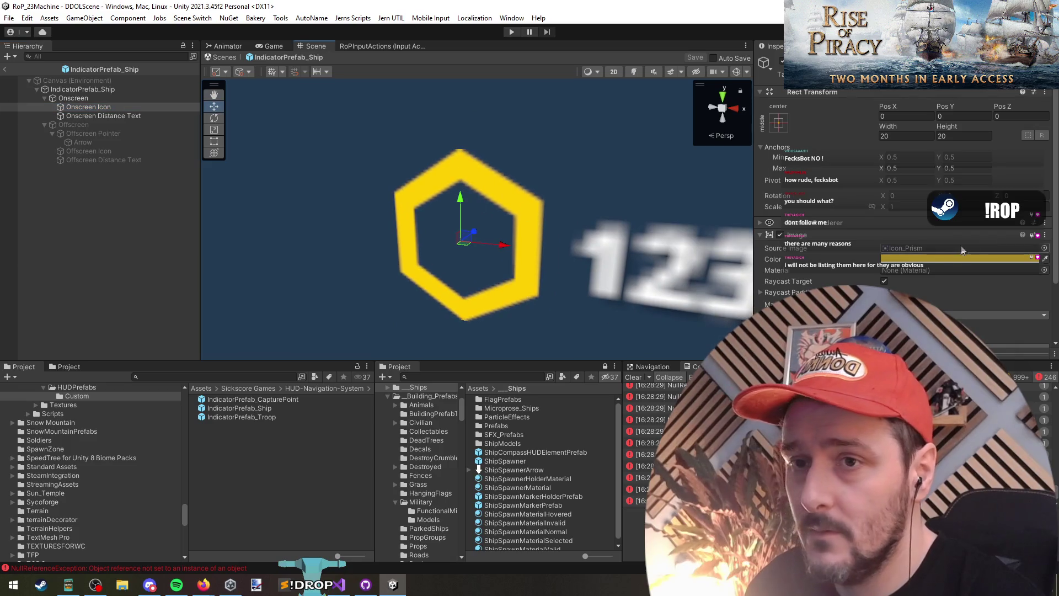
{"action": "scroll", "coordinate": [905, 220], "scroll_direction": "down", "scroll_amount": 2}
Search the Source Image sprites for ship and try 68_ship_White, 68_ship and the ship_wheel variants
{"action": "left_click", "coordinate": [1044, 188]}
{"action": "type", "text": "sh"}
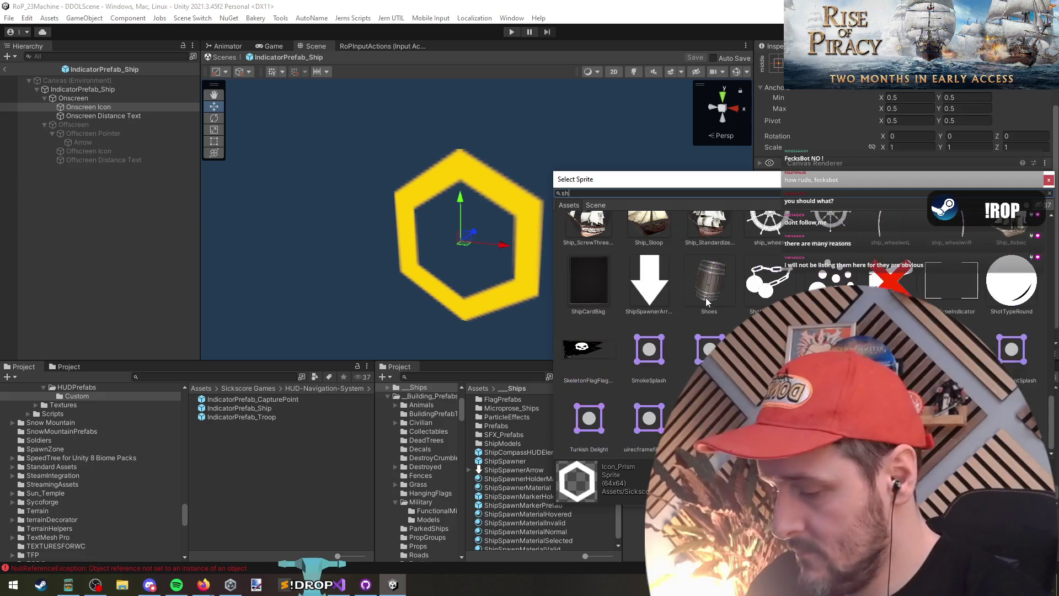
{"action": "type", "text": "ip"}
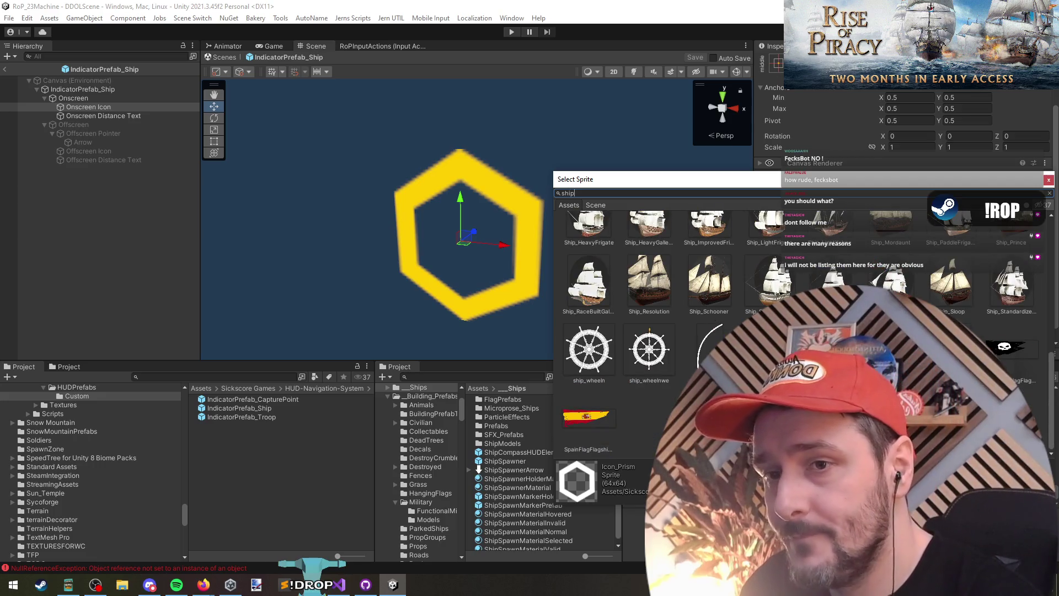
{"action": "left_click", "coordinate": [707, 251]}
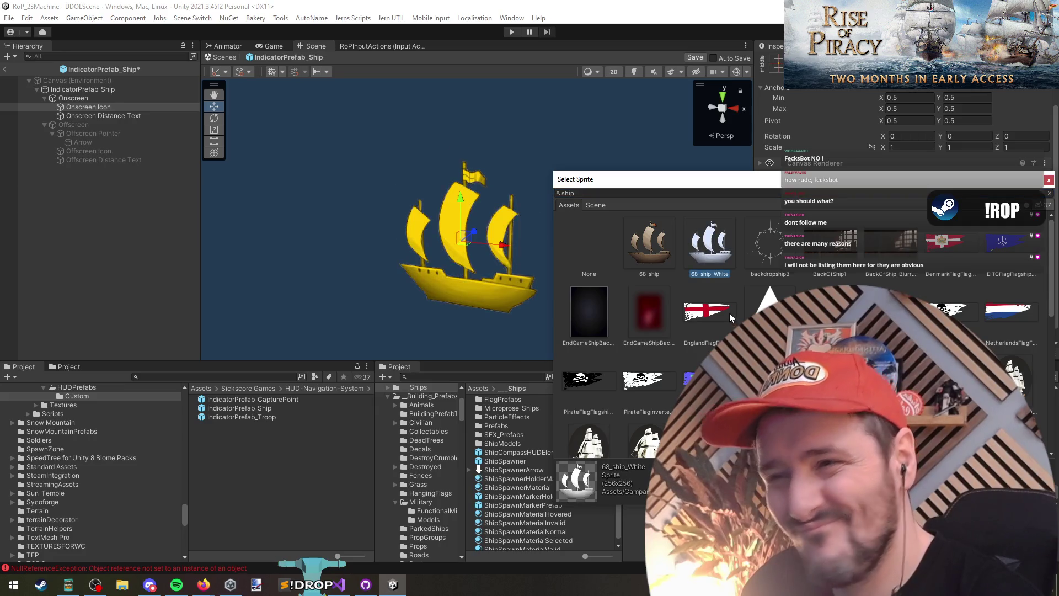
{"action": "left_click", "coordinate": [648, 250]}
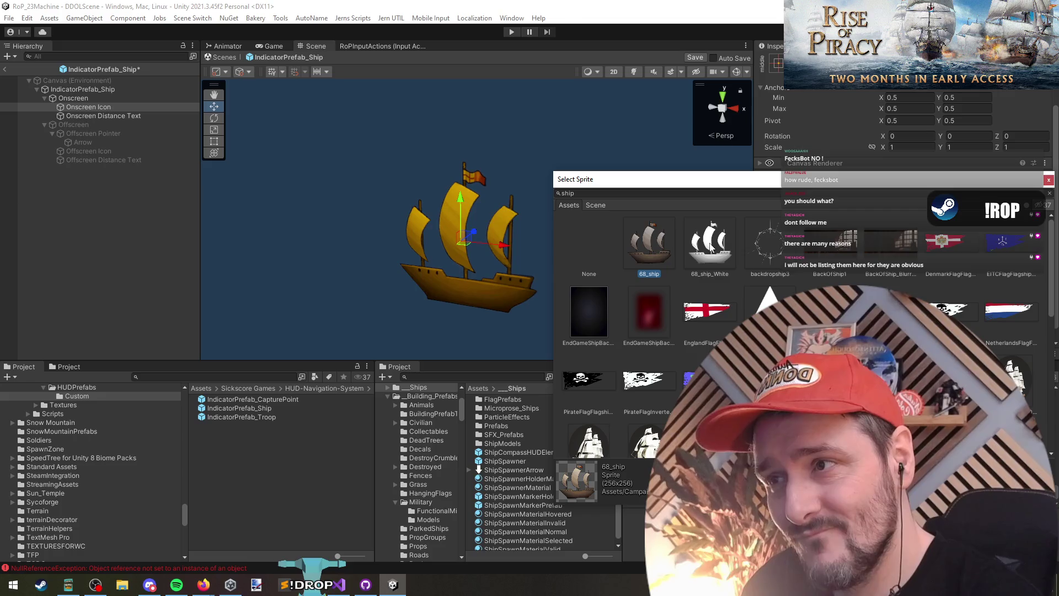
{"action": "scroll", "coordinate": [711, 250], "scroll_direction": "down", "scroll_amount": 5}
{"action": "left_click", "coordinate": [601, 346]}
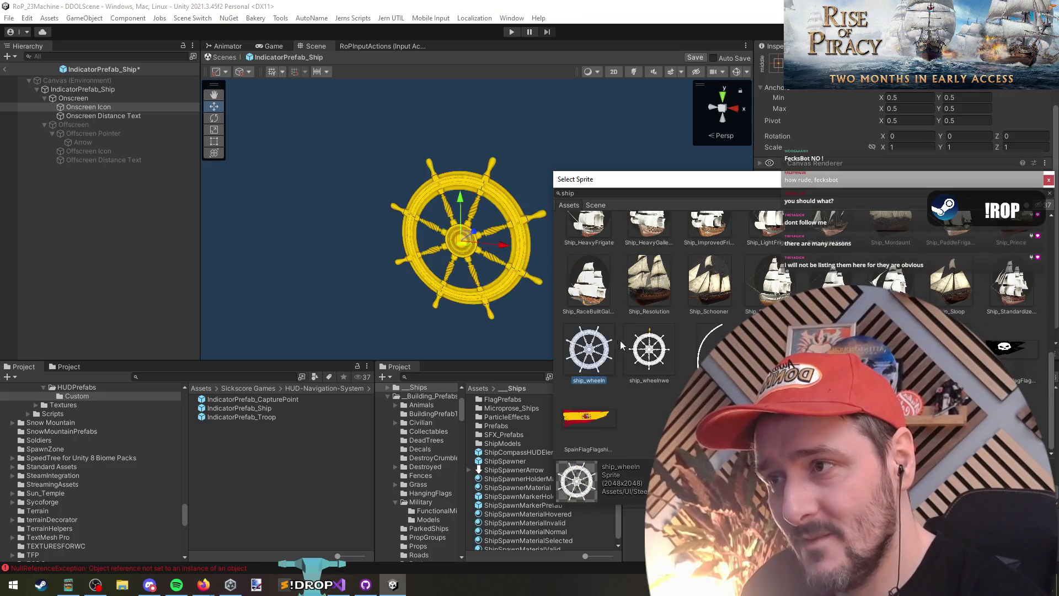
{"action": "left_click", "coordinate": [649, 347]}
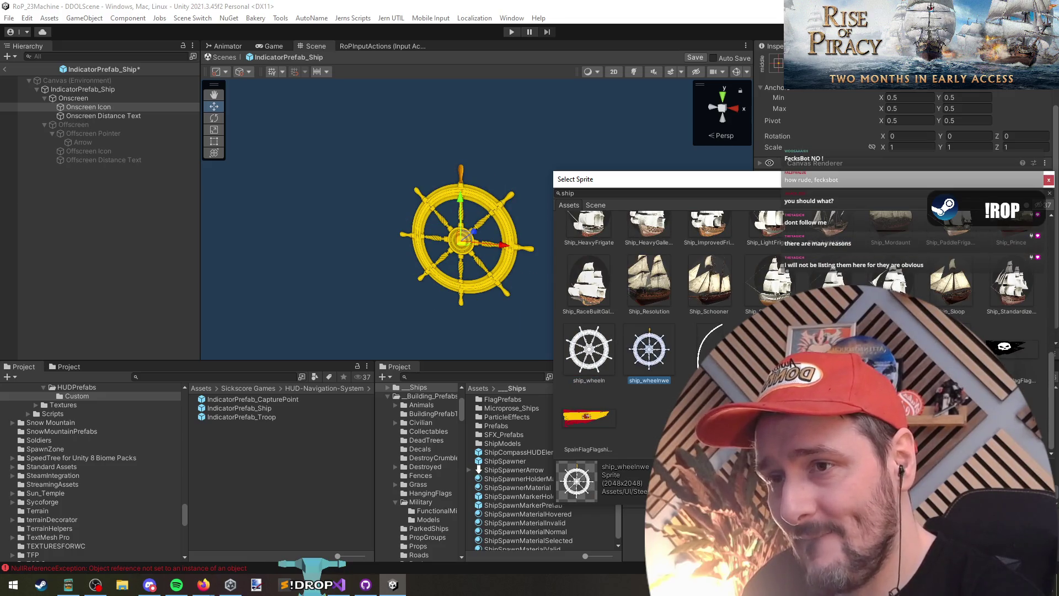
{"action": "left_click", "coordinate": [598, 355]}
After trying the triangle and 68_ship sprites, assign 68_ship_White and bring the distance label into view
{"action": "scroll", "coordinate": [598, 356], "scroll_direction": "up", "scroll_amount": 10}
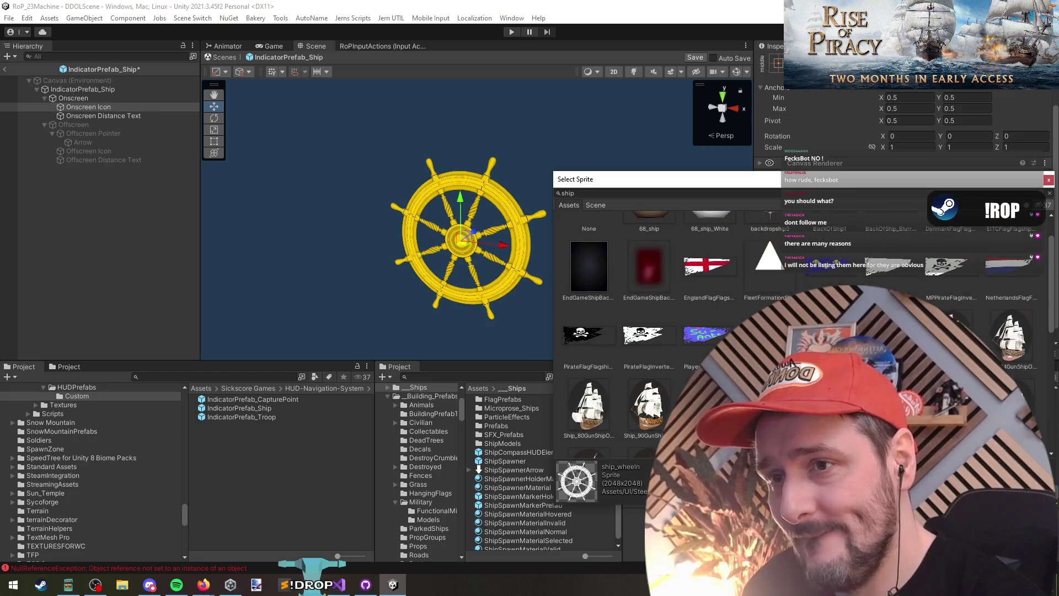
{"action": "scroll", "coordinate": [607, 331], "scroll_direction": "up", "scroll_amount": 2}
{"action": "left_click", "coordinate": [765, 304]}
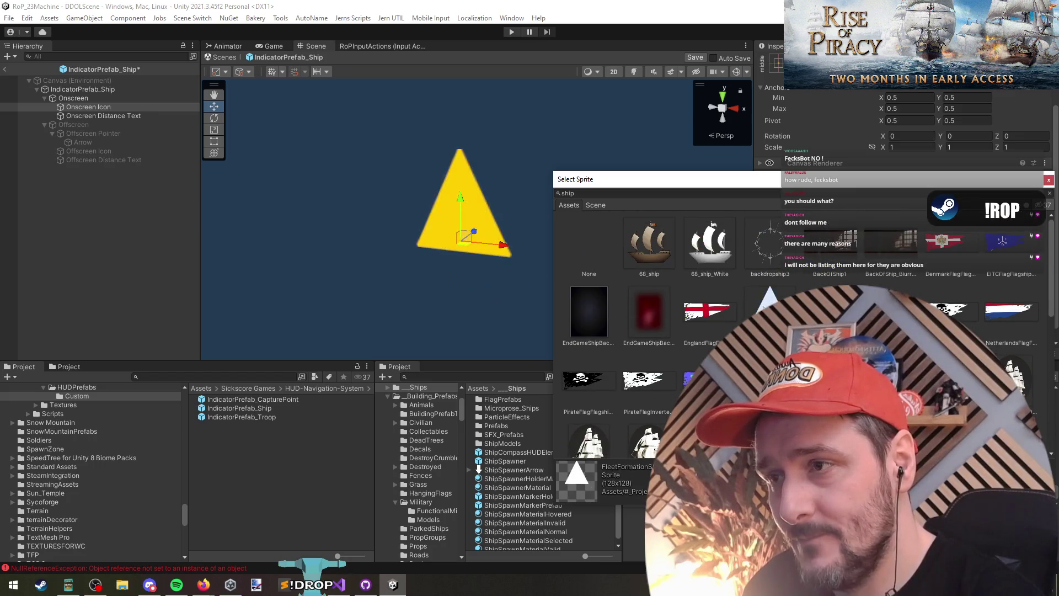
{"action": "left_click", "coordinate": [649, 251]}
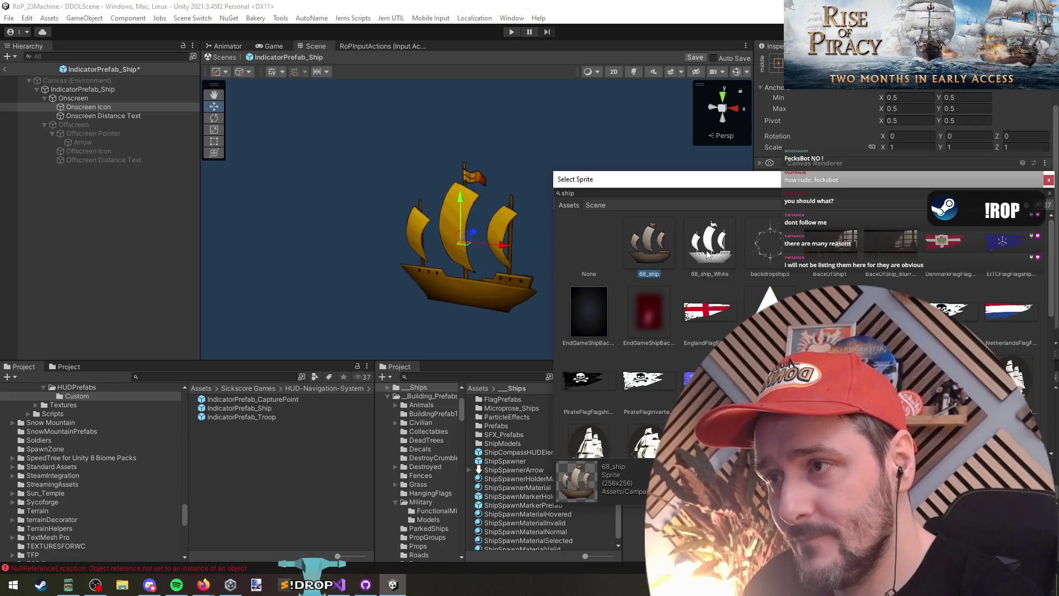
{"action": "left_click", "coordinate": [708, 254]}
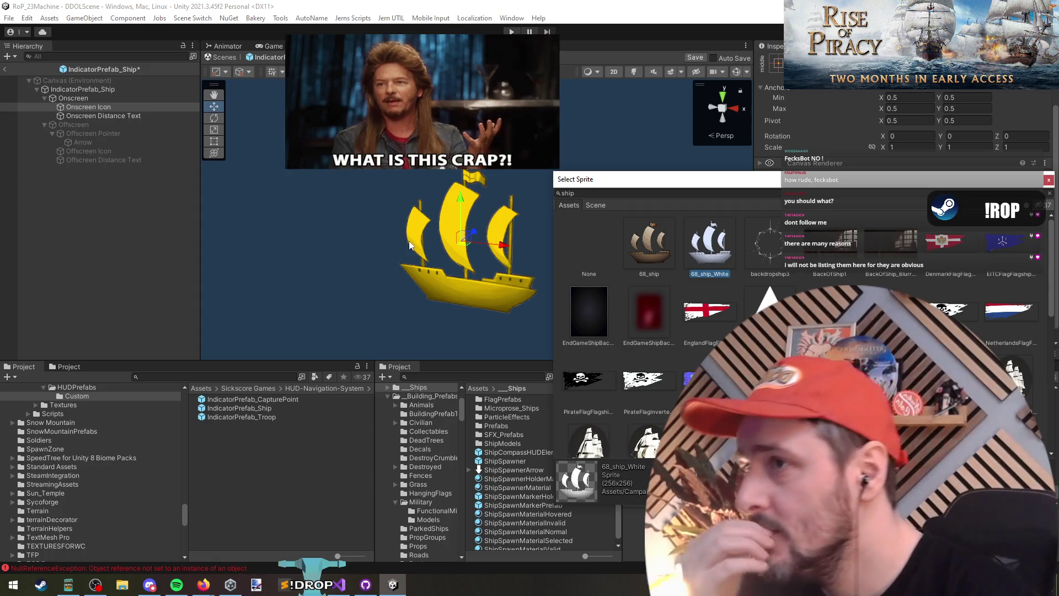
{"action": "mouse_move", "coordinate": [413, 237]}
{"action": "left_mouse_down"}
{"action": "mouse_move", "coordinate": [359, 247]}
{"action": "mouse_move", "coordinate": [372, 243]}
{"action": "left_mouse_up"}
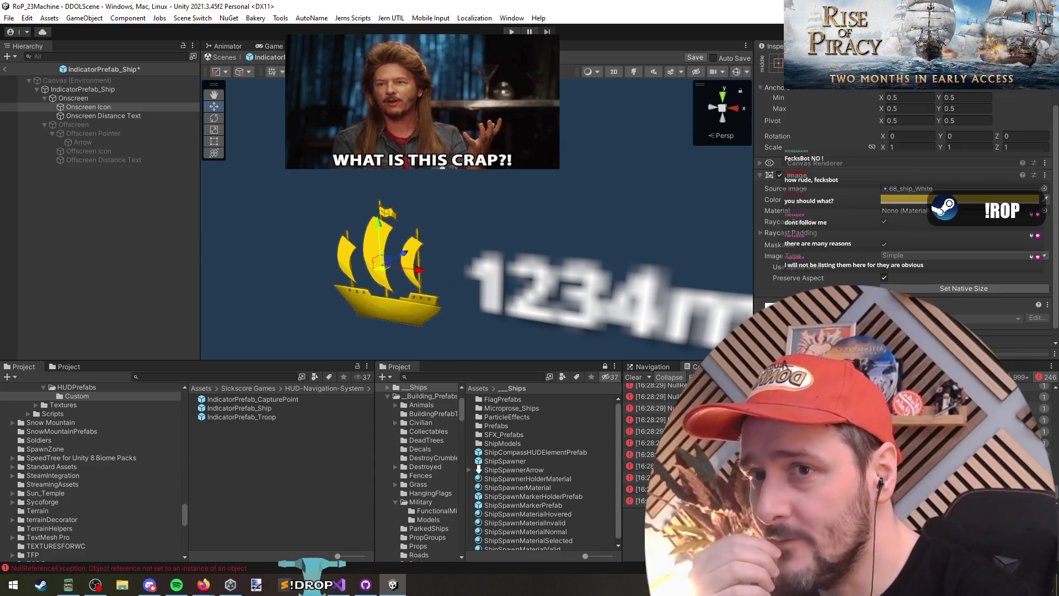
Reopen the sprite picker and close it again, keeping 68_ship_White
{"action": "left_click", "coordinate": [1045, 189]}
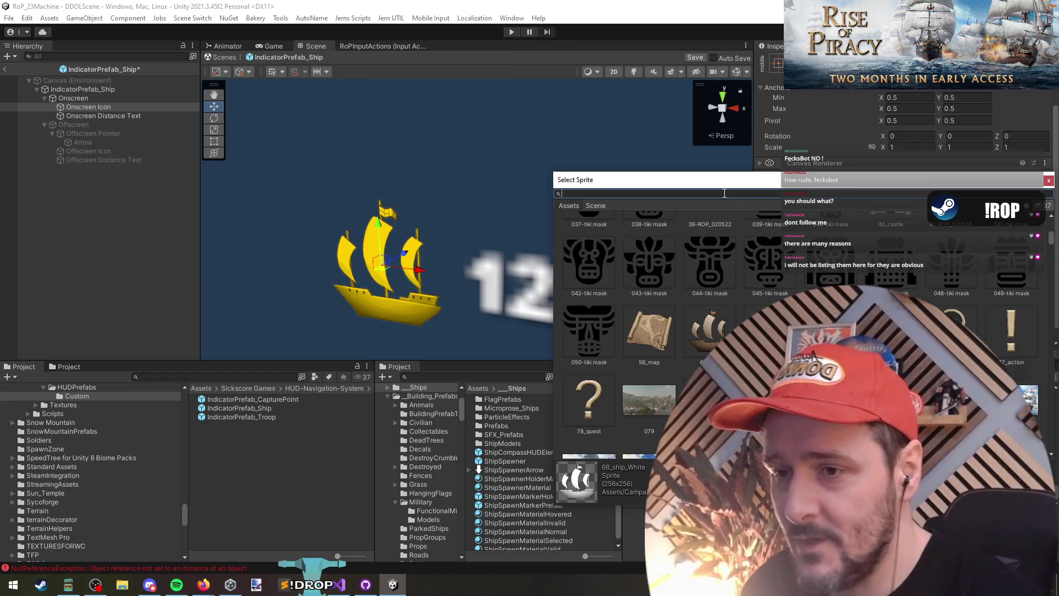
{"action": "scroll", "coordinate": [662, 331], "scroll_direction": "down", "scroll_amount": 4}
{"action": "key", "text": "Return"}
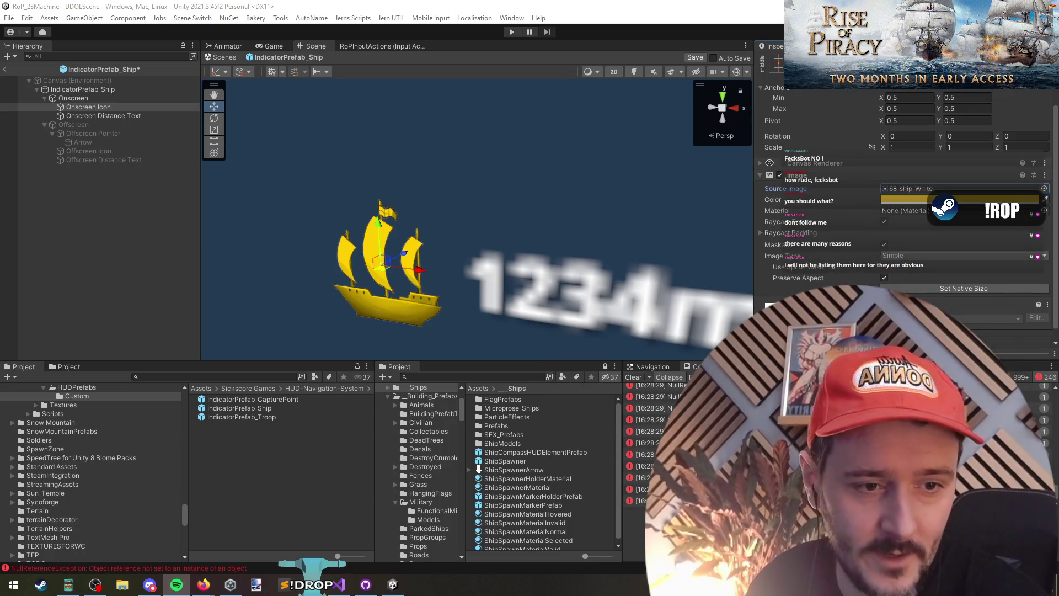
Compare ship_wheelnwe with ship_wheeln and assign ship_wheeln as the onscreen icon sprite
{"action": "left_click", "coordinate": [1044, 188]}
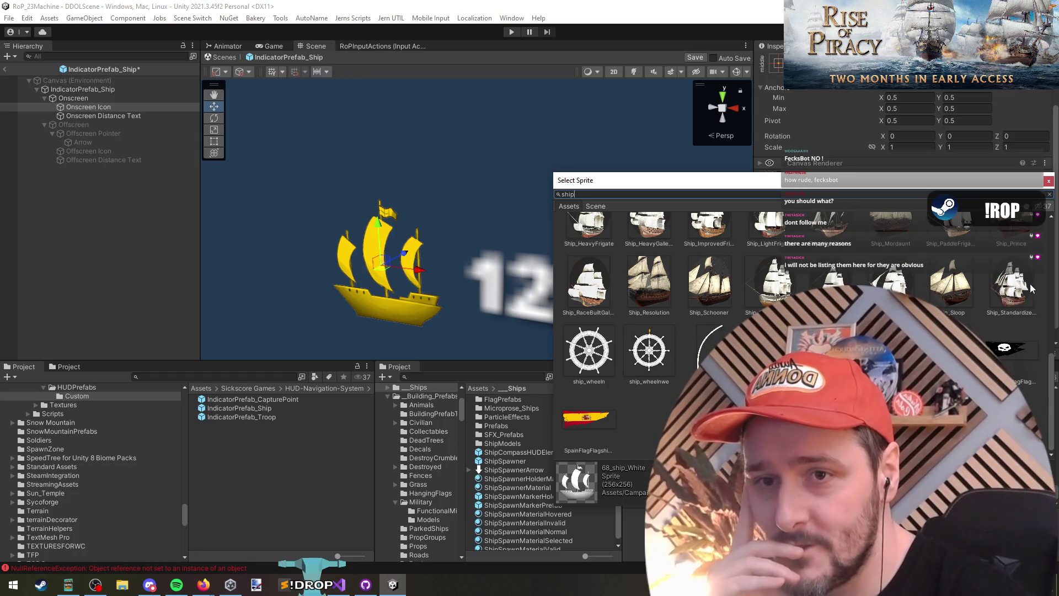
{"action": "scroll", "coordinate": [1003, 321], "scroll_direction": "up", "scroll_amount": 5}
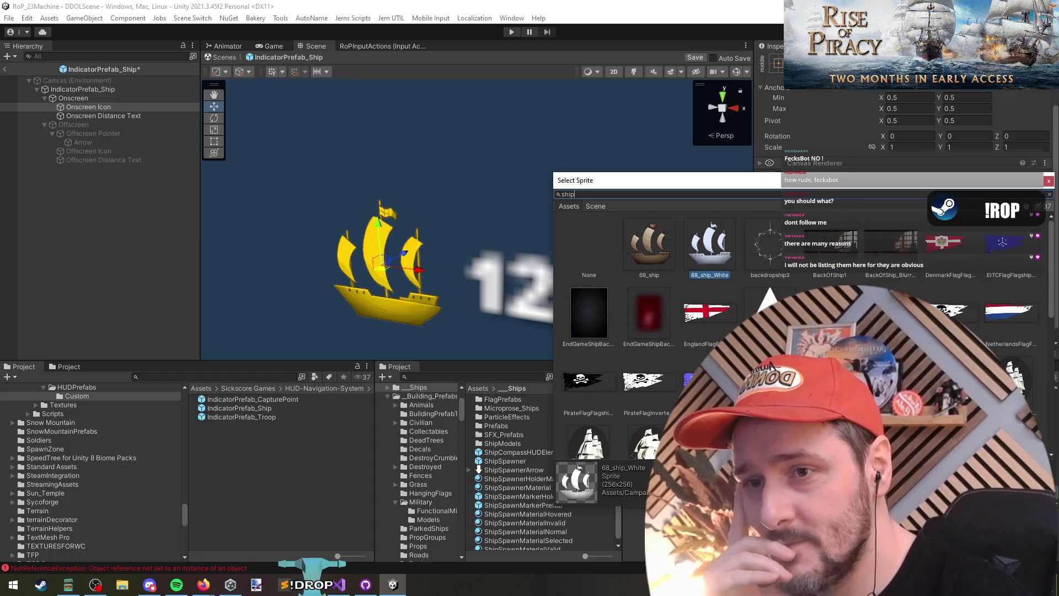
{"action": "scroll", "coordinate": [595, 345], "scroll_direction": "down", "scroll_amount": 5}
{"action": "left_click", "coordinate": [643, 352]}
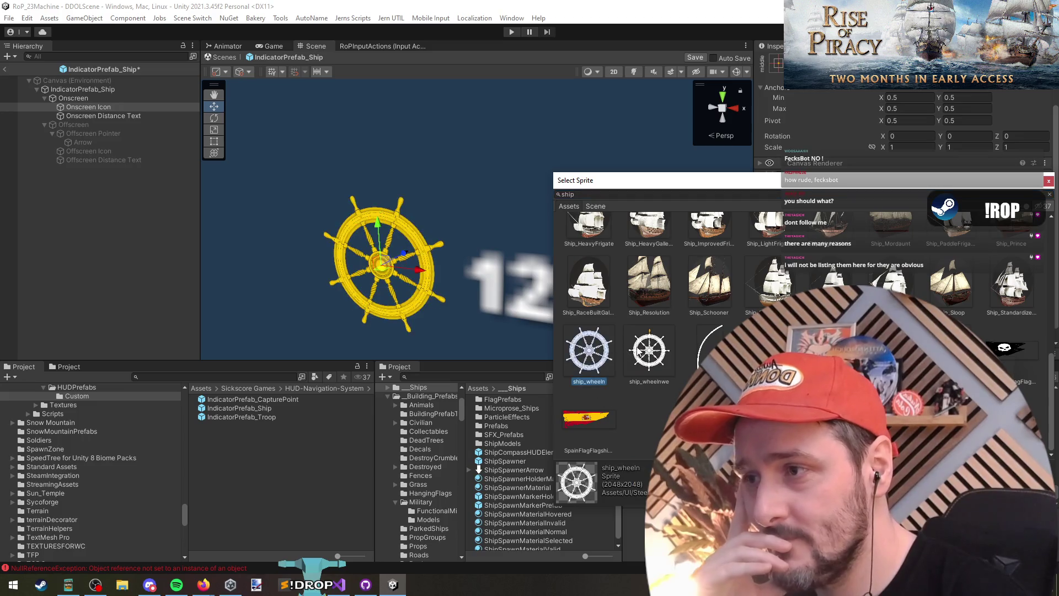
{"action": "left_click", "coordinate": [595, 345]}
{"action": "left_click", "coordinate": [642, 351]}
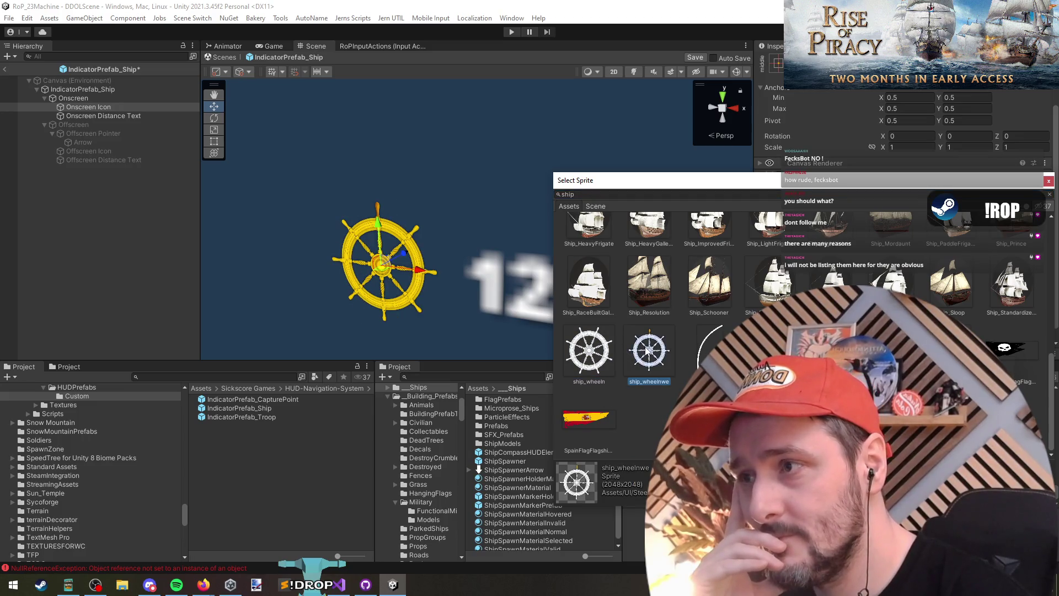
{"action": "left_click", "coordinate": [594, 351]}
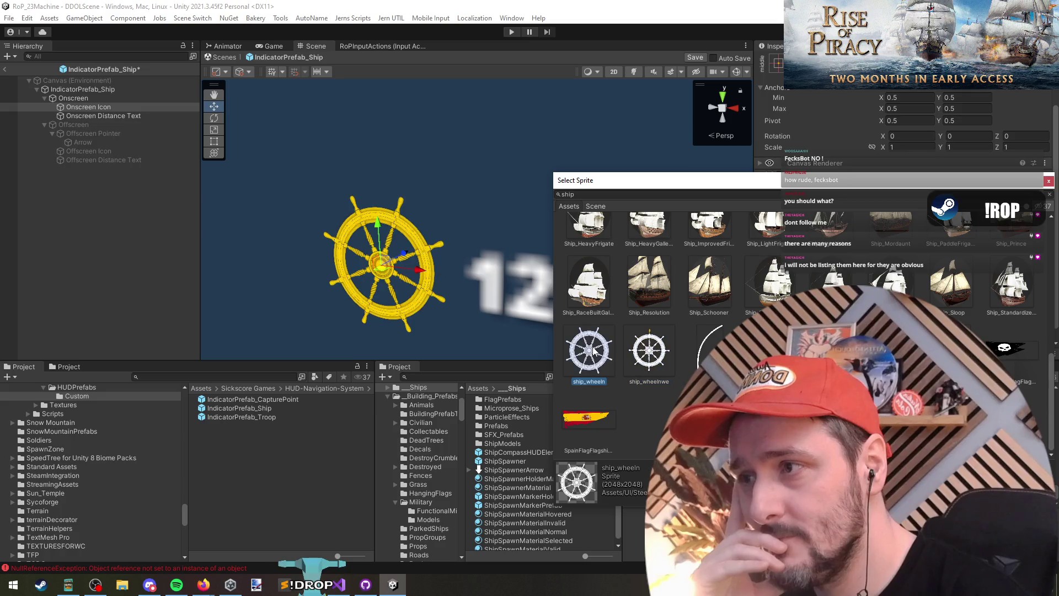
{"action": "double_click", "coordinate": [594, 351]}
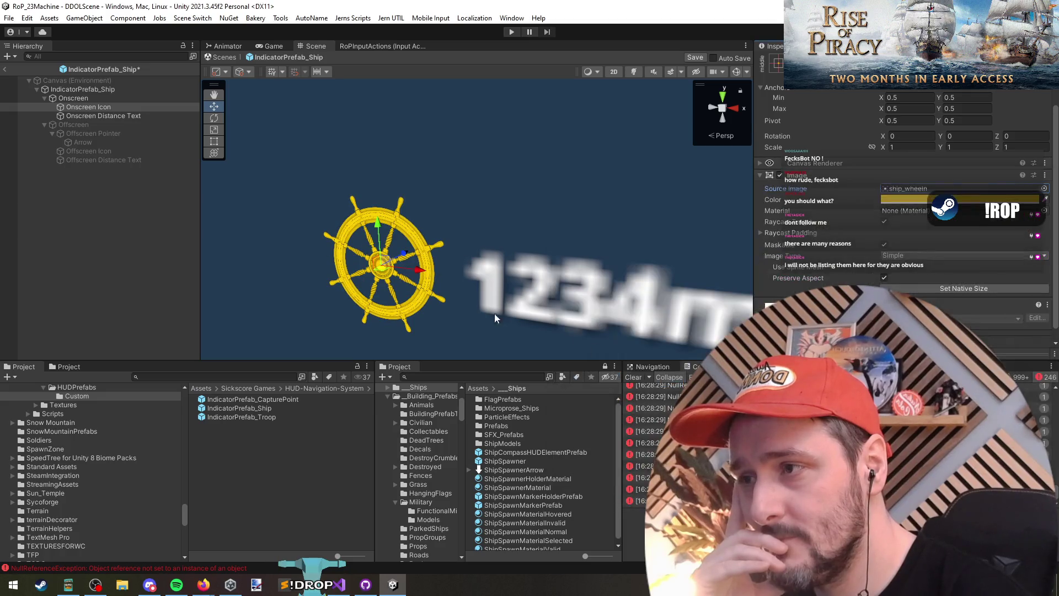
{"action": "scroll", "coordinate": [453, 281], "scroll_direction": "down", "scroll_amount": 2}
{"action": "scroll", "coordinate": [422, 236], "scroll_direction": "up", "scroll_amount": 2}
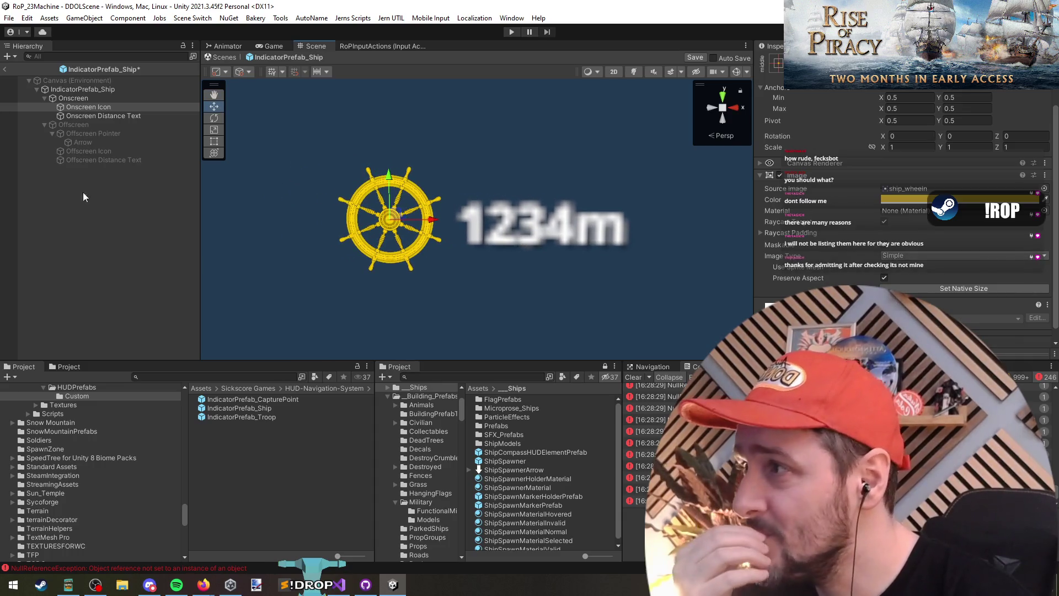
Toggle the Offscreen group's visibility several times, leaving it and its children hidden
{"action": "left_click", "coordinate": [100, 99]}
{"action": "left_click", "coordinate": [98, 125]}
{"action": "key", "text": "alt+shift+a"}
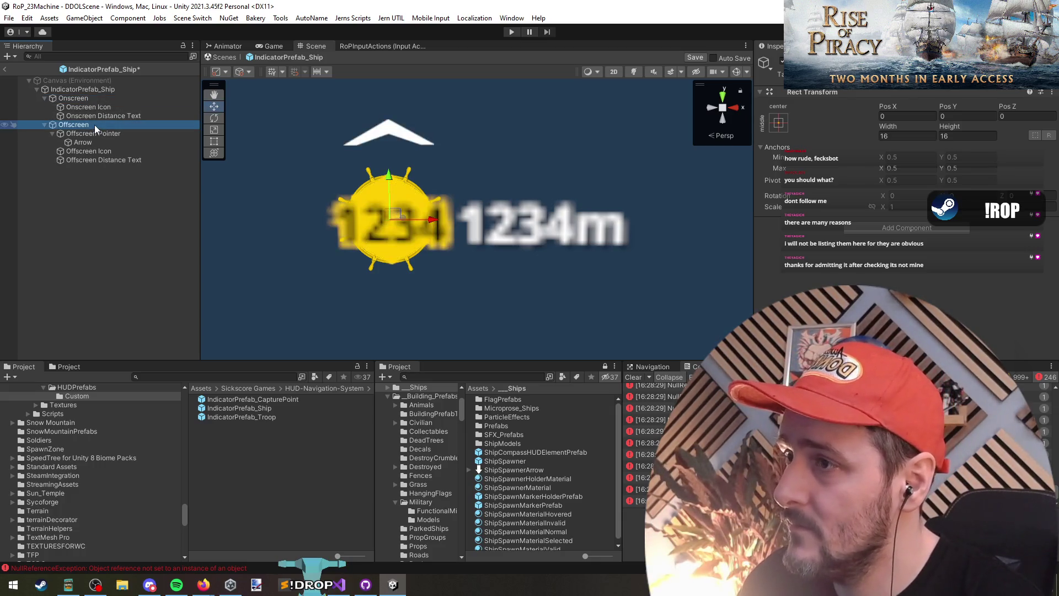
{"action": "key", "text": "alt+shift+a"}
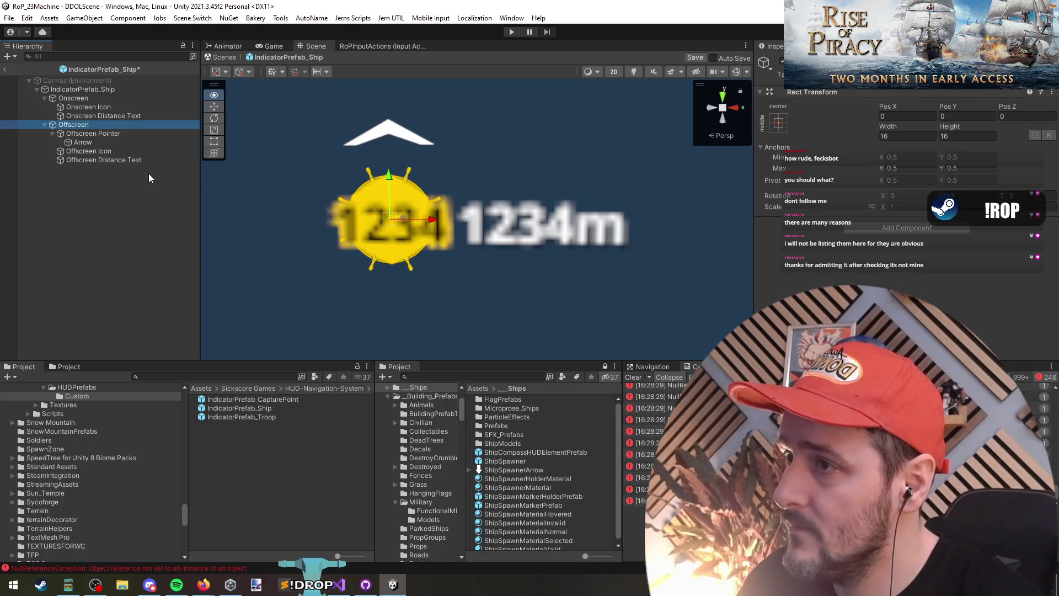
{"action": "key", "text": "alt+shift+a"}
{"action": "key", "text": "alt+shift+a"}
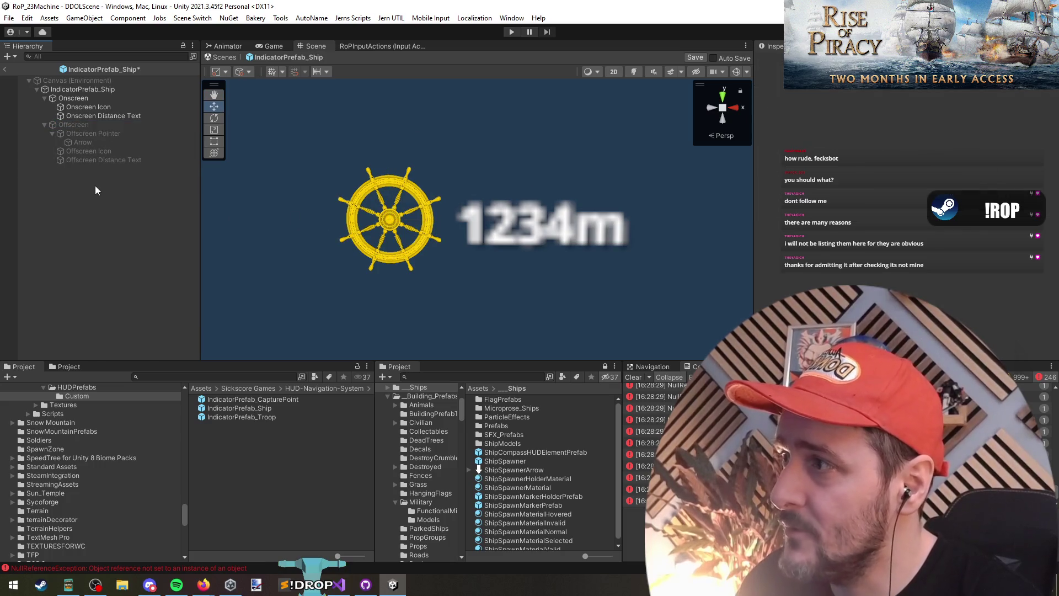
{"action": "key", "text": "alt+shift+a"}
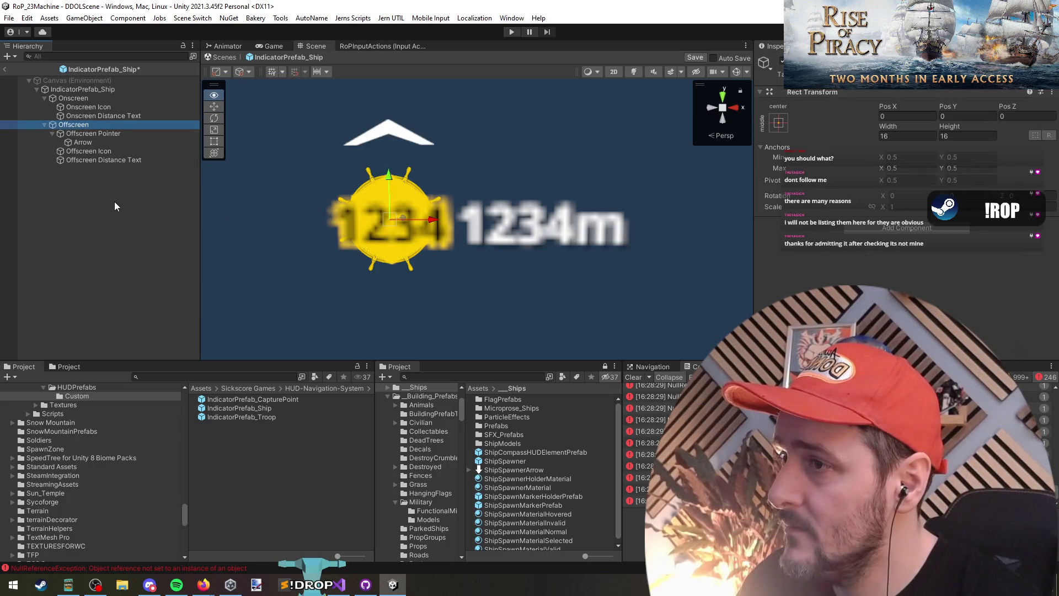
{"action": "key", "text": "alt+shift+a"}
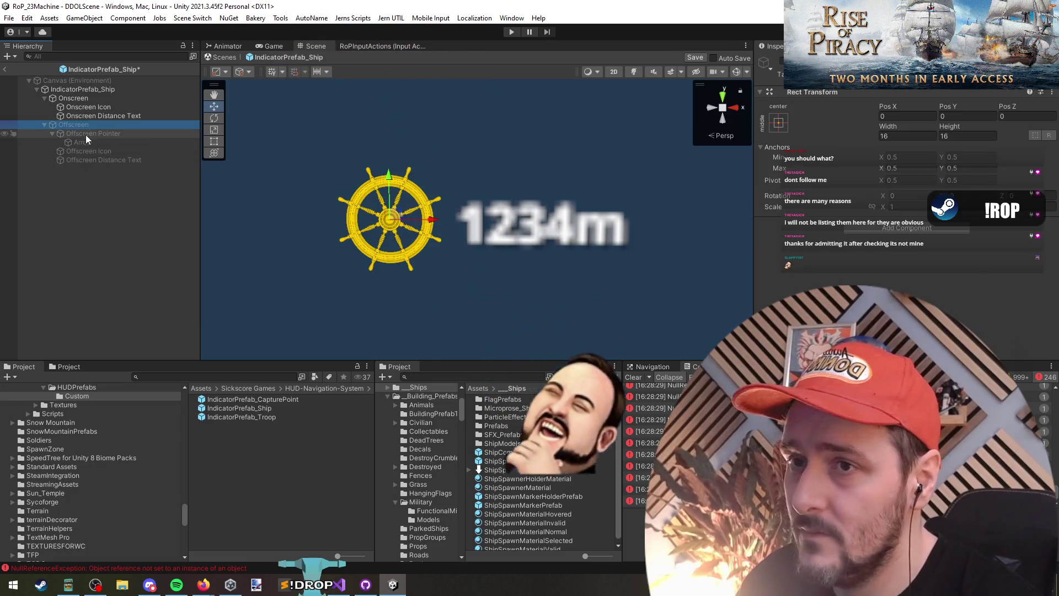
Inspect the offscreen Arrow and Distance Text, then open the Outline script in Visual Studio
{"action": "left_click", "coordinate": [85, 134]}
{"action": "left_click", "coordinate": [90, 142]}
{"action": "left_click", "coordinate": [97, 158]}
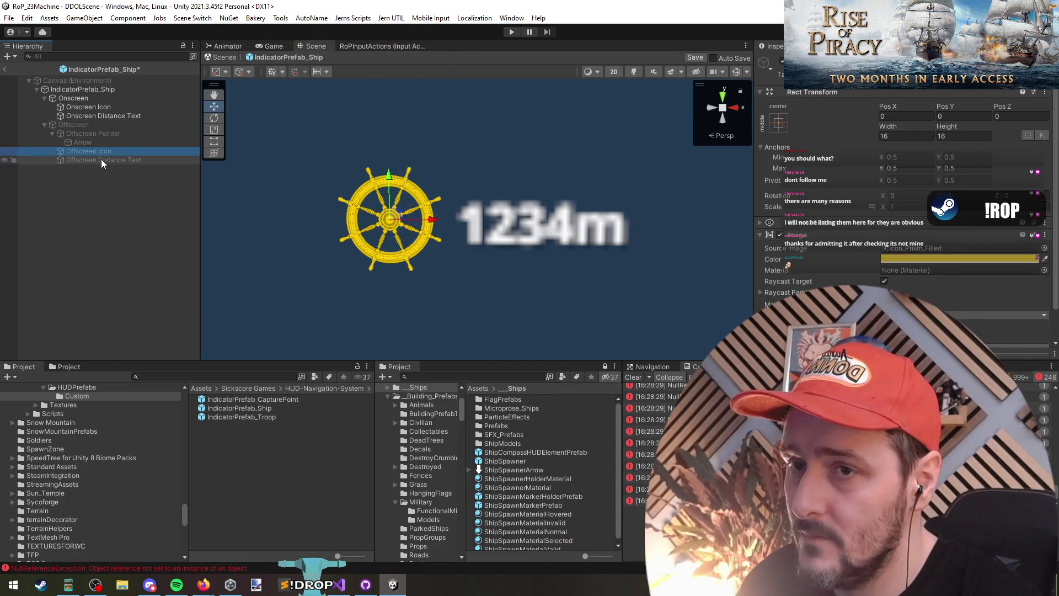
{"action": "scroll", "coordinate": [805, 236], "scroll_direction": "down", "scroll_amount": 3}
{"action": "scroll", "coordinate": [805, 236], "scroll_direction": "down", "scroll_amount": 3}
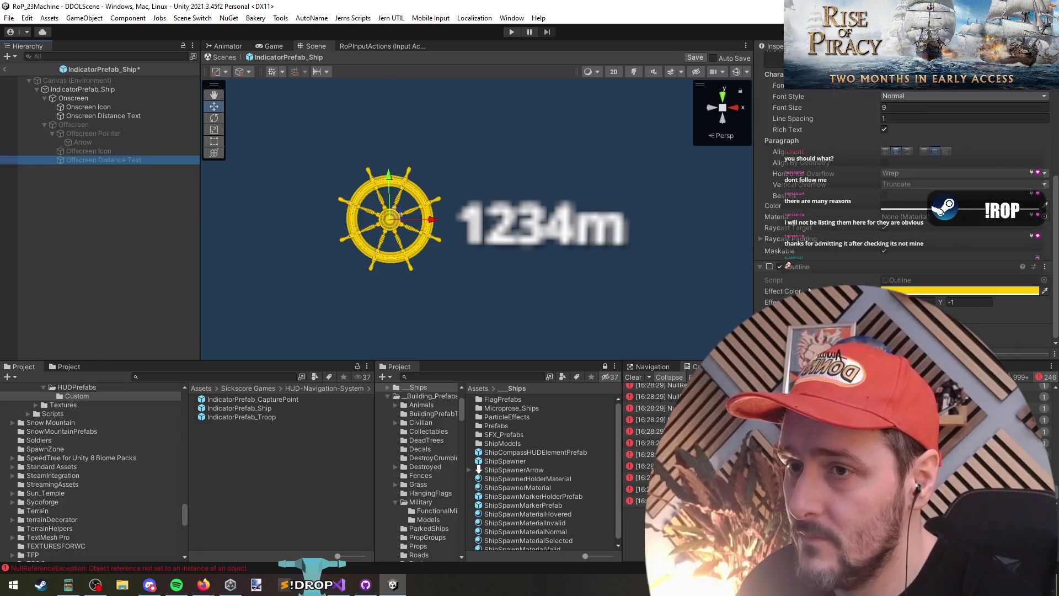
{"action": "double_click", "coordinate": [898, 282]}
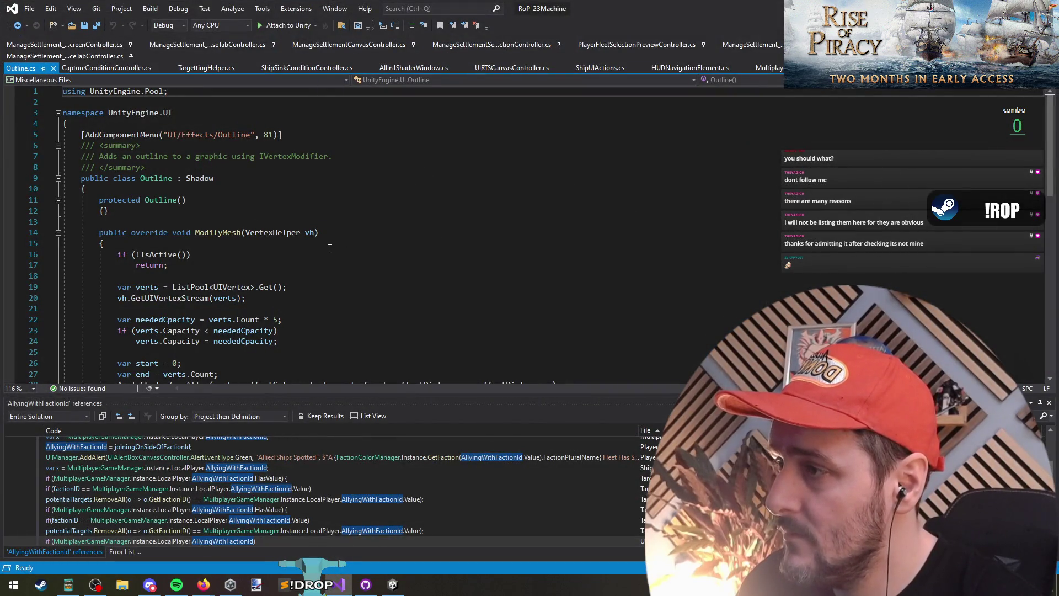
Read the Outline.cs summary comment and pick out the IVertexModifier reference
{"action": "scroll", "coordinate": [330, 249], "scroll_direction": "down", "scroll_amount": 4}
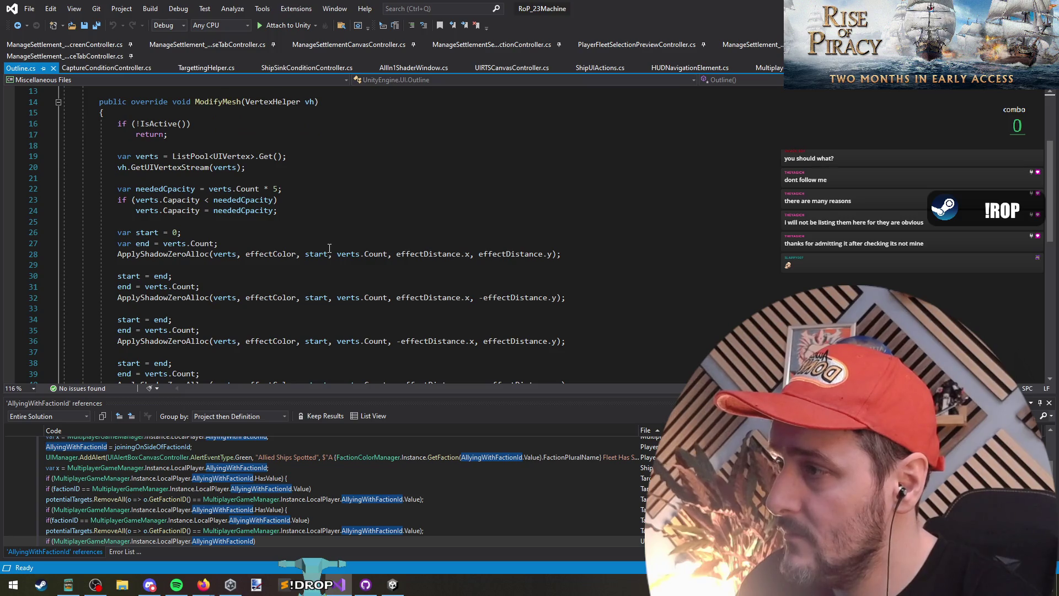
{"action": "scroll", "coordinate": [329, 247], "scroll_direction": "down", "scroll_amount": 6}
{"action": "scroll", "coordinate": [330, 249], "scroll_direction": "up", "scroll_amount": 10}
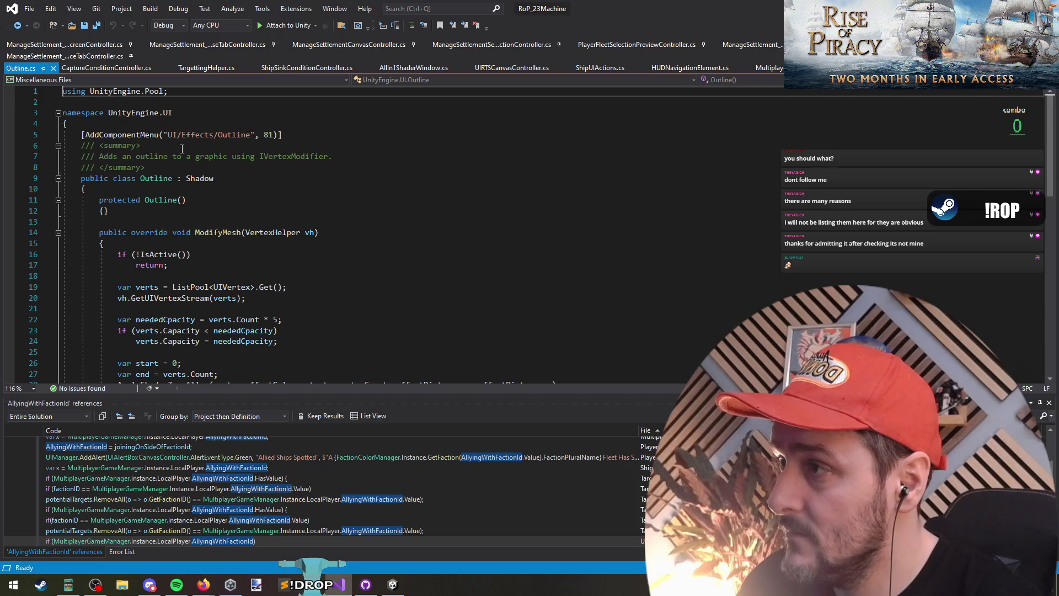
{"action": "triple_click", "coordinate": [344, 157]}
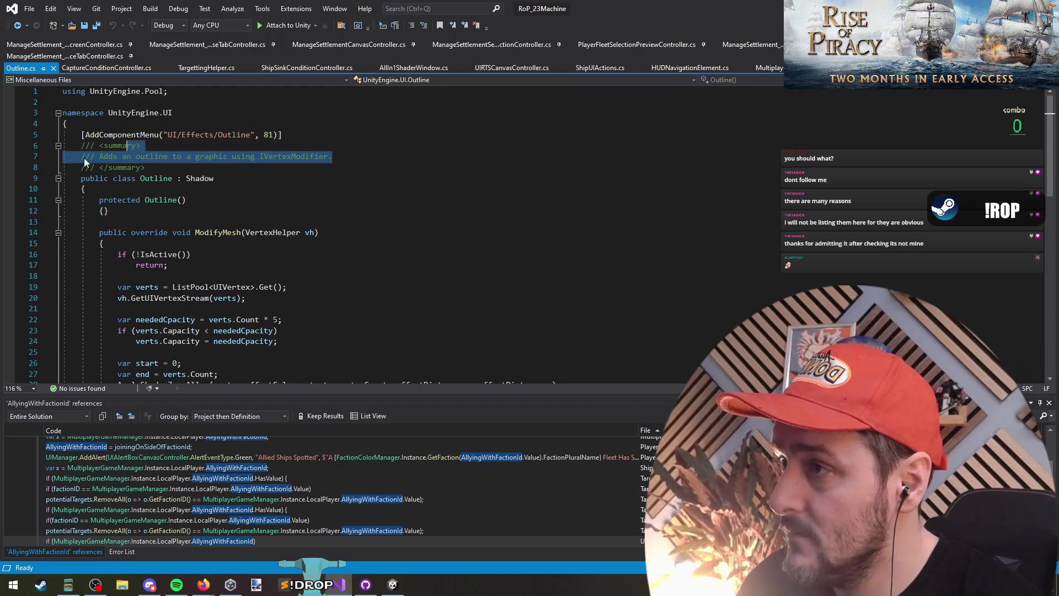
{"action": "double_click", "coordinate": [277, 159]}
{"action": "scroll", "coordinate": [310, 228], "scroll_direction": "down", "scroll_amount": 2}
Try Go To Definition on ApplyShadowZeroAlloc and VertexHelper inside ModifyMesh; neither can navigate
{"action": "left_click", "coordinate": [288, 213]}
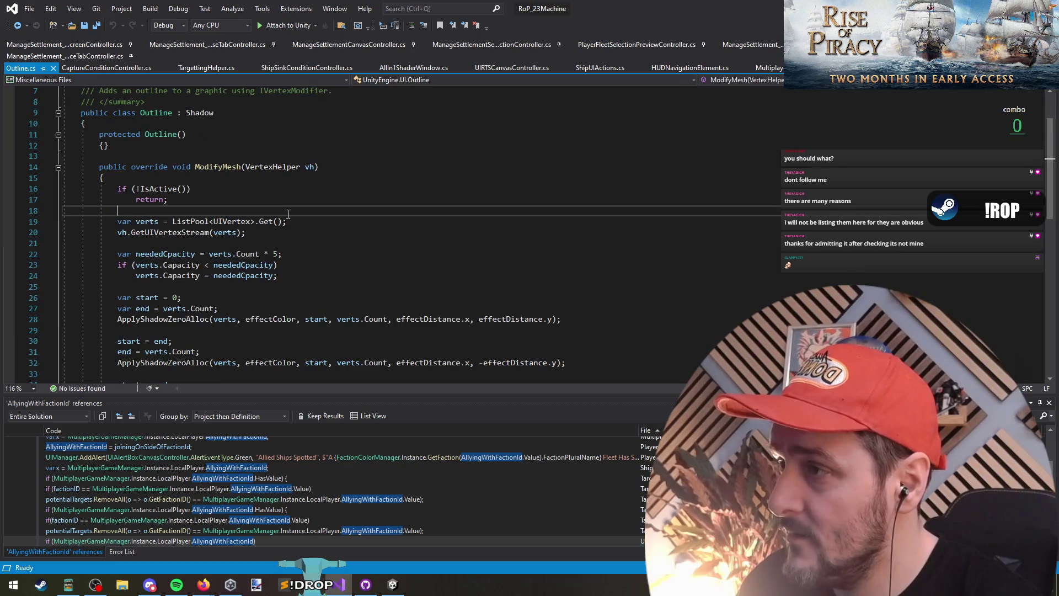
{"action": "left_click", "coordinate": [296, 241]}
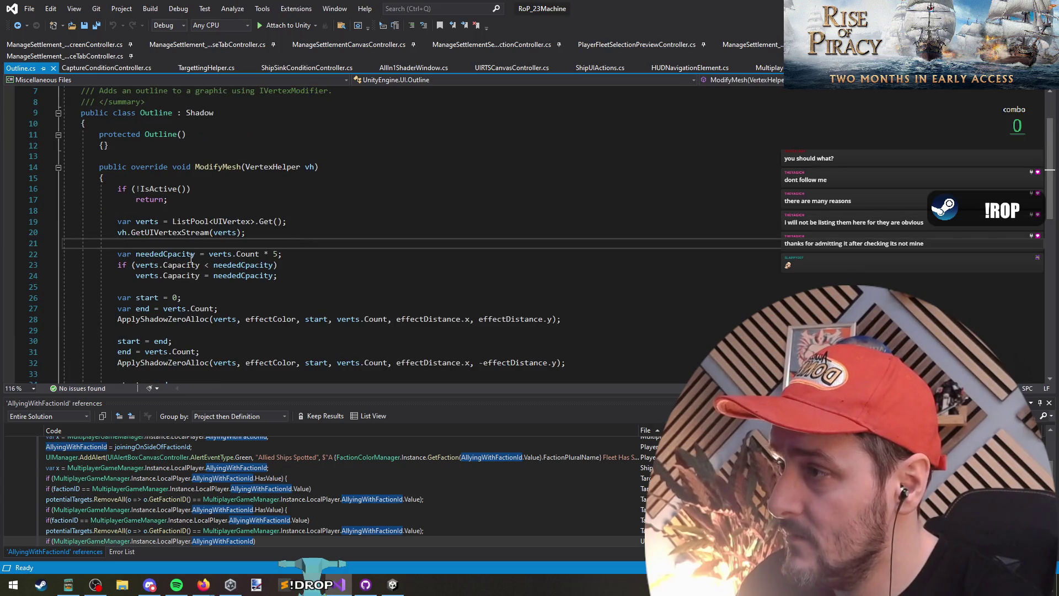
{"action": "left_click", "coordinate": [198, 320]}
{"action": "key", "text": "F12"}
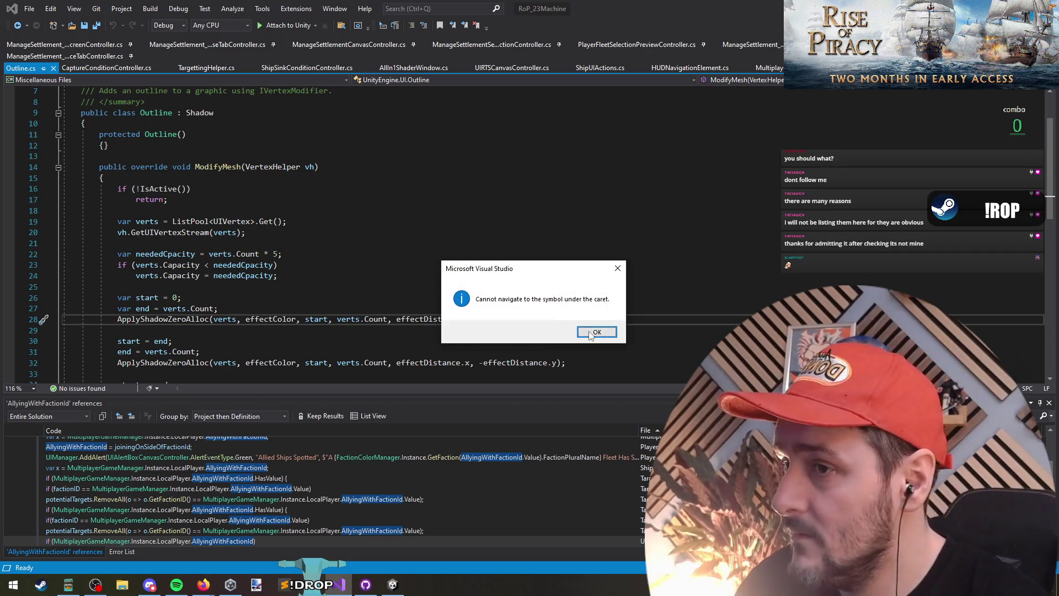
{"action": "key", "text": "Return"}
{"action": "scroll", "coordinate": [315, 222], "scroll_direction": "up", "scroll_amount": 2}
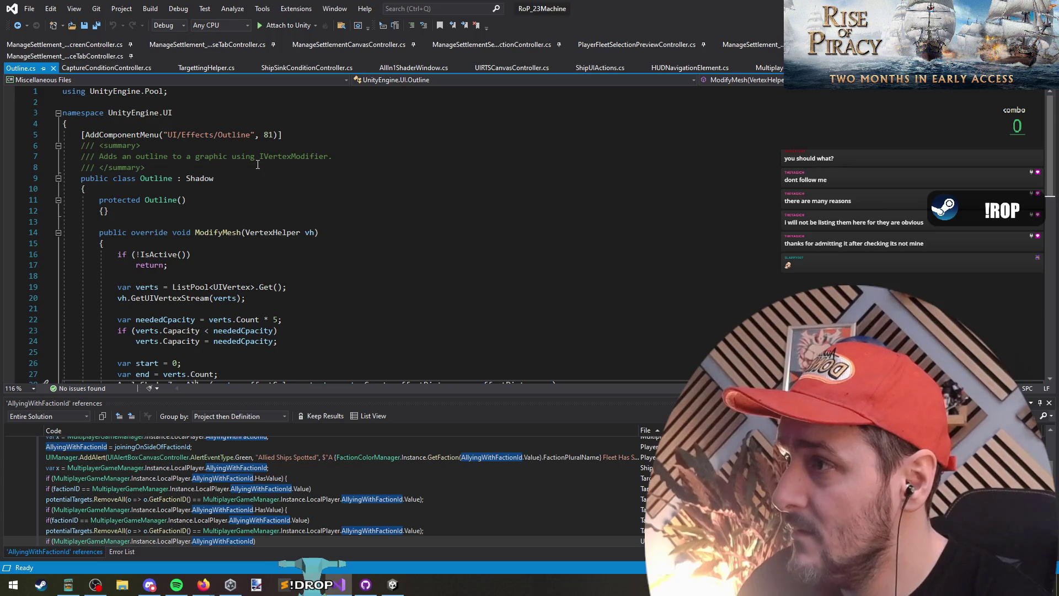
{"action": "scroll", "coordinate": [258, 164], "scroll_direction": "down", "scroll_amount": 4}
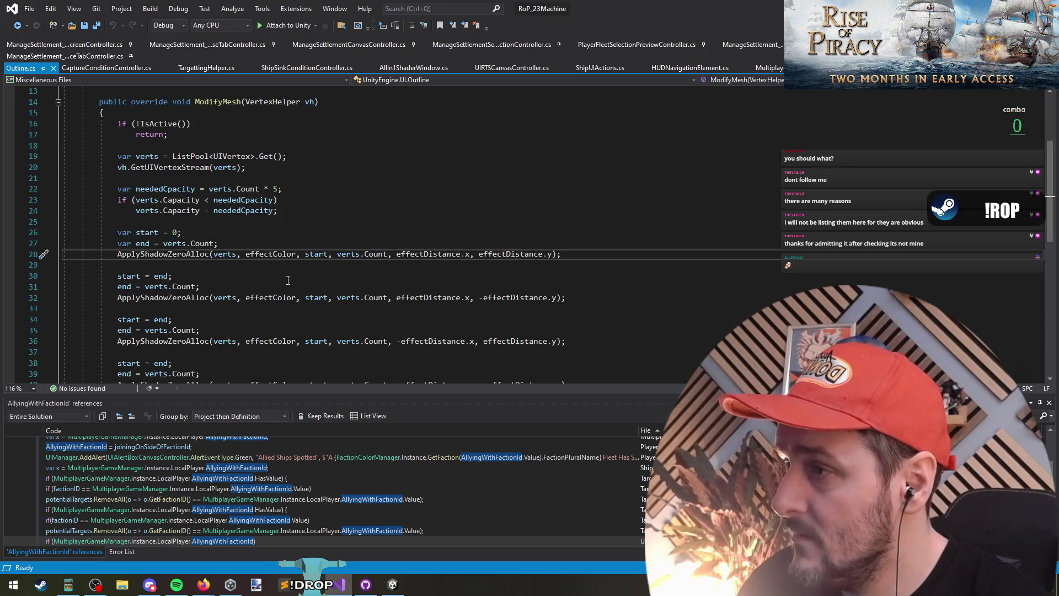
{"action": "scroll", "coordinate": [288, 280], "scroll_direction": "down", "scroll_amount": 4}
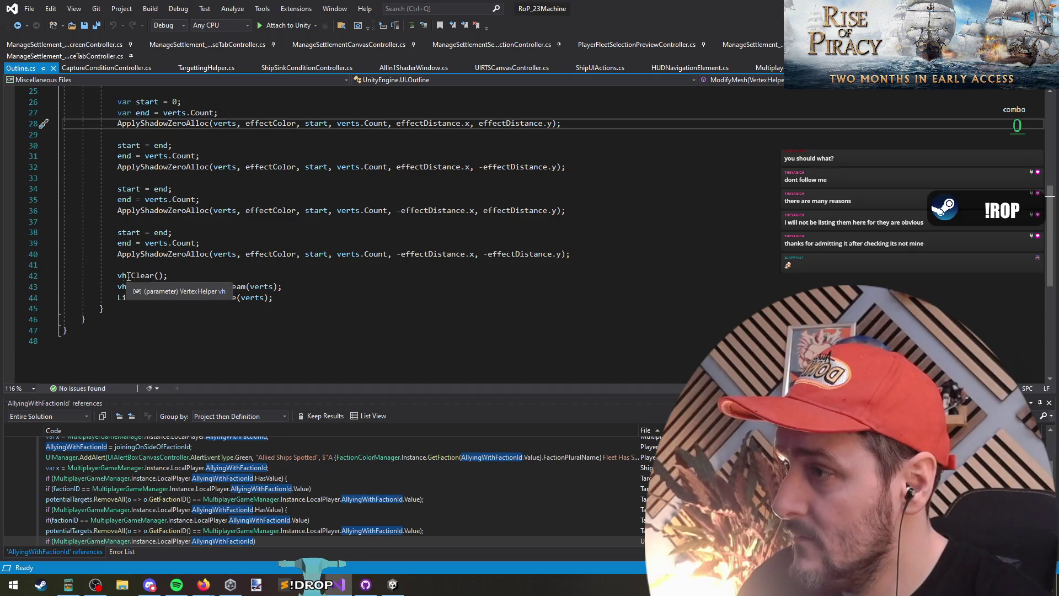
{"action": "scroll", "coordinate": [128, 276], "scroll_direction": "up", "scroll_amount": 6}
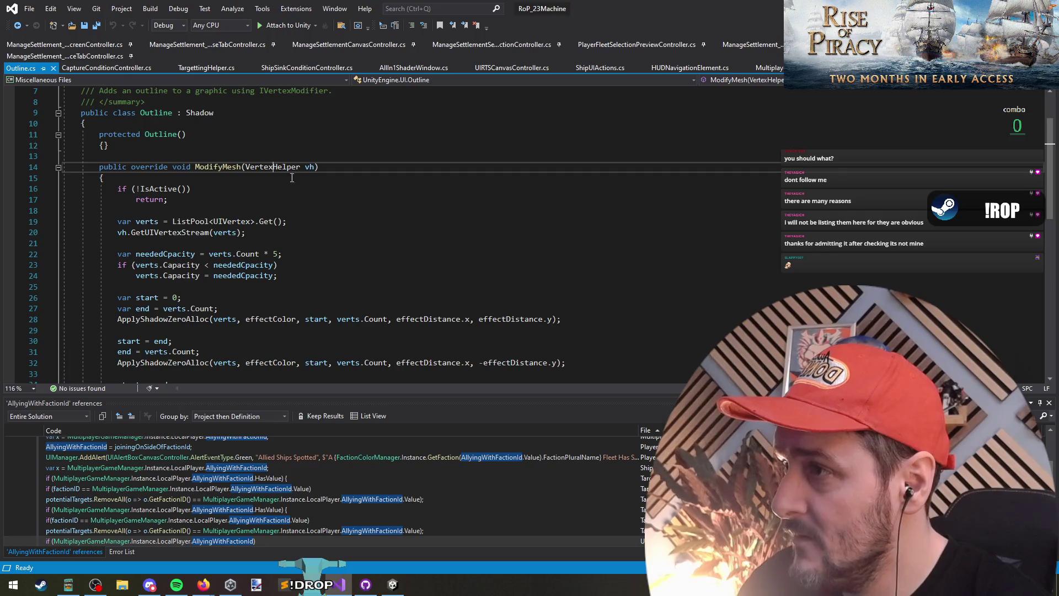
{"action": "key", "text": "F12"}
{"action": "left_click", "coordinate": [580, 331]}
Review the Outline constructor and summary comment in Outline.cs
{"action": "scroll", "coordinate": [267, 206], "scroll_direction": "up", "scroll_amount": 2}
{"action": "left_click", "coordinate": [267, 206]}
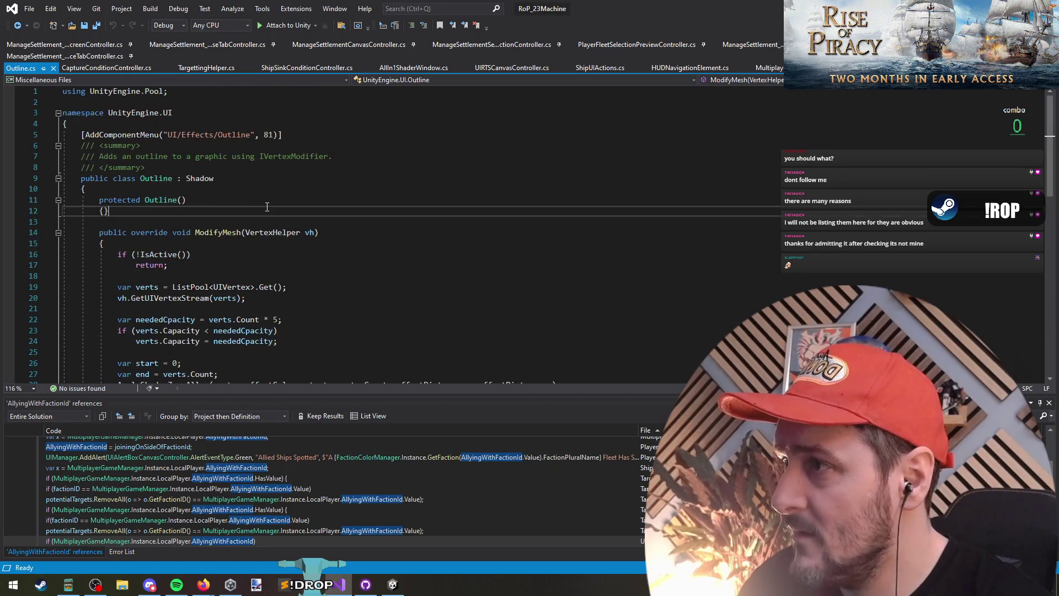
{"action": "left_click", "coordinate": [182, 144]}
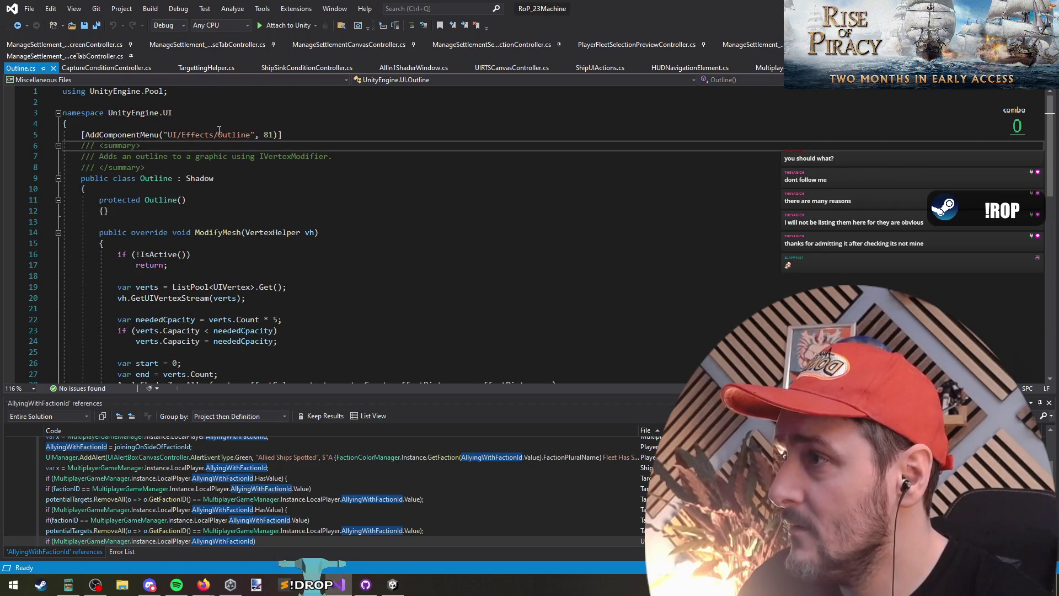
{"action": "left_click", "coordinate": [35, 68]}
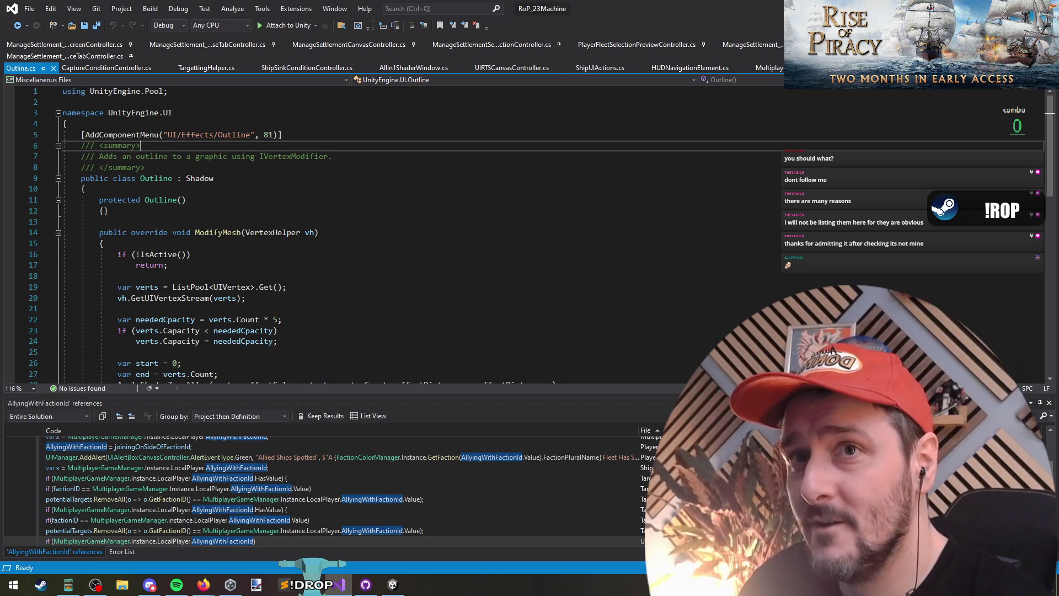
Return to Unity, leave IndicatorPrefab_Ship's prefab editing and save its changes
{"action": "key", "text": "alt+Tab"}
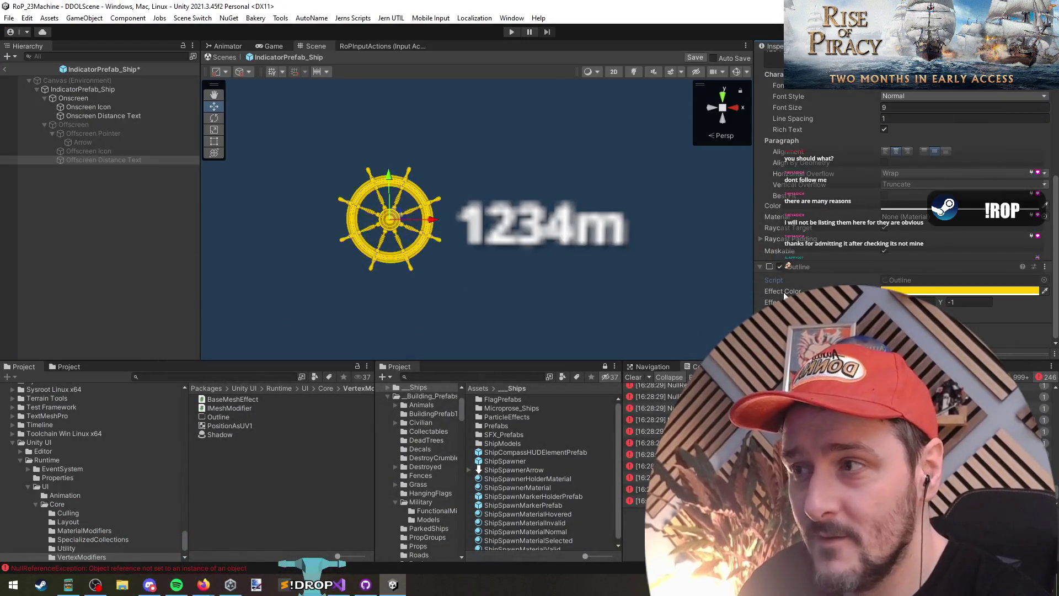
{"action": "left_click", "coordinate": [88, 108]}
{"action": "left_click", "coordinate": [98, 114]}
{"action": "left_click", "coordinate": [113, 224]}
{"action": "left_click", "coordinate": [4, 69]}
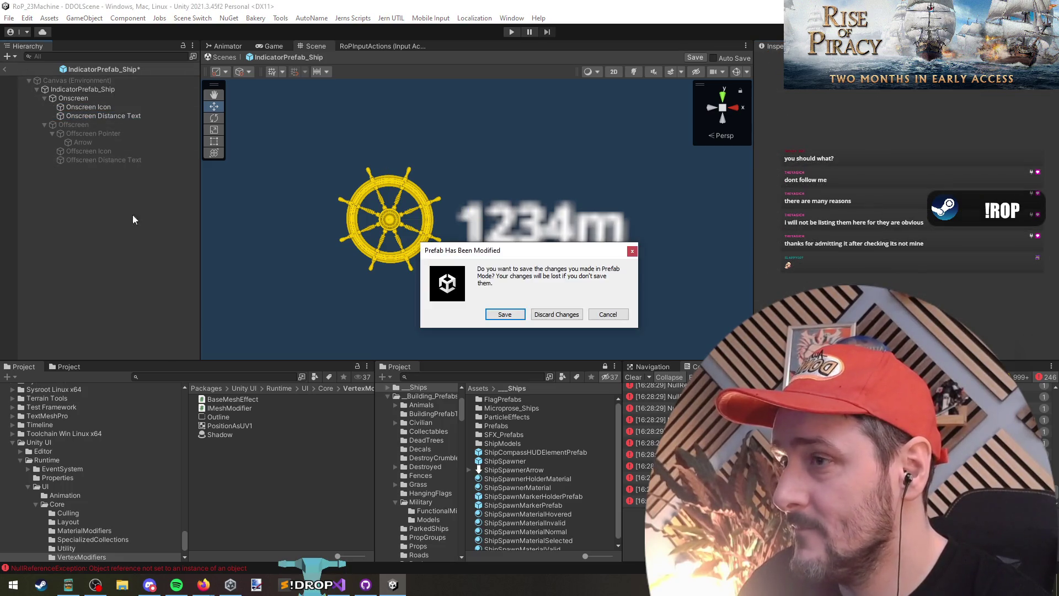
{"action": "left_click", "coordinate": [505, 314]}
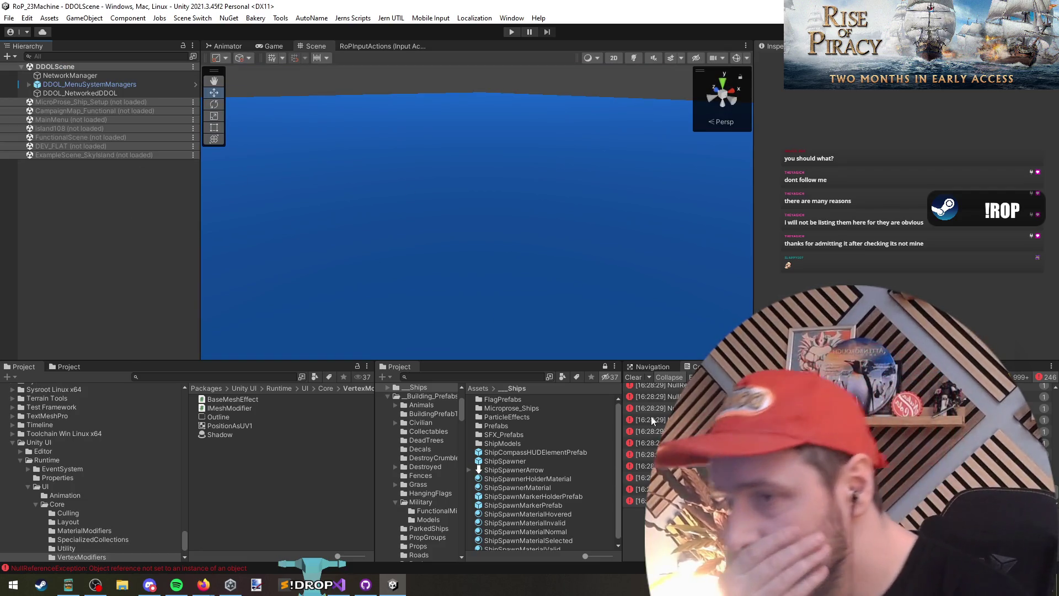
Clear the Console errors and start Play mode
{"action": "left_click", "coordinate": [632, 378]}
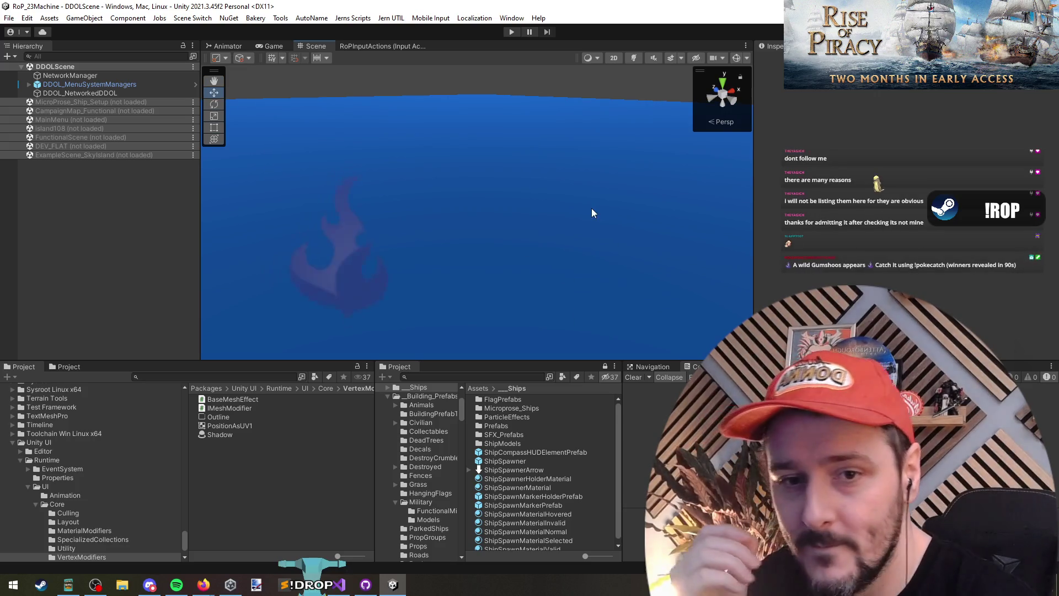
{"action": "left_click", "coordinate": [512, 32]}
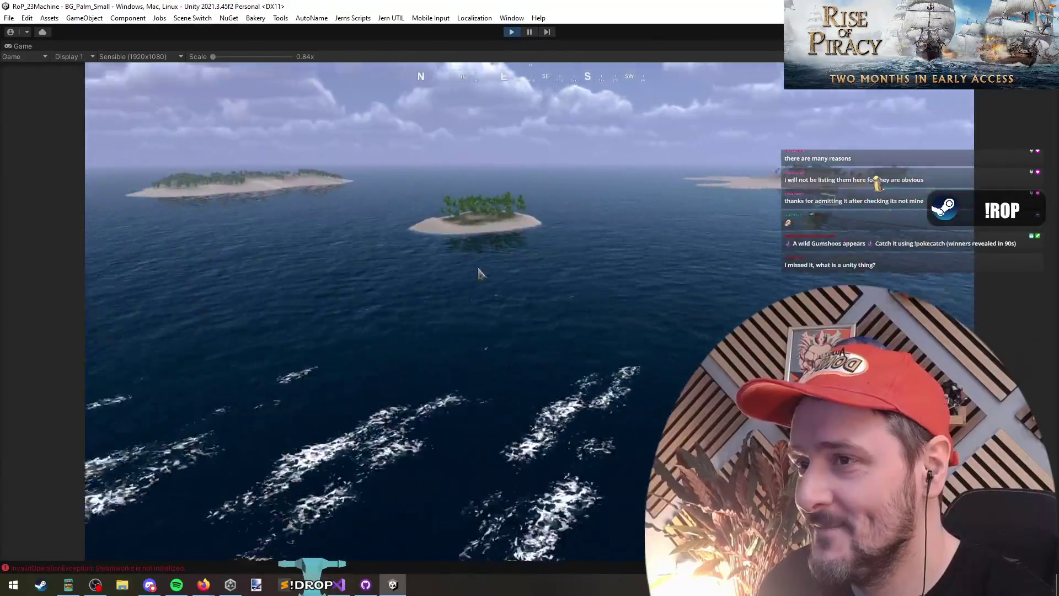
From the F1 debug menu, spawn player ships, then England ships, onto the water
{"action": "key", "text": "F1"}
{"action": "left_click", "coordinate": [342, 236]}
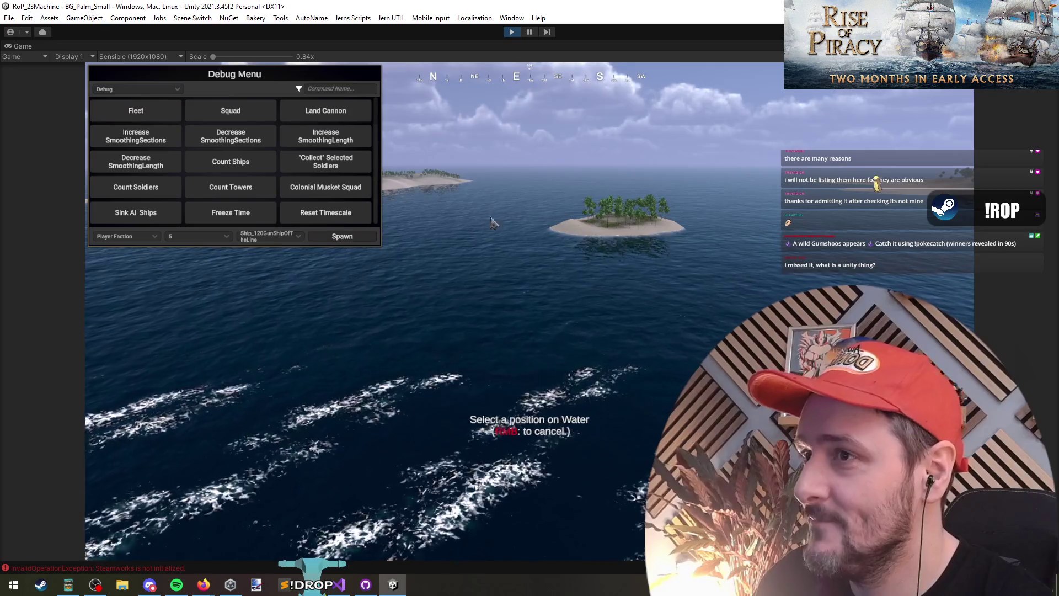
{"action": "left_click", "coordinate": [590, 226]}
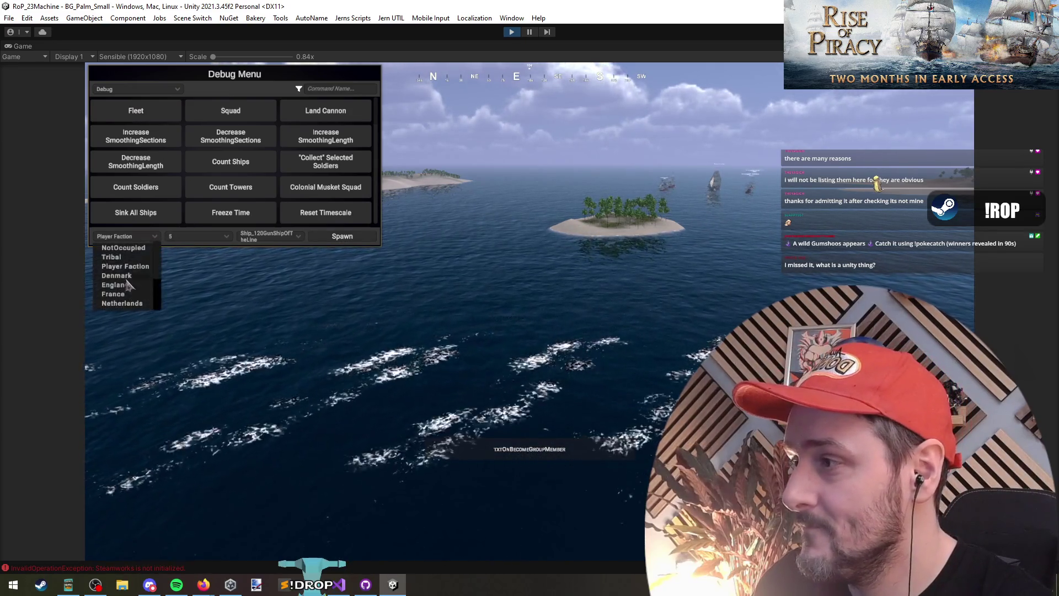
{"action": "left_click", "coordinate": [127, 285]}
{"action": "left_click", "coordinate": [342, 236]}
{"action": "left_click", "coordinate": [485, 338]}
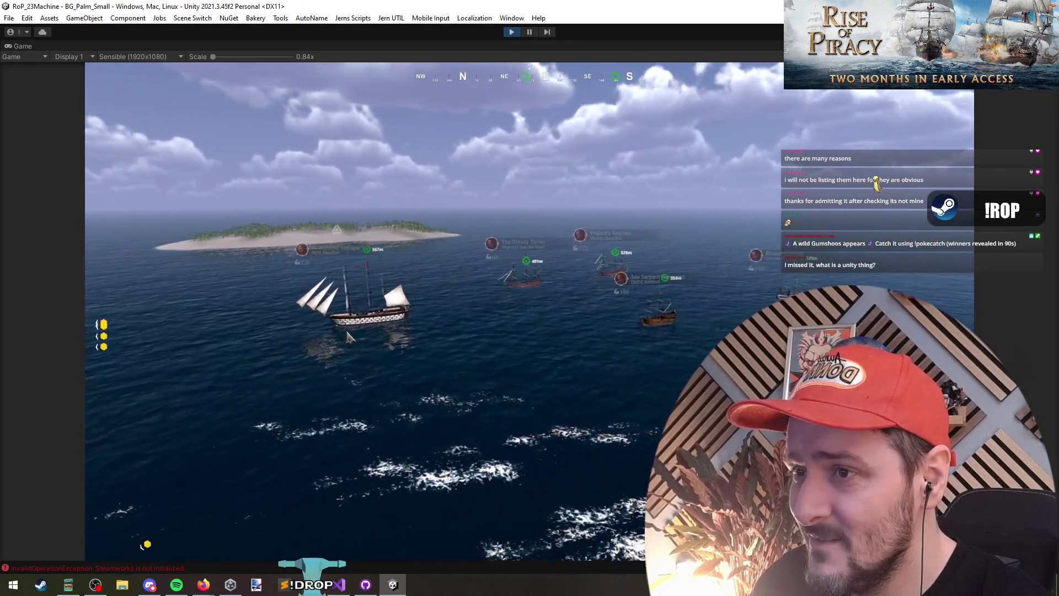
Box-select the player's ships and order an attack on The Greedy Terror, then leave the tactical view
{"action": "left_click_drag", "start_coordinate": [212, 189], "coordinate": [638, 307]}
{"action": "left_click_drag", "start_coordinate": [408, 200], "coordinate": [703, 365]}
{"action": "left_click", "coordinate": [709, 315]}
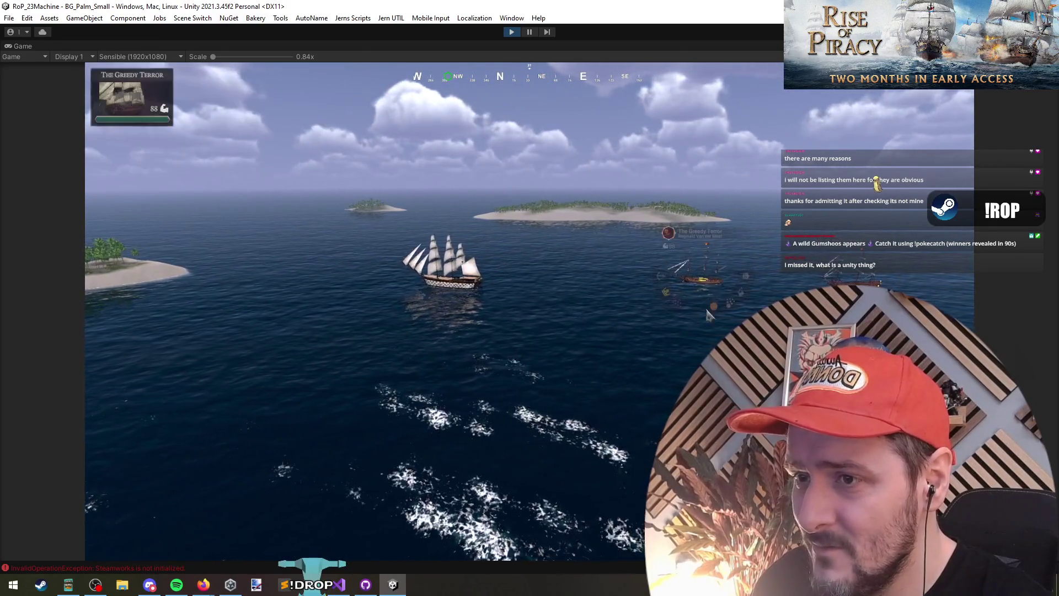
{"action": "right_click", "coordinate": [702, 276]}
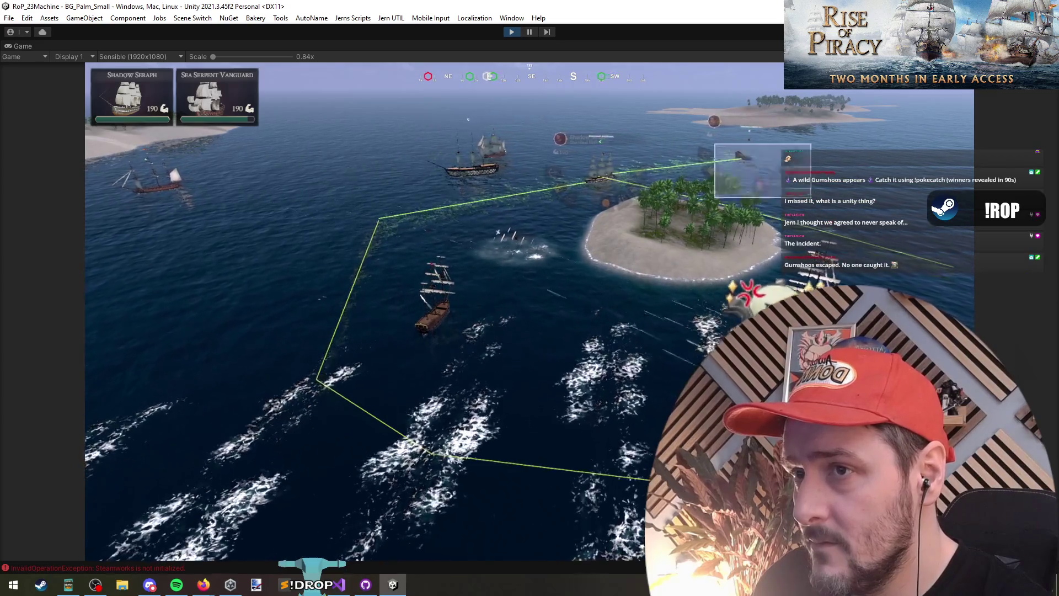
{"action": "key", "text": "Tab"}
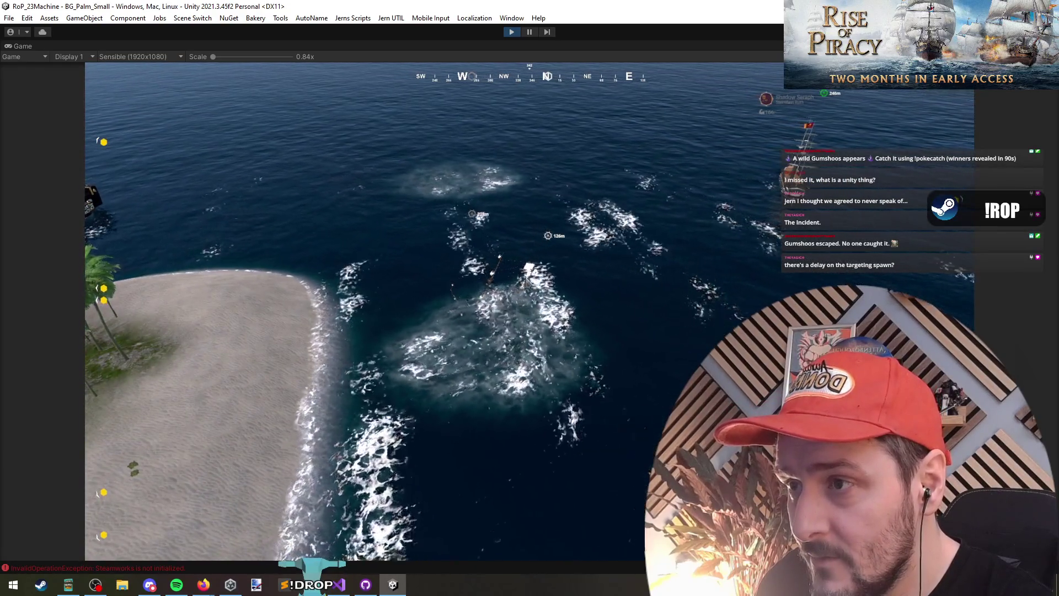
In Visual Studio, jump from the ship HUD colour code to the IsUnoccupied definition
{"action": "key", "text": "alt+Tab"}
{"action": "scroll", "coordinate": [288, 227], "scroll_direction": "down", "scroll_amount": 10}
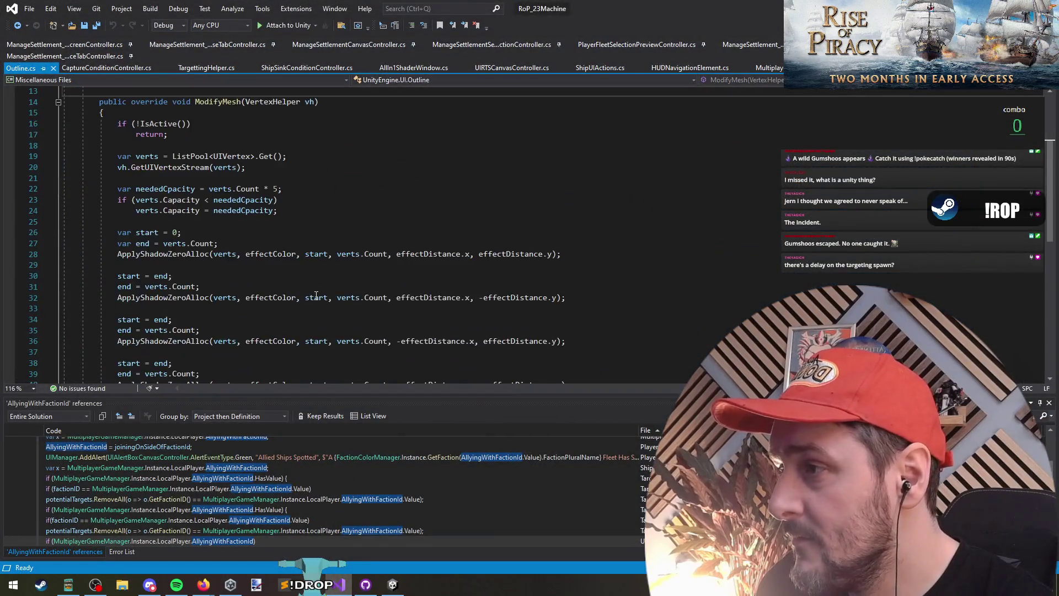
{"action": "key", "text": "ctrl+Tab"}
{"action": "left_click", "coordinate": [261, 197]}
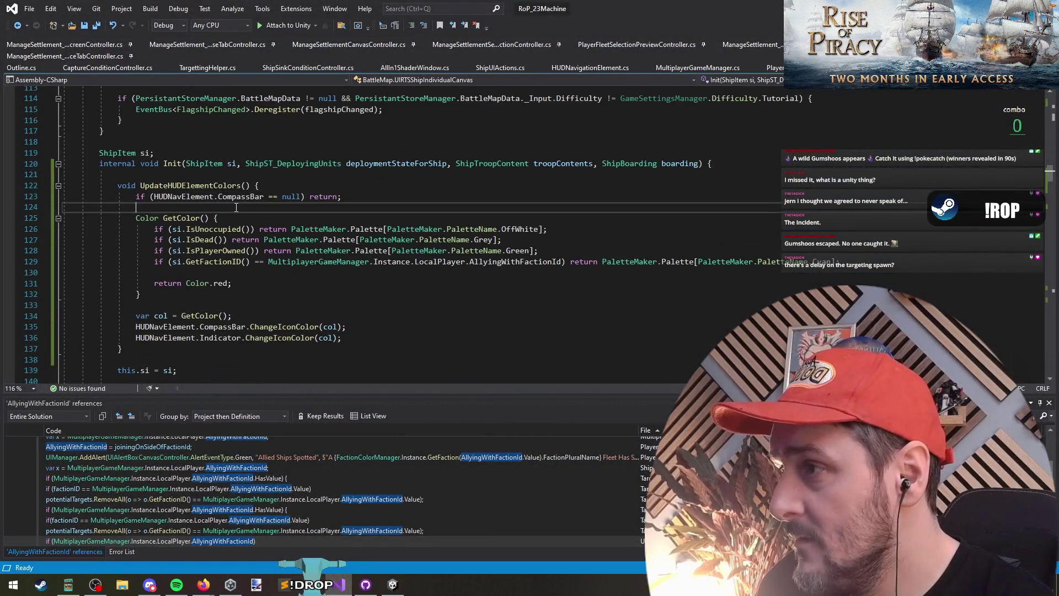
{"action": "left_click", "coordinate": [206, 230]}
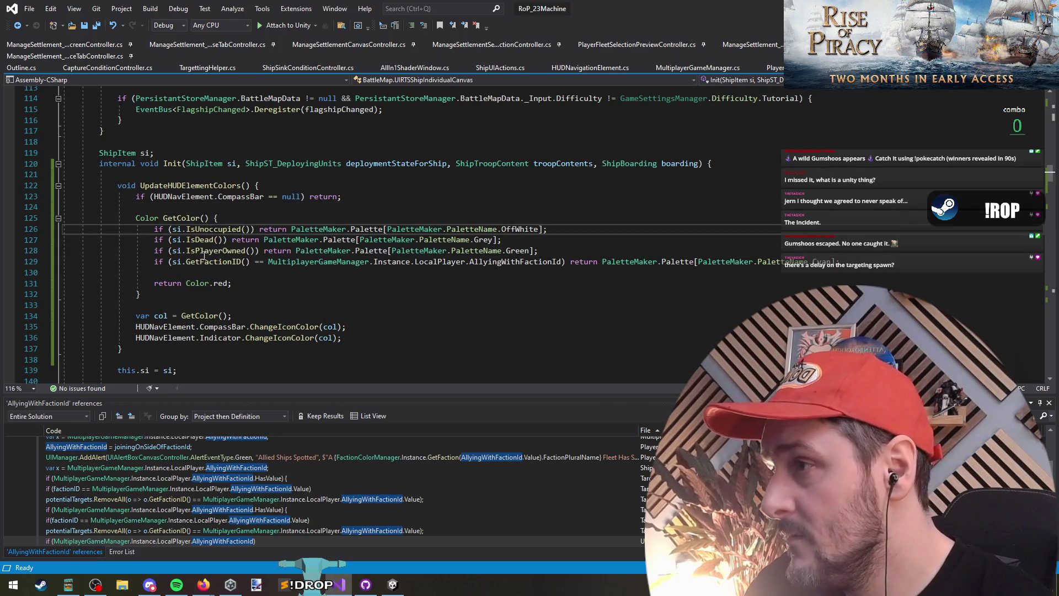
{"action": "key", "text": "F12"}
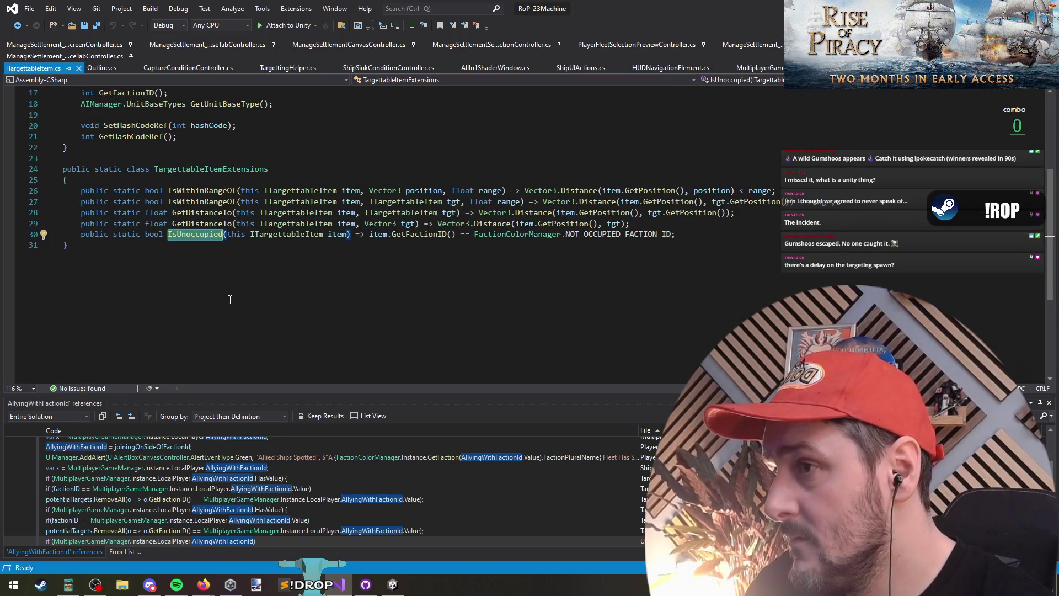
{"action": "double_click", "coordinate": [574, 235]}
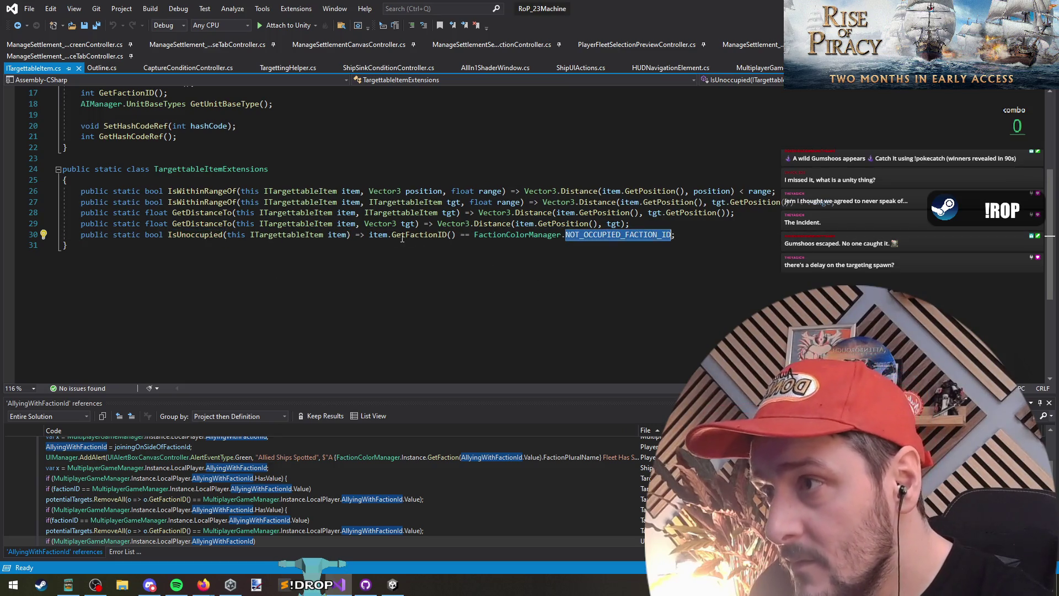
Prefix the IsUnoccupied condition with '!item.IsDead() &&' and save the script
{"action": "left_click", "coordinate": [367, 234]}
{"action": "type", "text": "item.isdeda"}
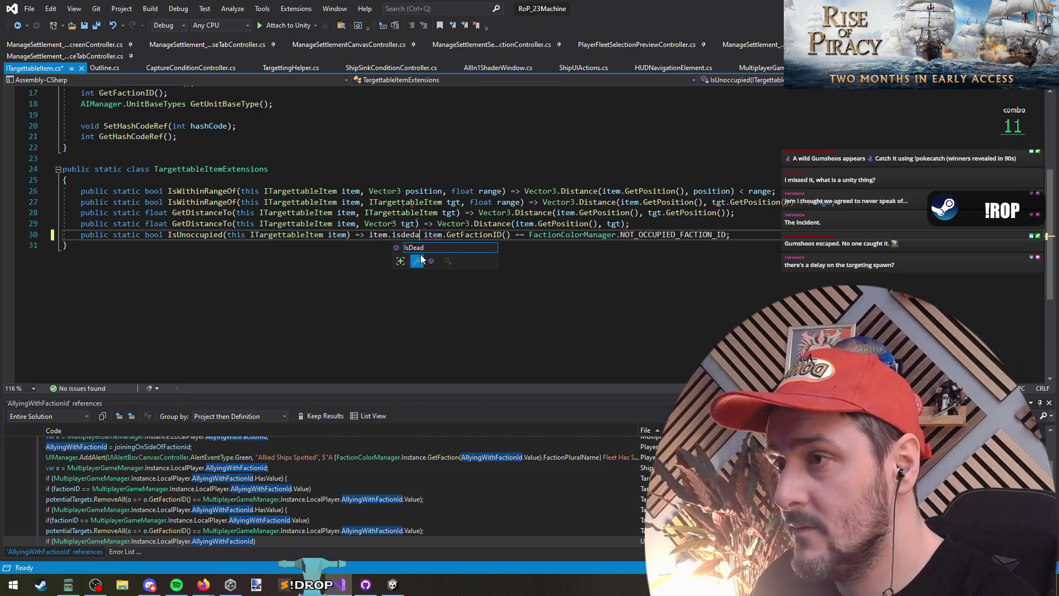
{"action": "key", "text": "Tab"}
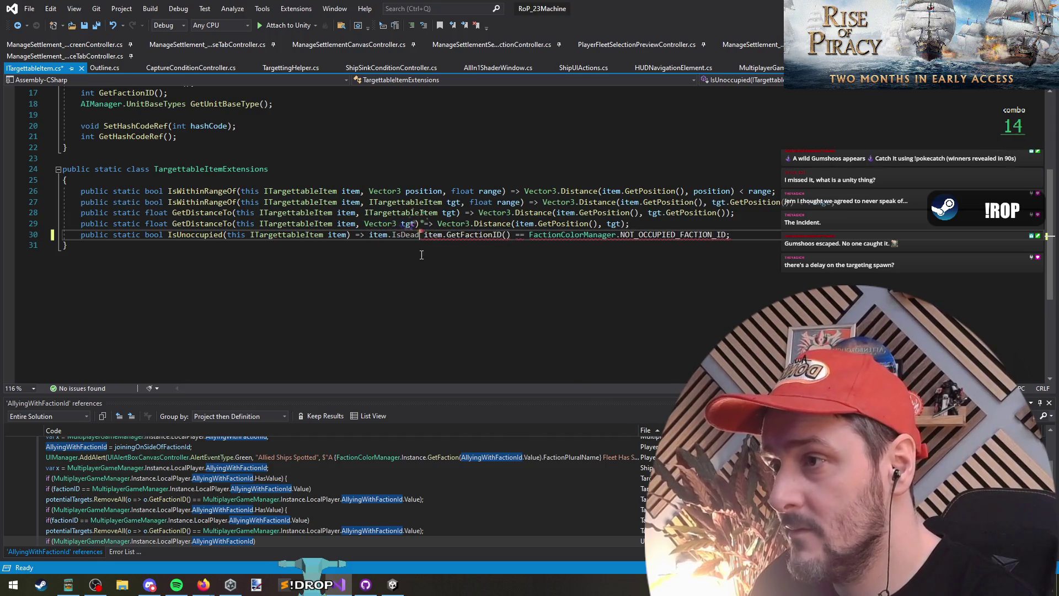
{"action": "type", "text": "()("}
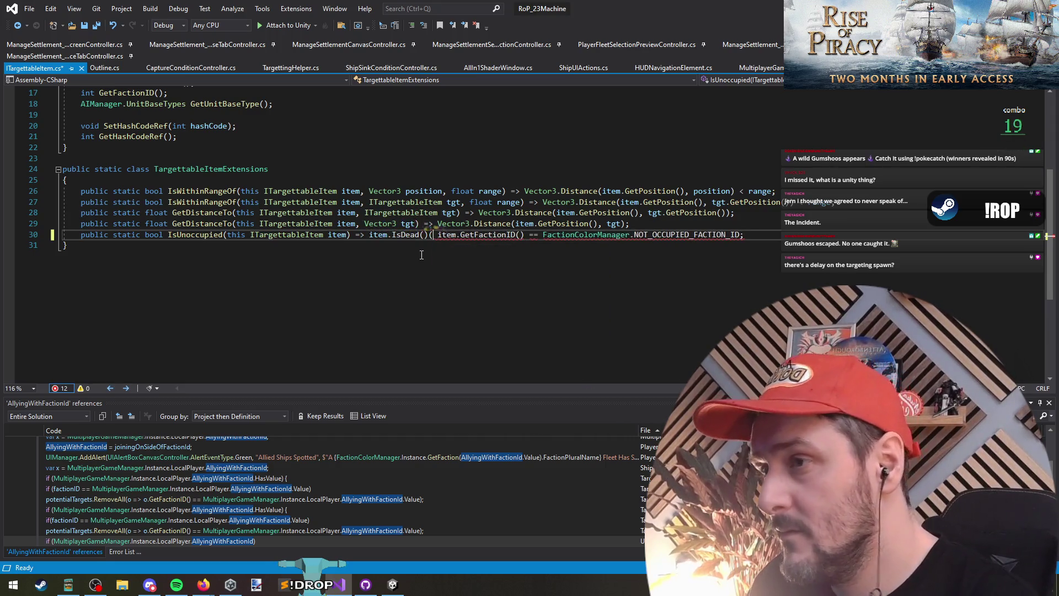
{"action": "type", "text": ") "}
{"action": "type", "text": "&&"}
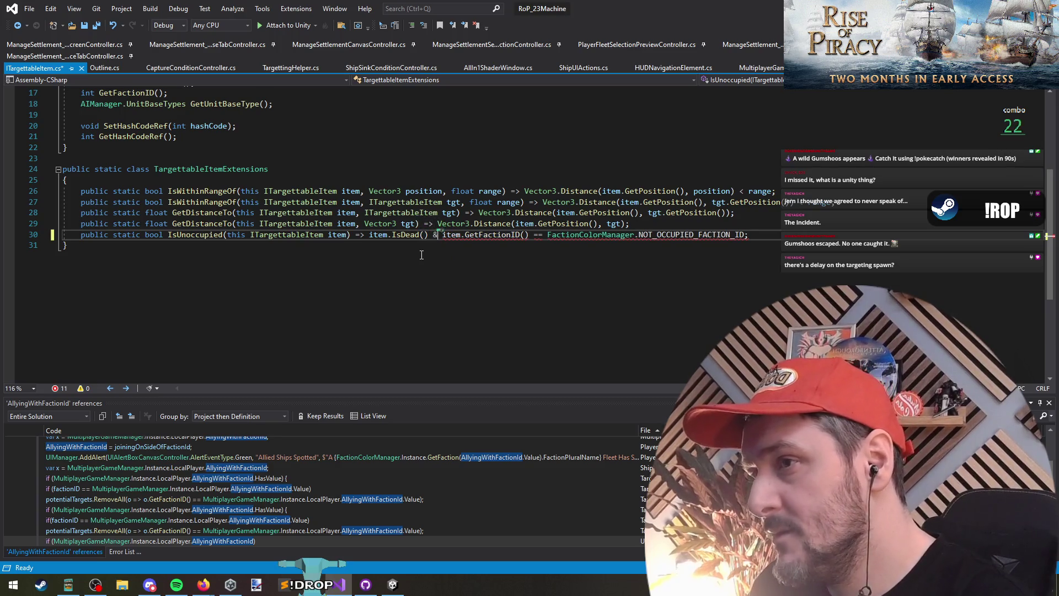
{"action": "key", "text": "ctrl+Left"}
{"action": "key", "text": "ctrl+Left"}
{"action": "key", "text": "ctrl+Left"}
{"action": "type", "text": "!"}
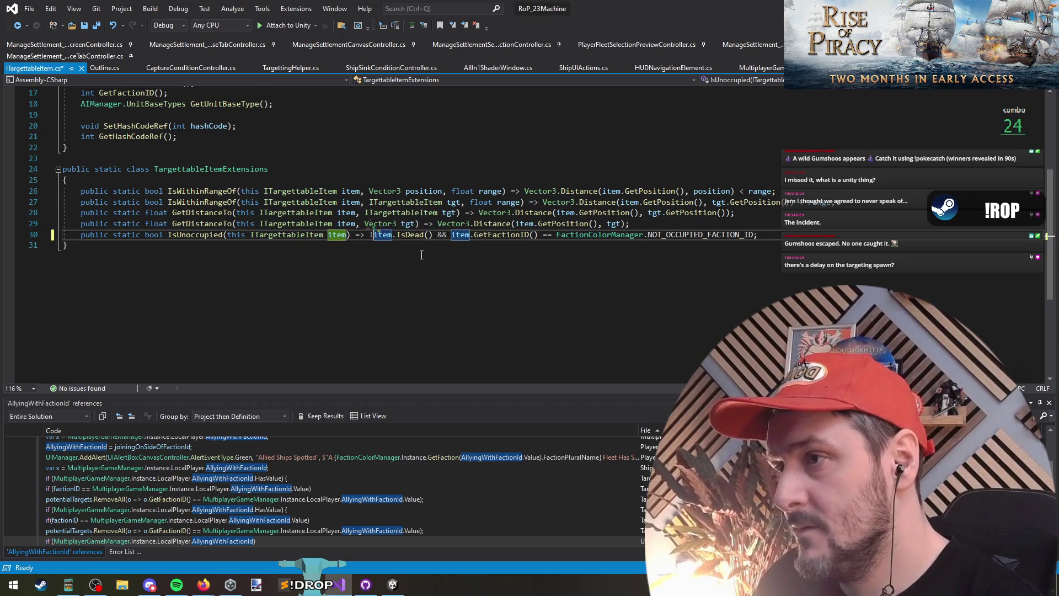
{"action": "key", "text": "Left"}
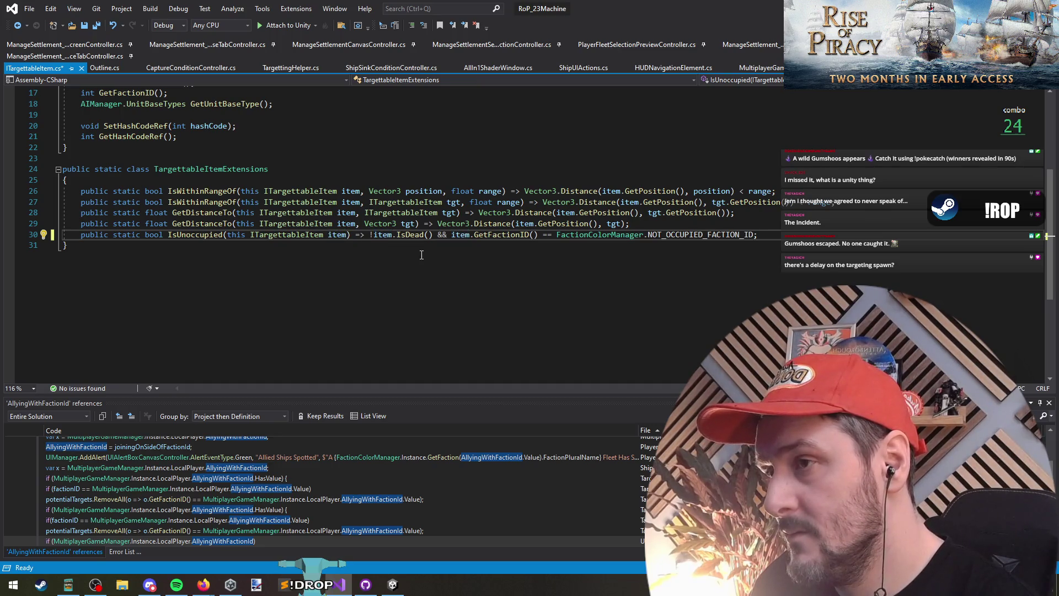
{"action": "left_click", "coordinate": [421, 255]}
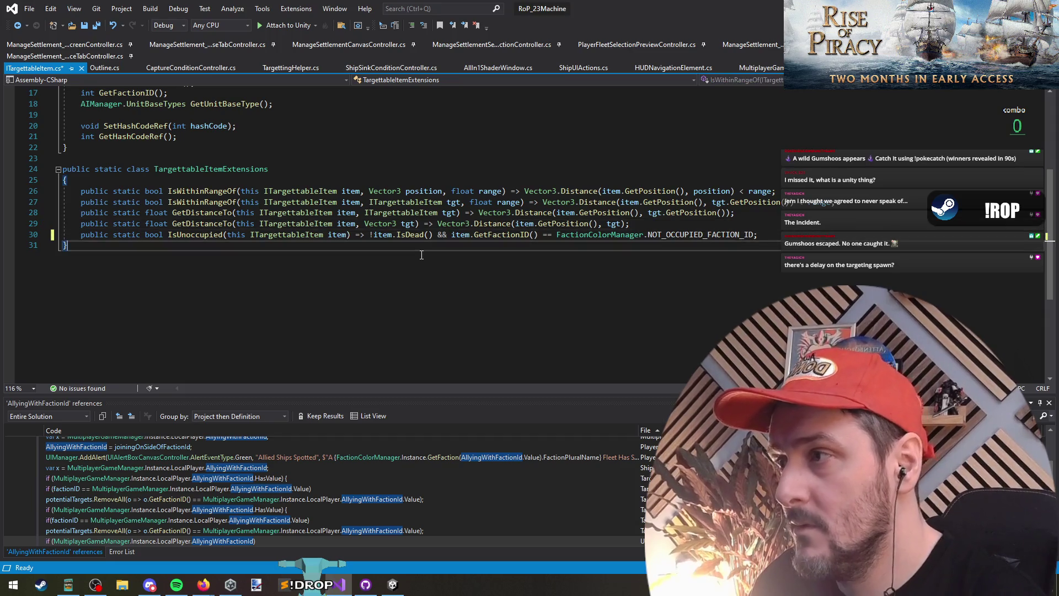
{"action": "key", "text": "ctrl+s"}
{"action": "key", "text": "alt+Tab"}
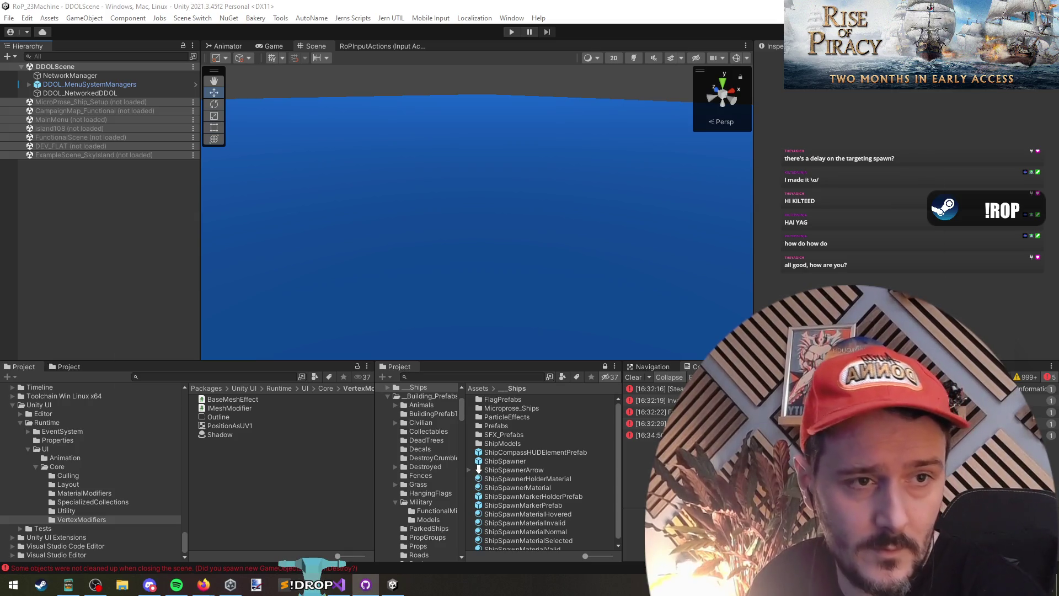
Select and review the IsUnoccupied line with its item.IsDead check, then return to Unity
{"action": "left_click", "coordinate": [555, 250]}
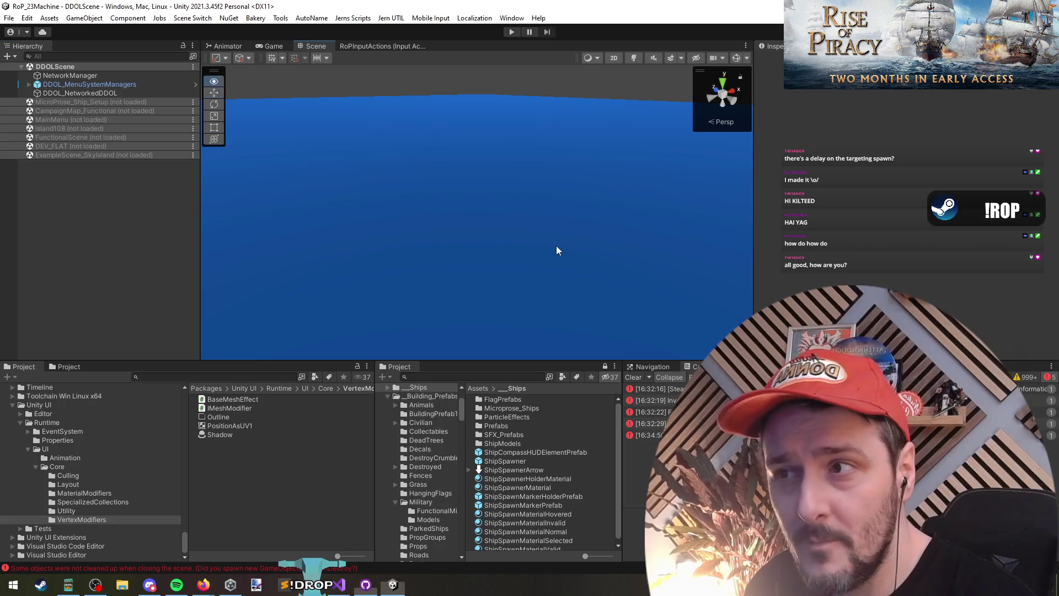
{"action": "left_click", "coordinate": [340, 584]}
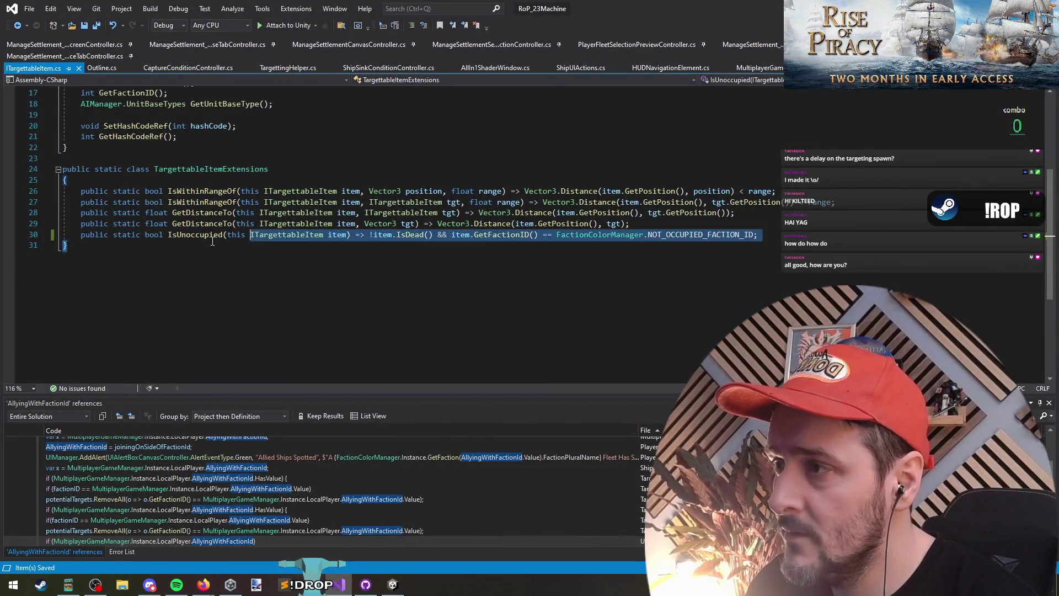
{"action": "double_click", "coordinate": [186, 235]}
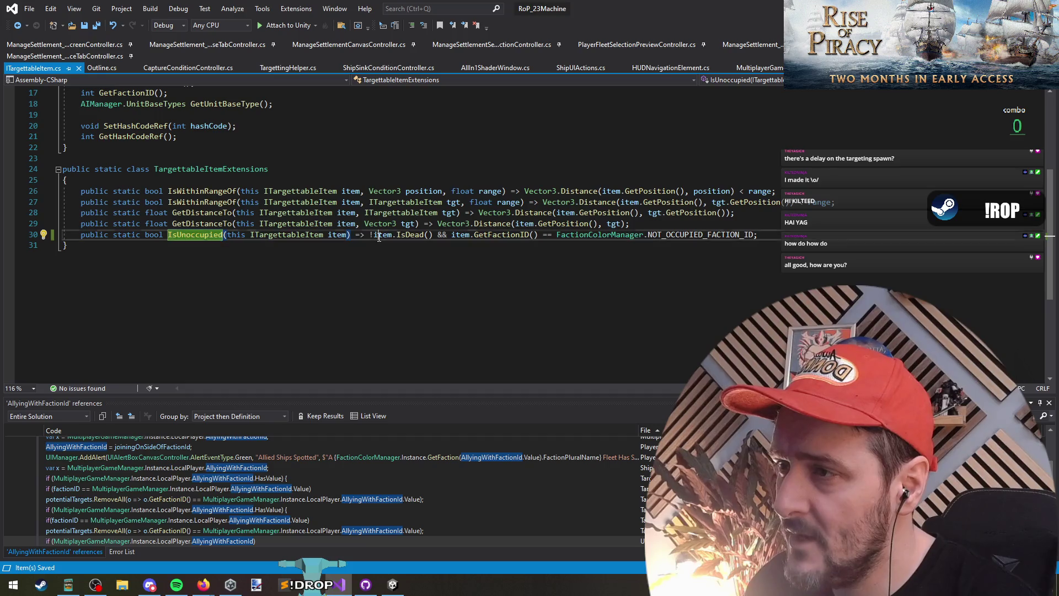
{"action": "left_click_drag", "start_coordinate": [419, 235], "coordinate": [375, 236]}
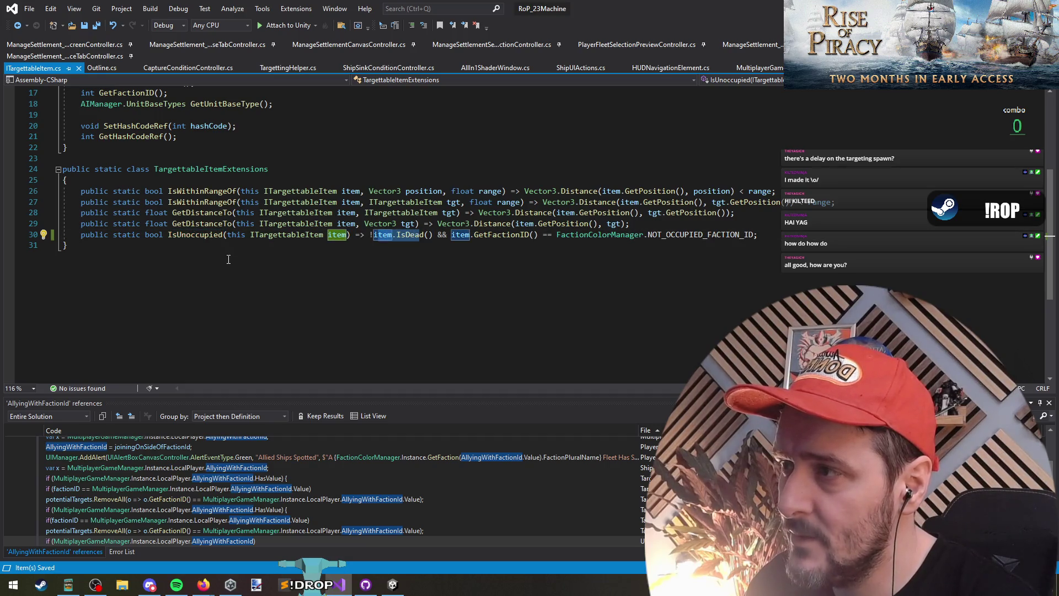
{"action": "triple_click", "coordinate": [213, 237]}
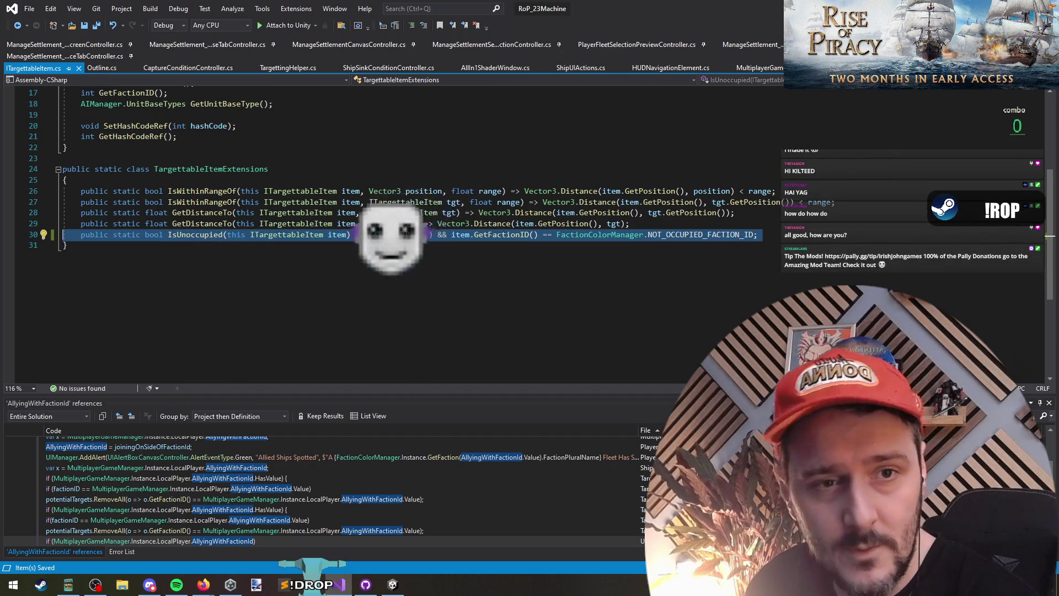
{"action": "key", "text": "Escape"}
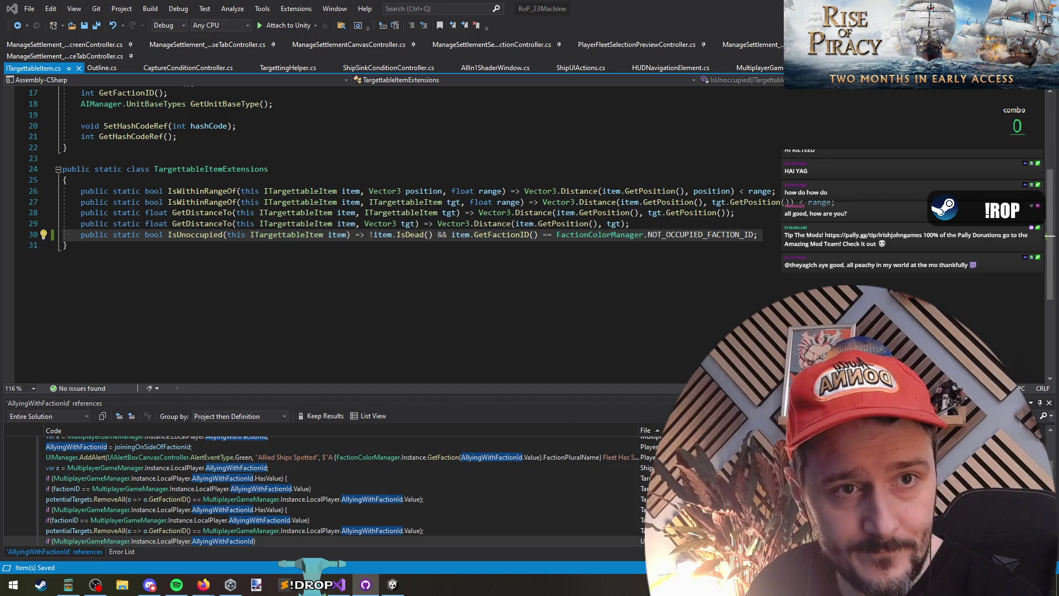
{"action": "key", "text": "Up"}
{"action": "key", "text": "Up"}
{"action": "key", "text": "Up"}
{"action": "key", "text": "Up"}
{"action": "key", "text": "Up"}
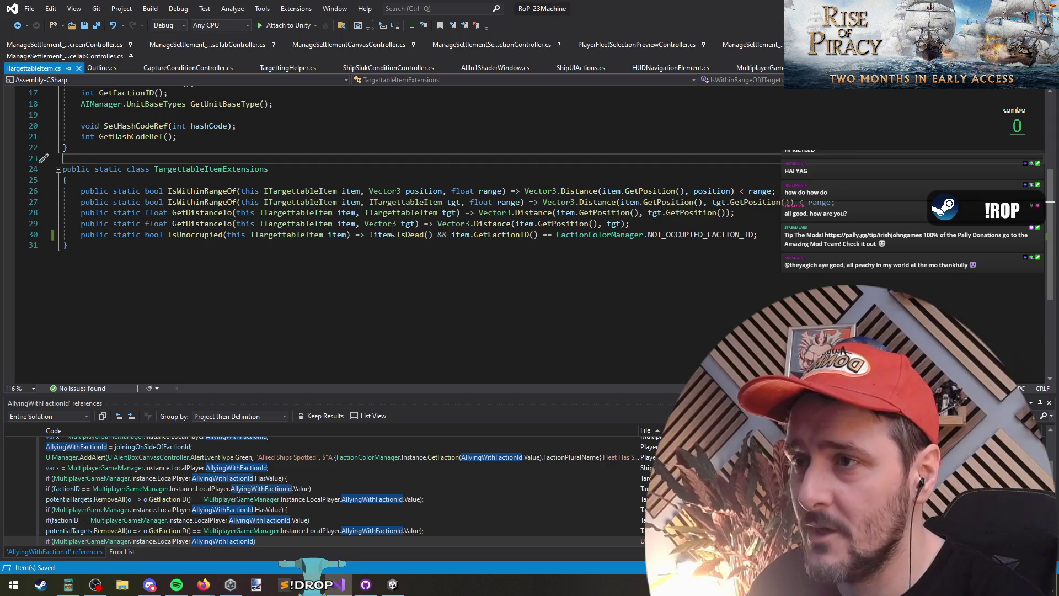
{"action": "left_click", "coordinate": [255, 256]}
{"action": "left_click", "coordinate": [277, 159]}
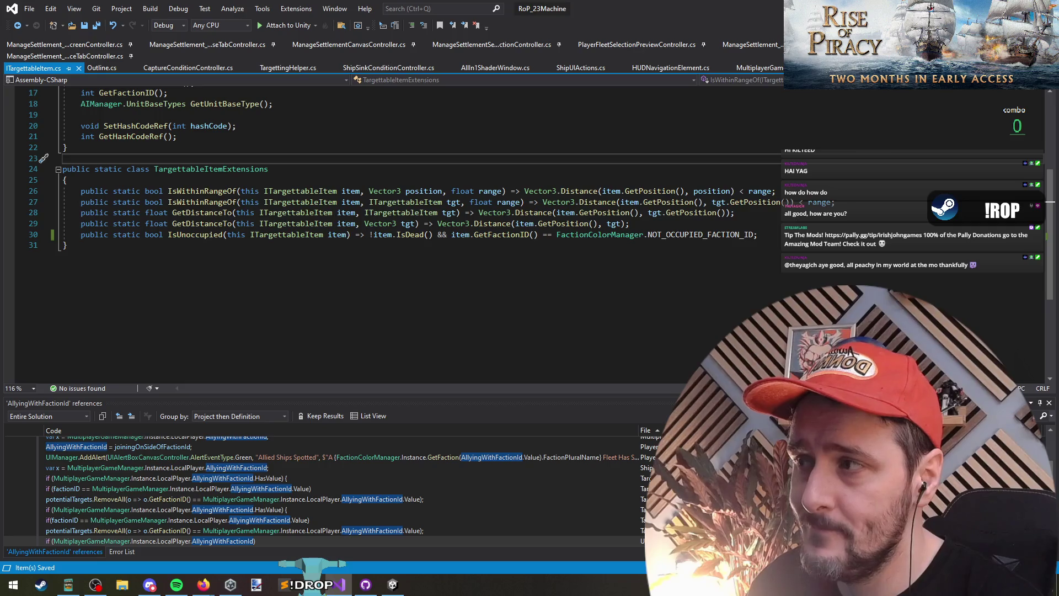
{"action": "key", "text": "alt+Tab"}
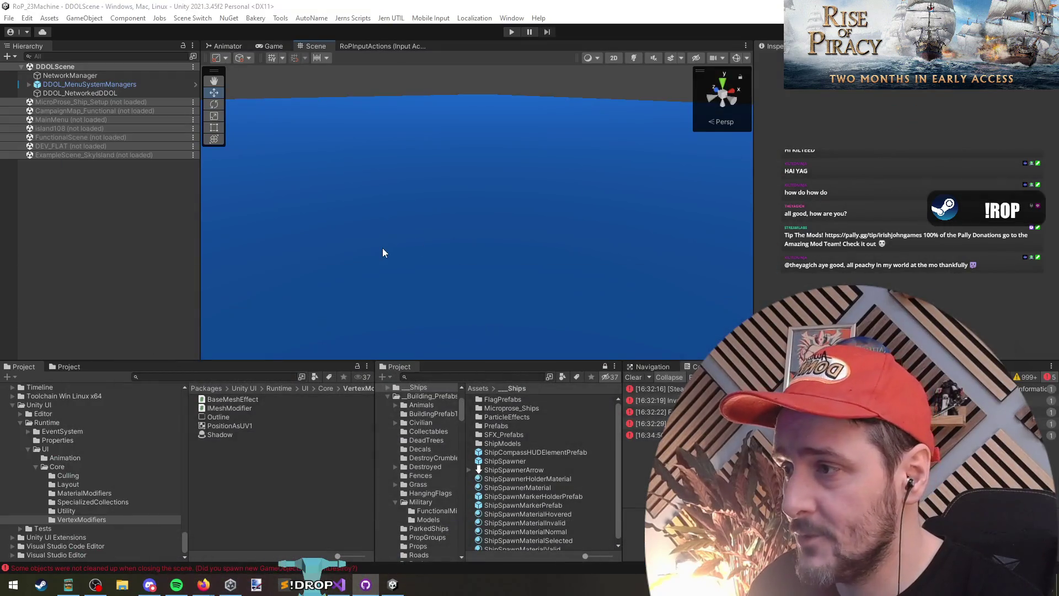
Search project assets for 'objective' and open ShipCompassHUDElementPrefab in Prefab Mode
{"action": "left_click", "coordinate": [227, 374]}
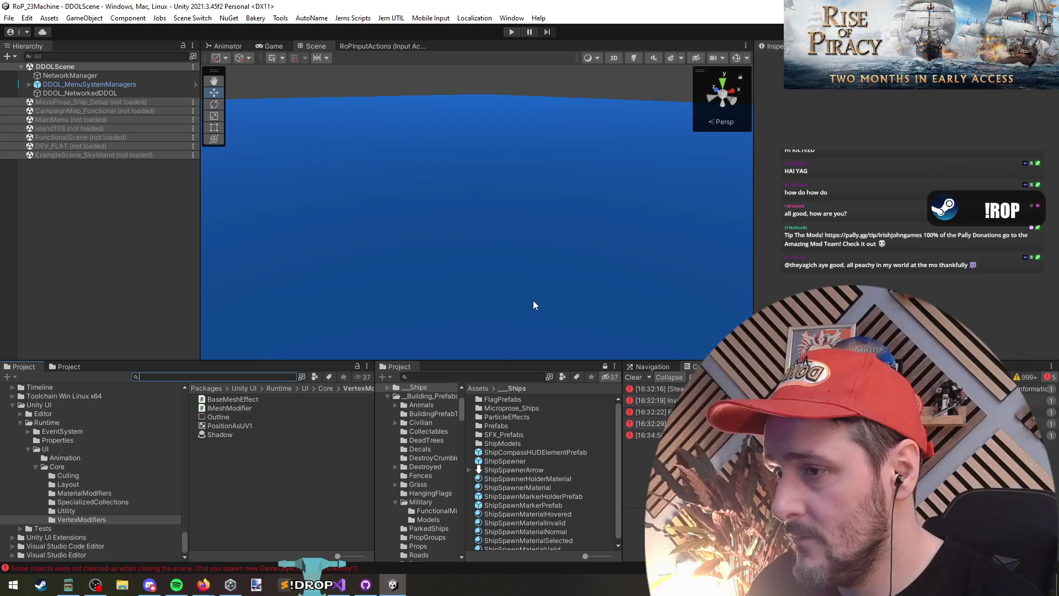
{"action": "type", "text": "object"}
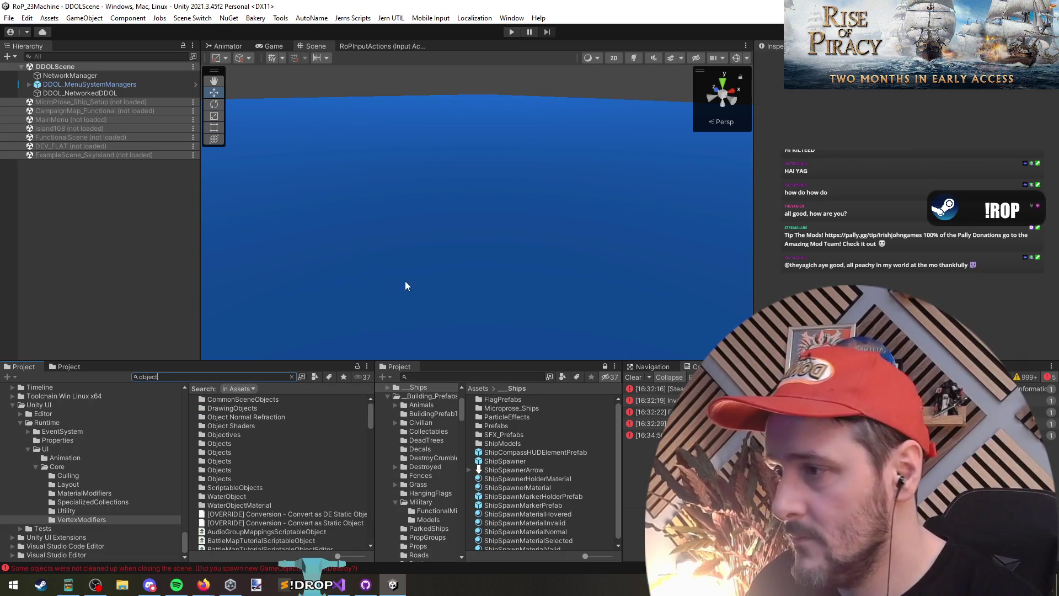
{"action": "type", "text": "ive"}
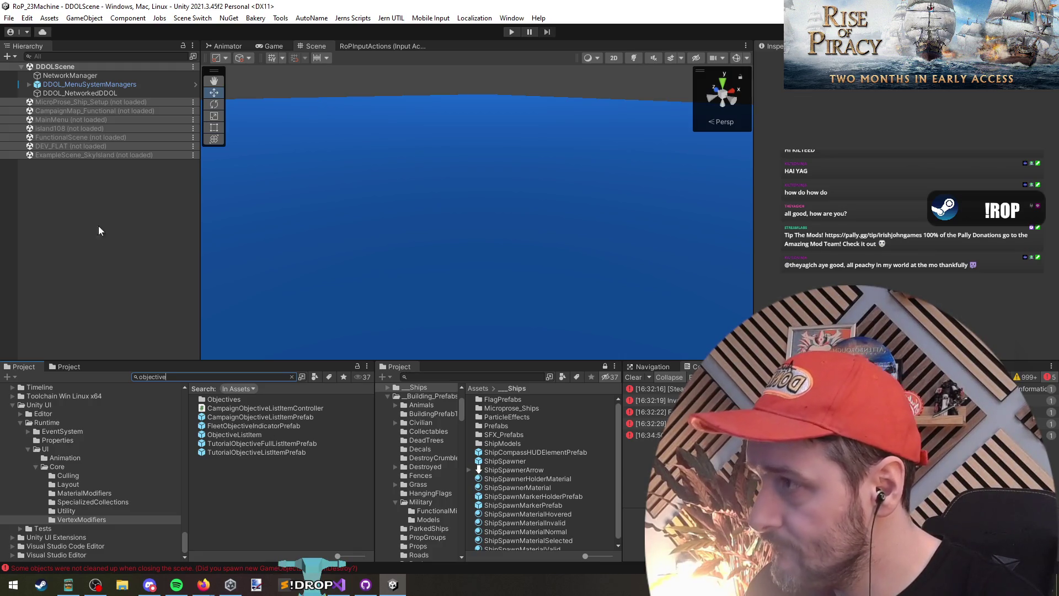
{"action": "left_click", "coordinate": [534, 453]}
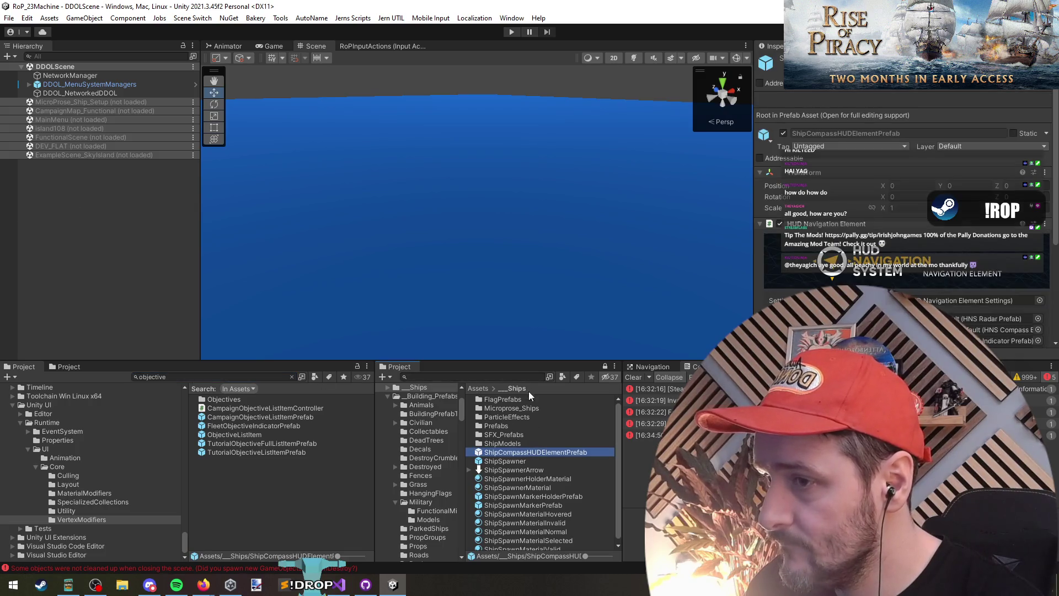
{"action": "double_click", "coordinate": [548, 452]}
{"action": "left_click", "coordinate": [933, 260]}
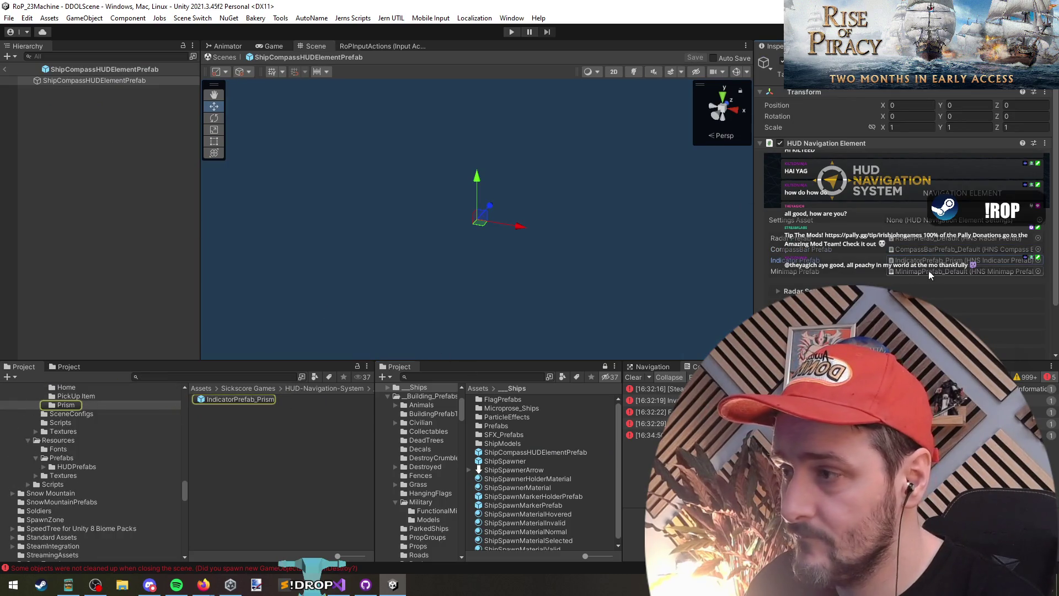
{"action": "left_click", "coordinate": [535, 452]}
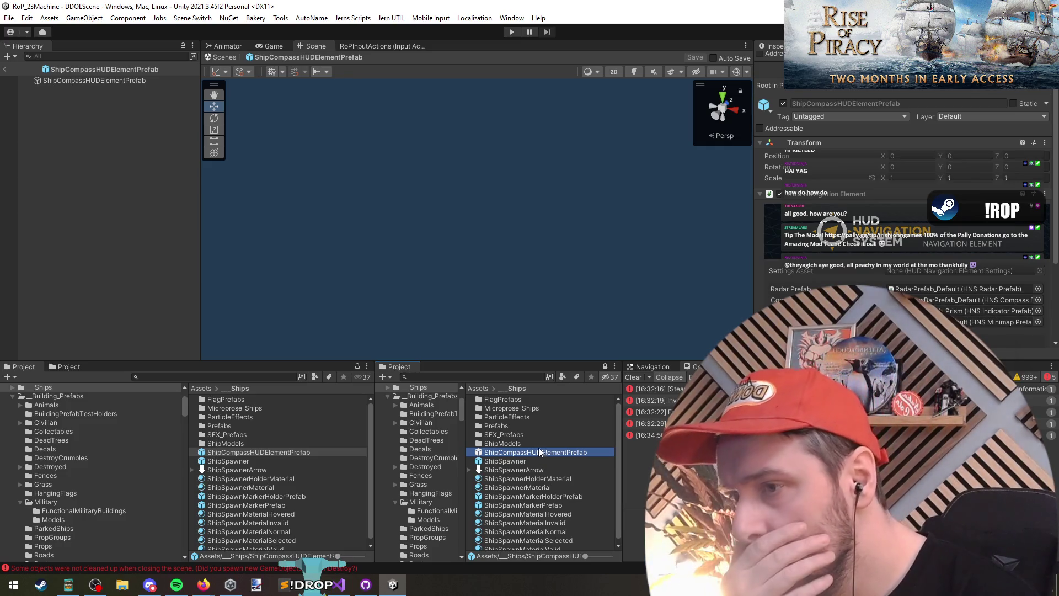
{"action": "double_click", "coordinate": [564, 450]}
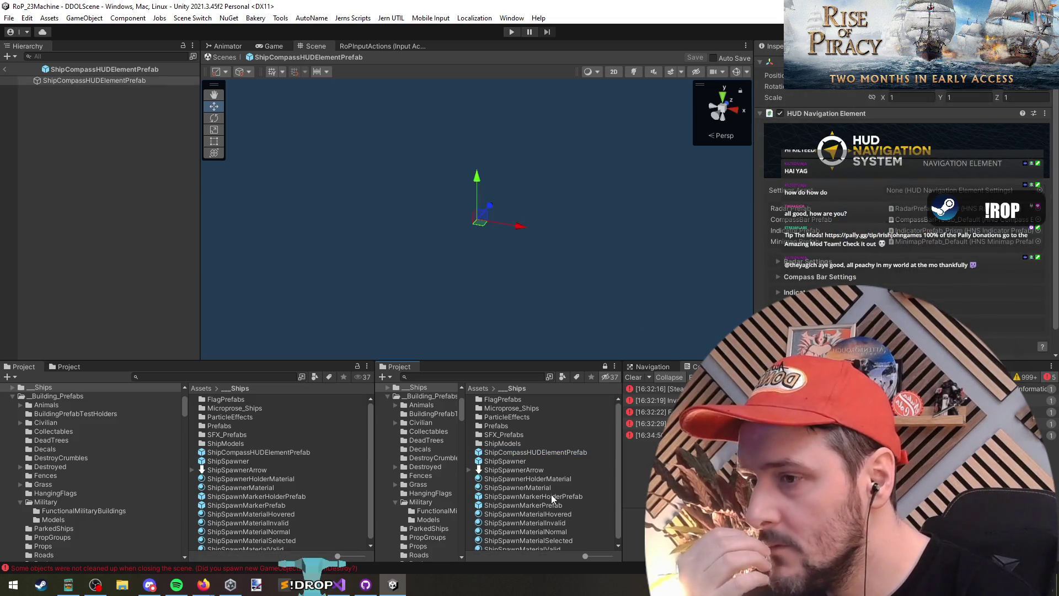
{"action": "left_click", "coordinate": [913, 220]}
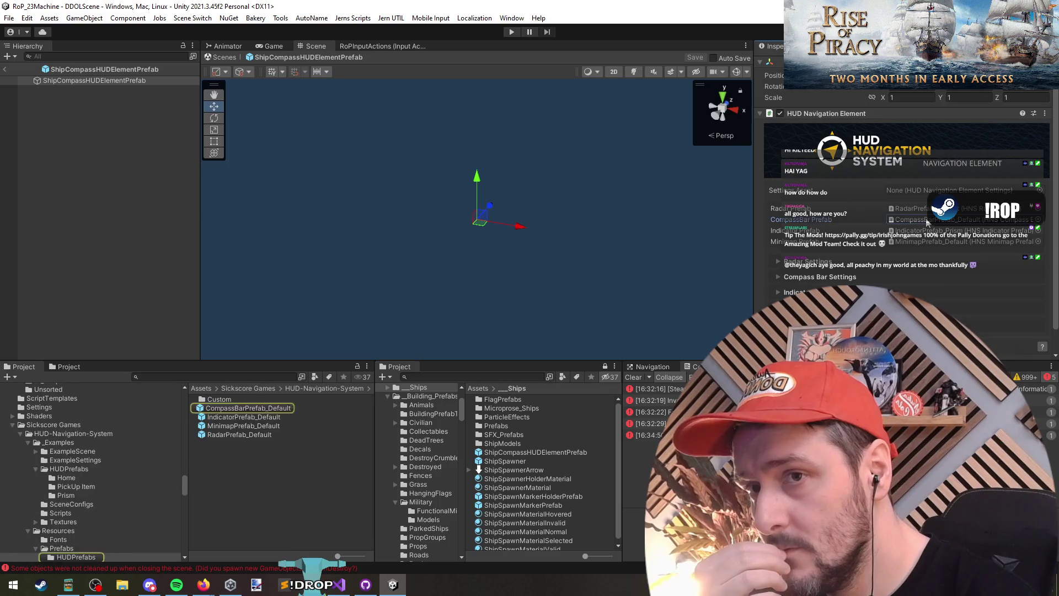
{"action": "left_click", "coordinate": [246, 407]}
{"action": "left_click", "coordinate": [251, 418]}
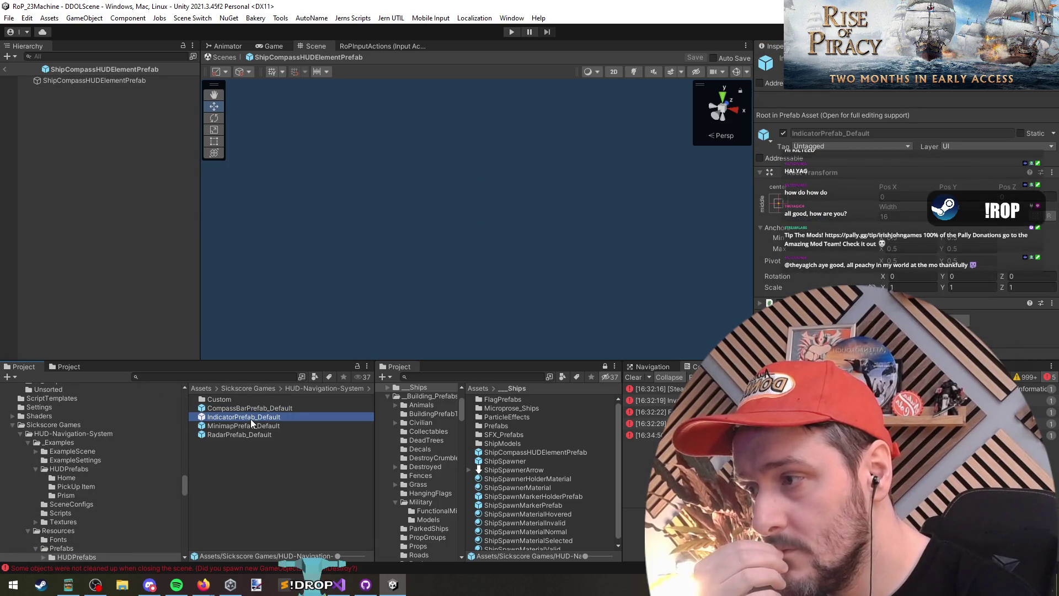
{"action": "double_click", "coordinate": [247, 401]}
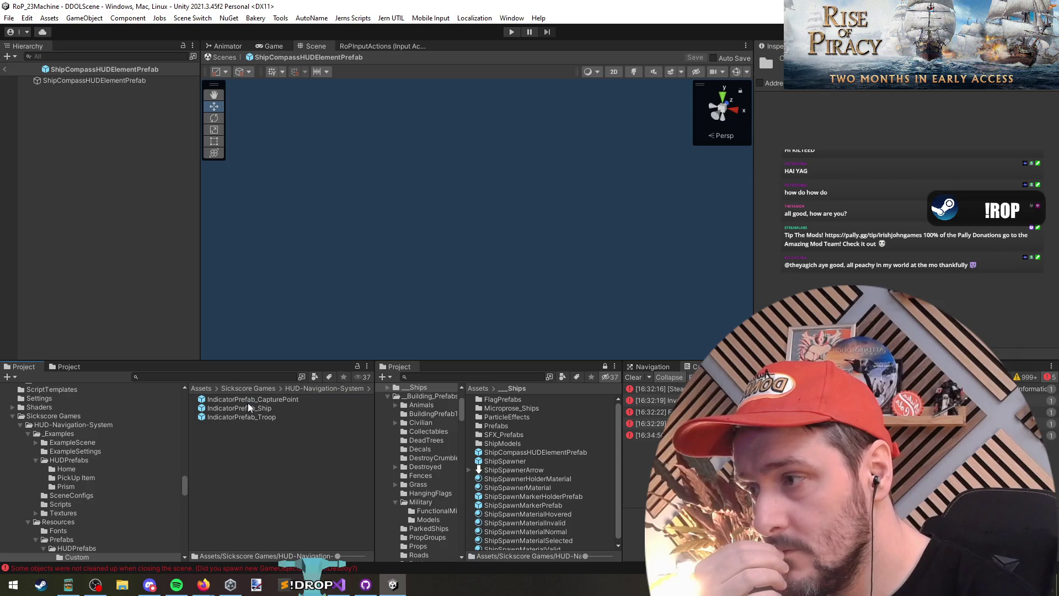
{"action": "left_click", "coordinate": [249, 400]}
{"action": "left_click", "coordinate": [261, 416]}
{"action": "left_click", "coordinate": [263, 401]}
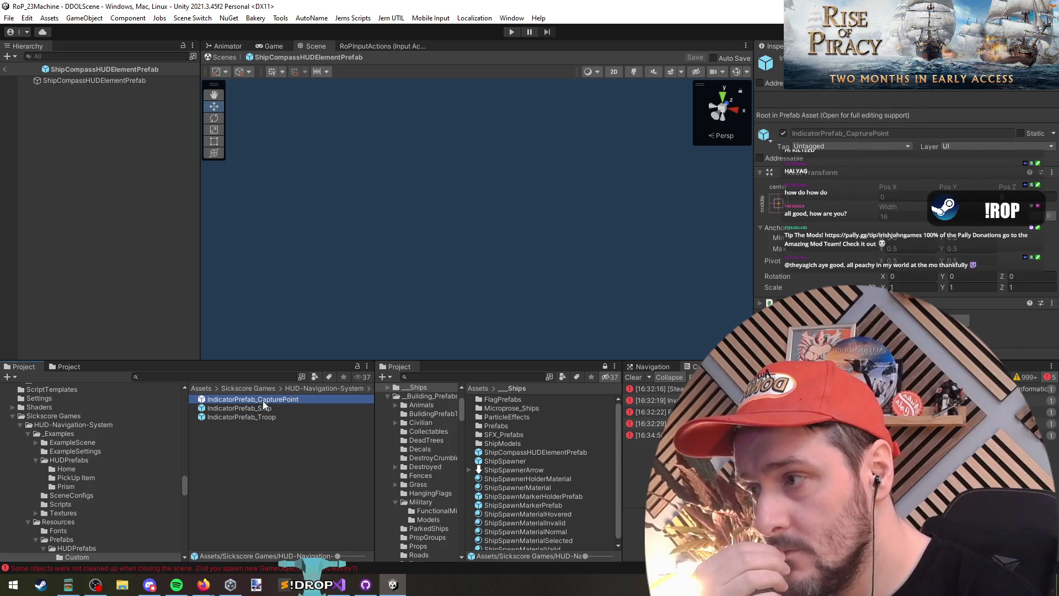
{"action": "left_click", "coordinate": [525, 451]}
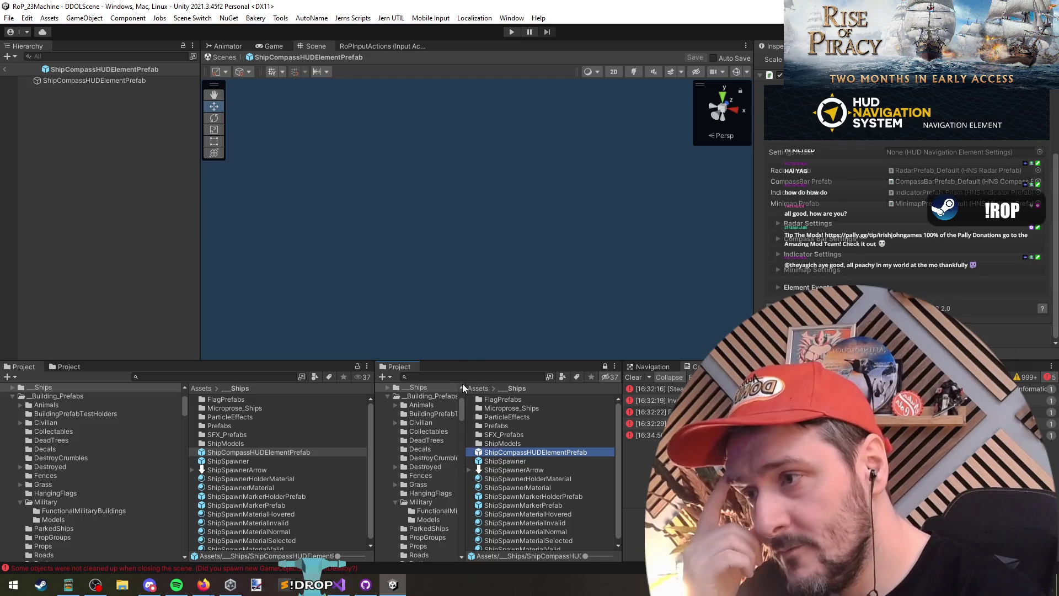
{"action": "left_click", "coordinate": [478, 377]}
Open AboveSoldierStatusIndicators and add ShipCompassHUDElementPrefab as a child, keeping its name
{"action": "type", "text": "above"}
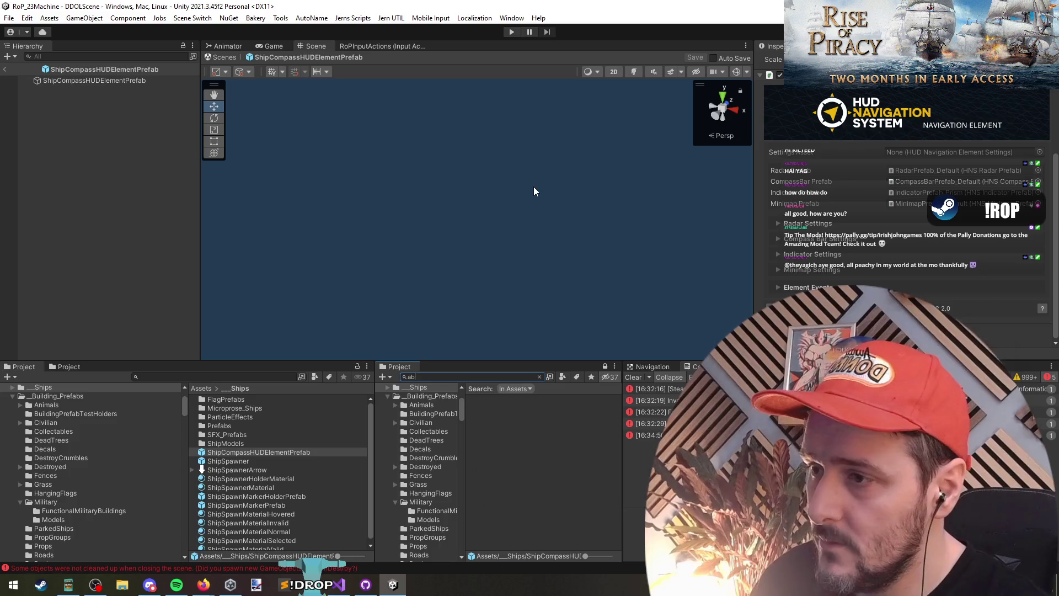
{"action": "double_click", "coordinate": [535, 407]}
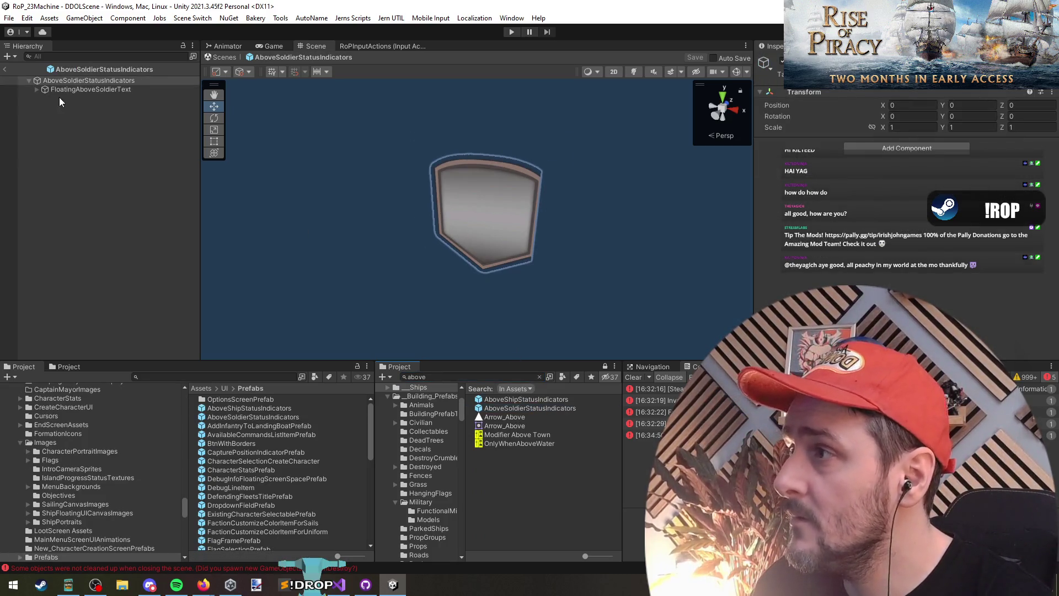
{"action": "left_click", "coordinate": [83, 80]}
{"action": "left_click", "coordinate": [495, 378]}
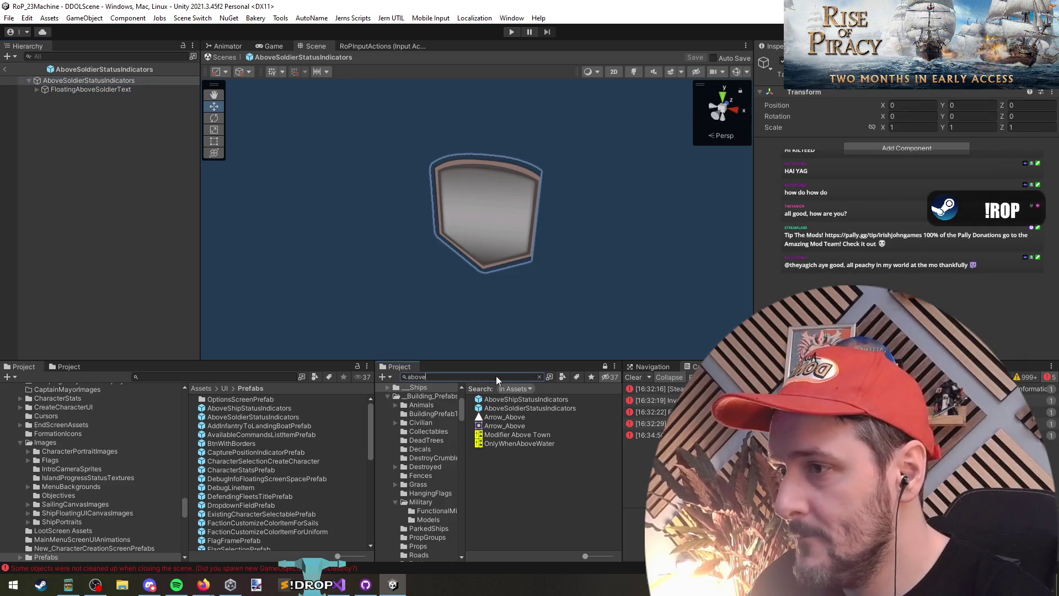
{"action": "left_click", "coordinate": [541, 376]}
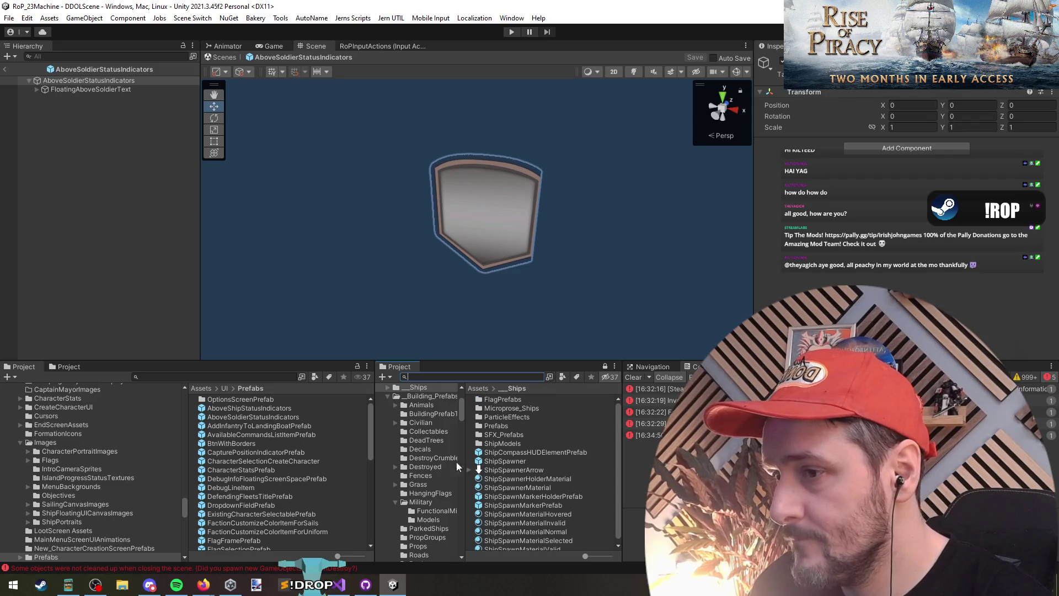
{"action": "left_click_drag", "start_coordinate": [515, 453], "coordinate": [182, 274]}
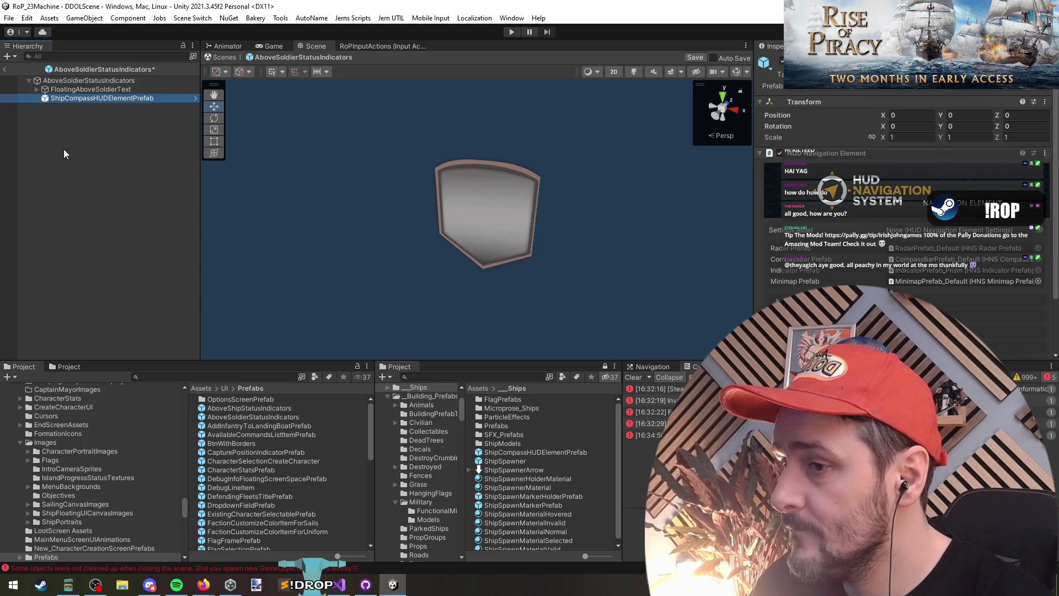
{"action": "key", "text": "F2"}
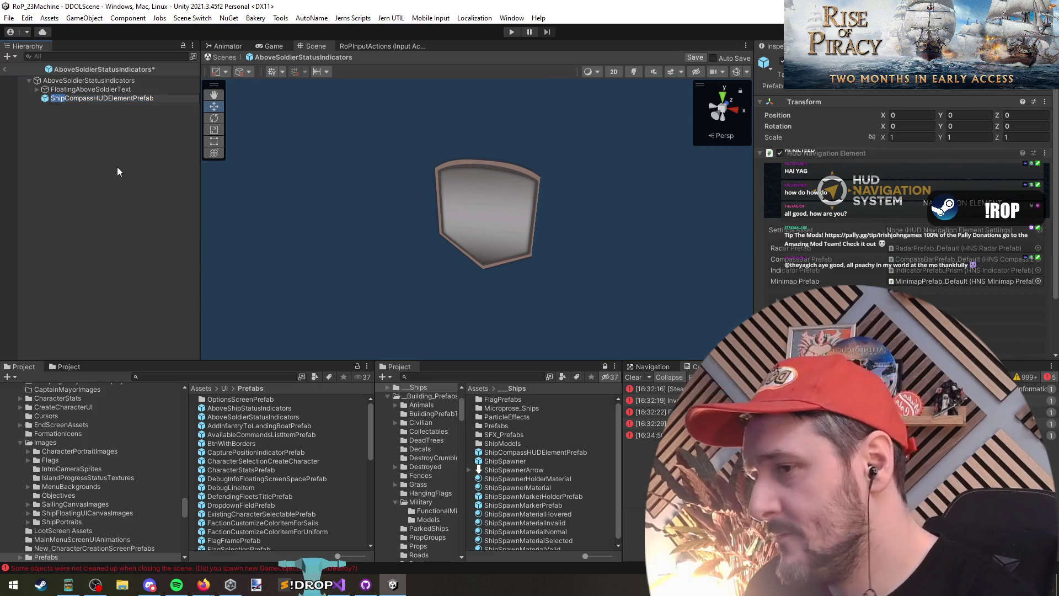
{"action": "key", "text": "BackSpace"}
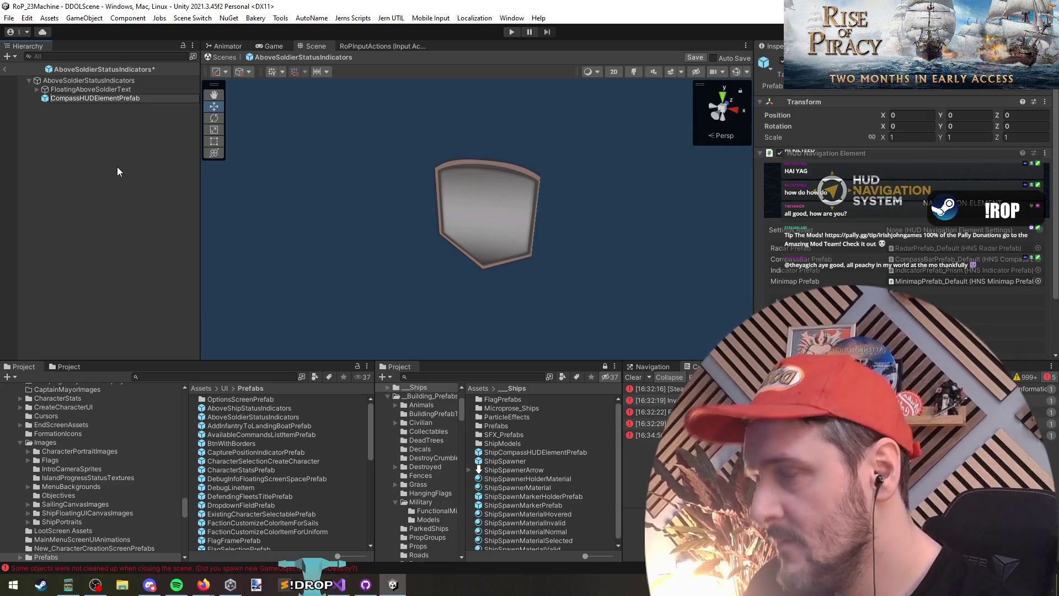
{"action": "key", "text": "Escape"}
Exit prefab mode and filter the Project assets by 'above'
{"action": "left_click", "coordinate": [4, 69]}
{"action": "left_click", "coordinate": [560, 314]}
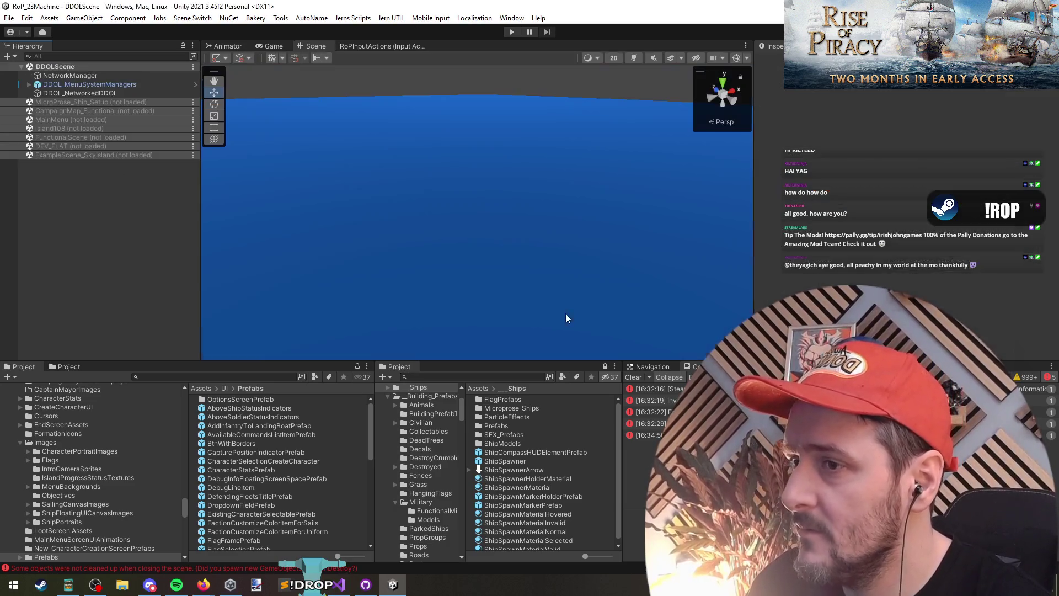
{"action": "left_click", "coordinate": [432, 375]}
{"action": "type", "text": "above"}
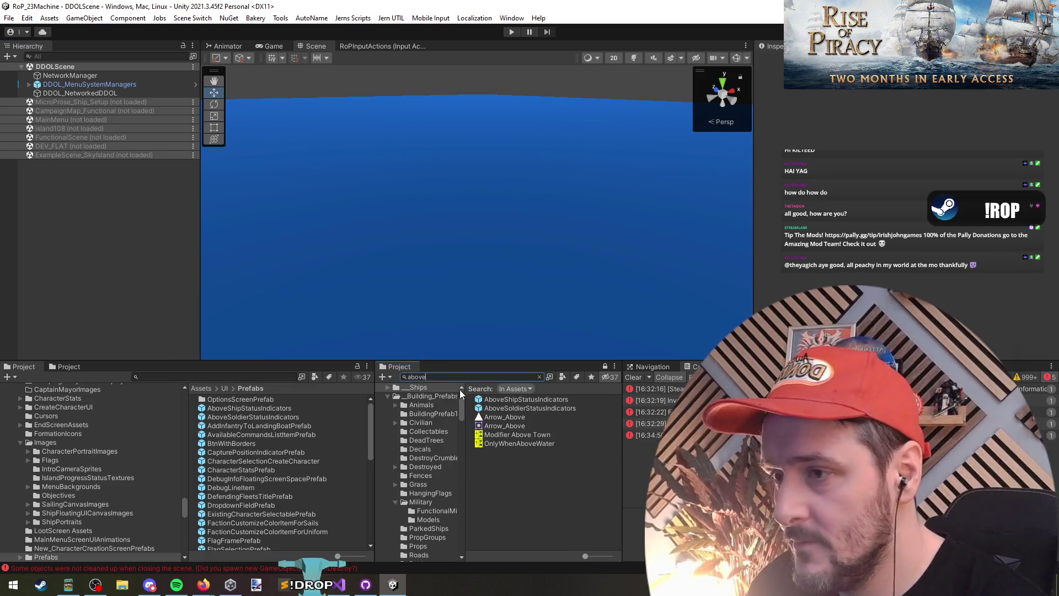
In AboveShipStatusIndicators, Apply All overrides of the ShipCompassHUDElementPrefab child to its prefab
{"action": "double_click", "coordinate": [524, 402]}
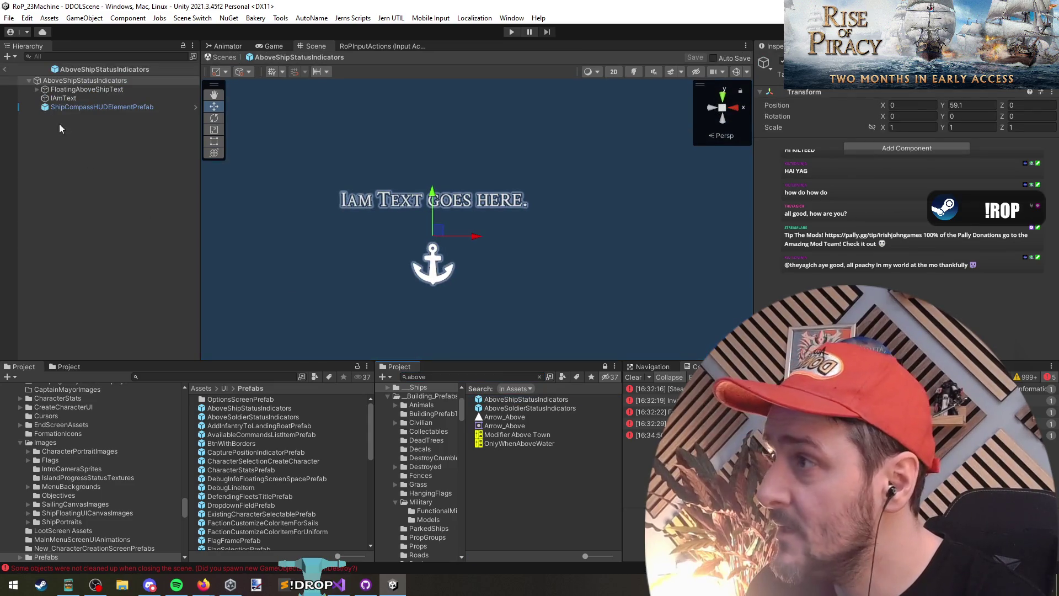
{"action": "left_click", "coordinate": [67, 108]}
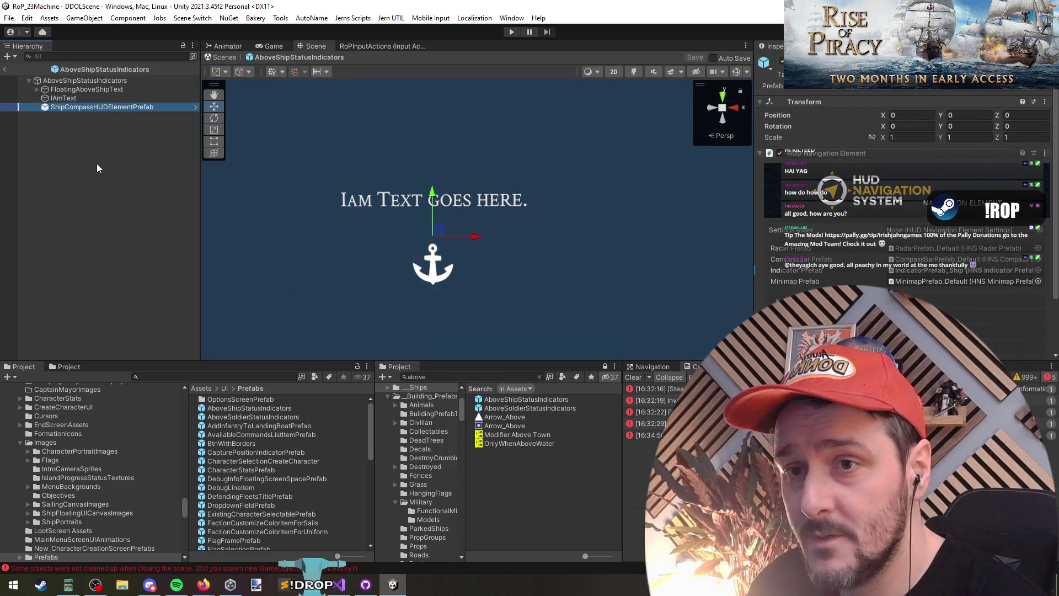
{"action": "left_click", "coordinate": [828, 270]}
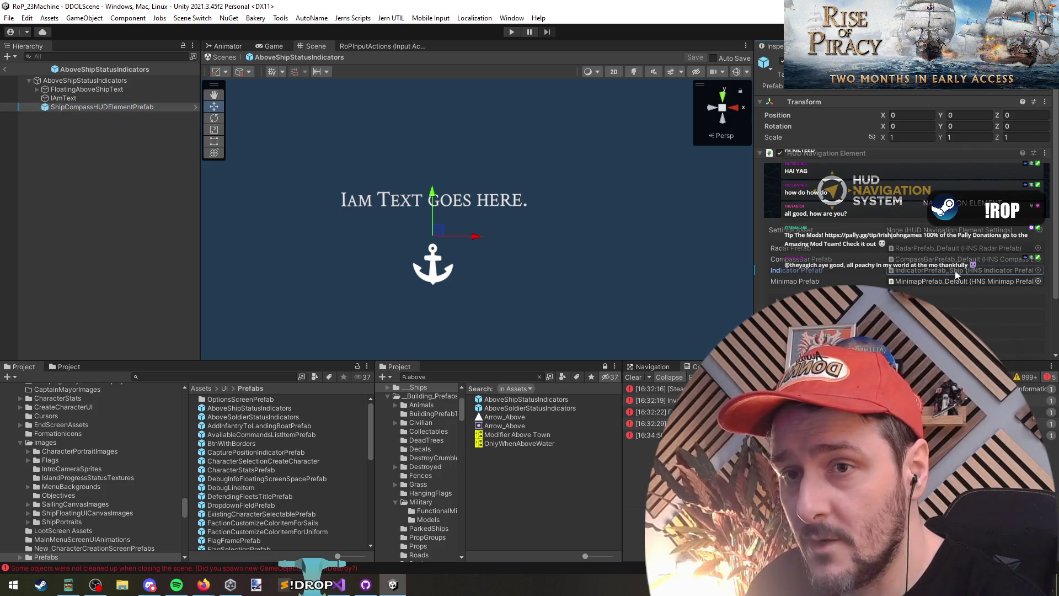
{"action": "right_click", "coordinate": [894, 158]}
{"action": "left_click", "coordinate": [971, 89]}
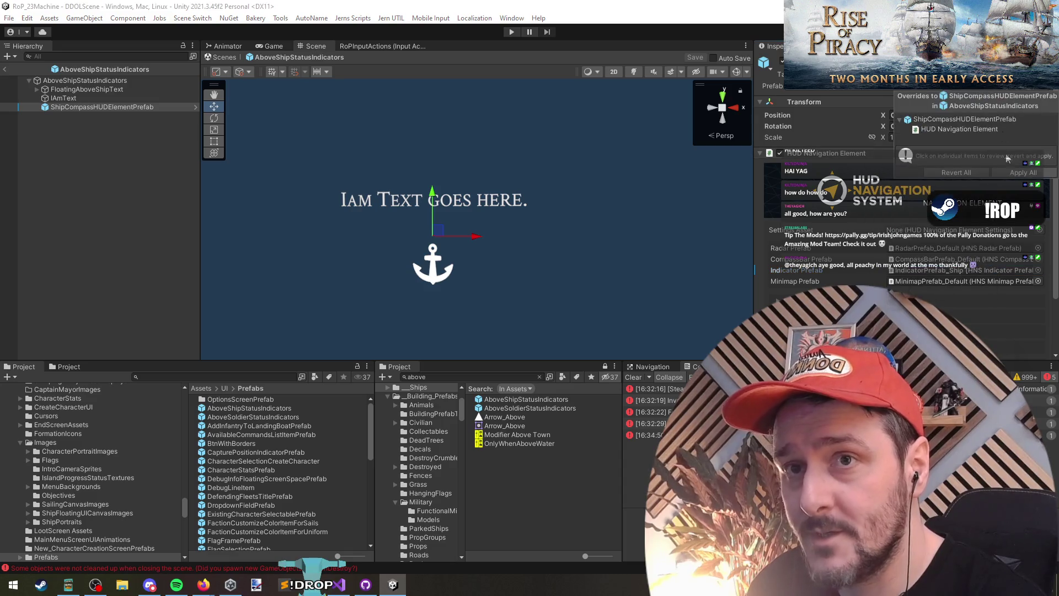
{"action": "left_click", "coordinate": [1017, 171]}
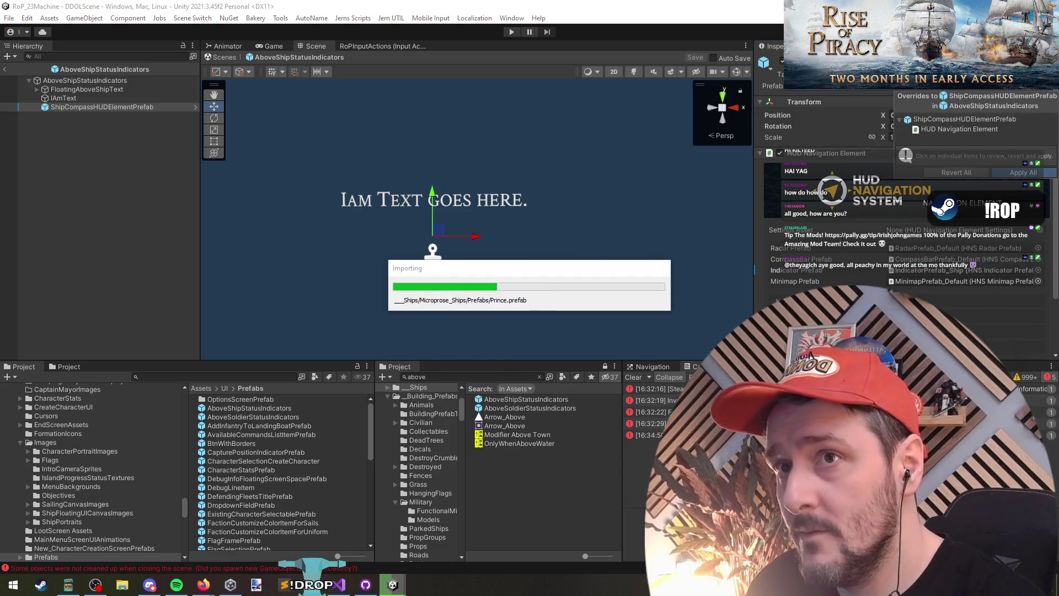
{"action": "right_click", "coordinate": [107, 109]}
{"action": "left_click", "coordinate": [74, 145]}
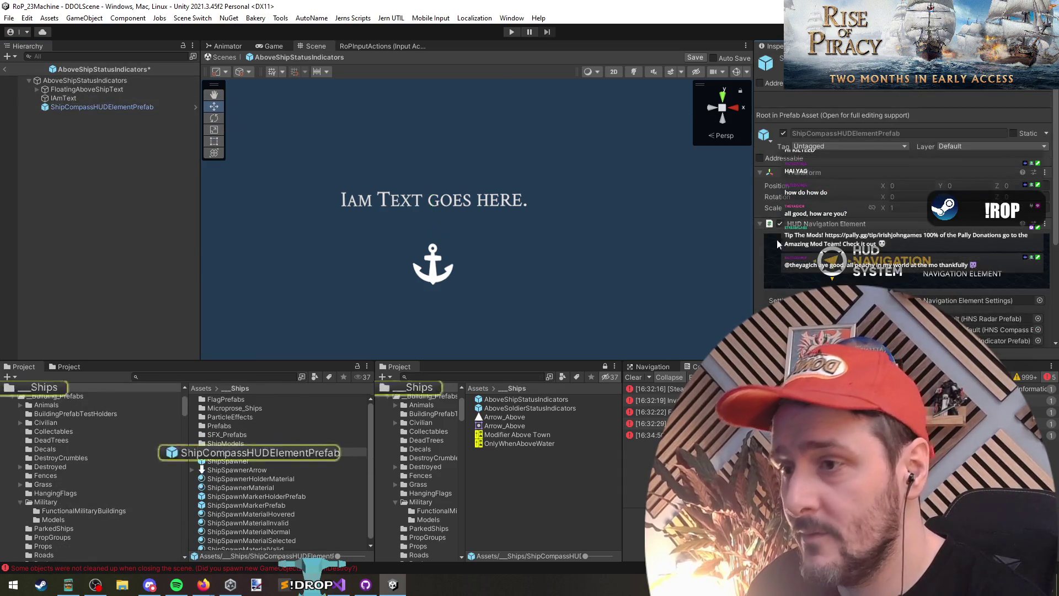
Duplicate ShipCompassHUDElementPrefab and rename the copy SoldierCompassHUDElementPrefab
{"action": "left_click", "coordinate": [911, 86]}
{"action": "left_click", "coordinate": [270, 451]}
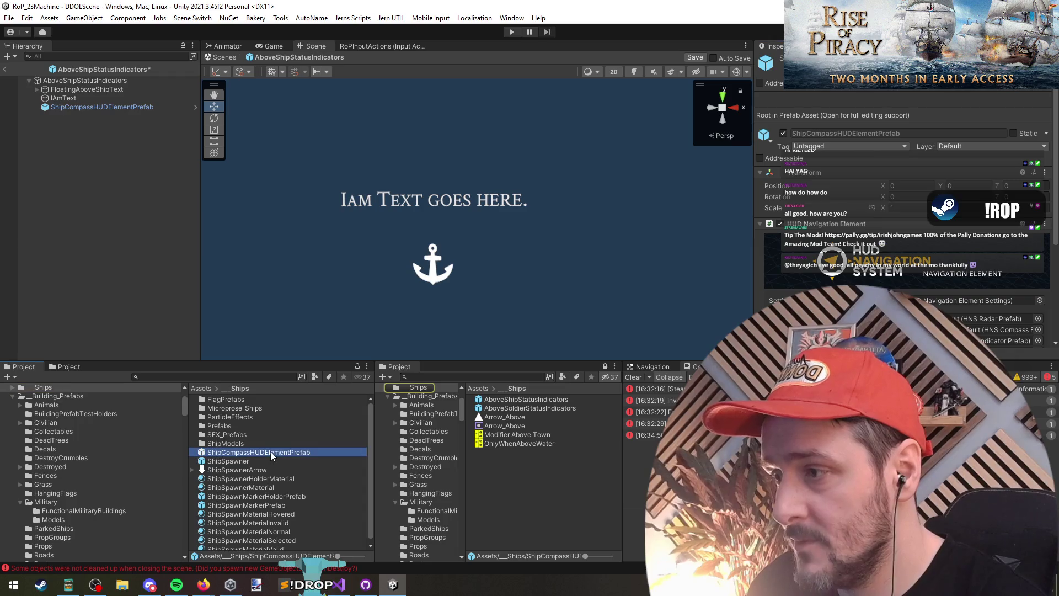
{"action": "key", "text": "Escape"}
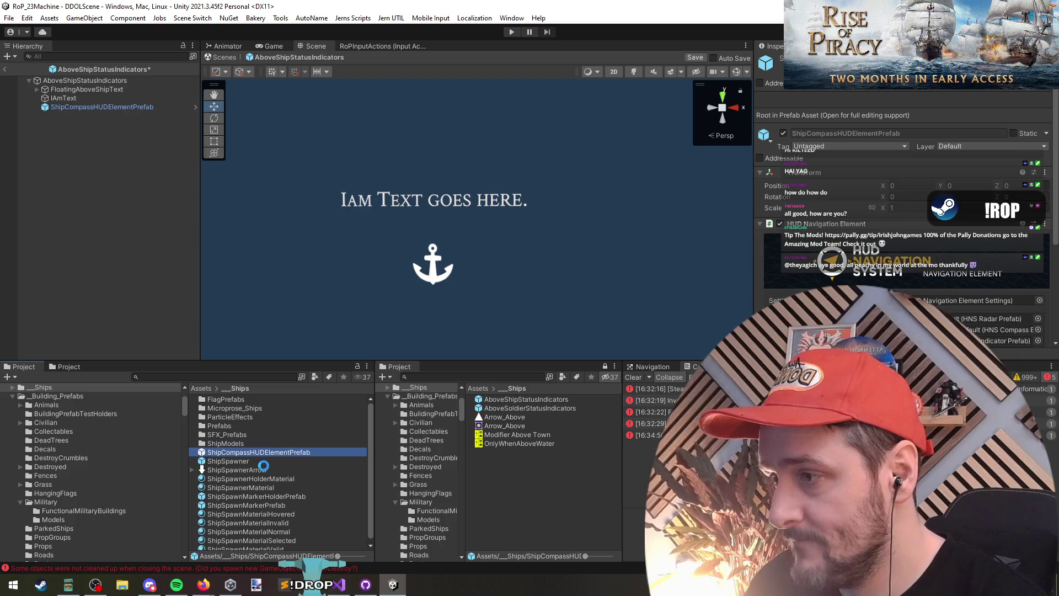
{"action": "left_click", "coordinate": [316, 452]}
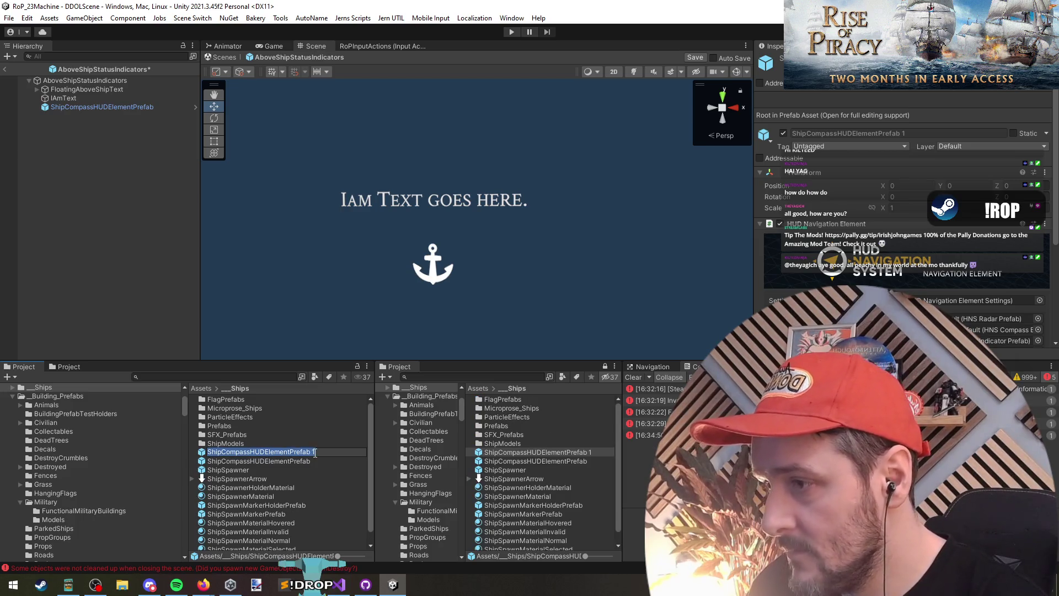
{"action": "double_click", "coordinate": [312, 453]}
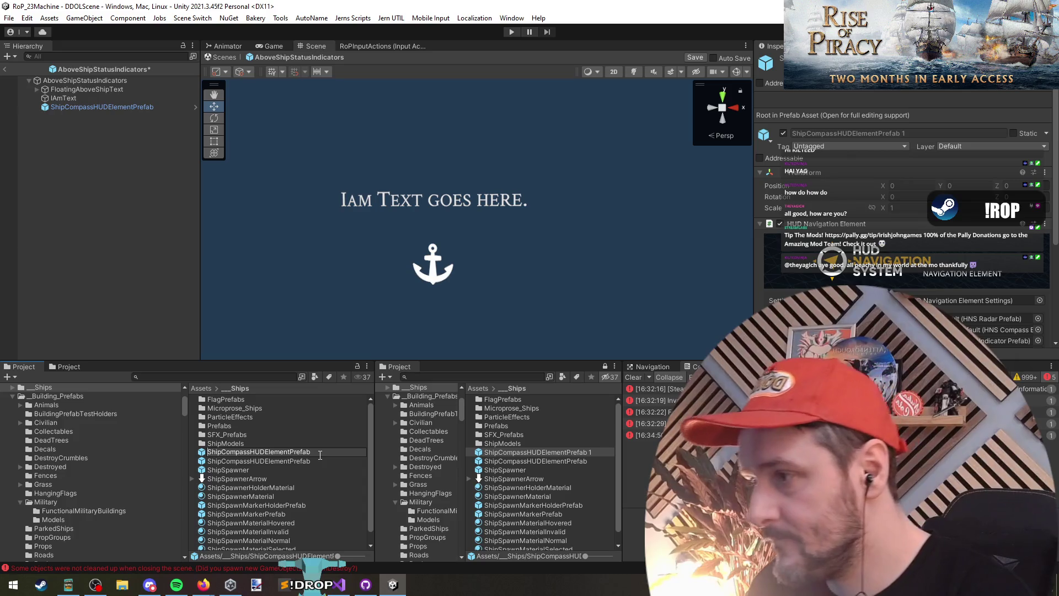
{"action": "key", "text": "Home"}
{"action": "key", "text": "Delete"}
{"action": "key", "text": "Delete"}
{"action": "key", "text": "Delete"}
{"action": "type", "text": "Soldie"}
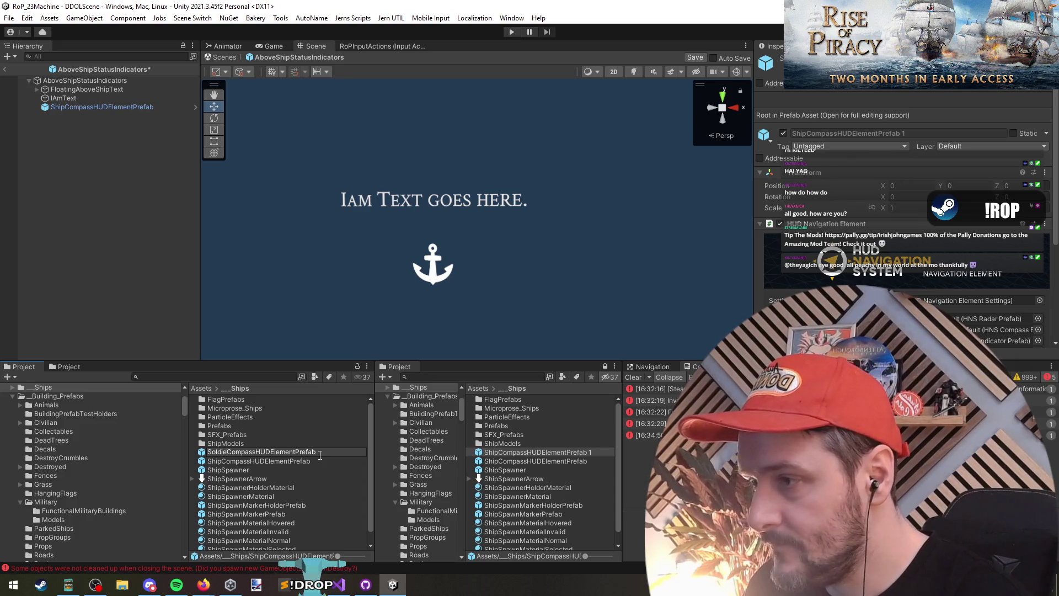
{"action": "type", "text": "r"}
{"action": "key", "text": "Return"}
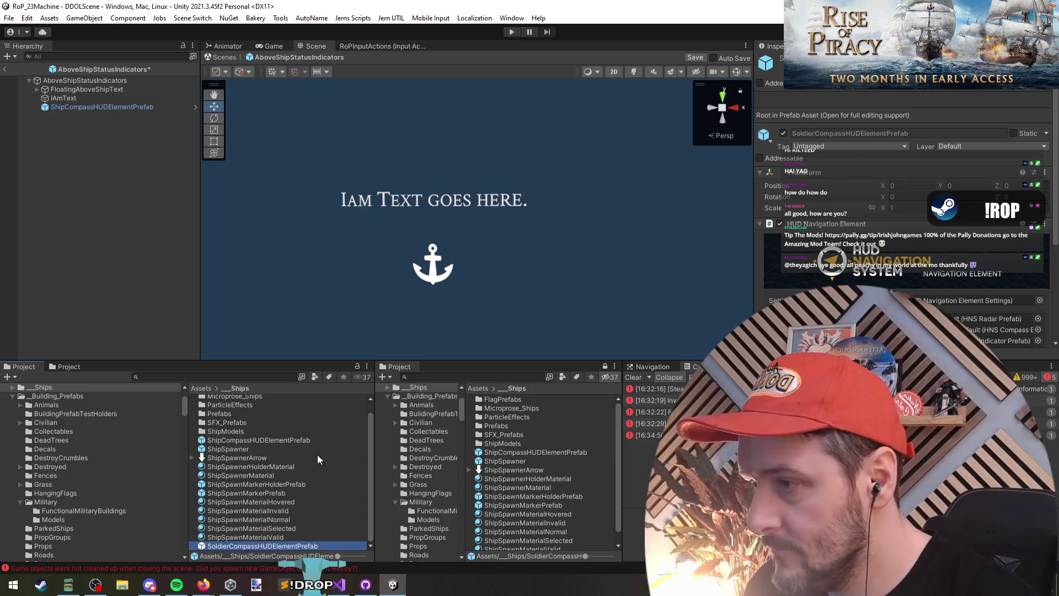
Move both compass prefabs into HUD-Navigation-System/Resources/Prefabs/HUDPrefabs/Custom
{"action": "left_click", "coordinate": [273, 439], "text": "ctrl"}
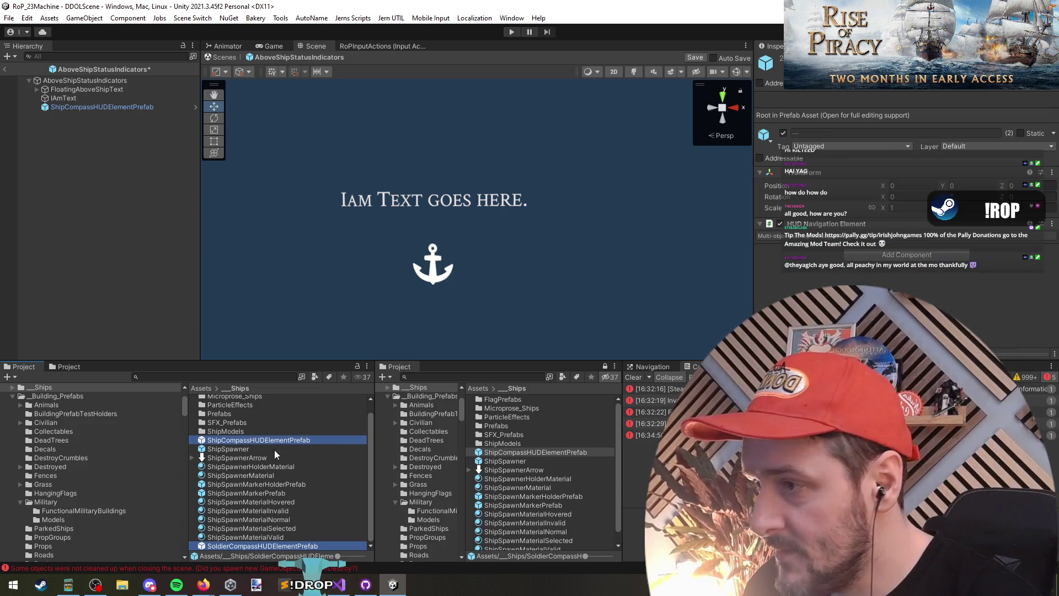
{"action": "scroll", "coordinate": [70, 508], "scroll_direction": "up", "scroll_amount": 3}
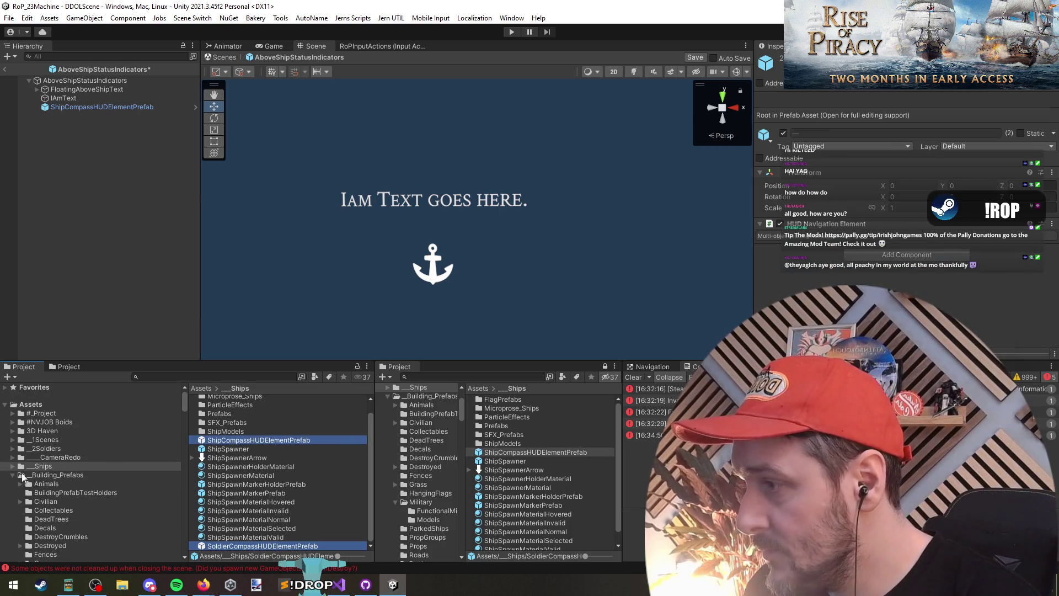
{"action": "left_click", "coordinate": [22, 475]}
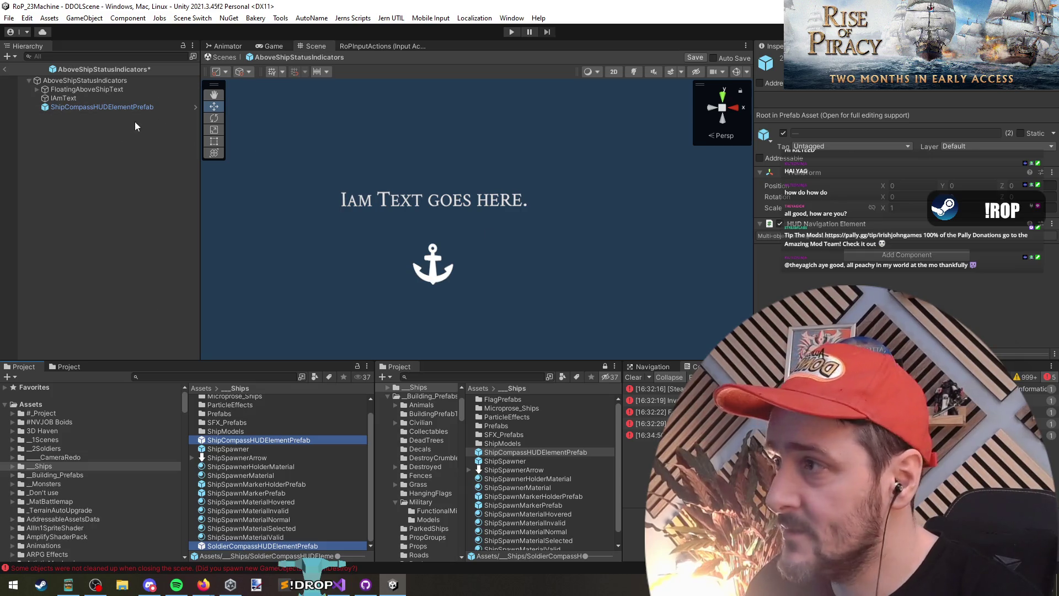
{"action": "left_click", "coordinate": [111, 108]}
{"action": "left_click", "coordinate": [940, 259]}
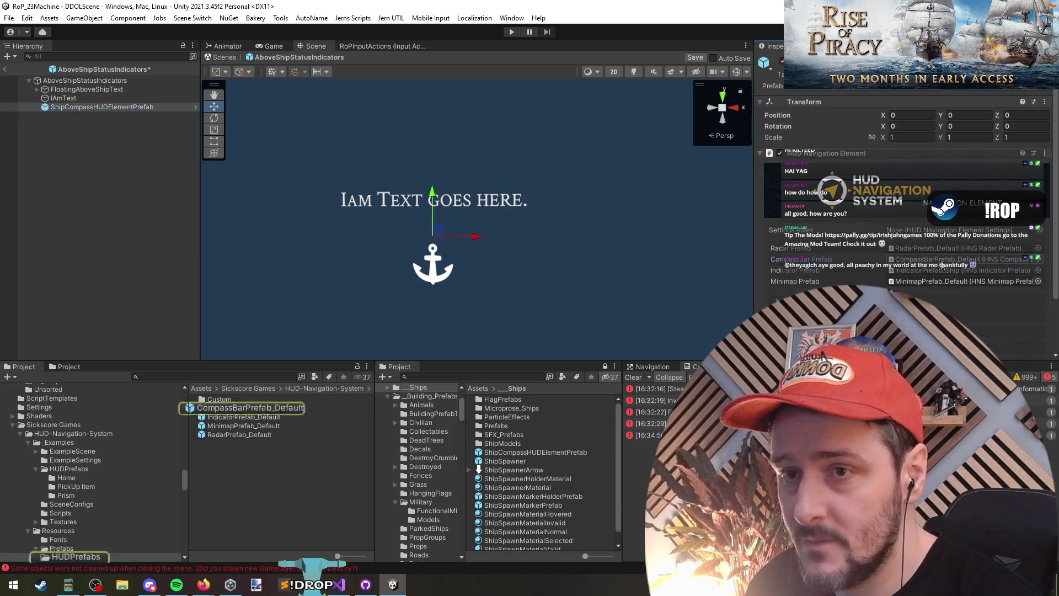
{"action": "left_click", "coordinate": [943, 269]}
{"action": "scroll", "coordinate": [520, 452], "scroll_direction": "down", "scroll_amount": 1}
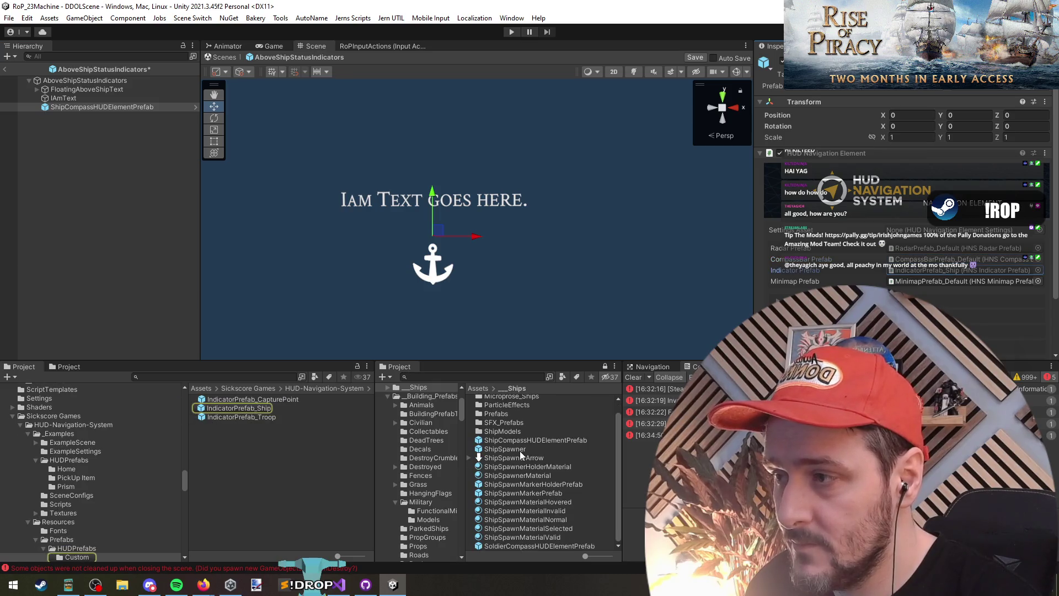
{"action": "left_click", "coordinate": [524, 440]}
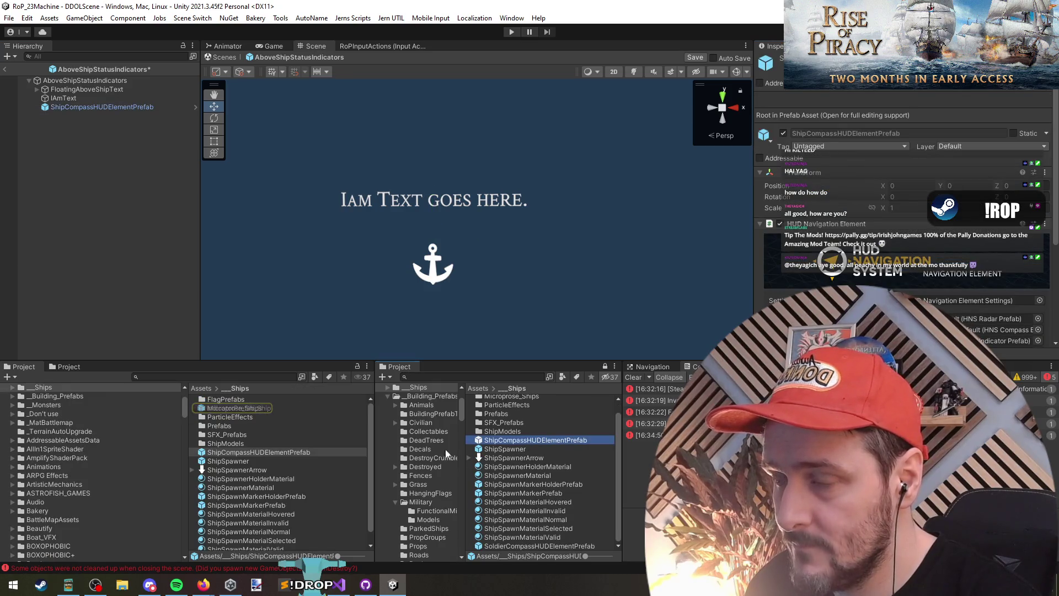
{"action": "left_click", "coordinate": [77, 107]}
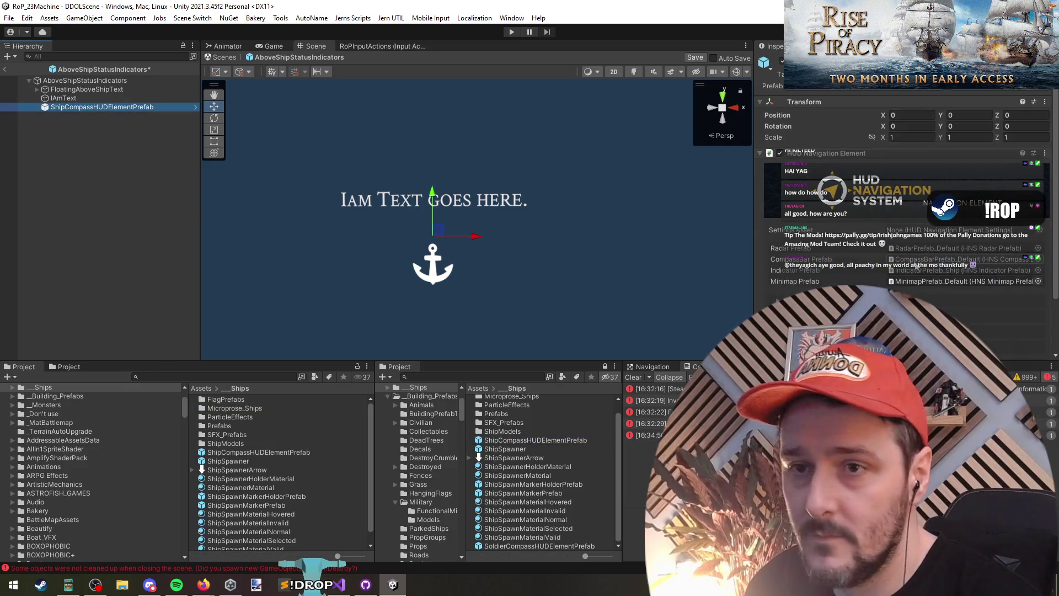
{"action": "left_click", "coordinate": [918, 275]}
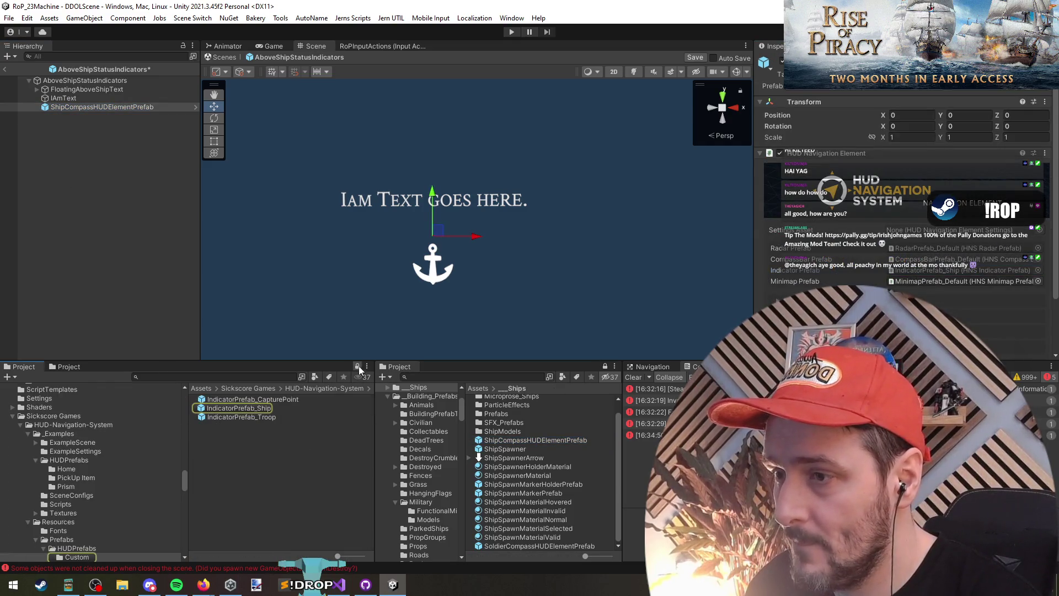
{"action": "left_click", "coordinate": [513, 440]}
{"action": "left_click", "coordinate": [546, 546], "text": "ctrl"}
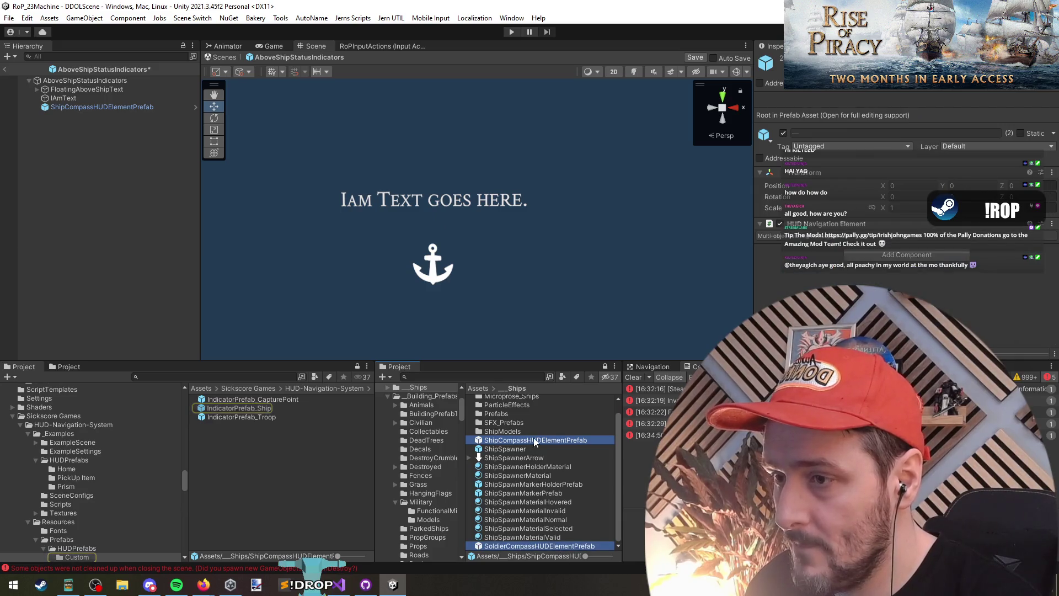
{"action": "left_click_drag", "start_coordinate": [534, 438], "coordinate": [244, 461]}
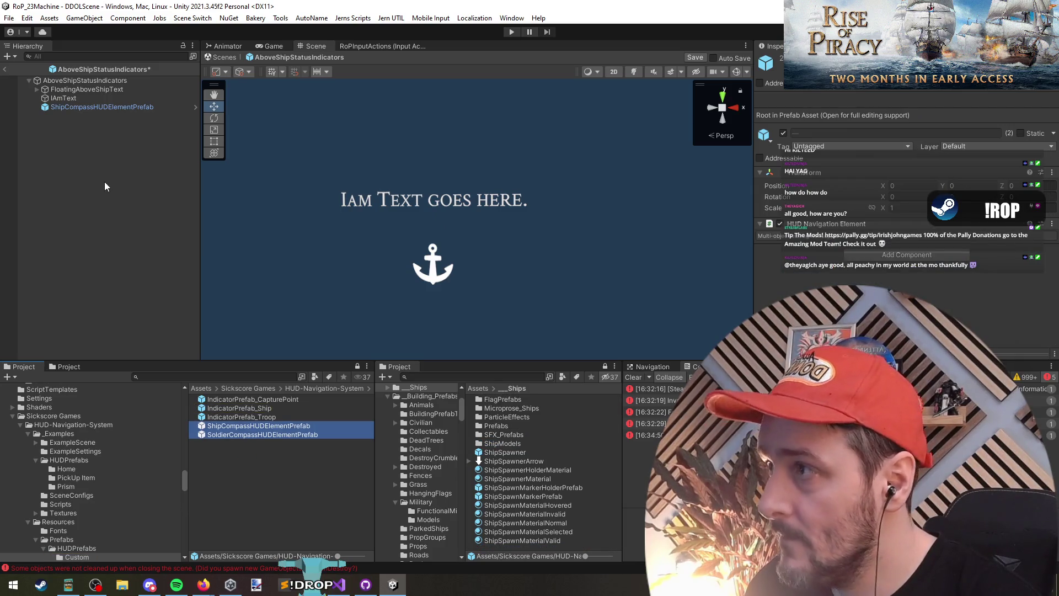
Leave the open prefab and answer the unsaved-changes prompt
{"action": "left_click", "coordinate": [96, 107]}
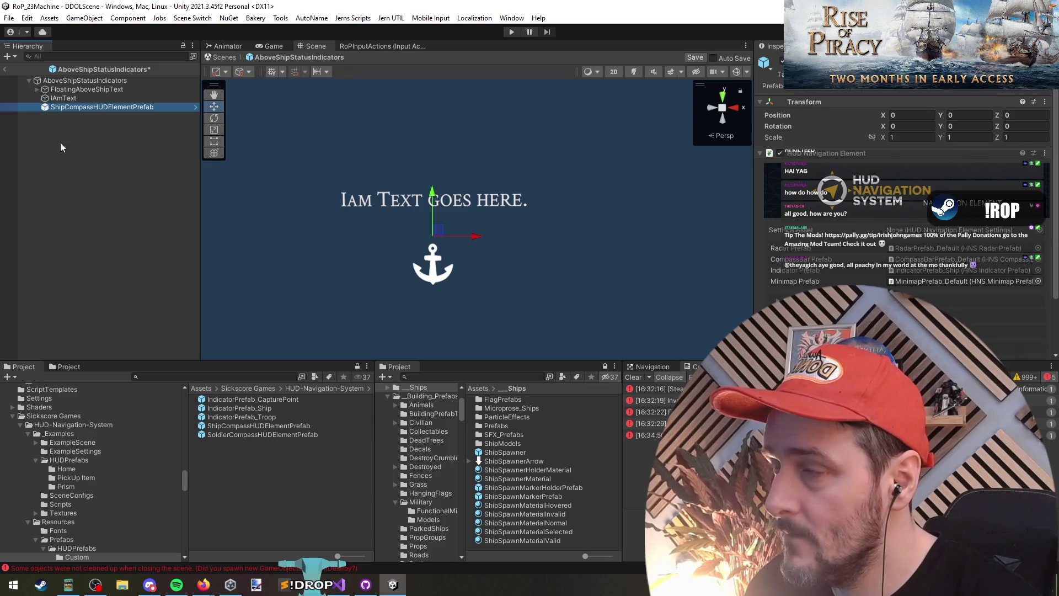
{"action": "scroll", "coordinate": [855, 275], "scroll_direction": "down", "scroll_amount": 3}
{"action": "left_click", "coordinate": [138, 142]}
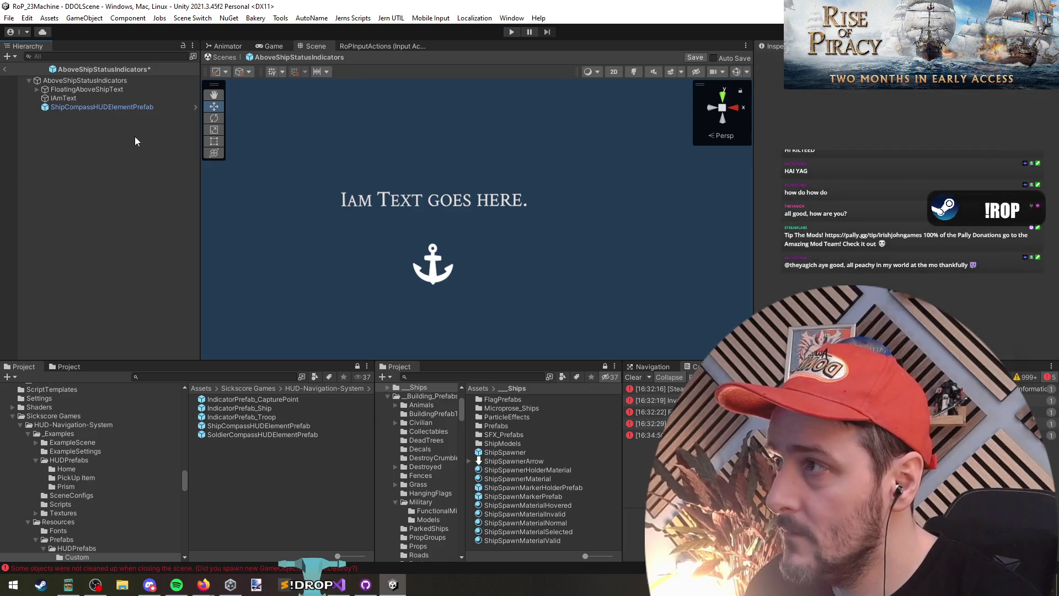
{"action": "left_click", "coordinate": [4, 69]}
{"action": "left_click", "coordinate": [506, 316]}
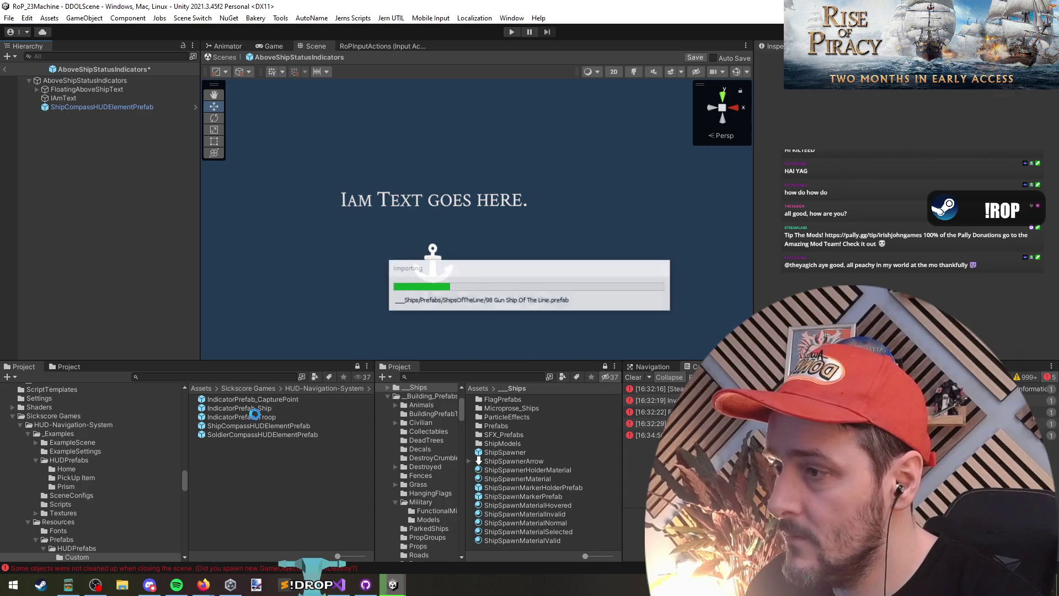
Open SoldierCompassHUDElementPrefab and set its Indicator Prefab to IndicatorPrefab_Troop
{"action": "double_click", "coordinate": [244, 435]}
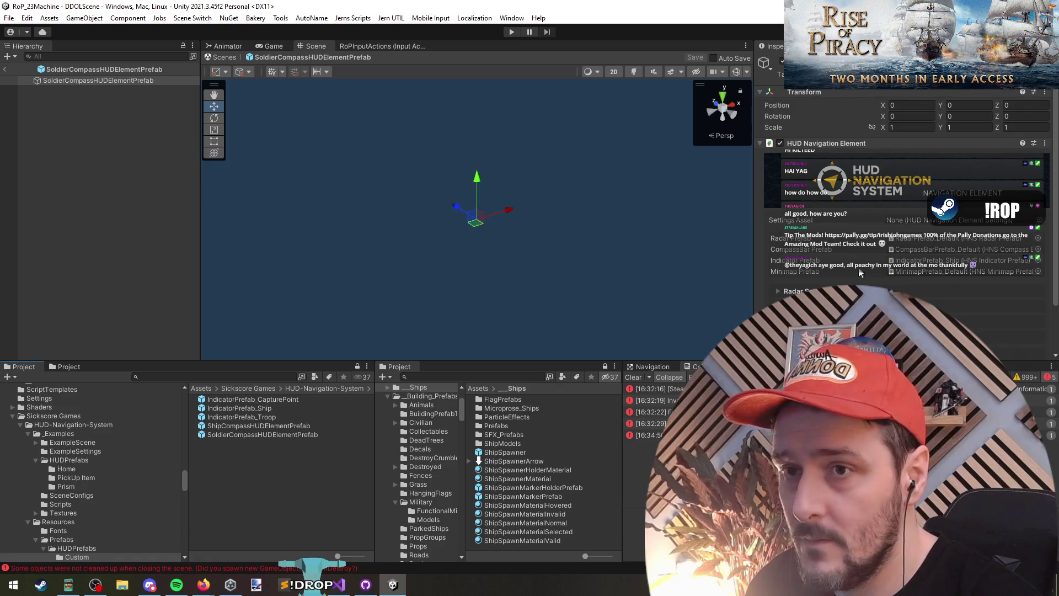
{"action": "left_click", "coordinate": [798, 262]}
{"action": "mouse_move", "coordinate": [262, 419]}
{"action": "left_mouse_down"}
{"action": "mouse_move", "coordinate": [579, 331]}
{"action": "mouse_move", "coordinate": [932, 261]}
{"action": "left_mouse_up"}
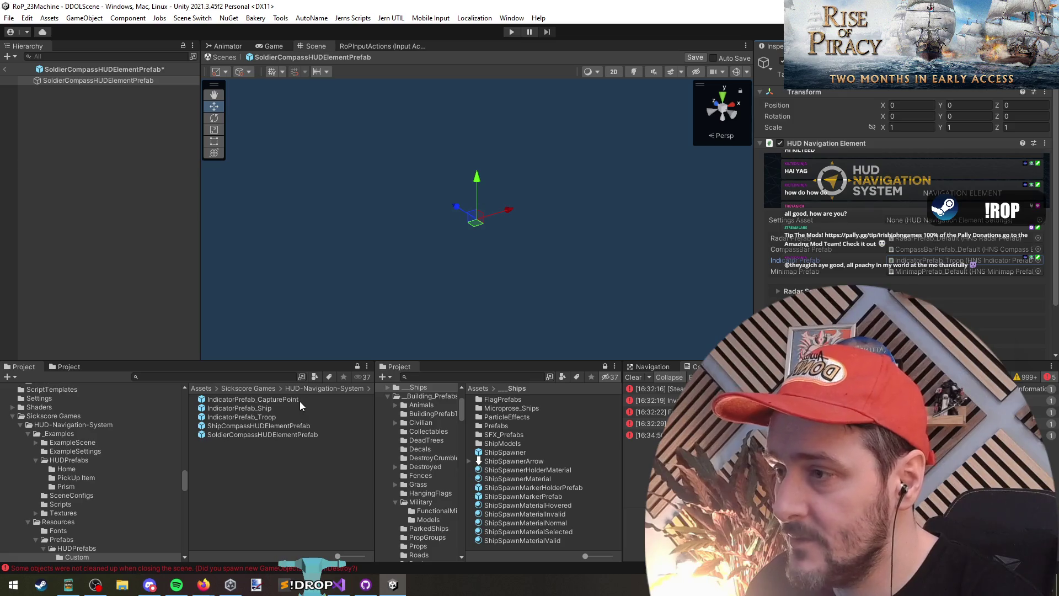
Duplicate ShipCompassHUDElementPrefab and name the copy CapturePointCompassHUDElementPrefab
{"action": "left_click", "coordinate": [287, 426]}
{"action": "key", "text": "ctrl+d"}
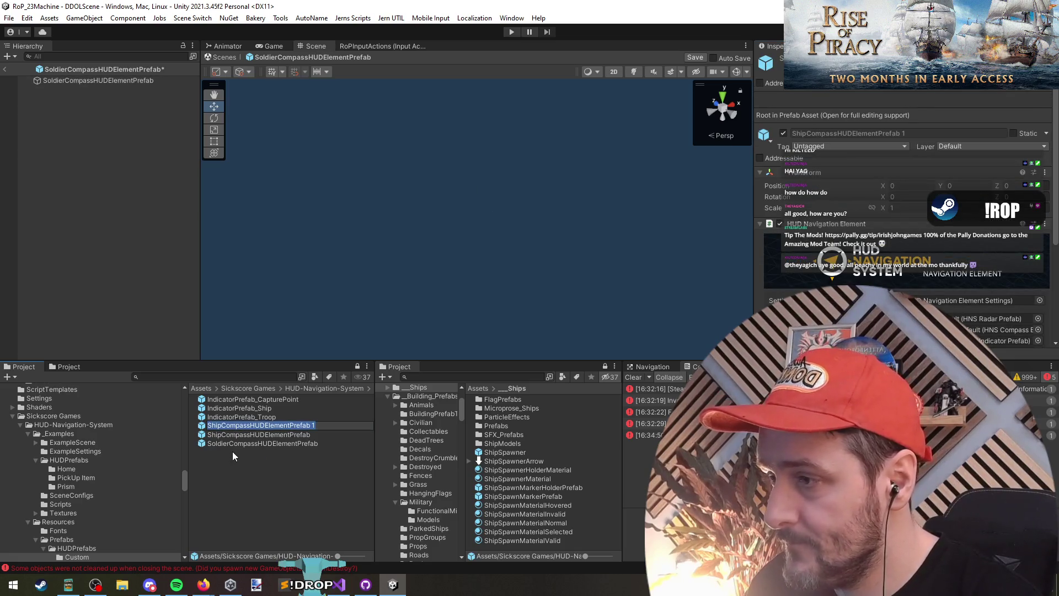
{"action": "key", "text": "Home"}
{"action": "key", "text": "Delete"}
{"action": "key", "text": "Delete"}
{"action": "key", "text": "Delete"}
{"action": "type", "text": "CaptureP"}
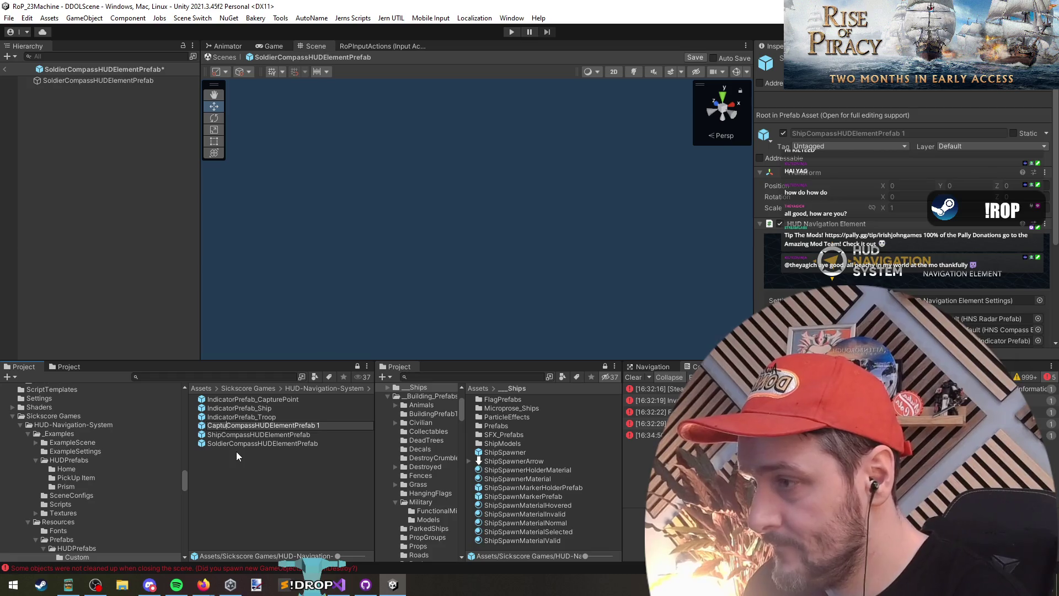
{"action": "type", "text": "oint"}
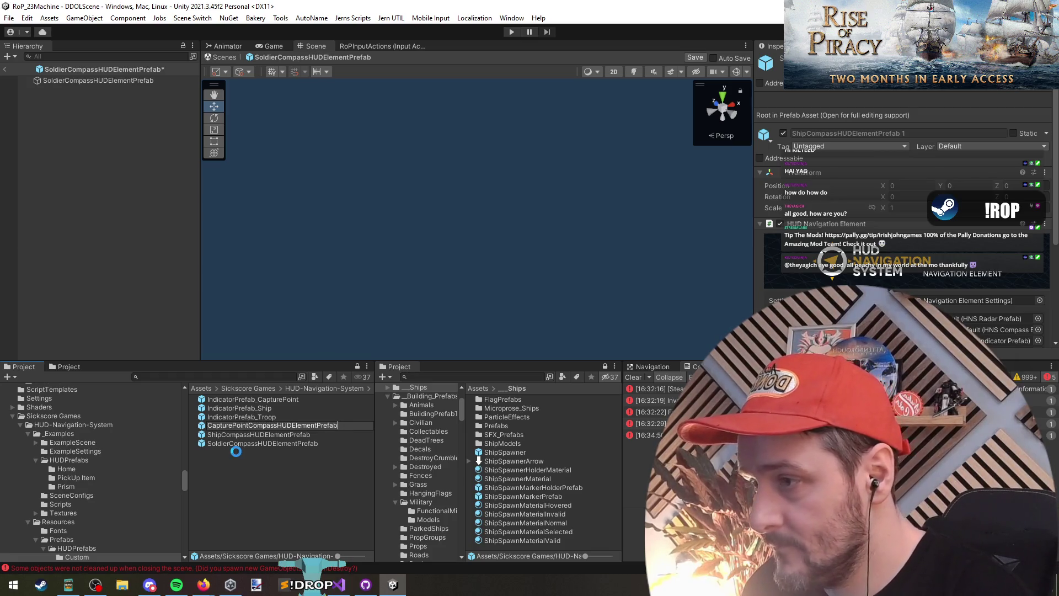
{"action": "key", "text": "BackSpace"}
{"action": "key", "text": "BackSpace"}
{"action": "key", "text": "Return"}
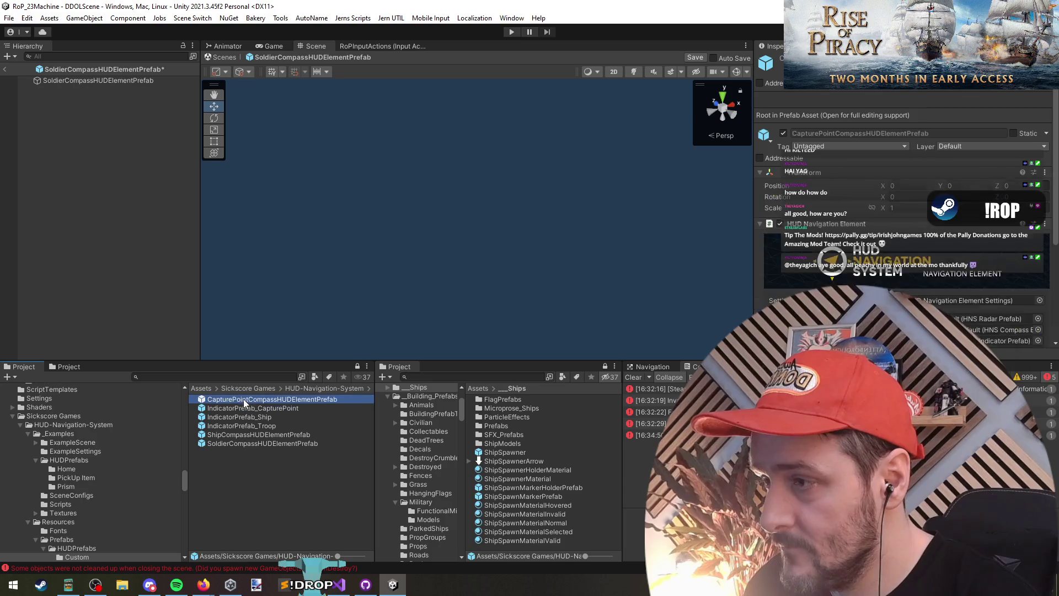
{"action": "left_click_drag", "start_coordinate": [243, 399], "coordinate": [594, 368]}
{"action": "scroll", "coordinate": [922, 194], "scroll_direction": "down", "scroll_amount": 5}
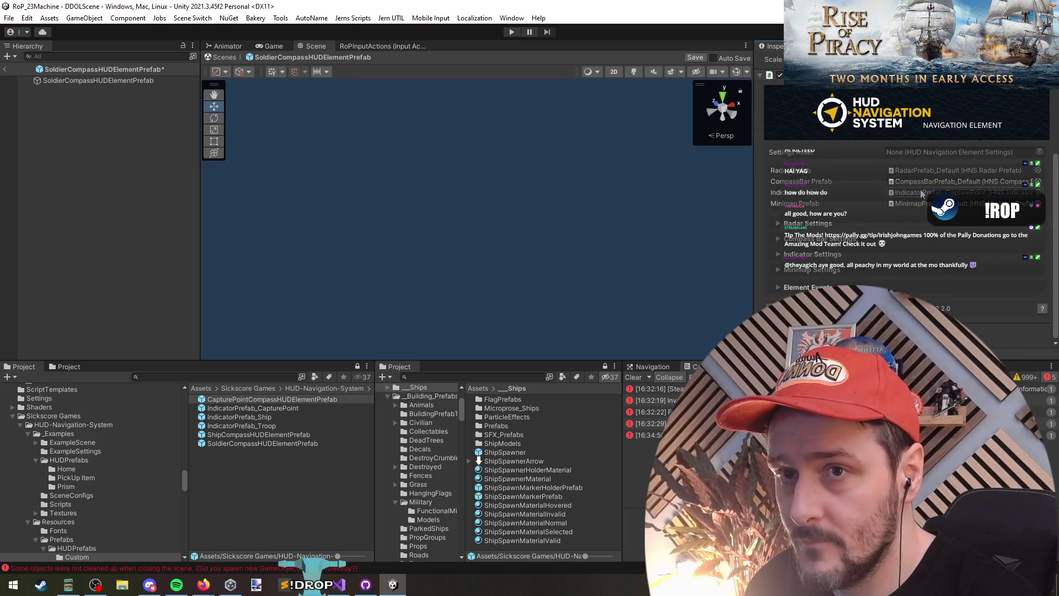
Save the soldier prefab, open IndicatorPrefab_CapturePoint, and show the Onscreen Icon's Source Image sprite choices
{"action": "double_click", "coordinate": [283, 409]}
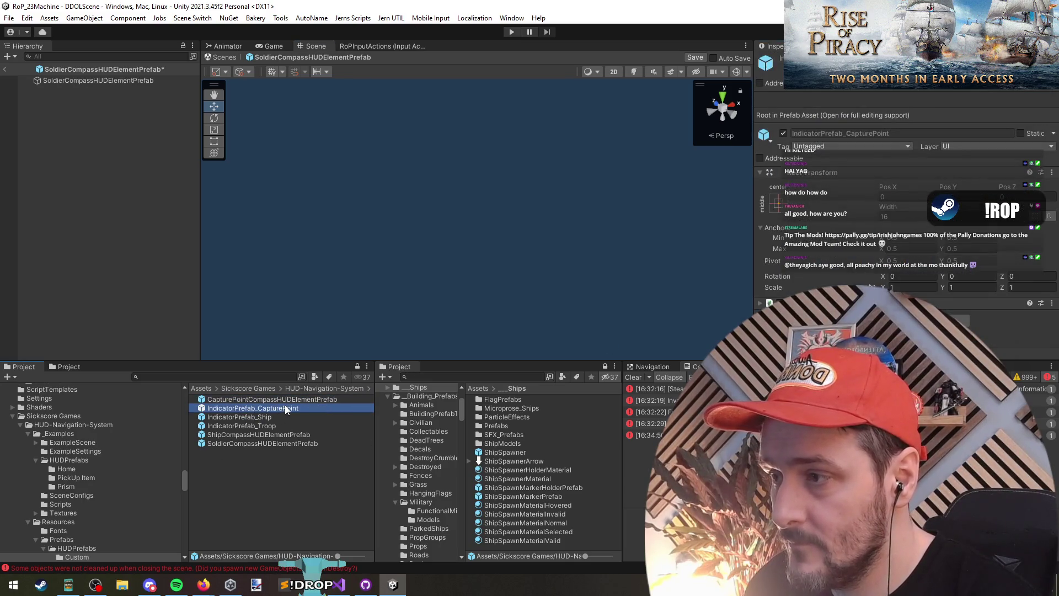
{"action": "left_click", "coordinate": [519, 312]}
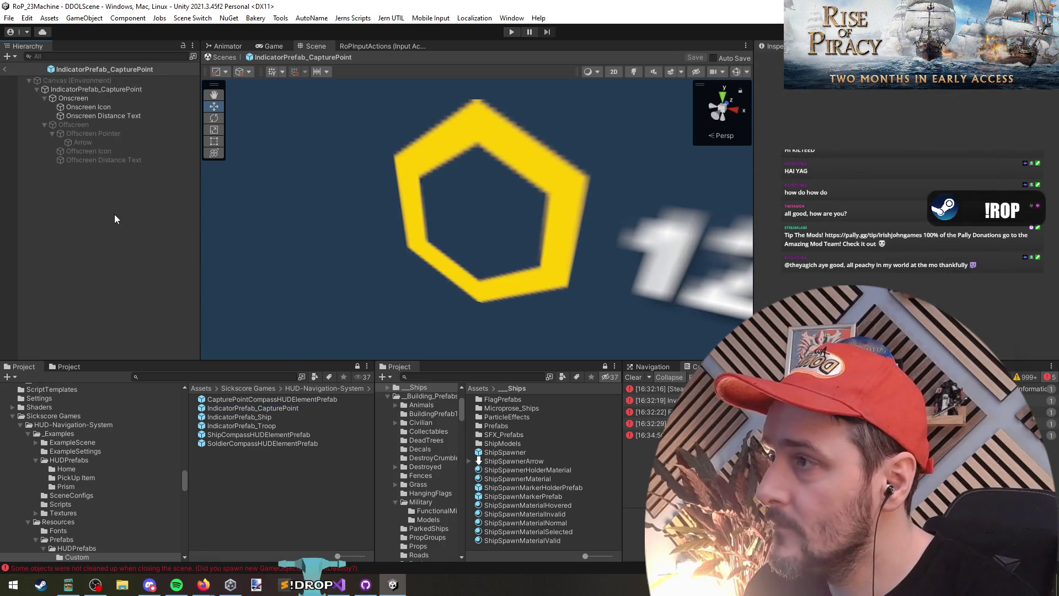
{"action": "left_click", "coordinate": [436, 376]}
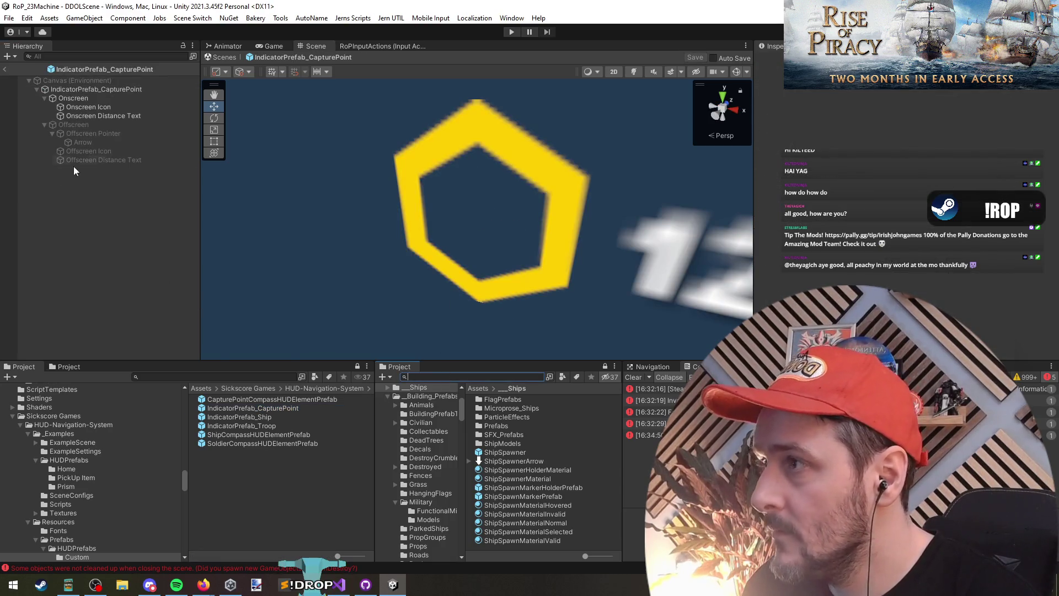
{"action": "left_click", "coordinate": [88, 108]}
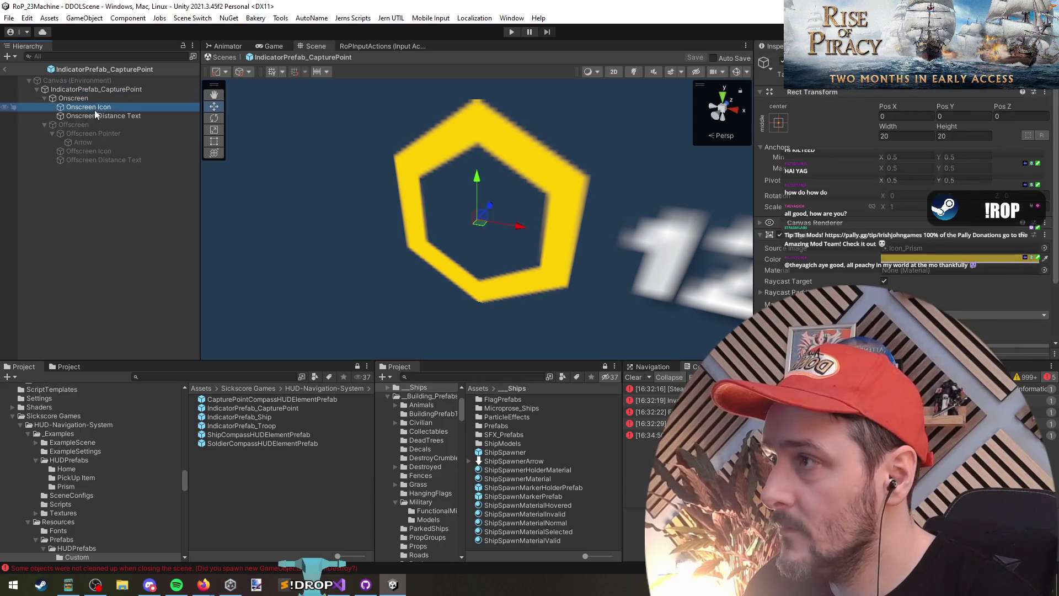
{"action": "double_click", "coordinate": [98, 114]}
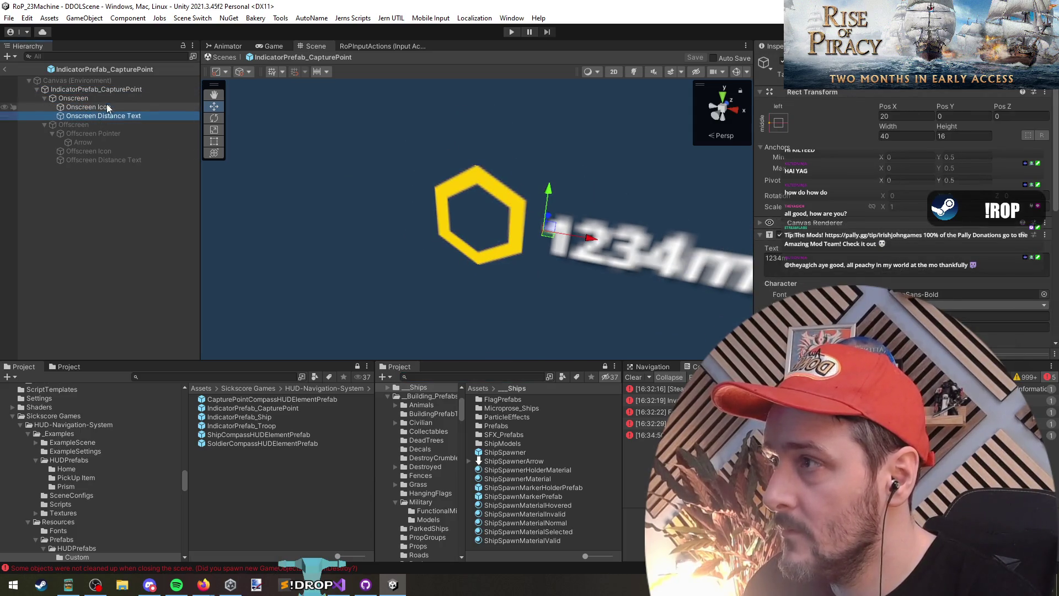
{"action": "left_click", "coordinate": [119, 124]}
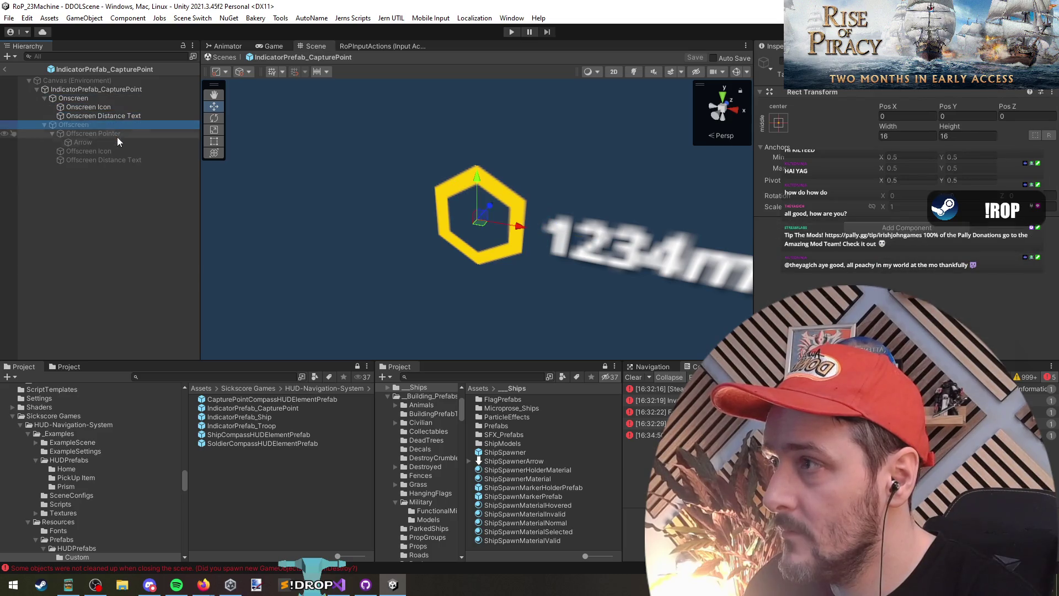
{"action": "left_click", "coordinate": [121, 160]}
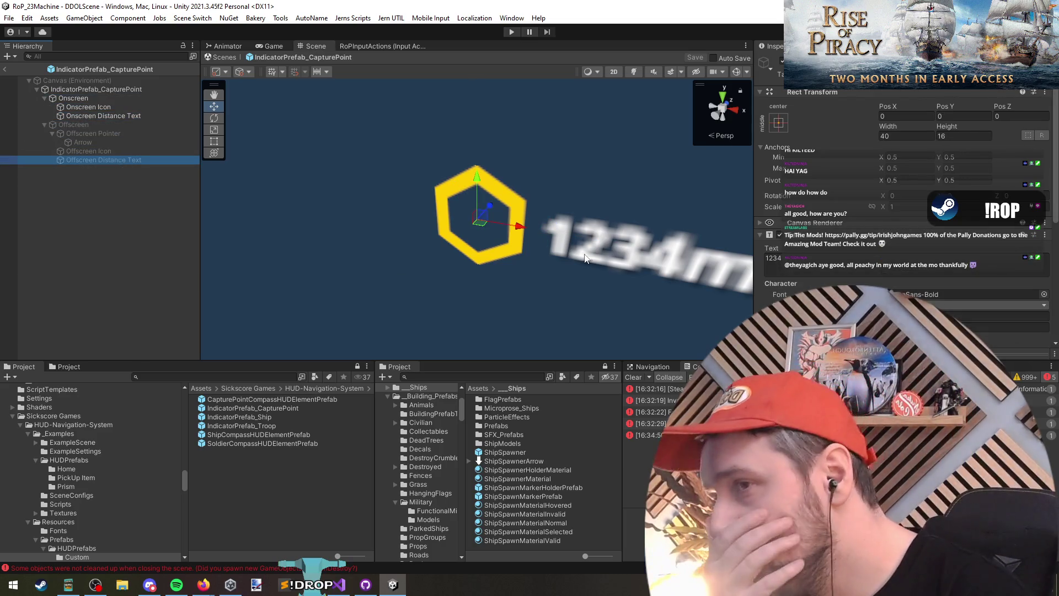
{"action": "left_click", "coordinate": [109, 184]}
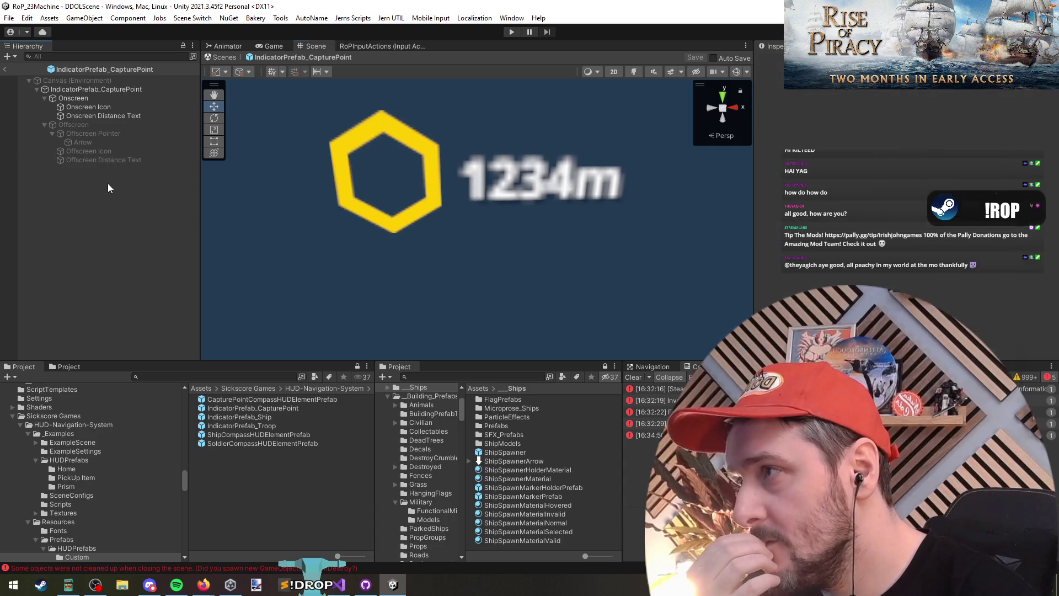
{"action": "left_click", "coordinate": [102, 107]}
{"action": "left_click", "coordinate": [111, 96]}
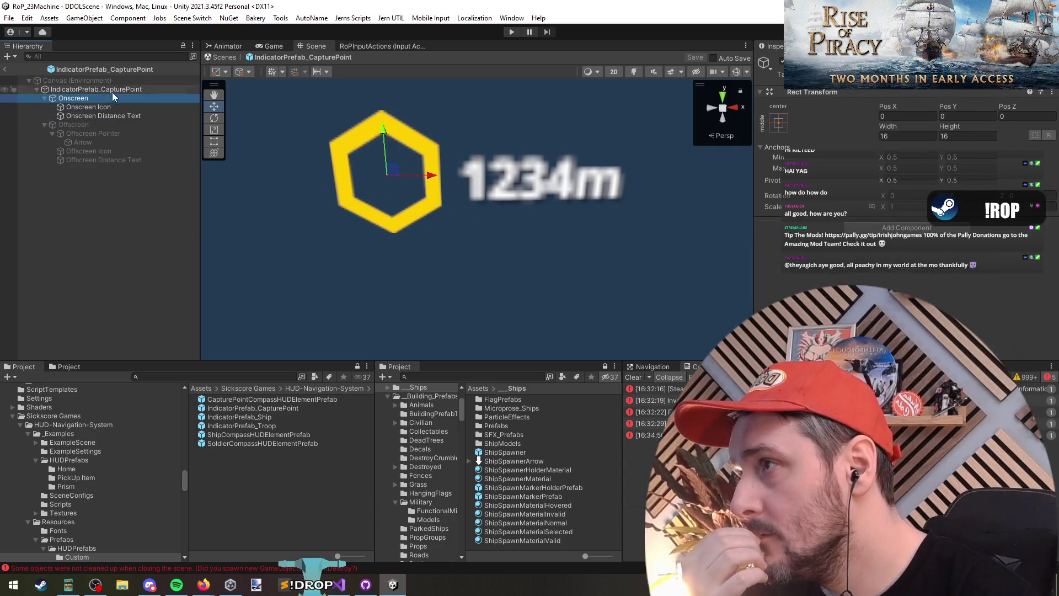
{"action": "left_click", "coordinate": [115, 107]}
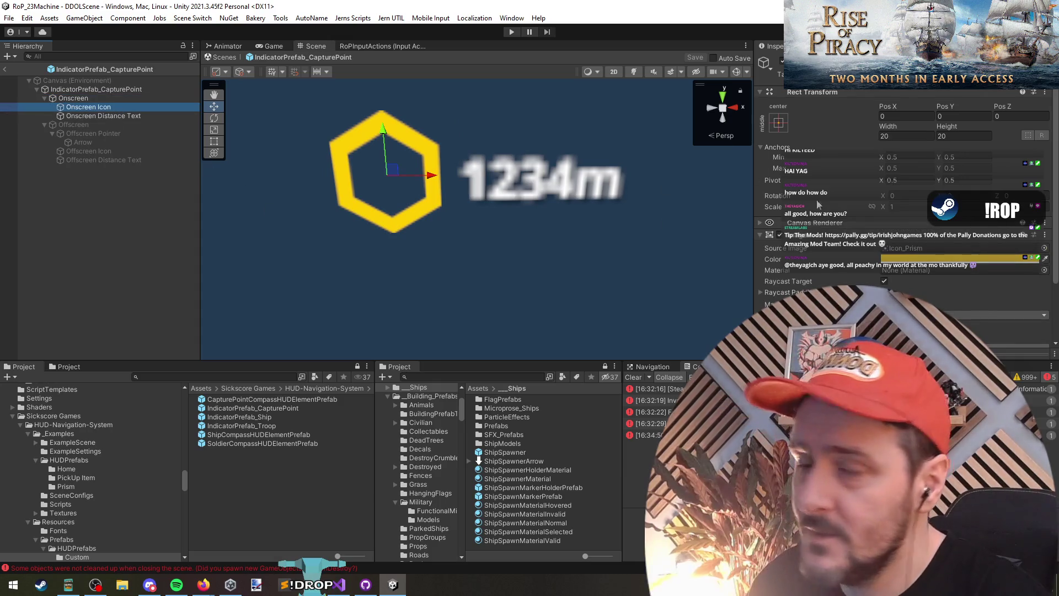
{"action": "left_click", "coordinate": [1044, 248]}
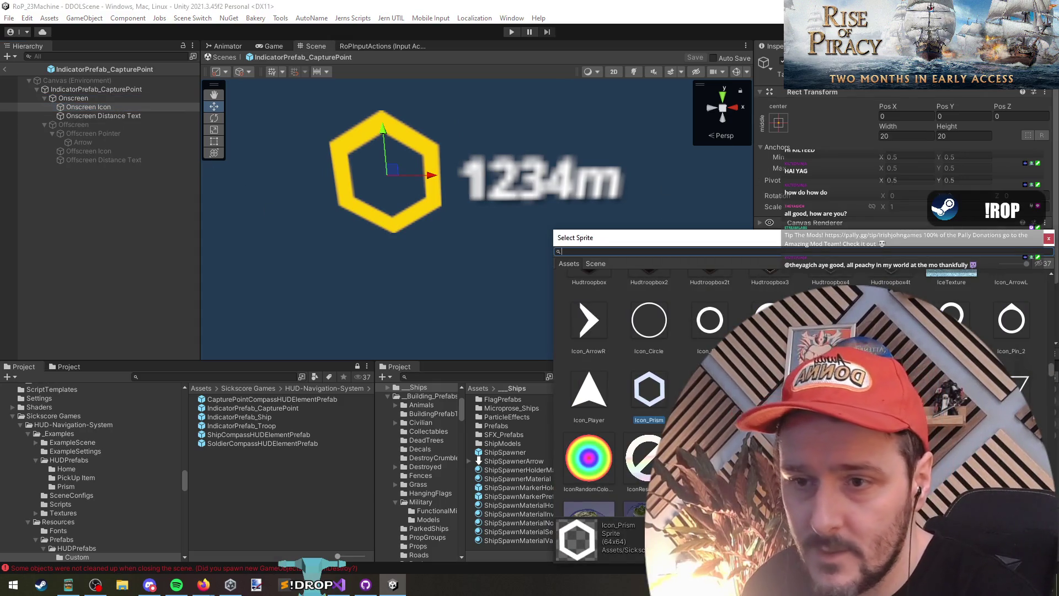
Set the onscreen icon to Icon_Pin and temporarily activate the Offscreen group to inspect it
{"action": "double_click", "coordinate": [951, 320]}
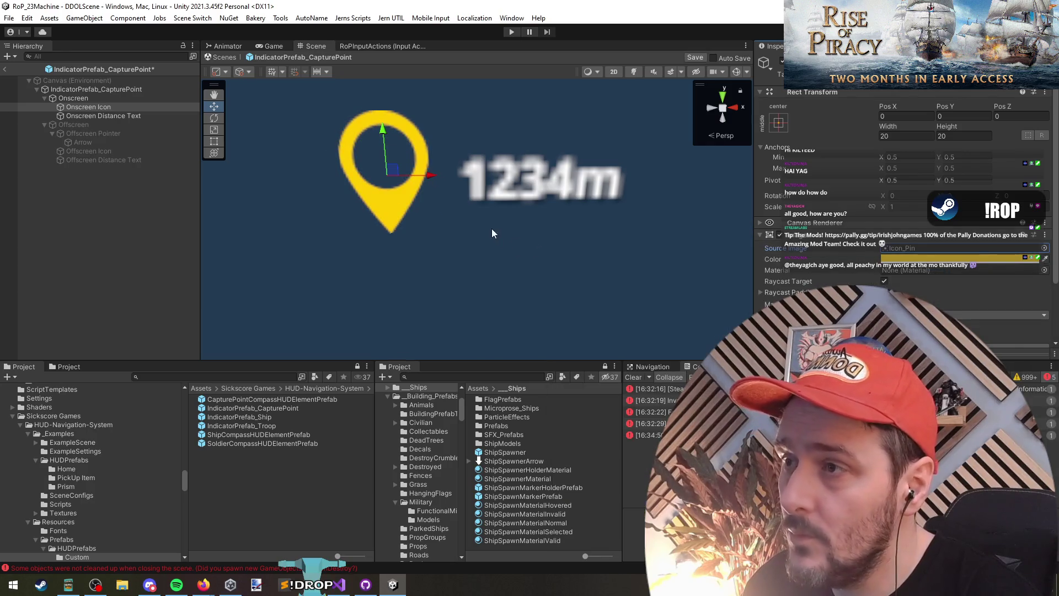
{"action": "scroll", "coordinate": [492, 232], "scroll_direction": "down", "scroll_amount": 3}
{"action": "left_click", "coordinate": [86, 143]}
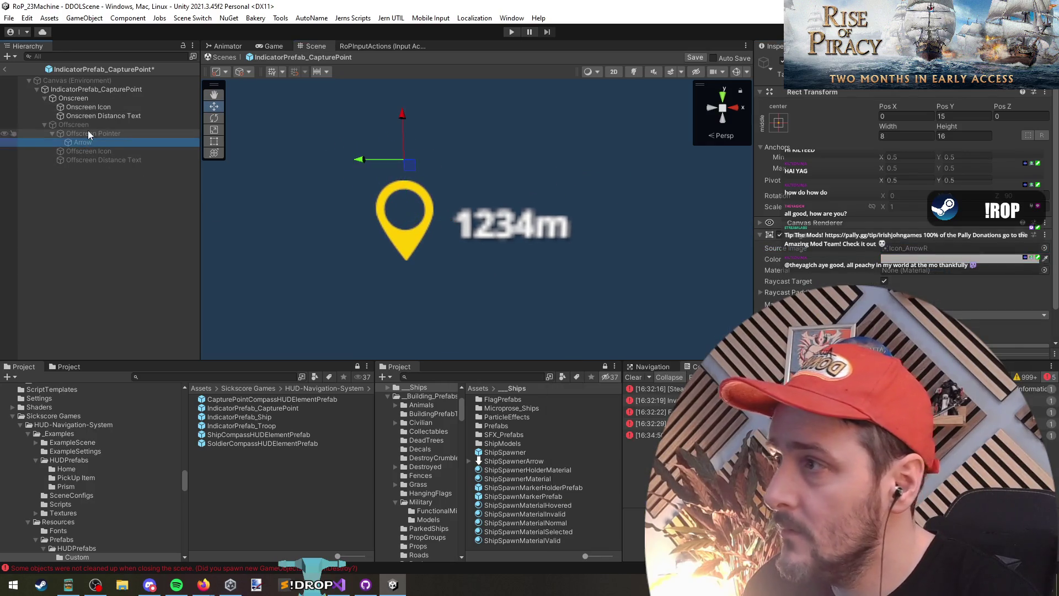
{"action": "left_click", "coordinate": [100, 133]}
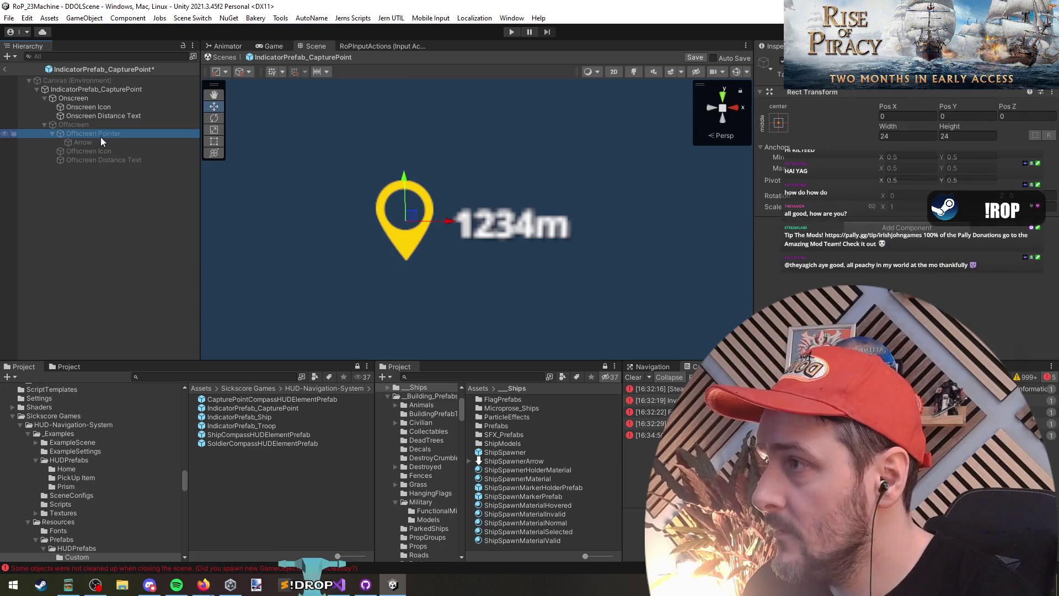
{"action": "left_click", "coordinate": [84, 124]}
{"action": "key", "text": "alt+shift+a"}
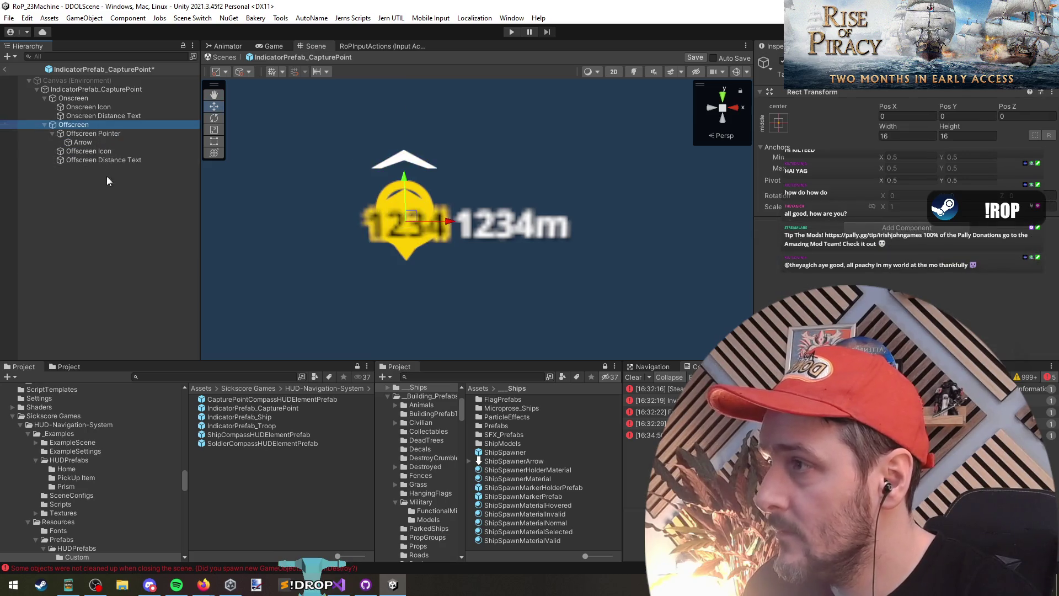
{"action": "left_click", "coordinate": [118, 134]}
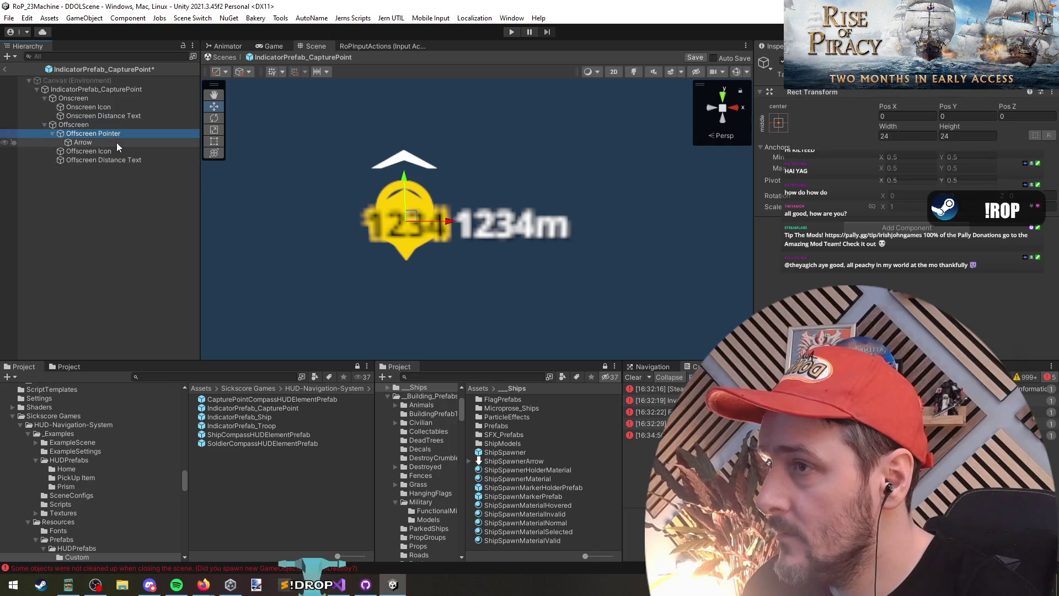
{"action": "left_click", "coordinate": [117, 142]}
{"action": "left_click", "coordinate": [123, 151]}
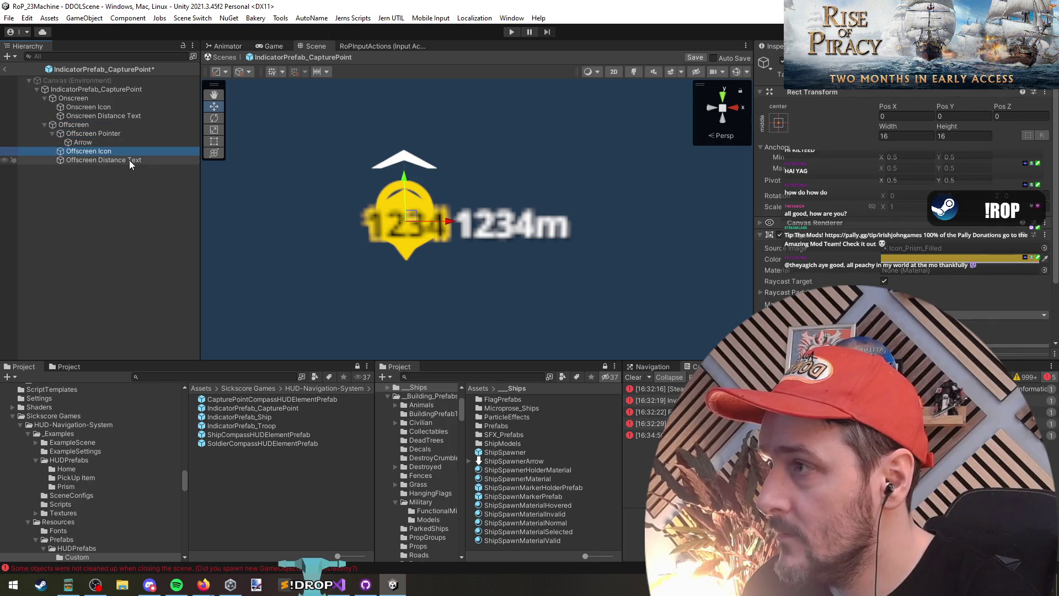
Leave the offscreen icon unchanged, deactivate the Offscreen group again, and save the prefab
{"action": "left_click", "coordinate": [1044, 248]}
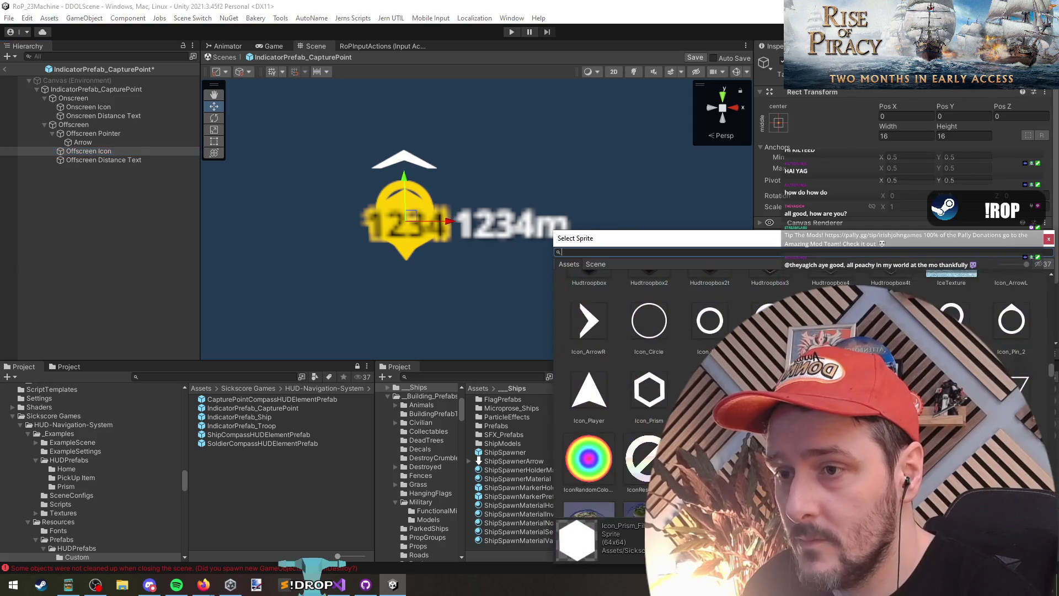
{"action": "key", "text": "Escape"}
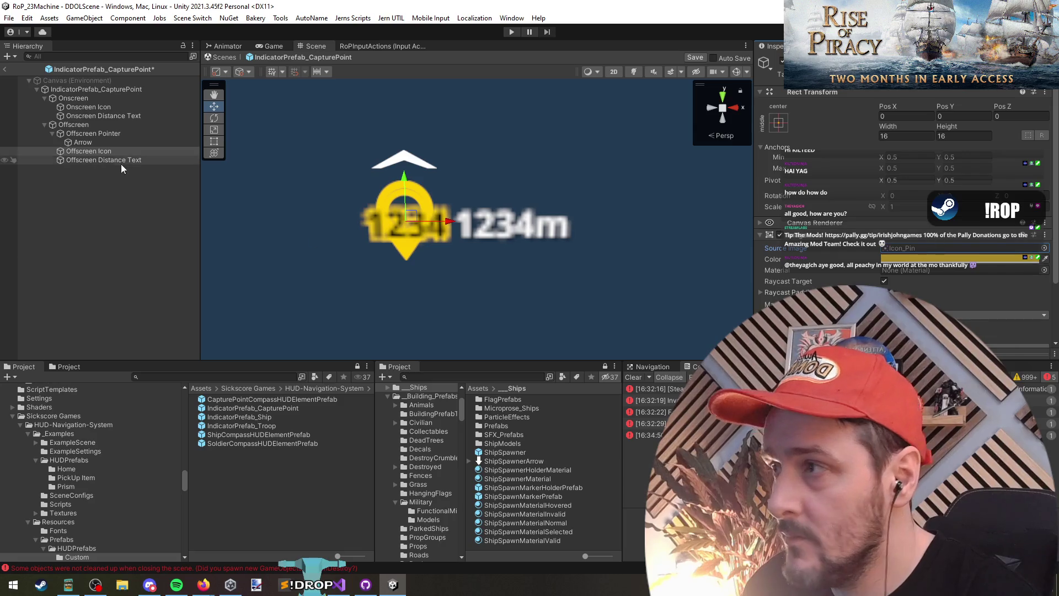
{"action": "left_click", "coordinate": [111, 151]}
{"action": "left_click", "coordinate": [65, 126]}
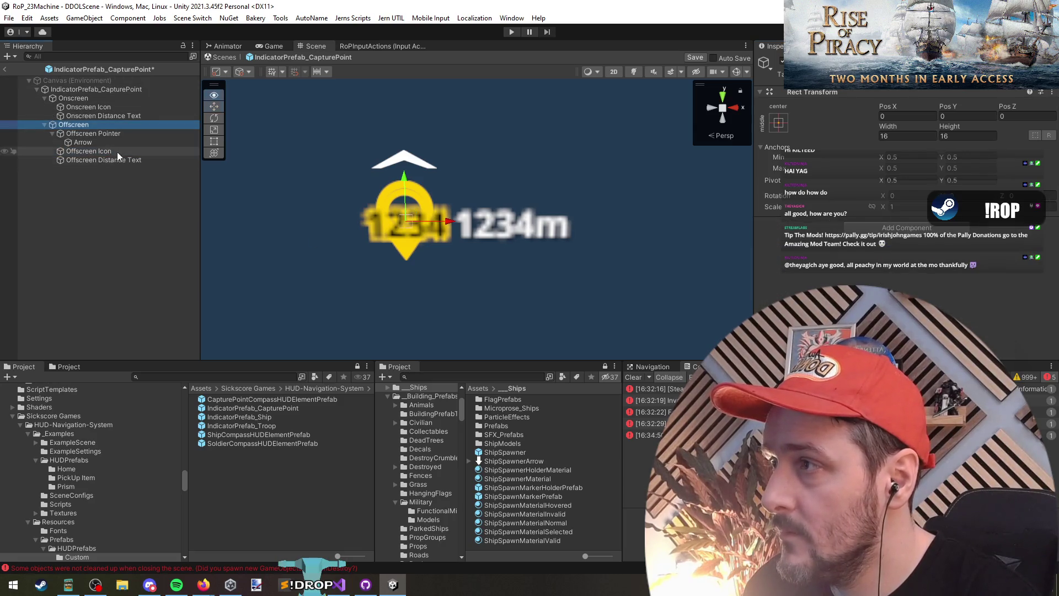
{"action": "key", "text": "alt+shift+a"}
{"action": "left_click", "coordinate": [88, 200]}
{"action": "key", "text": "ctrl+s"}
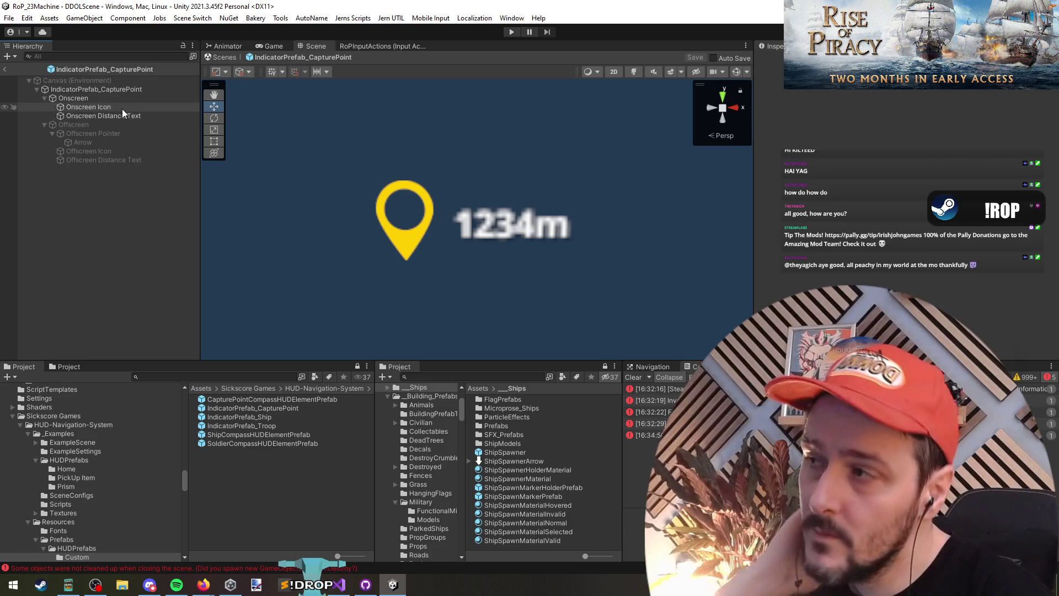
{"action": "left_click", "coordinate": [118, 117]}
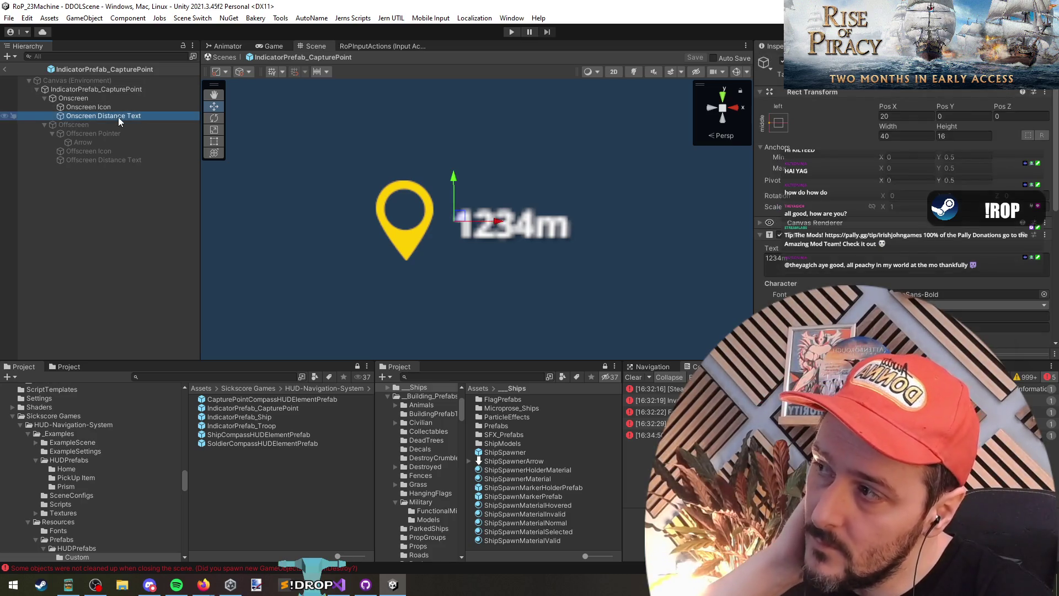
{"action": "left_click", "coordinate": [108, 89]}
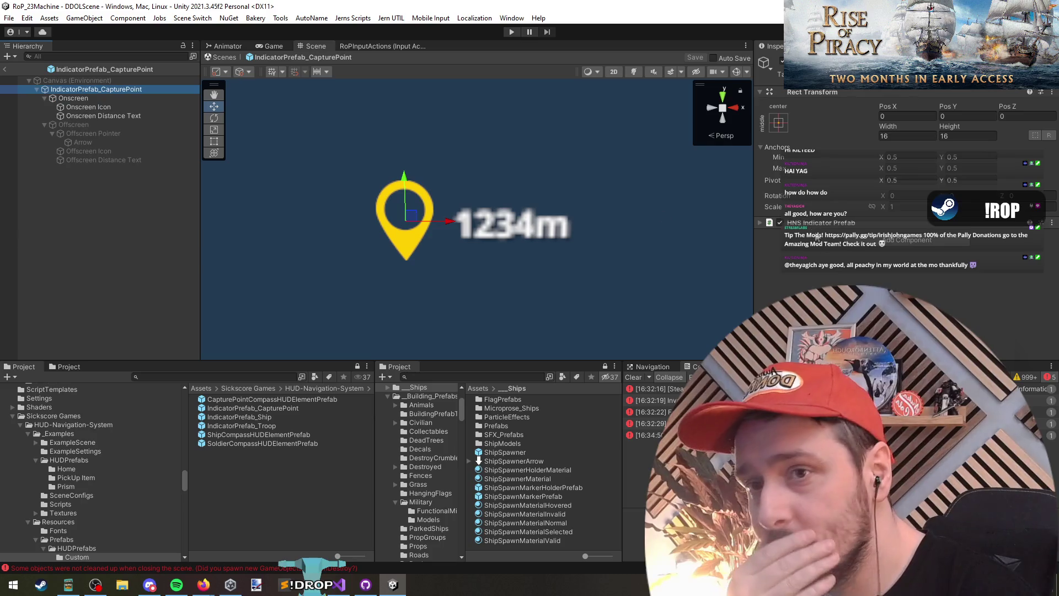
{"action": "left_click", "coordinate": [809, 223]}
{"action": "scroll", "coordinate": [808, 227], "scroll_direction": "down", "scroll_amount": 4}
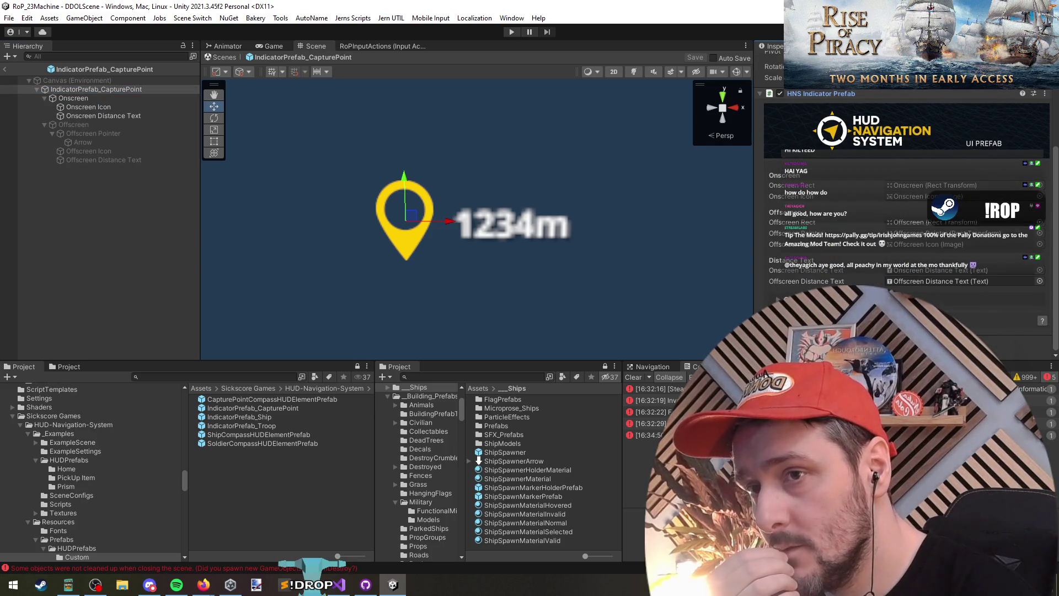
{"action": "left_click", "coordinate": [808, 281]}
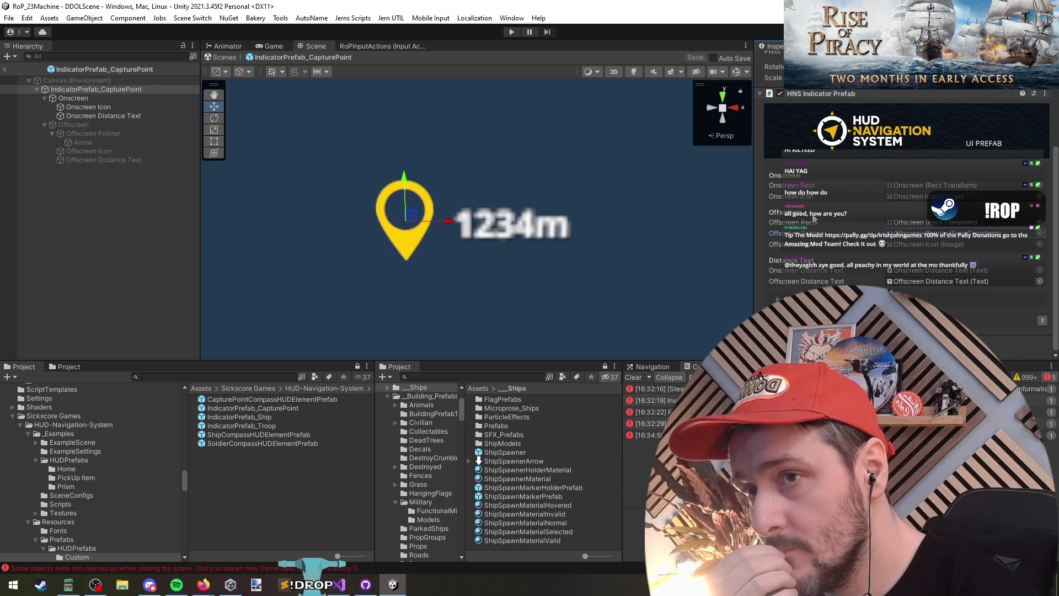
{"action": "left_click", "coordinate": [813, 192]}
{"action": "left_click", "coordinate": [810, 233]}
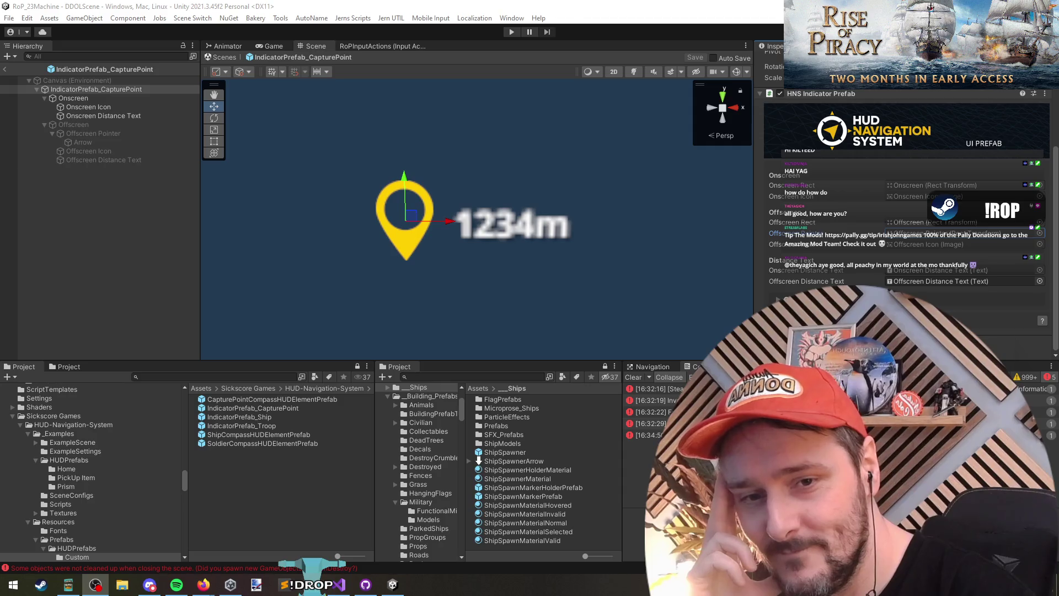
Open SoldierCompassHUDElementPrefab and then its referenced IndicatorPrefab_Troop
{"action": "left_click", "coordinate": [171, 226]}
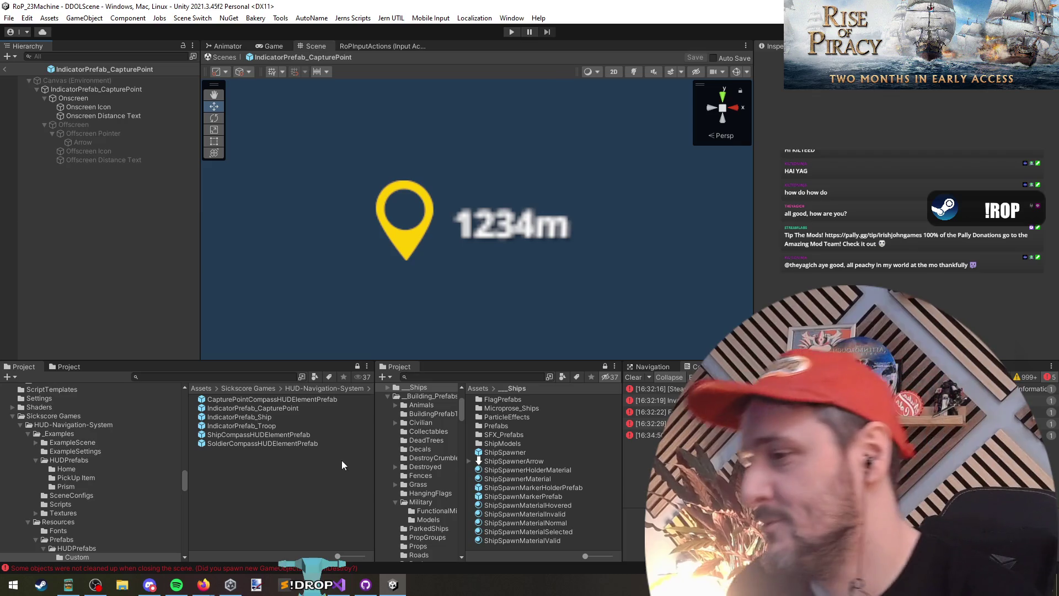
{"action": "left_click", "coordinate": [289, 434]}
{"action": "double_click", "coordinate": [294, 443]}
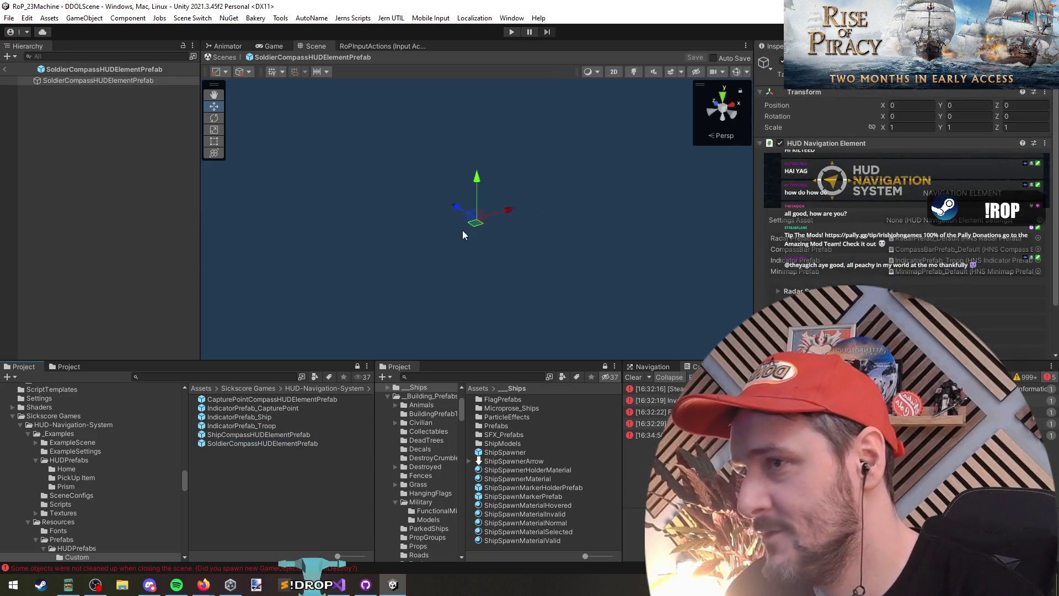
{"action": "left_click", "coordinate": [76, 82]}
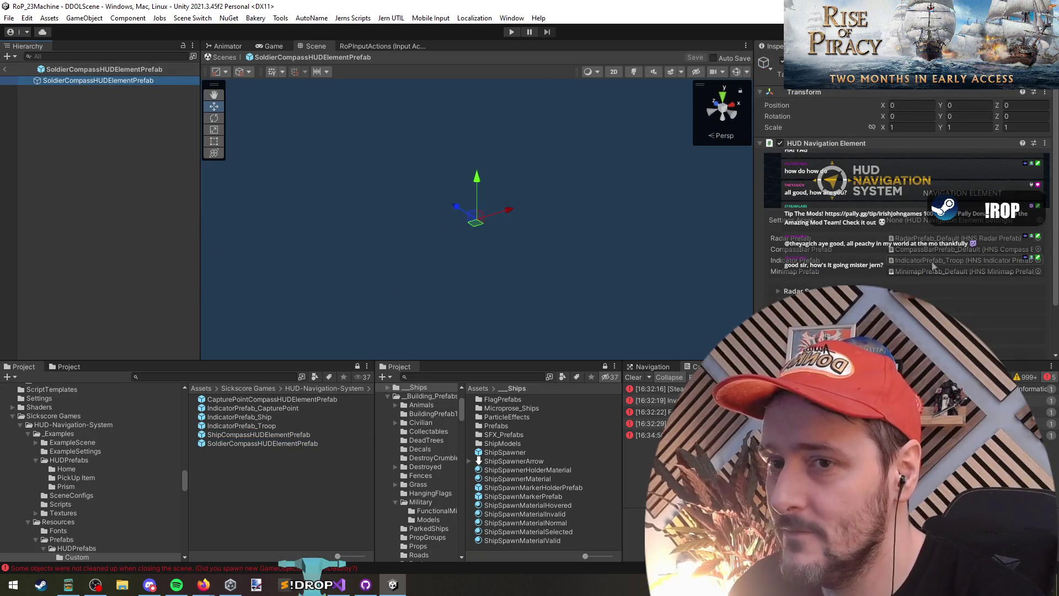
{"action": "left_click", "coordinate": [930, 263]}
{"action": "double_click", "coordinate": [255, 427]}
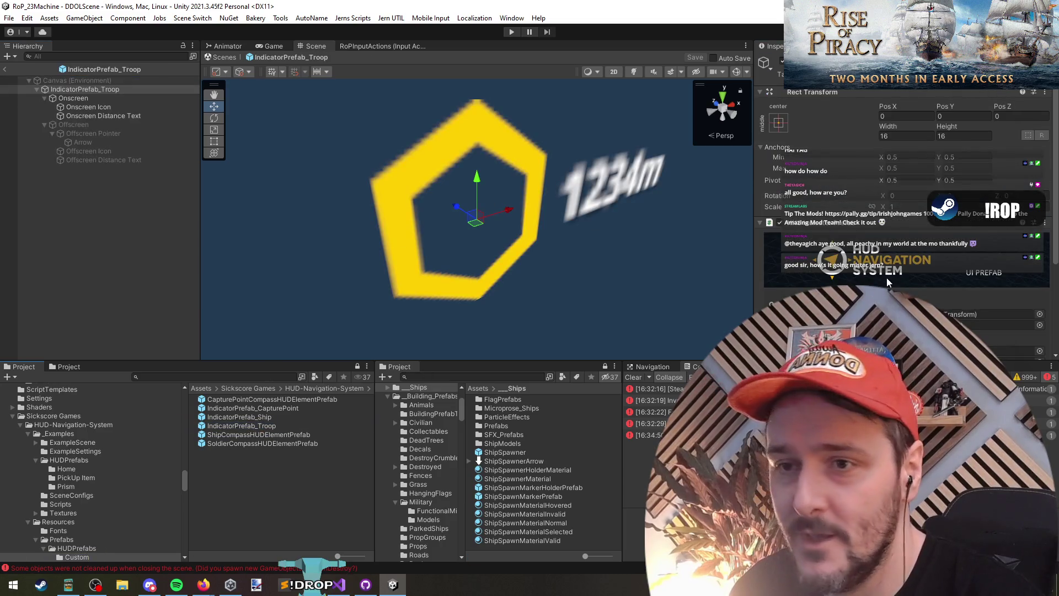
Set the Onscreen Icon's Source Image to the IconStickPerson sprite
{"action": "scroll", "coordinate": [886, 277], "scroll_direction": "down", "scroll_amount": 4}
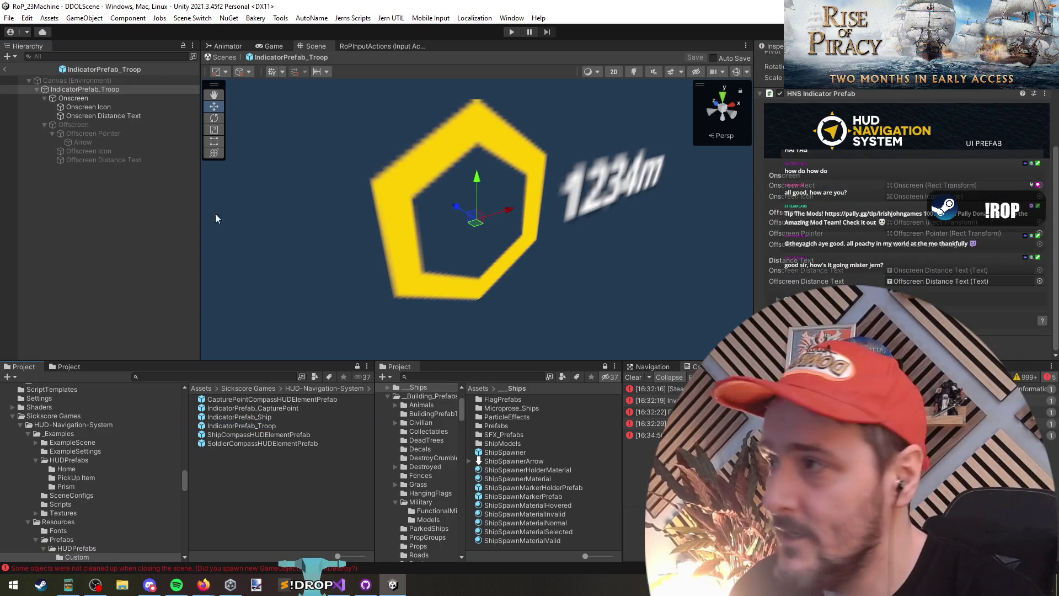
{"action": "left_click", "coordinate": [138, 107]}
{"action": "left_click", "coordinate": [1043, 176]}
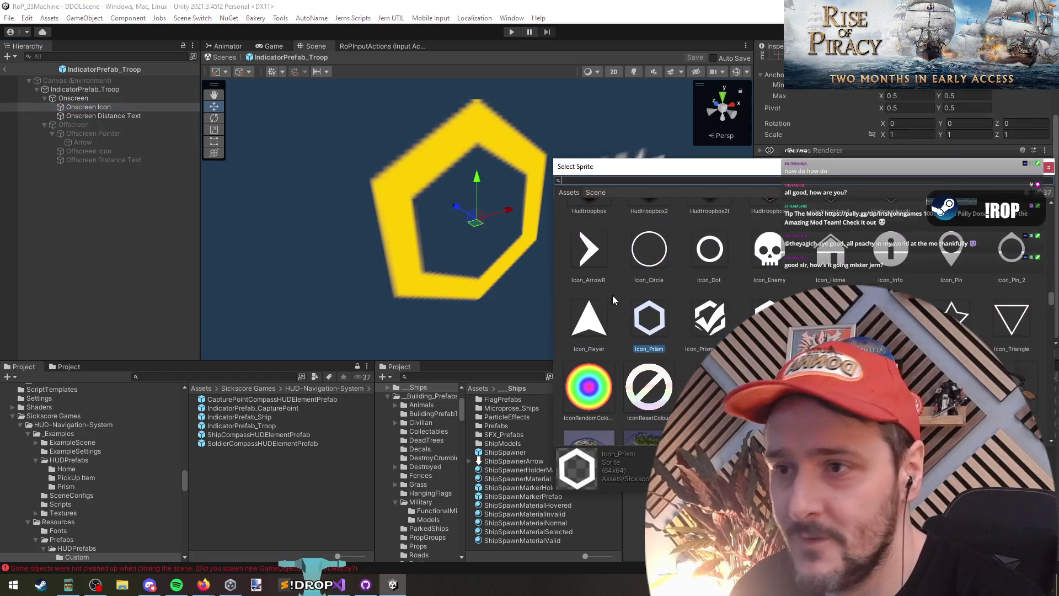
{"action": "left_click", "coordinate": [779, 254]}
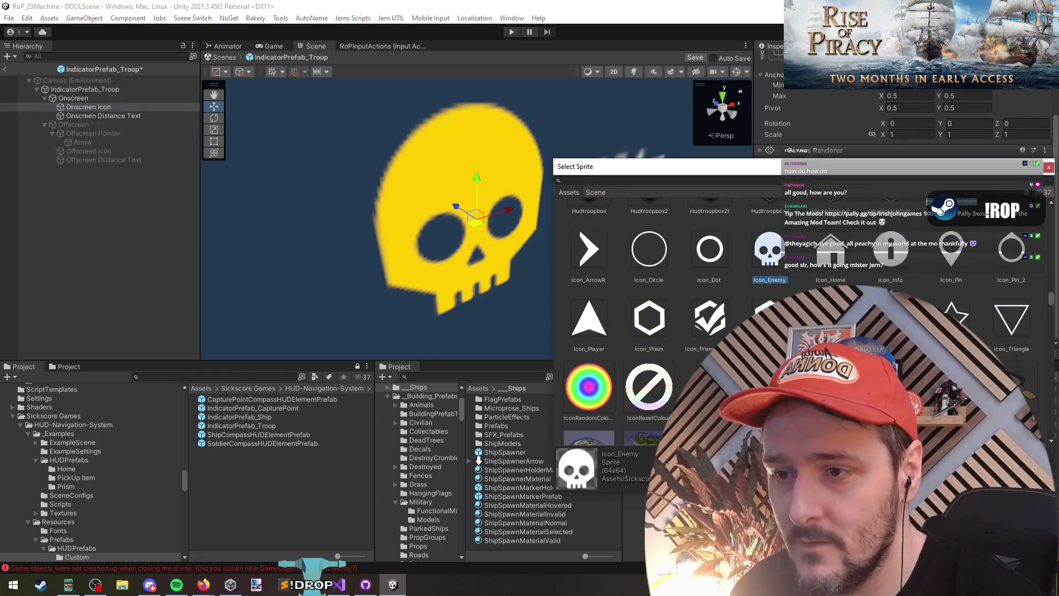
{"action": "left_click", "coordinate": [710, 386]}
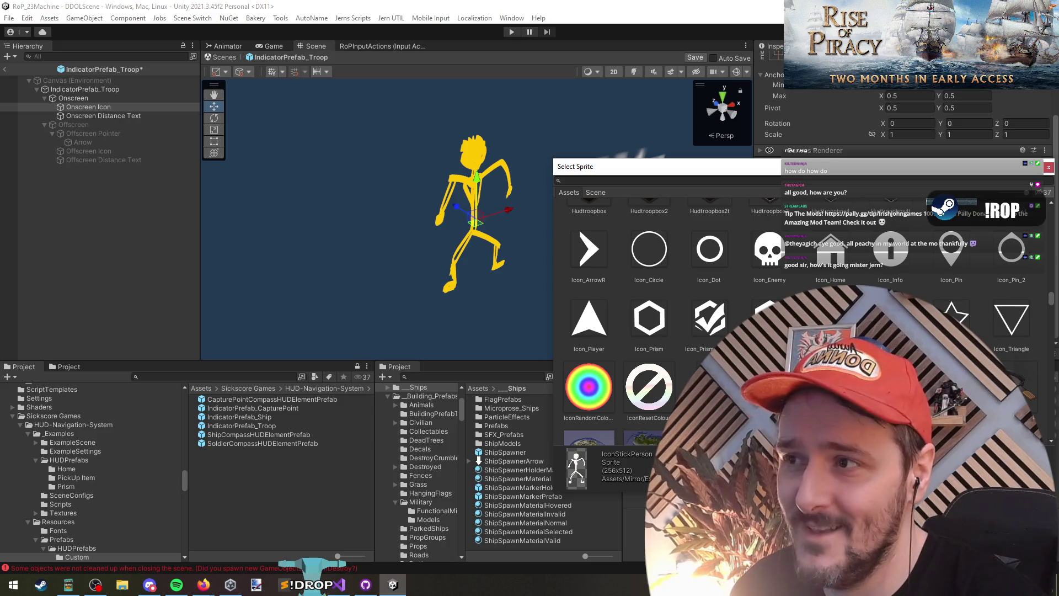
{"action": "mouse_move", "coordinate": [477, 331]}
{"action": "left_mouse_down"}
{"action": "mouse_move", "coordinate": [466, 211]}
{"action": "mouse_move", "coordinate": [410, 138]}
{"action": "mouse_move", "coordinate": [436, 216]}
{"action": "left_mouse_up"}
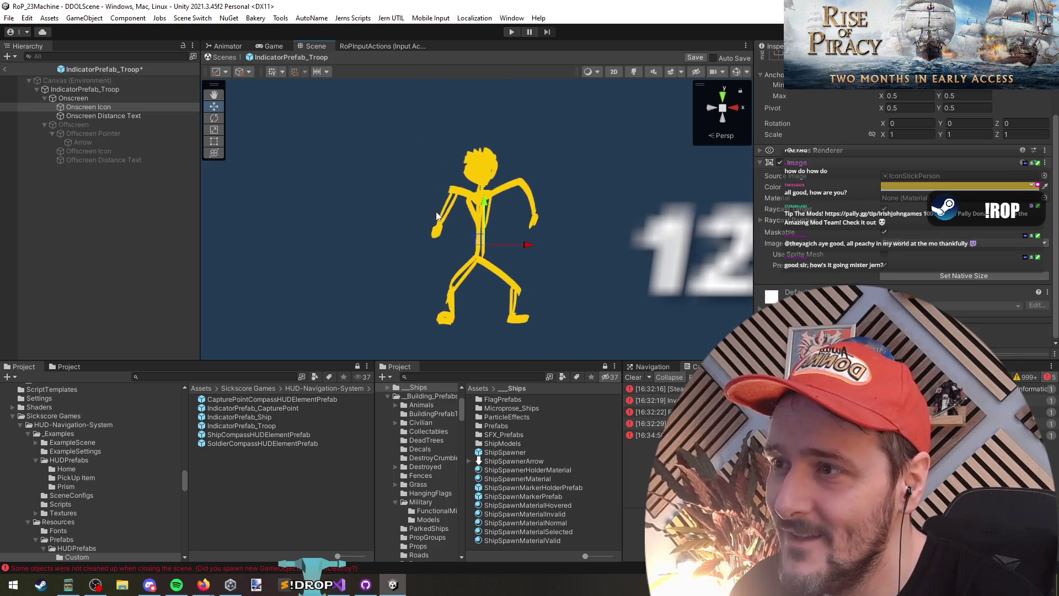
{"action": "scroll", "coordinate": [431, 227], "scroll_direction": "down", "scroll_amount": 1}
{"action": "scroll", "coordinate": [417, 223], "scroll_direction": "down", "scroll_amount": 2}
Deactivate the Onscreen Distance Text and exit the troop indicator prefab
{"action": "left_click", "coordinate": [128, 117]}
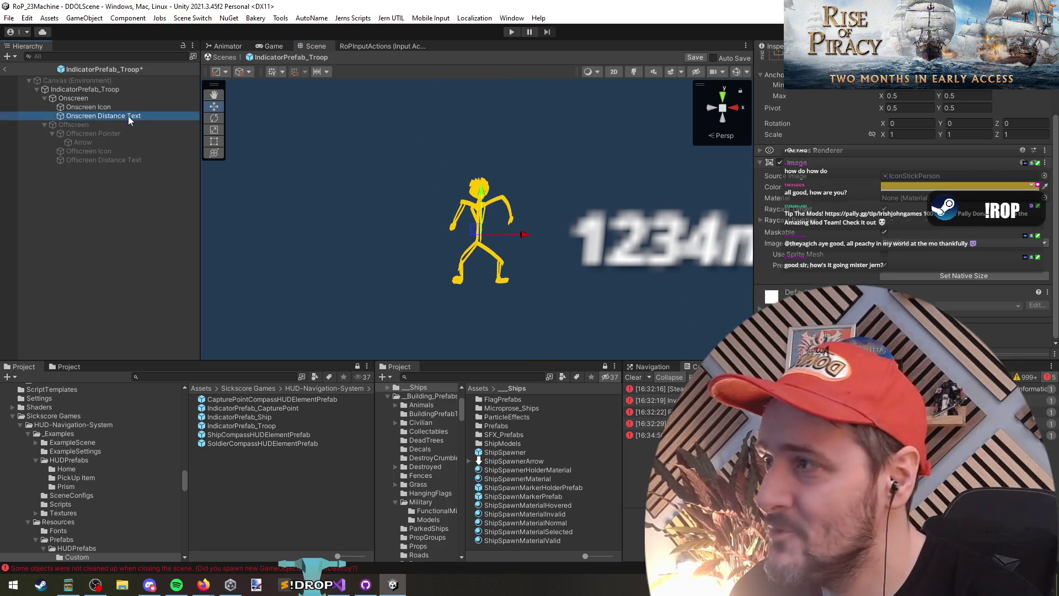
{"action": "left_click", "coordinate": [100, 89]}
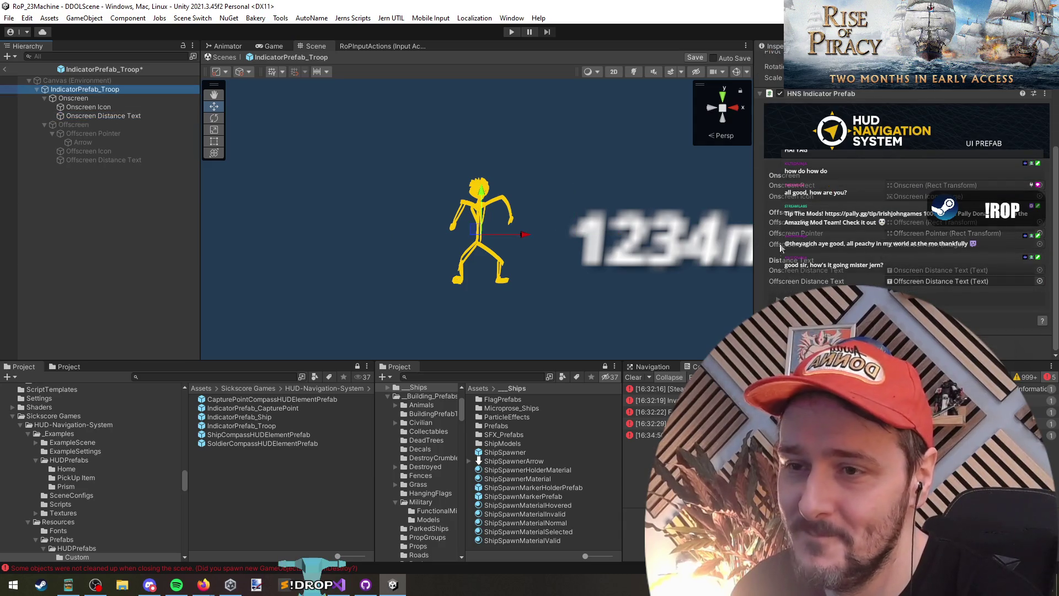
{"action": "left_click", "coordinate": [109, 116]}
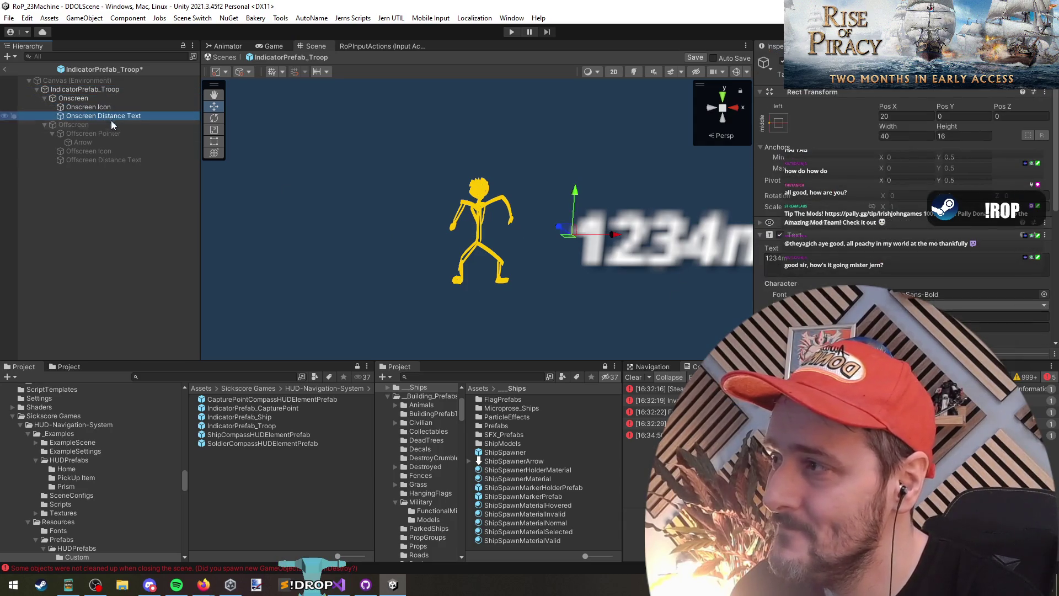
{"action": "key", "text": "alt+shift+a"}
{"action": "left_click", "coordinate": [75, 181]}
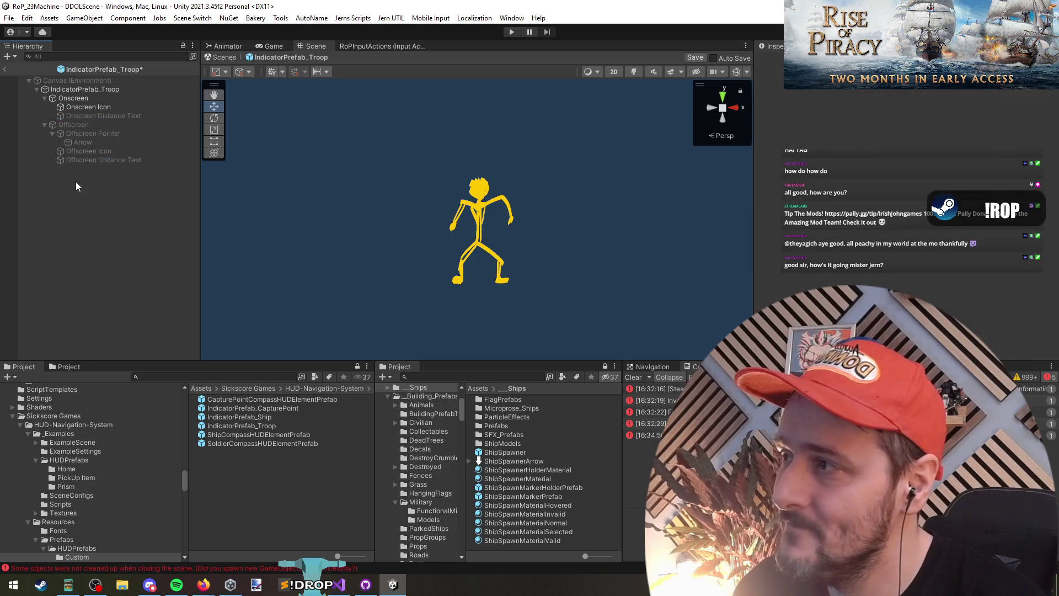
{"action": "left_click", "coordinate": [4, 69]}
Save the troop indicator prefab and run a quick Play test
{"action": "left_click", "coordinate": [503, 314]}
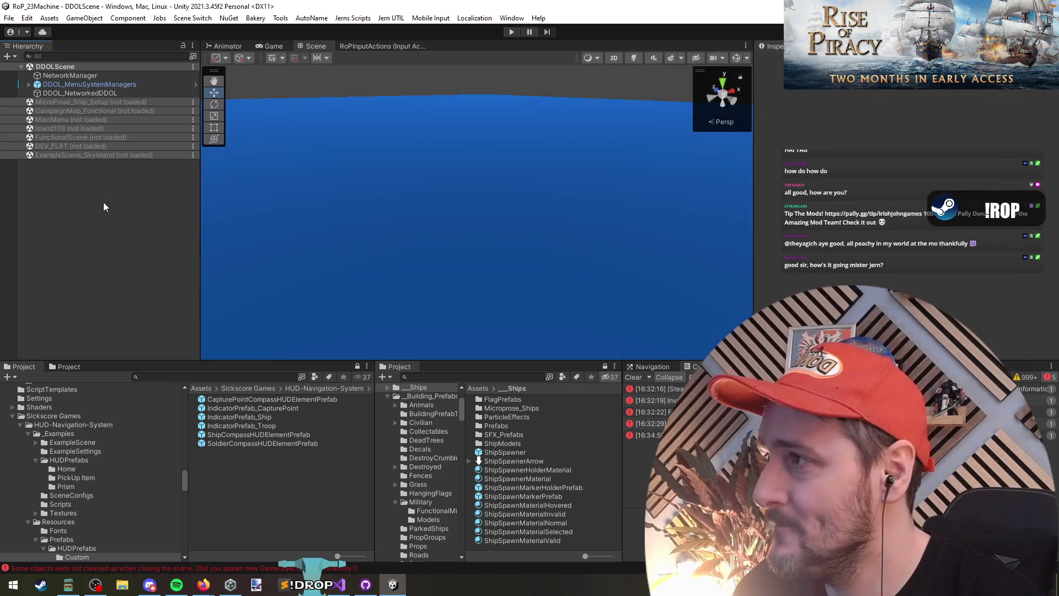
{"action": "left_click", "coordinate": [511, 31]}
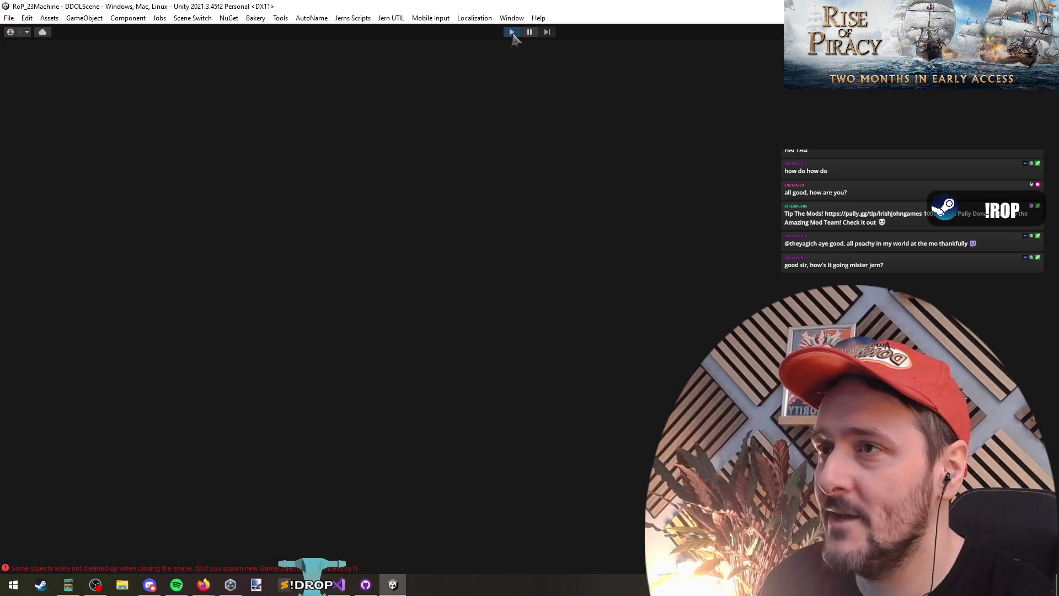
{"action": "left_click", "coordinate": [511, 34]}
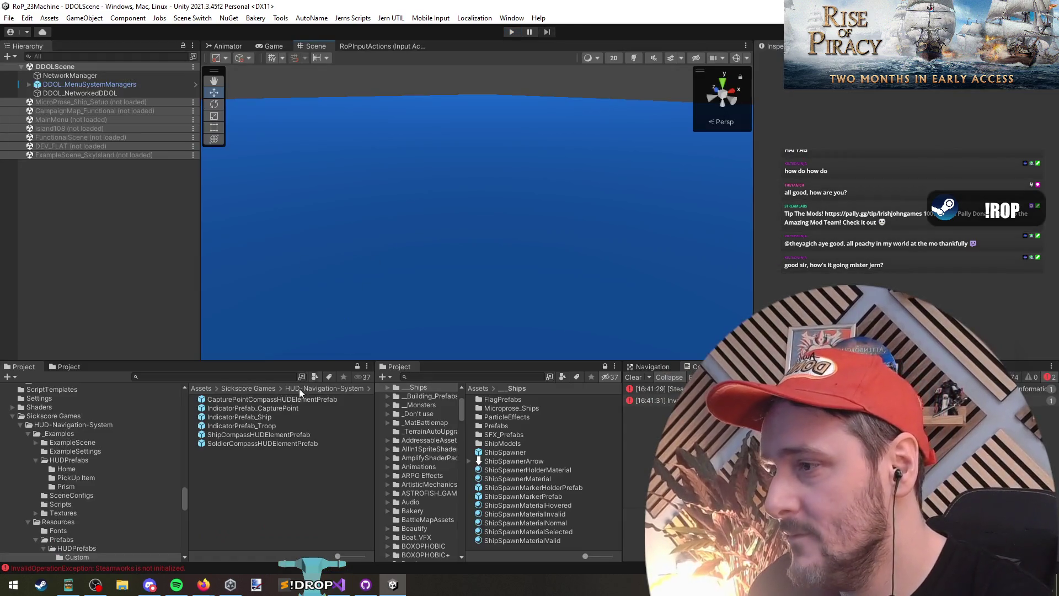
Add CapturePointCompassHUDElementPrefab under CaptureConditionPrefab's root and save on exit
{"action": "type", "text": "cap"}
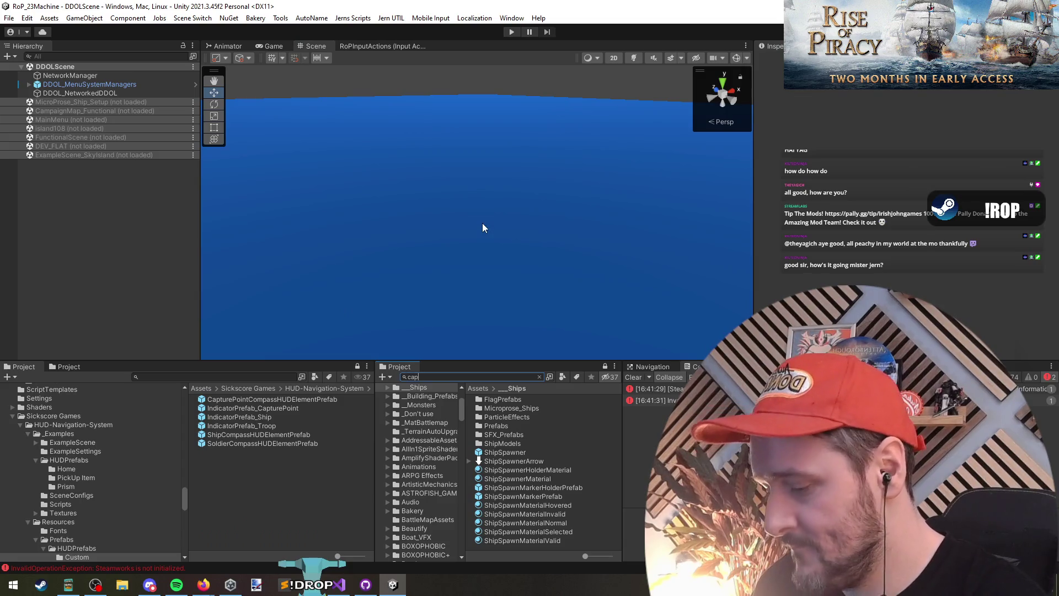
{"action": "type", "text": "tureconditionprefab"}
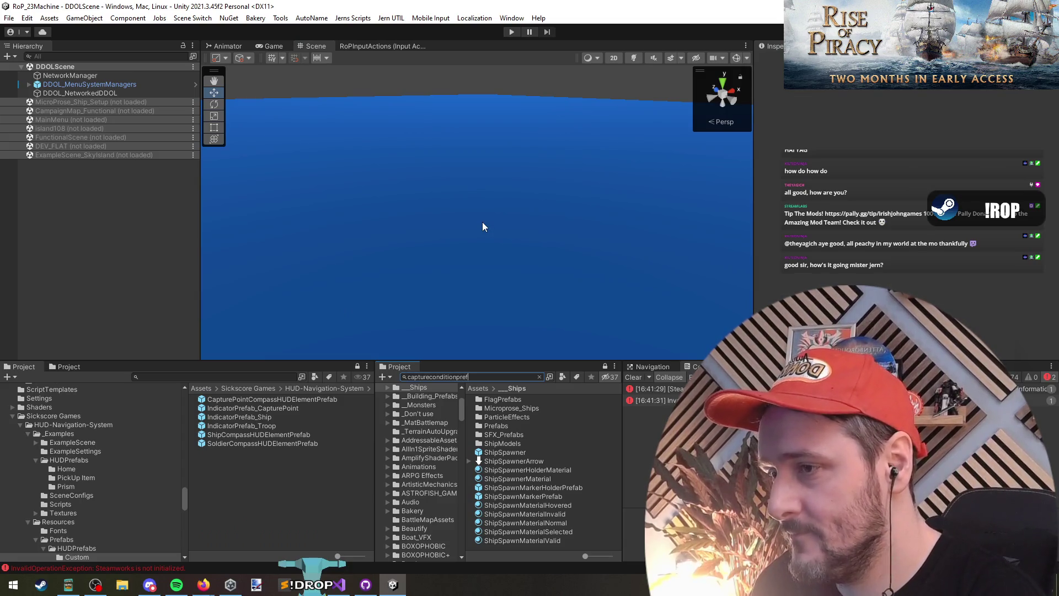
{"action": "double_click", "coordinate": [535, 399]}
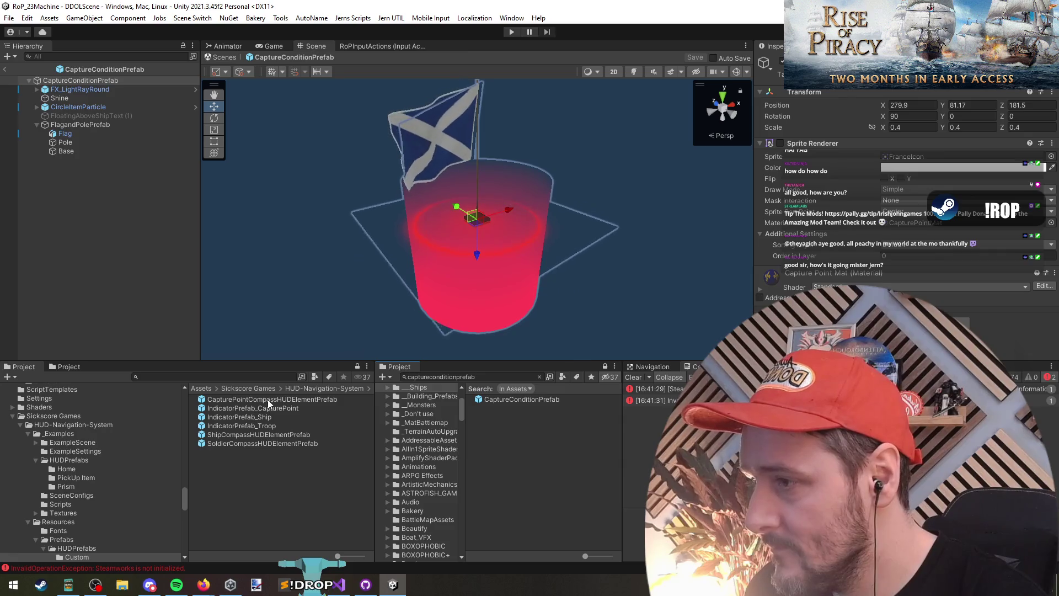
{"action": "left_click_drag", "start_coordinate": [267, 399], "coordinate": [57, 238]}
{"action": "scroll", "coordinate": [398, 233], "scroll_direction": "down", "scroll_amount": 3}
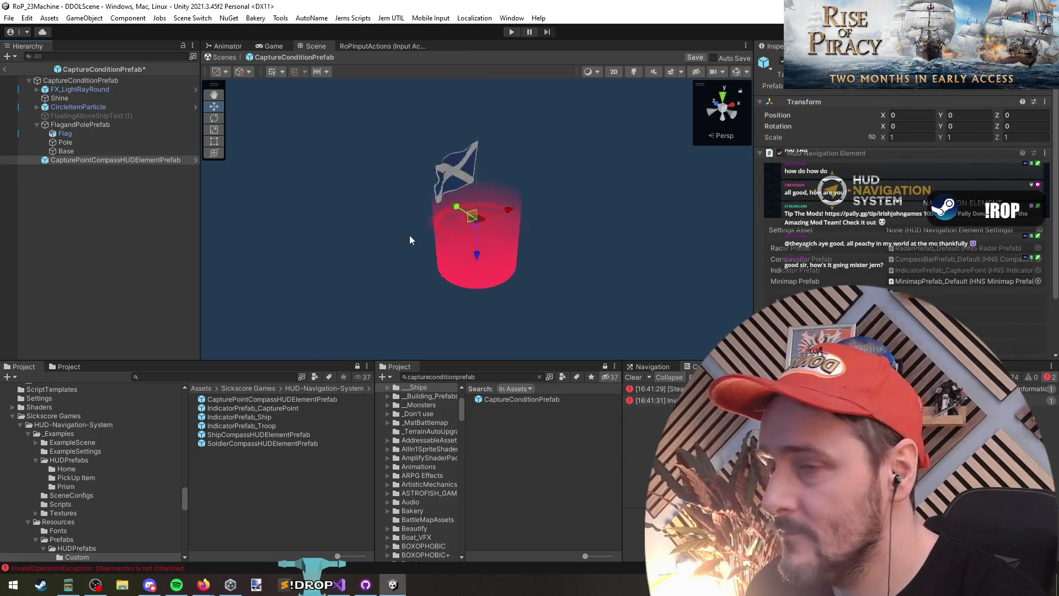
{"action": "mouse_move", "coordinate": [521, 237]}
{"action": "left_mouse_down"}
{"action": "mouse_move", "coordinate": [485, 204]}
{"action": "mouse_move", "coordinate": [502, 215]}
{"action": "mouse_move", "coordinate": [499, 236]}
{"action": "left_mouse_up"}
{"action": "left_click", "coordinate": [87, 192]}
{"action": "left_click", "coordinate": [7, 69]}
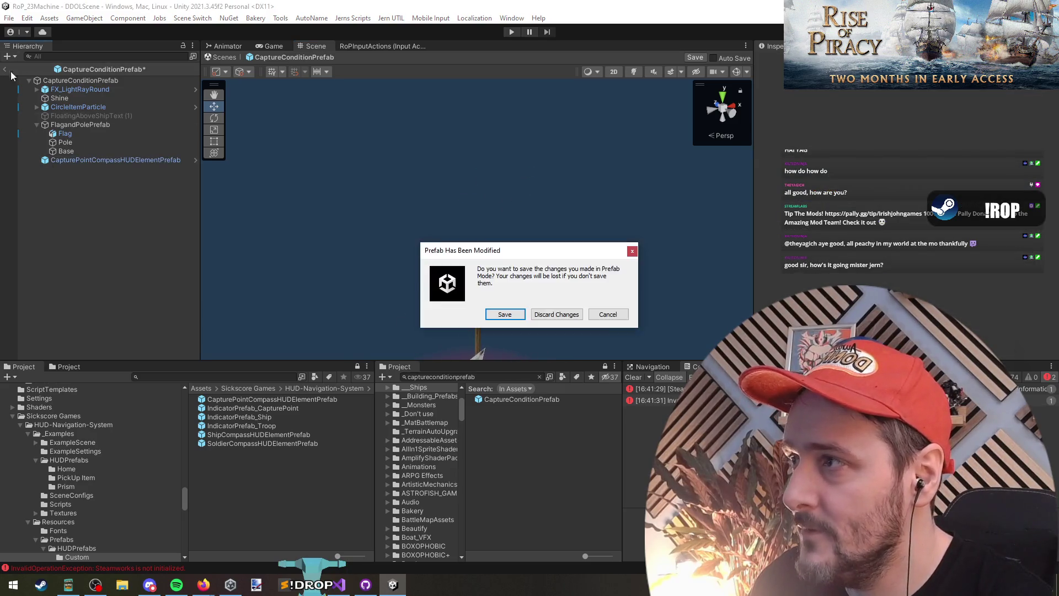
{"action": "left_click", "coordinate": [502, 317]}
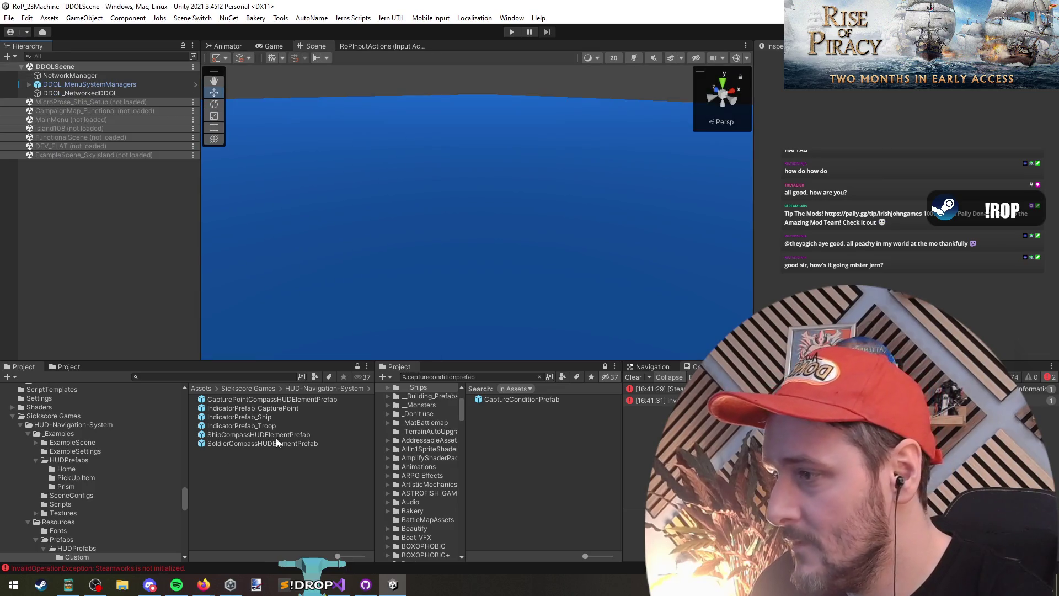
Search 'above', drag SoldierCompassHUDElementPrefab into AboveSoldierStatusIndicators, and save on exit
{"action": "left_click", "coordinate": [530, 377]}
{"action": "type", "text": "abv"}
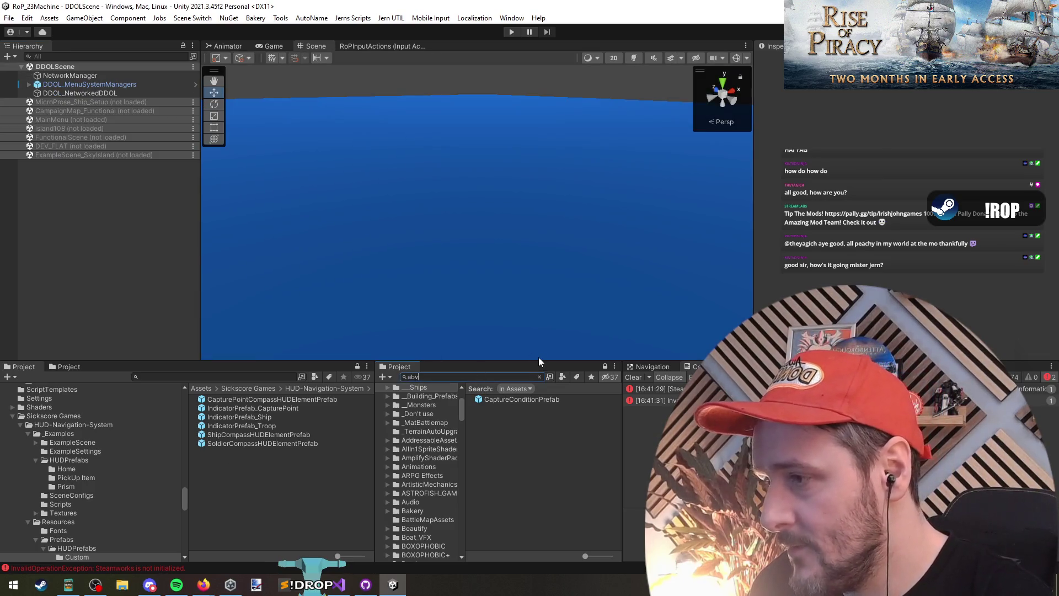
{"action": "key", "text": "BackSpace"}
{"action": "type", "text": "ove"}
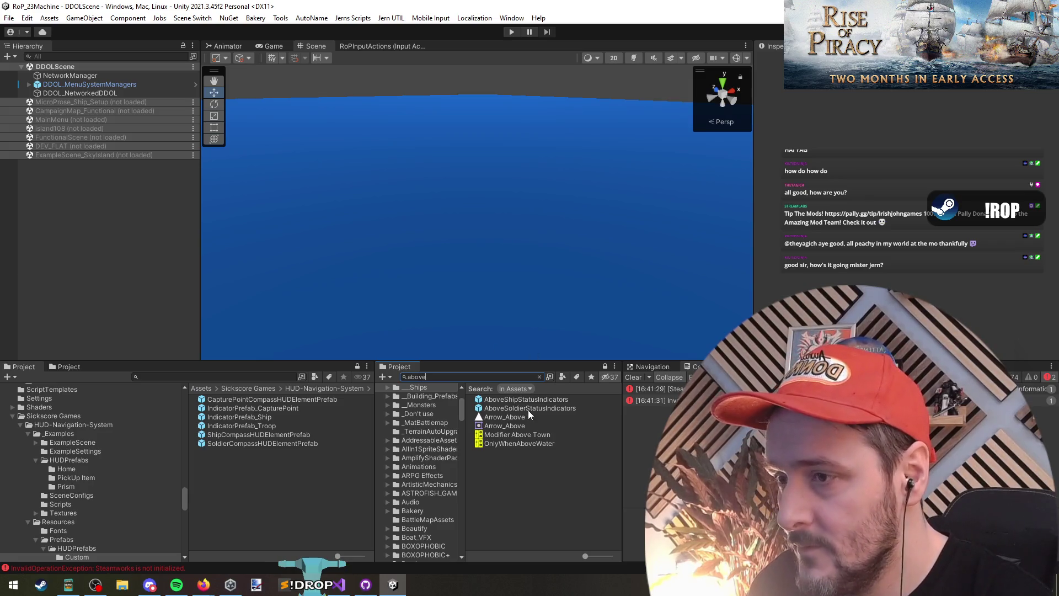
{"action": "double_click", "coordinate": [528, 409]}
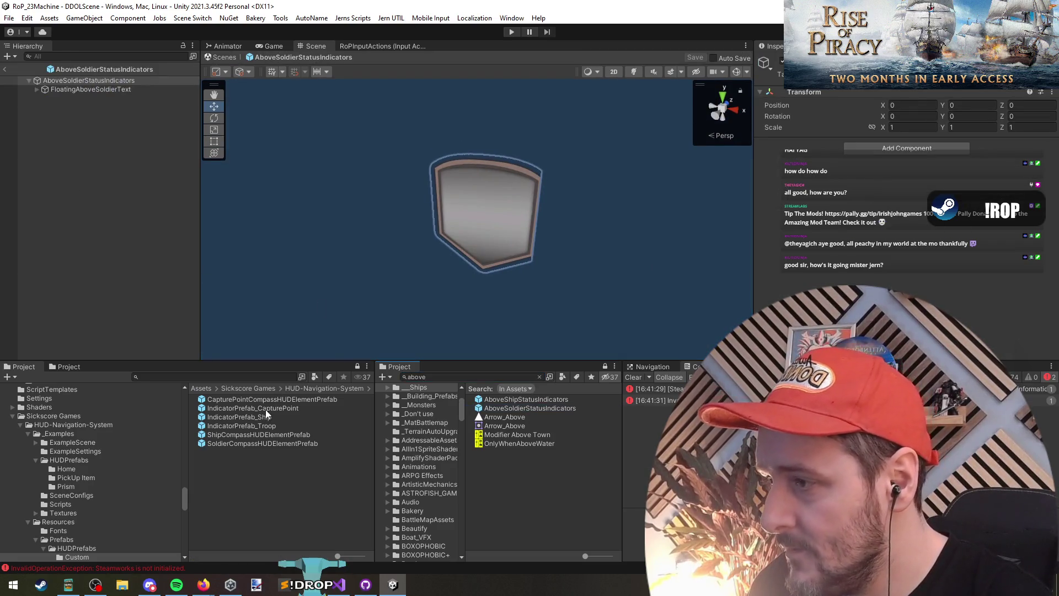
{"action": "left_click_drag", "start_coordinate": [263, 442], "coordinate": [97, 156]}
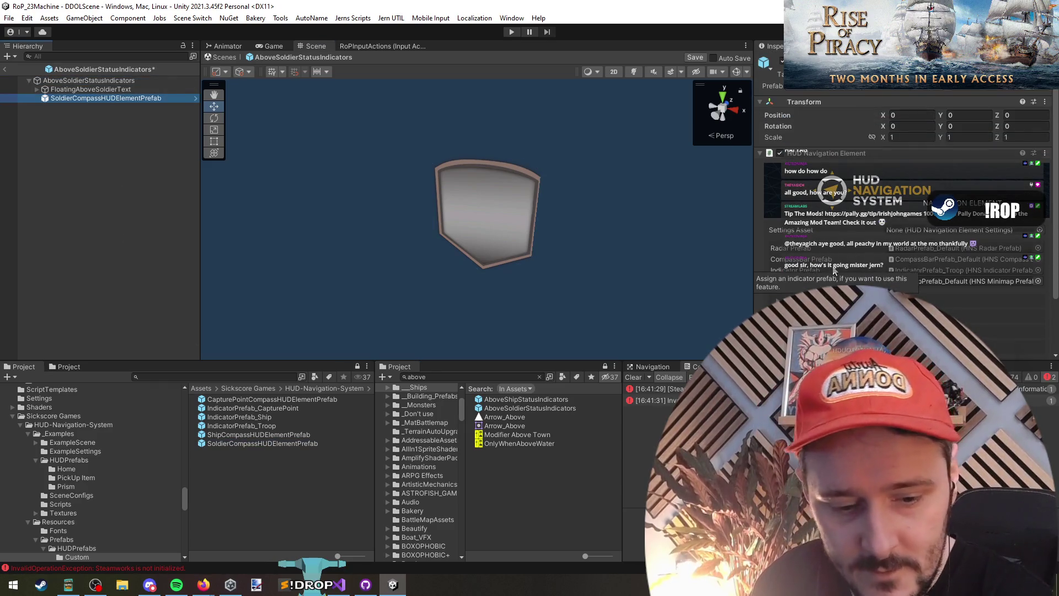
{"action": "left_click", "coordinate": [4, 69]}
{"action": "left_click", "coordinate": [505, 315]}
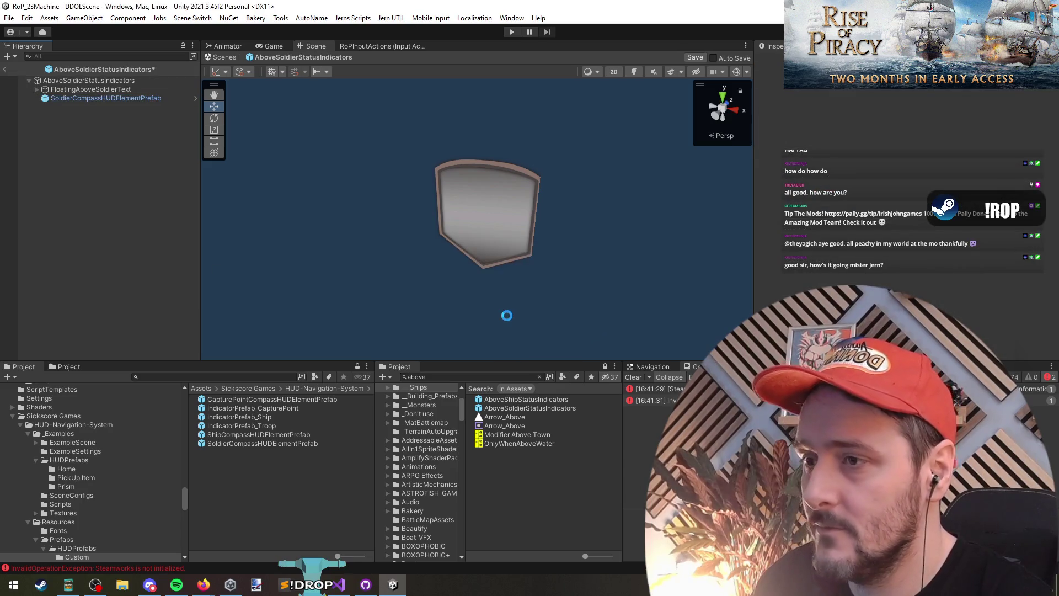
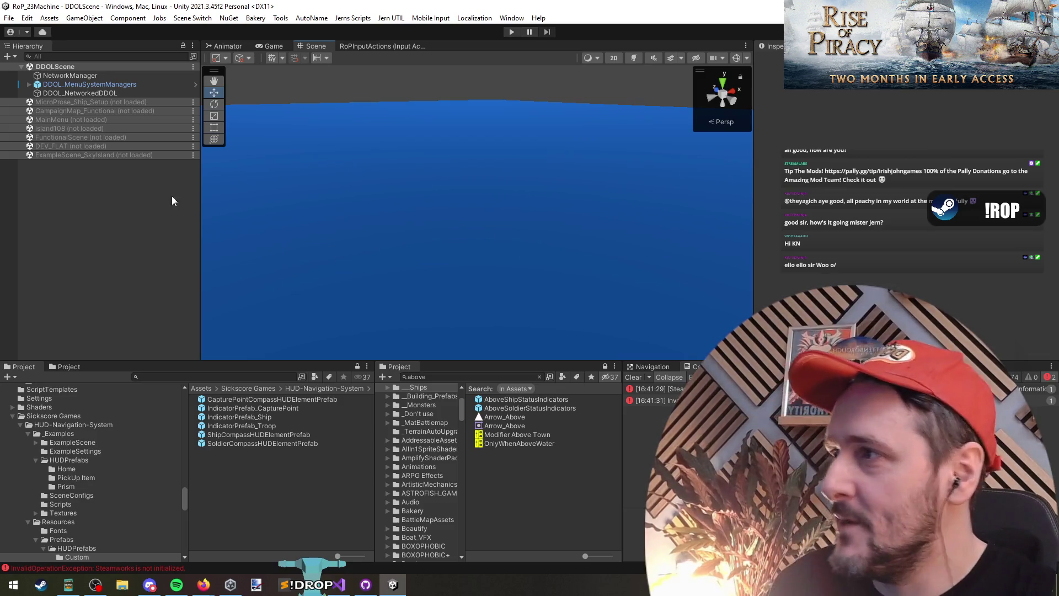
Glance over ITargettableItem.cs in Visual Studio, then start Play mode in Unity
{"action": "scroll", "coordinate": [432, 166], "scroll_direction": "up", "scroll_amount": 2}
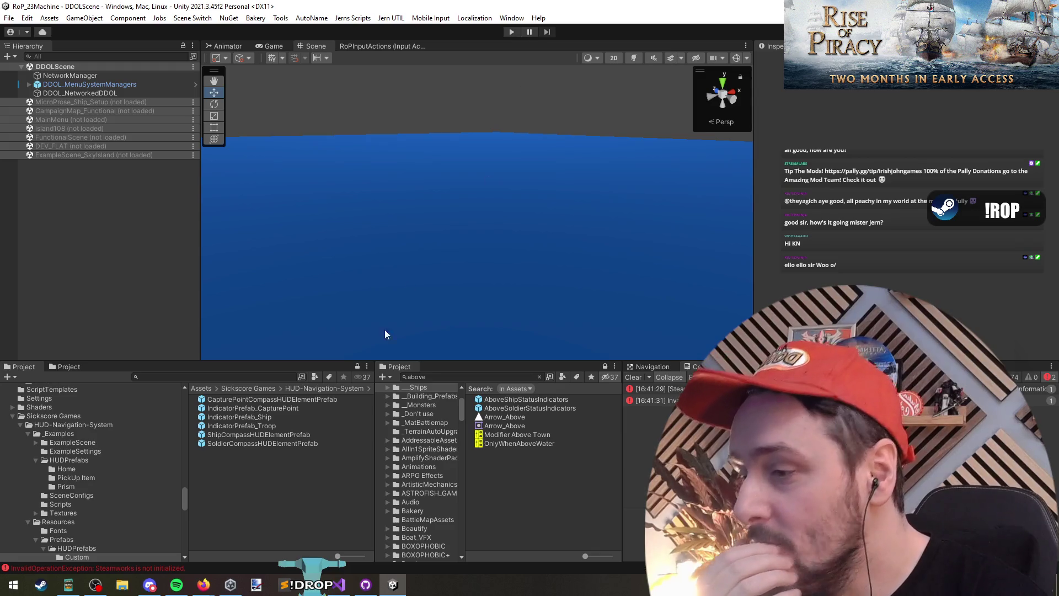
{"action": "left_click", "coordinate": [338, 585]}
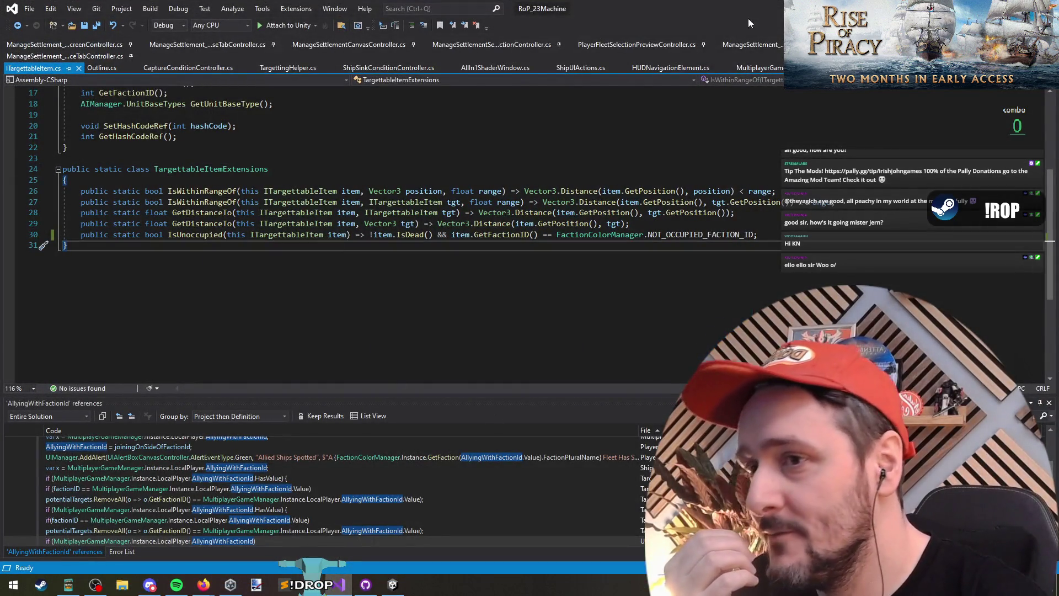
{"action": "key", "text": "alt+Tab"}
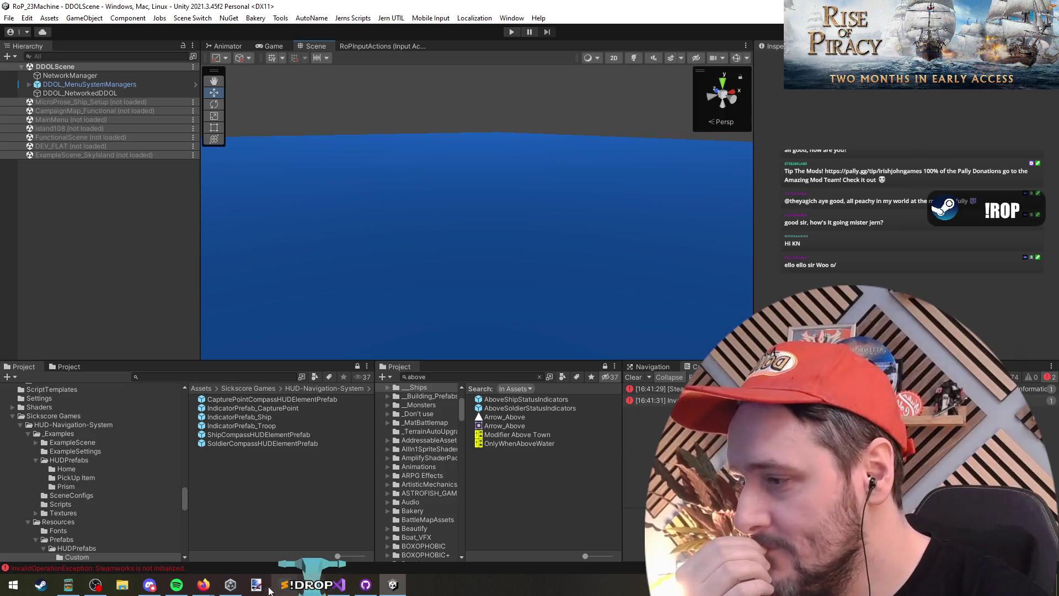
{"action": "left_click", "coordinate": [338, 584]}
{"action": "left_click", "coordinate": [343, 159]}
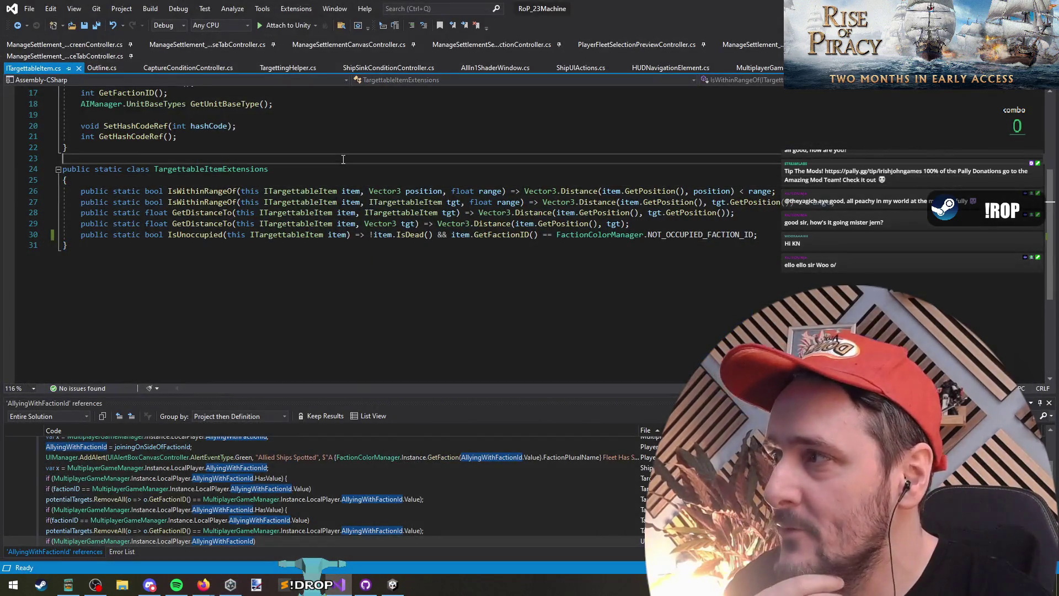
{"action": "key", "text": "alt+Tab"}
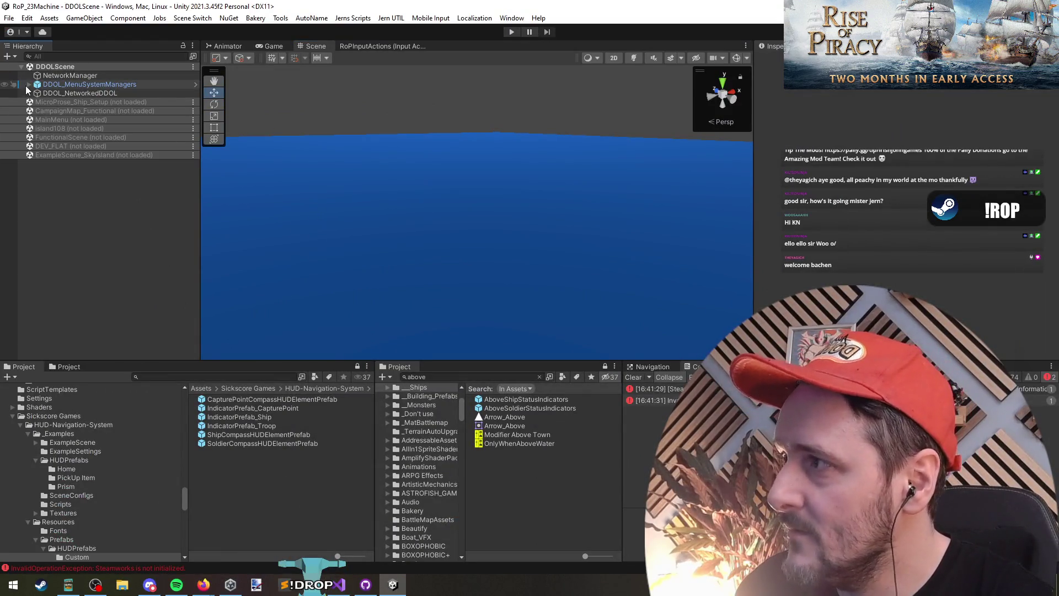
{"action": "left_click", "coordinate": [512, 31]}
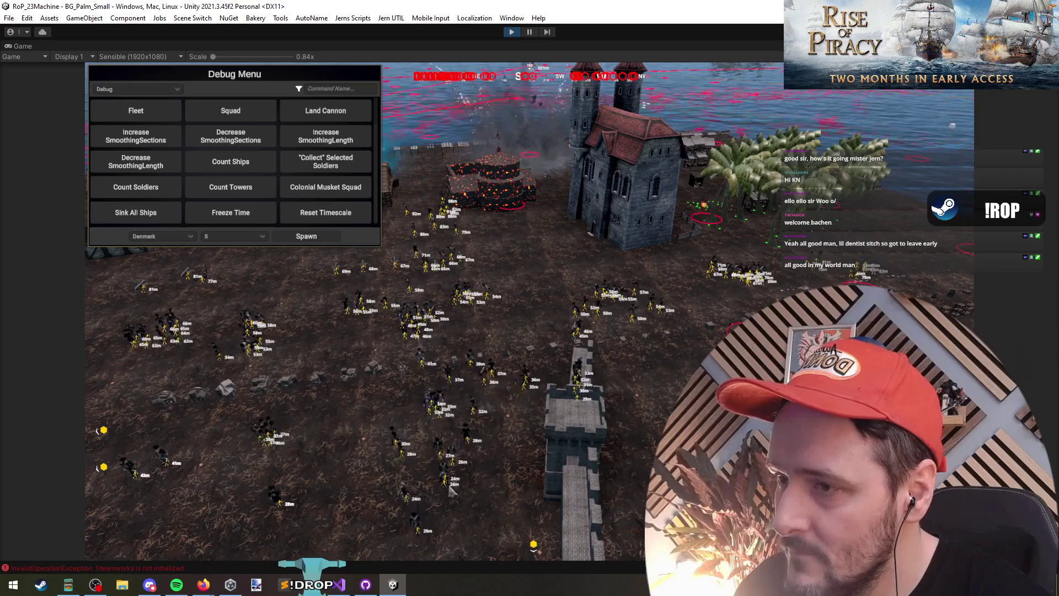
Spawn a squad of soldiers onto the tower from the debug menu
{"action": "left_click", "coordinate": [286, 240]}
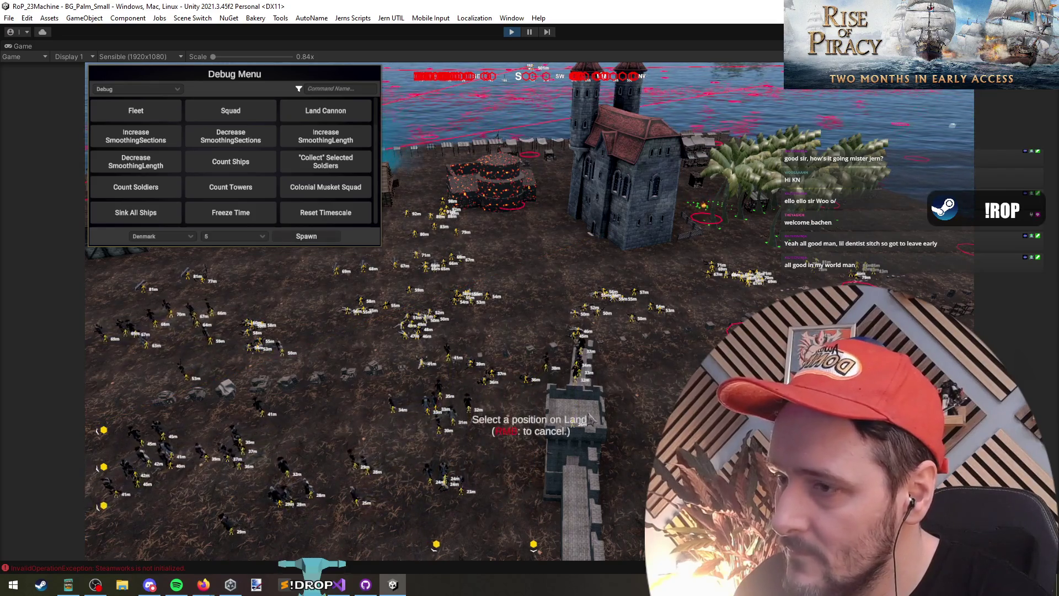
{"action": "left_click", "coordinate": [580, 411]}
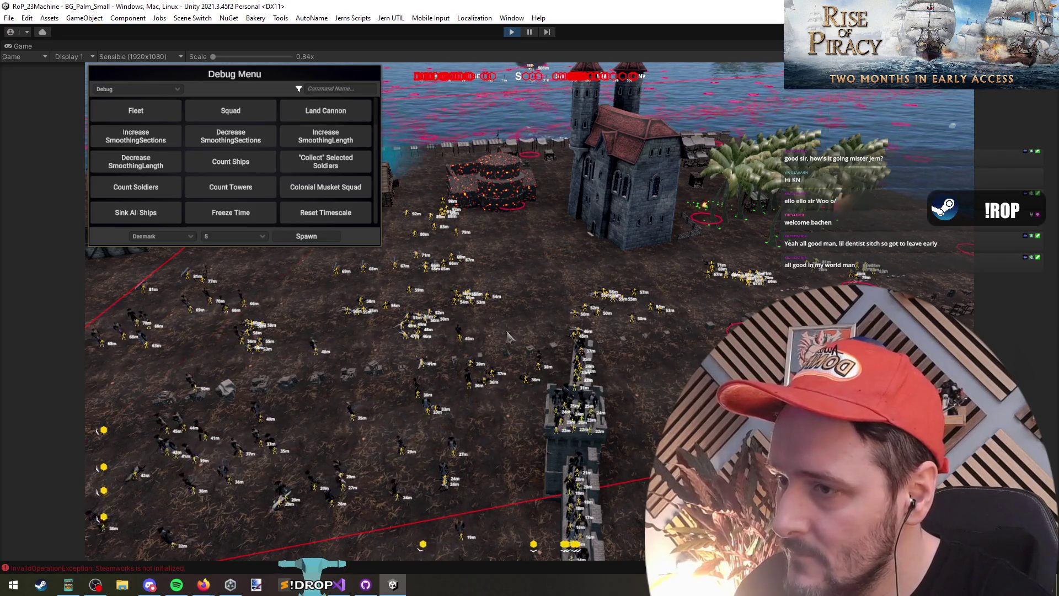
{"action": "key", "text": "F1"}
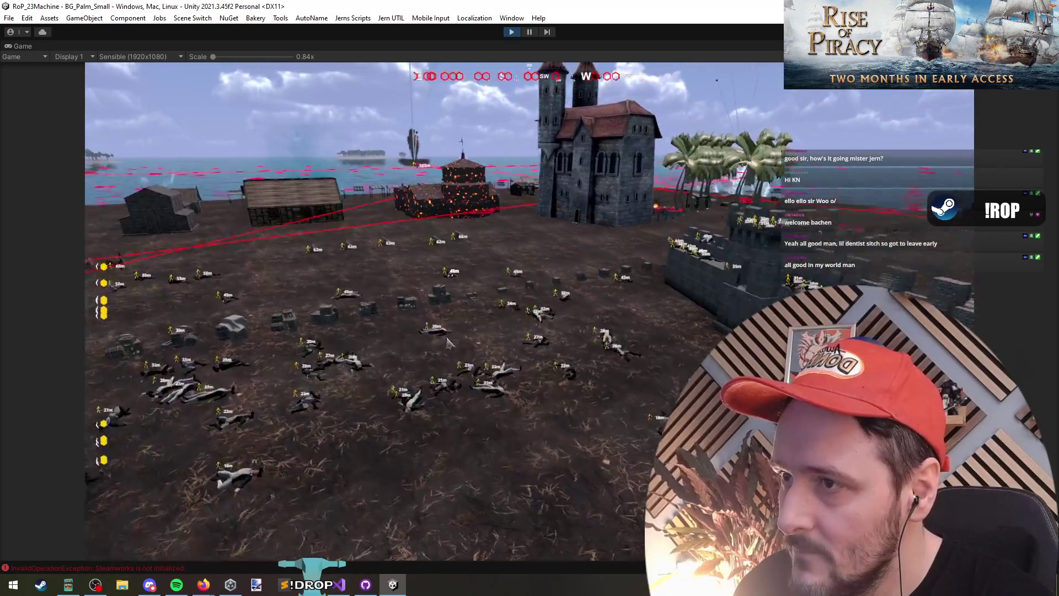
{"action": "key", "text": "F1"}
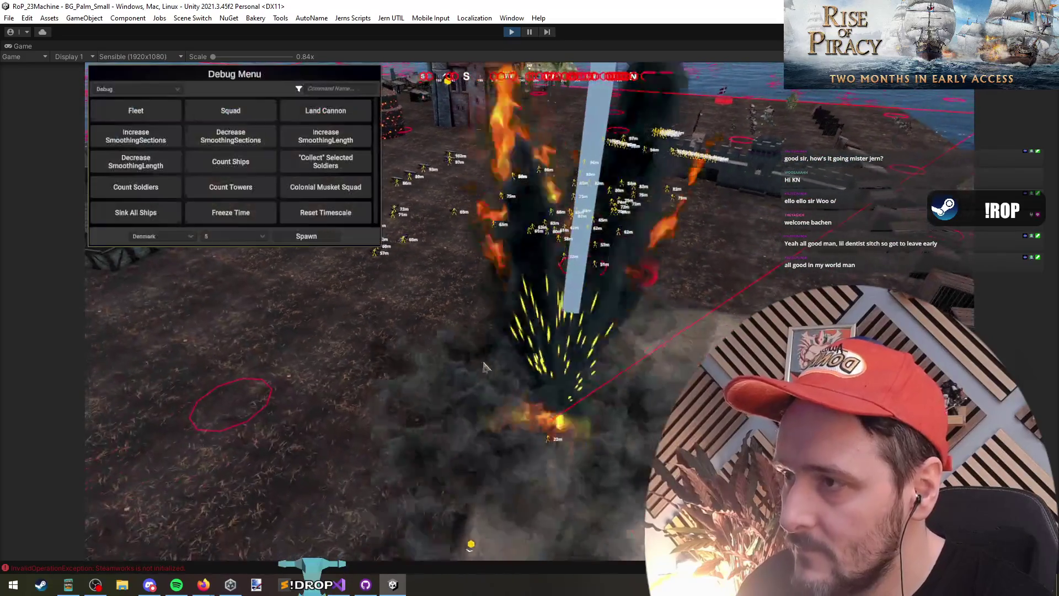
Choose Squad as the spawn unit and place another squad on open land
{"action": "left_click", "coordinate": [215, 113]}
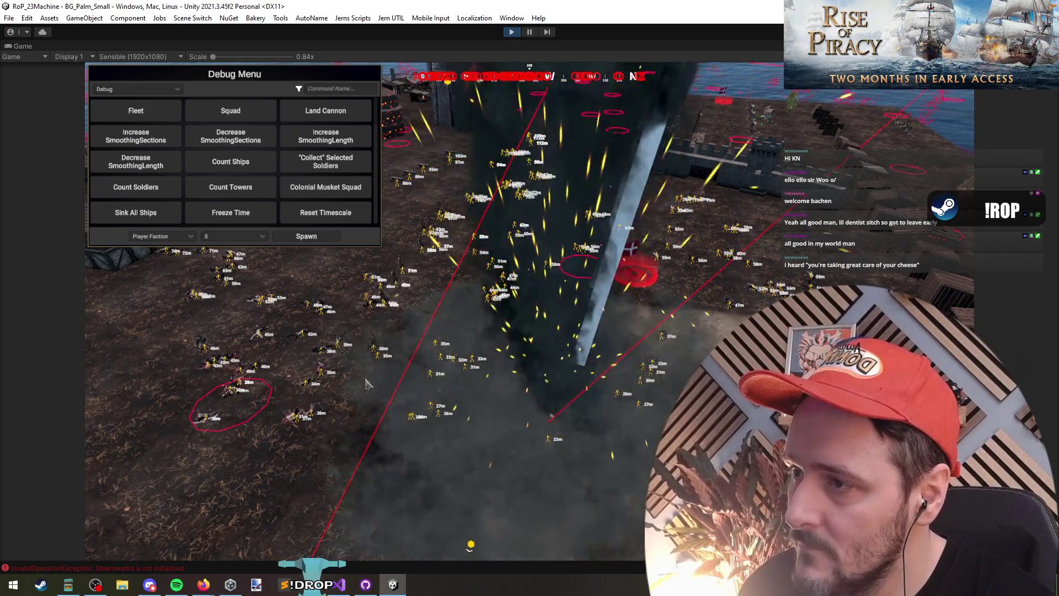
{"action": "key", "text": "grave"}
{"action": "scroll", "coordinate": [312, 449], "scroll_direction": "down", "scroll_amount": 5}
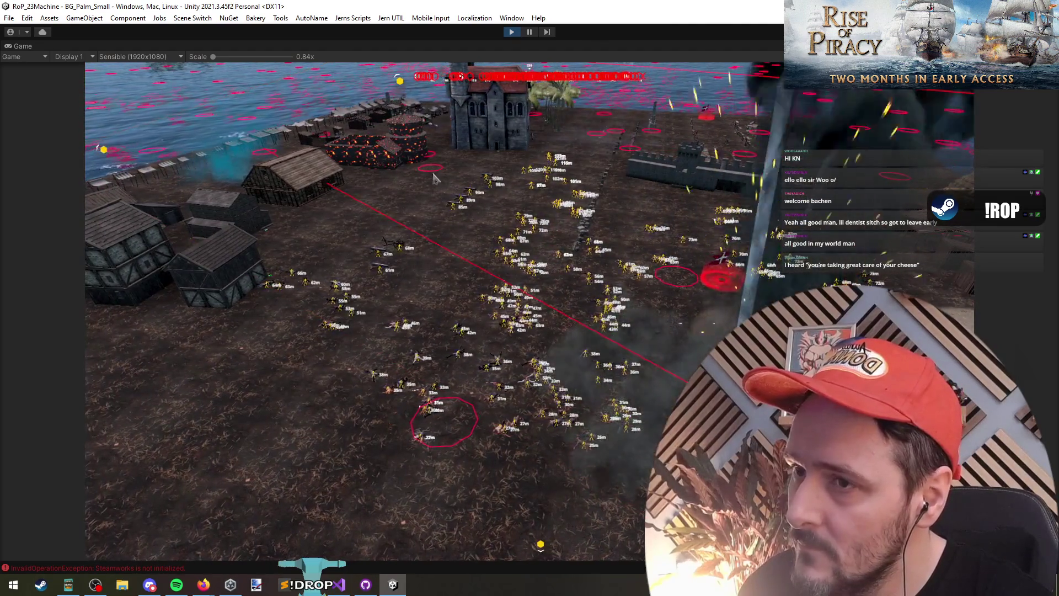
{"action": "scroll", "coordinate": [436, 298], "scroll_direction": "up", "scroll_amount": 5}
{"action": "key", "text": "grave"}
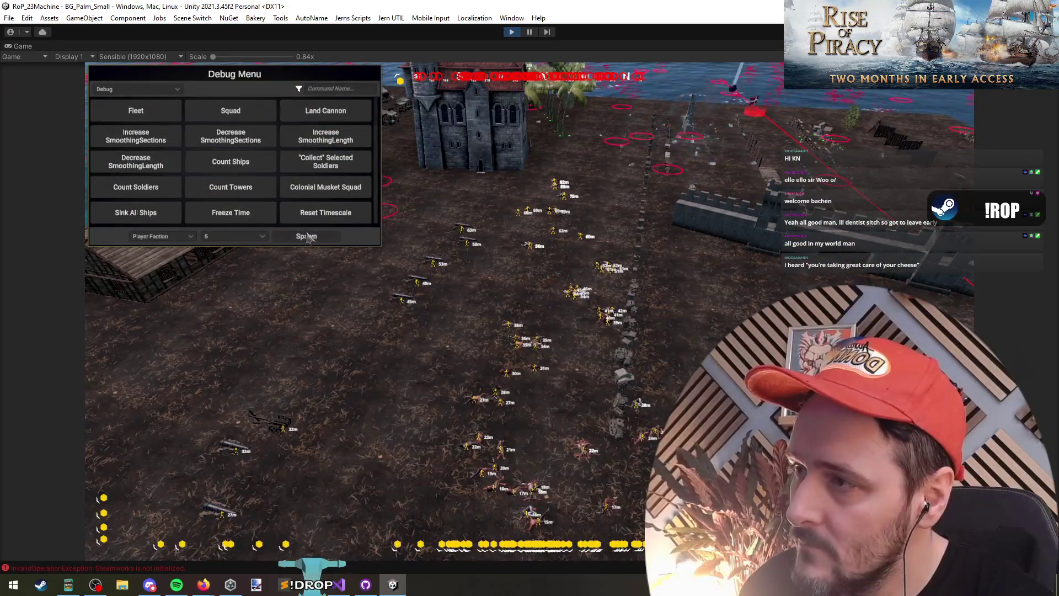
{"action": "left_click", "coordinate": [403, 462]}
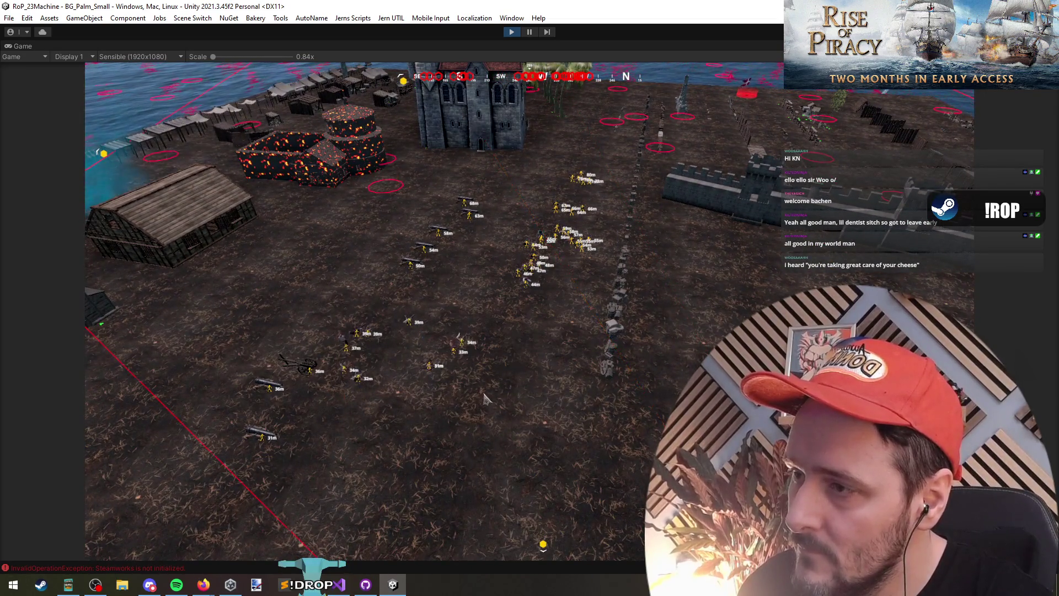
Set the spawn count to 100 and spawn the batch of soldiers
{"action": "key", "text": "grave"}
{"action": "left_click", "coordinate": [216, 293]}
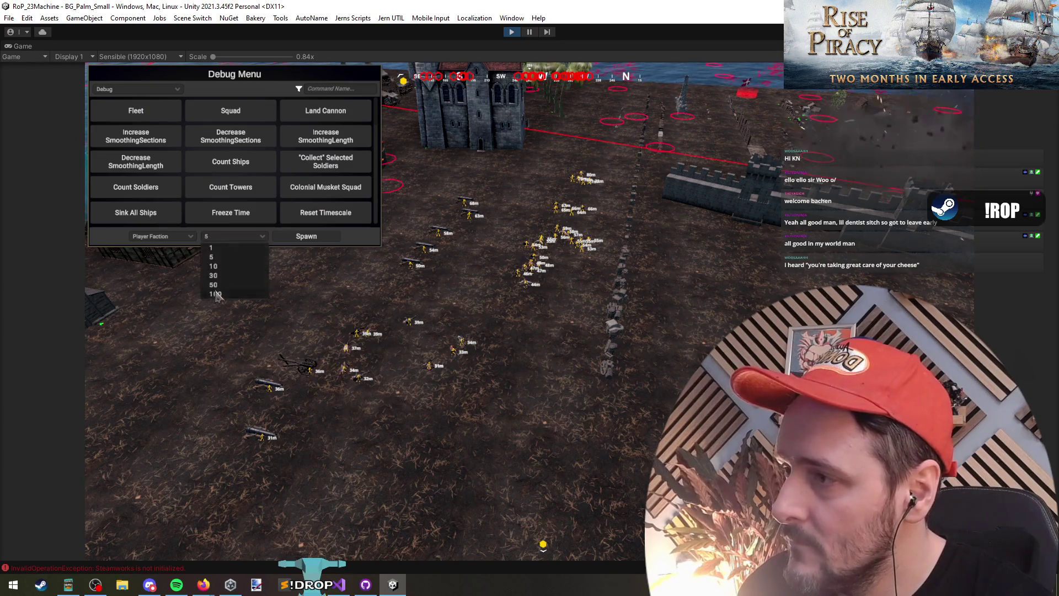
{"action": "left_click", "coordinate": [305, 237]}
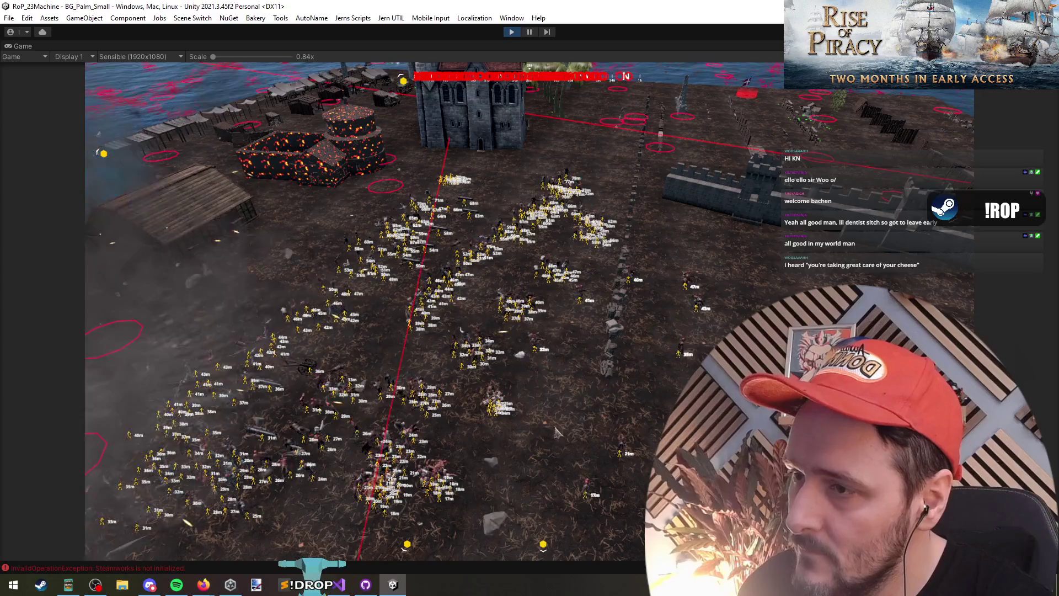
Select the central soldiers and spawn ten new soldiers onto the palm island
{"action": "mouse_move", "coordinate": [350, 255]}
{"action": "left_mouse_down"}
{"action": "mouse_move", "coordinate": [610, 407]}
{"action": "mouse_move", "coordinate": [532, 389]}
{"action": "left_mouse_up"}
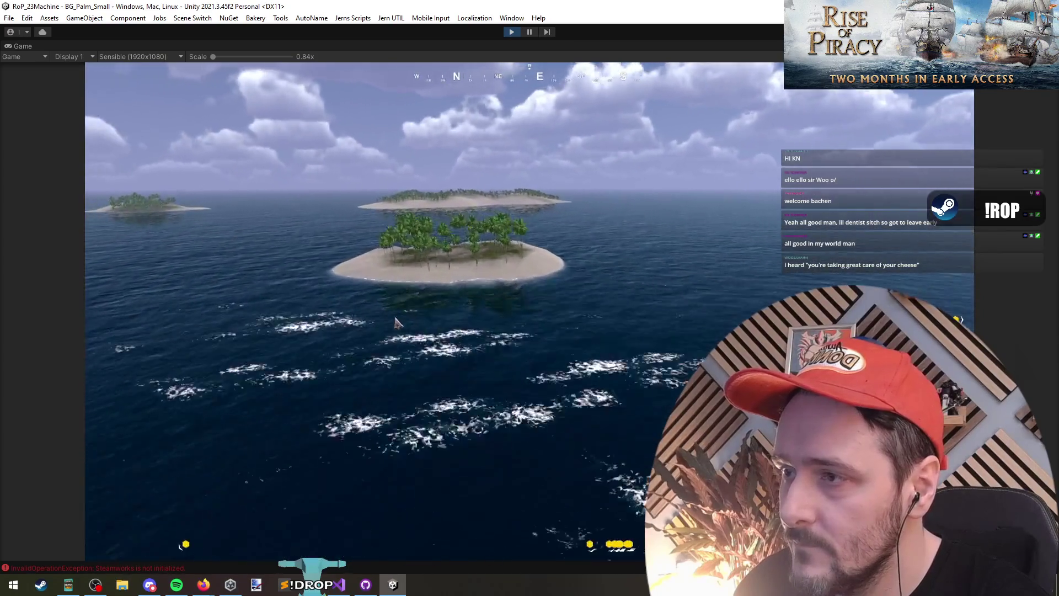
{"action": "key", "text": "F1"}
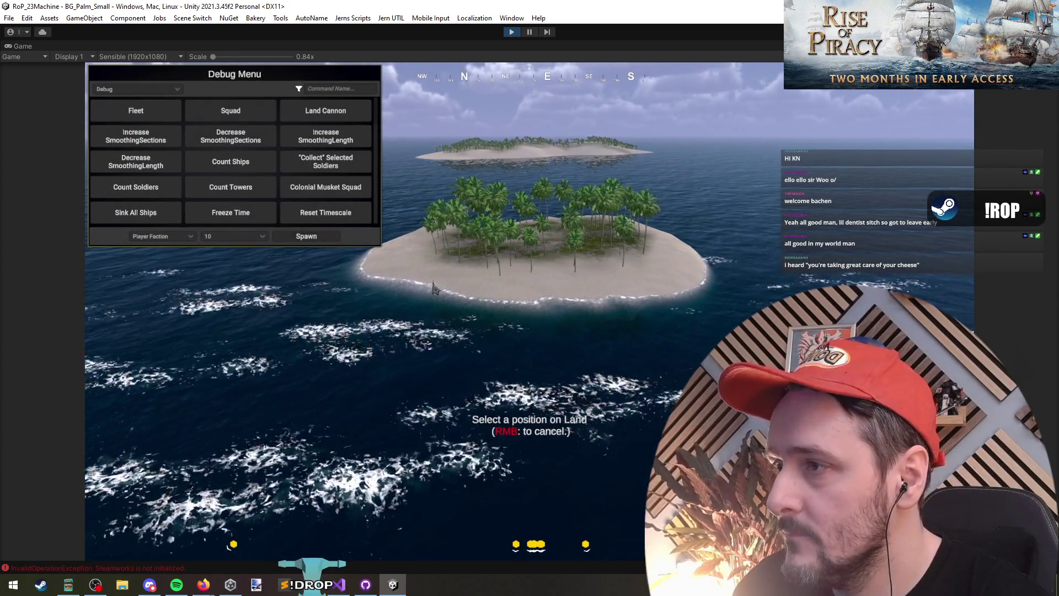
{"action": "left_click", "coordinate": [549, 240]}
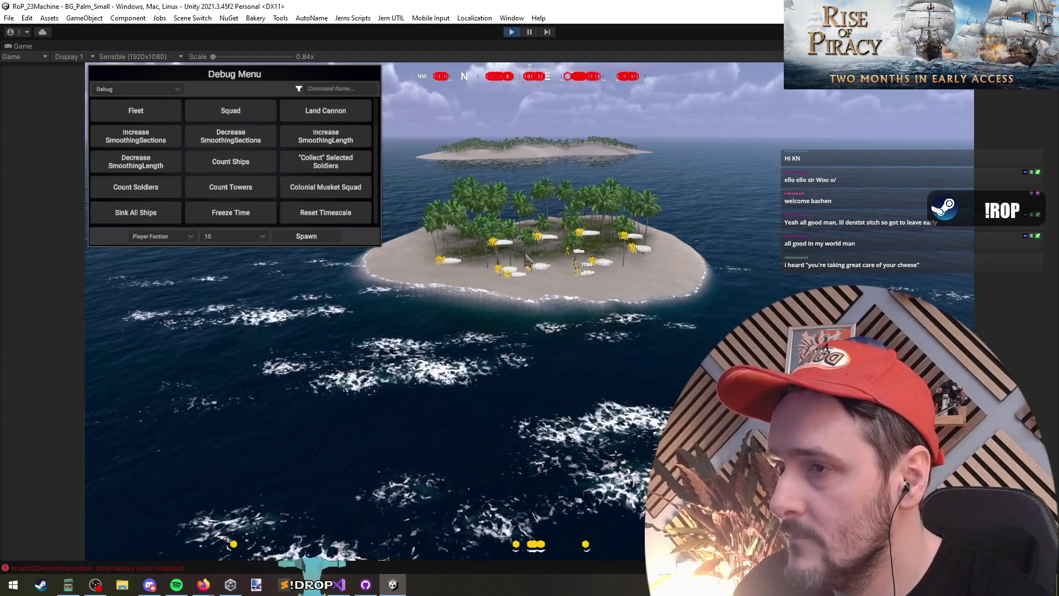
{"action": "key", "text": "F1"}
Zoom, pan and rotate the game camera to look over the island squad
{"action": "scroll", "coordinate": [557, 323], "scroll_direction": "up", "scroll_amount": 5}
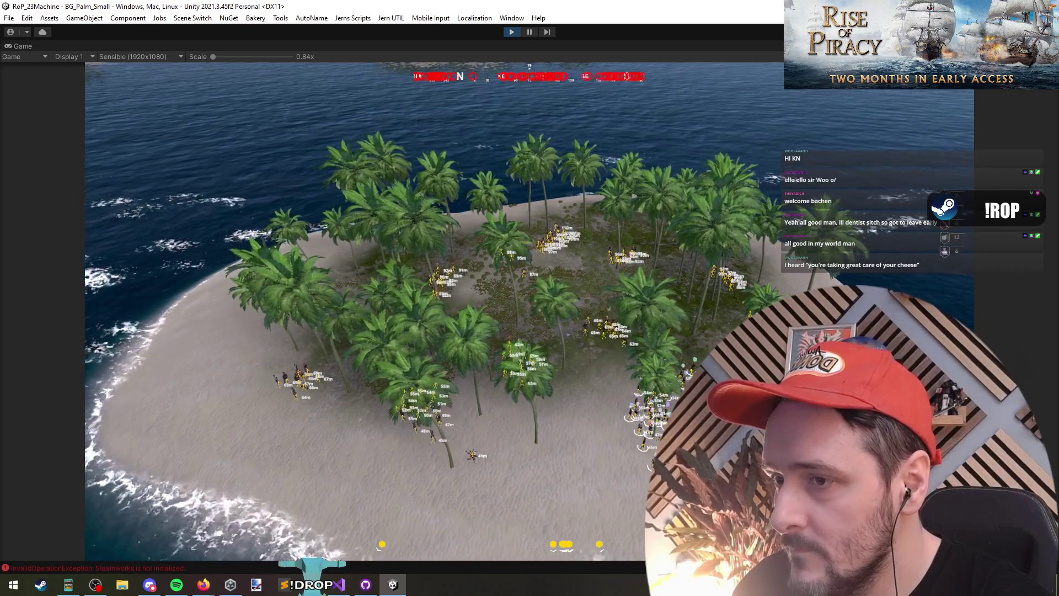
{"action": "scroll", "coordinate": [560, 318], "scroll_direction": "up", "scroll_amount": 3}
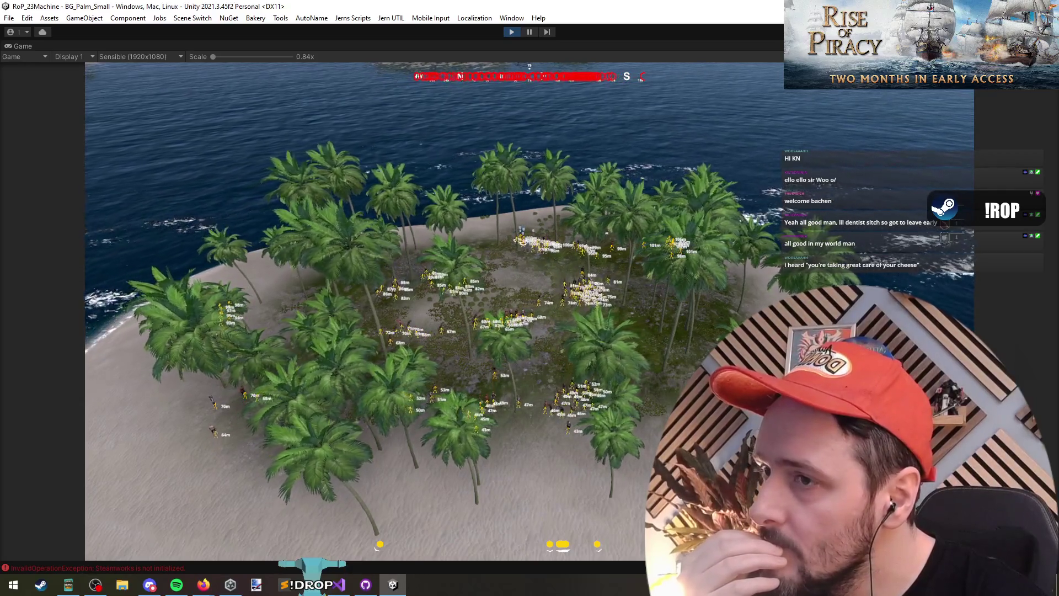
{"action": "left_click_drag", "start_coordinate": [733, 313], "coordinate": [523, 319]}
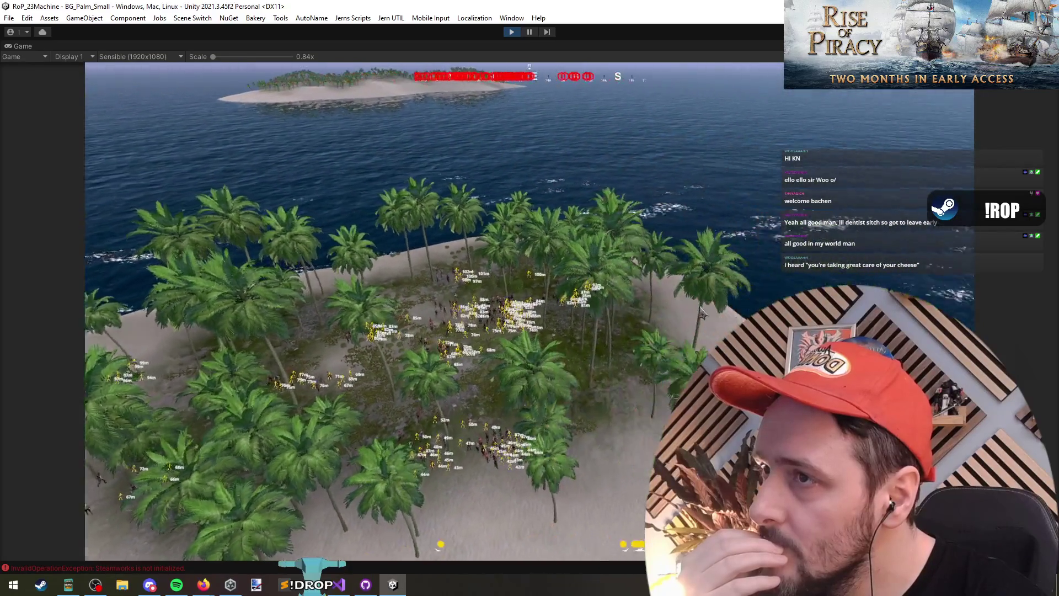
{"action": "left_click_drag", "start_coordinate": [700, 311], "coordinate": [612, 315]}
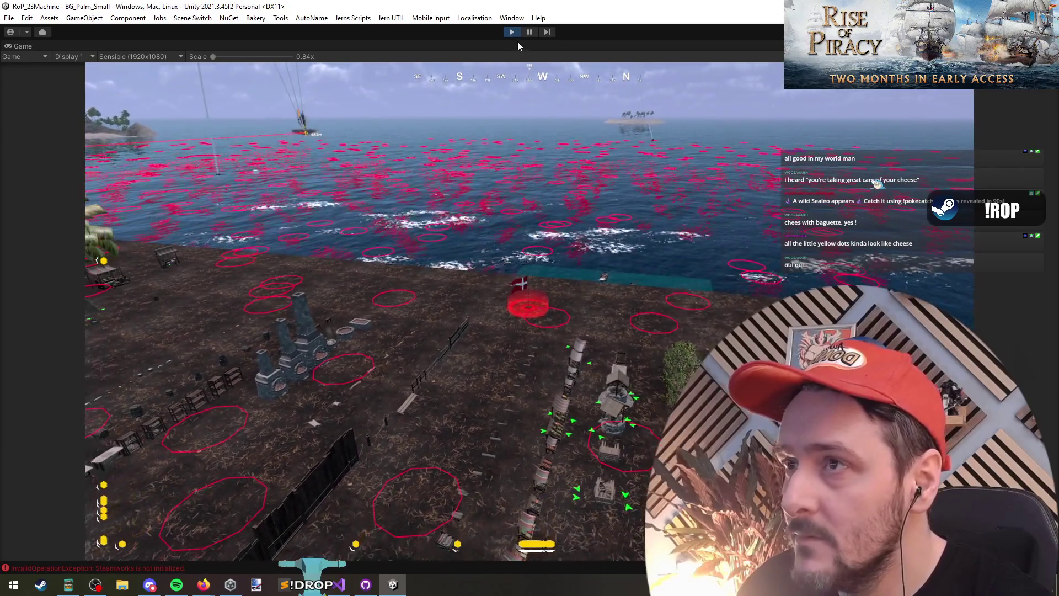
Pause the game so the Scene view and full editor layout return
{"action": "left_click", "coordinate": [527, 33]}
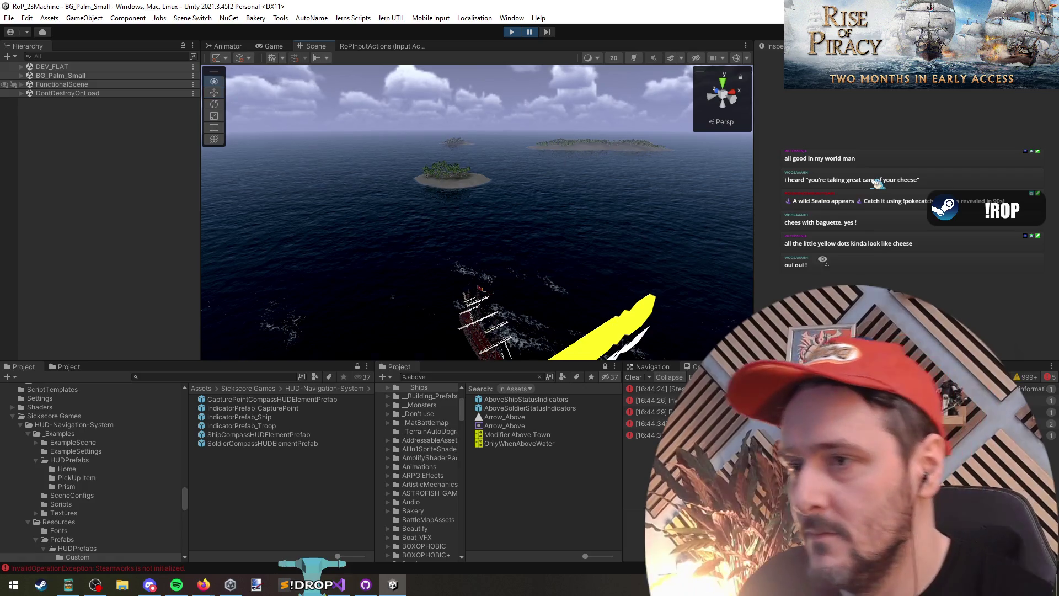
Orbit the scene camera across the ship and islands
{"action": "mouse_move", "coordinate": [505, 76]}
{"action": "left_mouse_down"}
{"action": "mouse_move", "coordinate": [525, 204]}
{"action": "mouse_move", "coordinate": [458, 187]}
{"action": "mouse_move", "coordinate": [437, 120]}
{"action": "mouse_move", "coordinate": [446, 140]}
{"action": "left_mouse_up"}
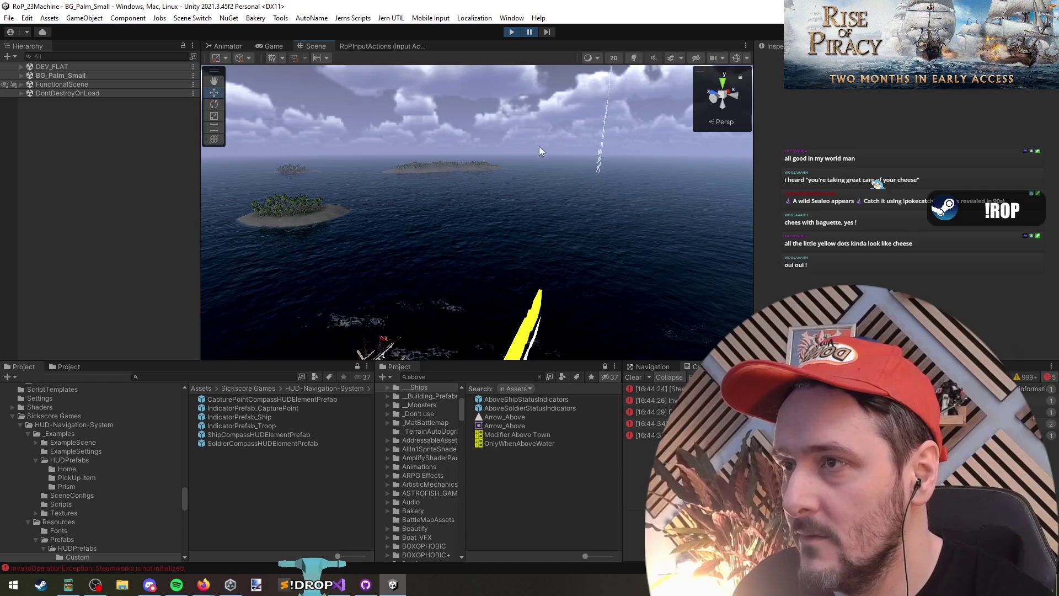
{"action": "left_click_drag", "start_coordinate": [539, 147], "coordinate": [648, 144]}
{"action": "mouse_move", "coordinate": [826, 142]}
{"action": "left_mouse_down"}
{"action": "mouse_move", "coordinate": [852, 140]}
{"action": "mouse_move", "coordinate": [822, 175]}
{"action": "mouse_move", "coordinate": [354, 131]}
{"action": "left_mouse_up"}
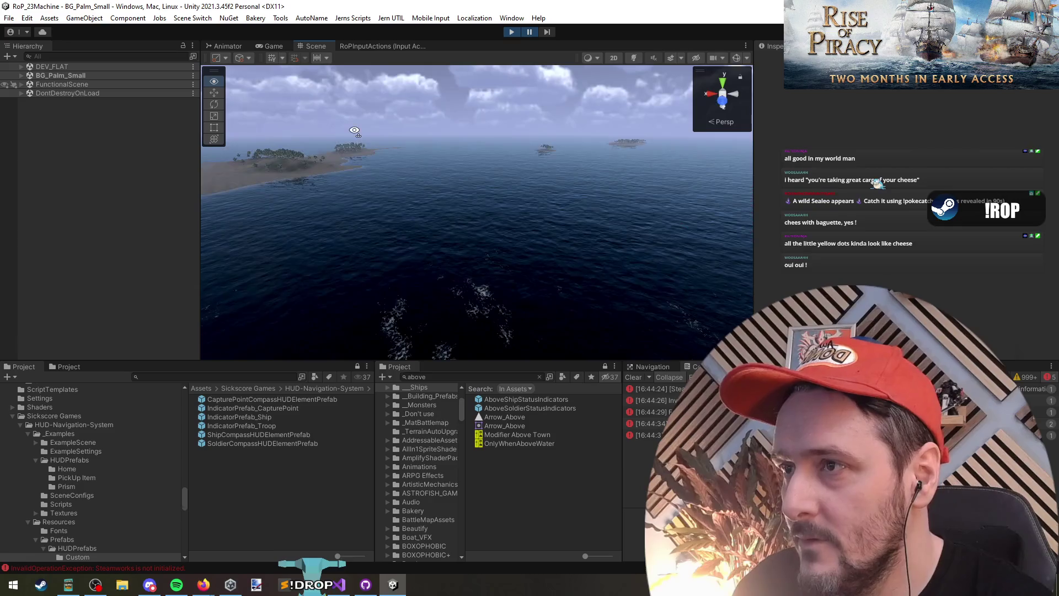
{"action": "left_click", "coordinate": [274, 45]}
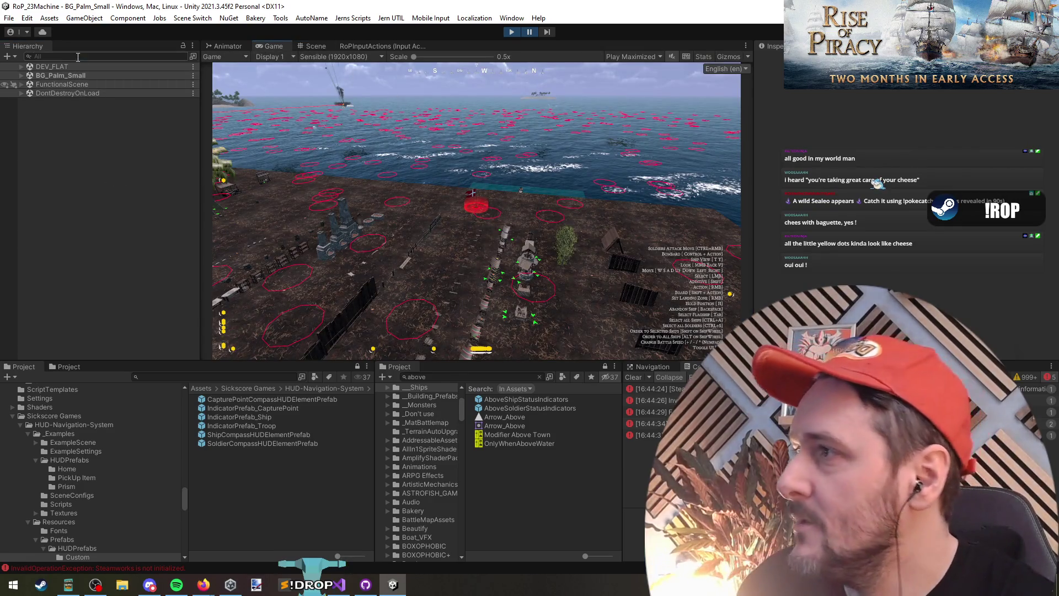
Search the hierarchy for 'capture' and select CaptureConditionPrefab's CapturePointCompassHUDElementPrefab child
{"action": "left_click", "coordinate": [82, 58]}
{"action": "type", "text": "capture"}
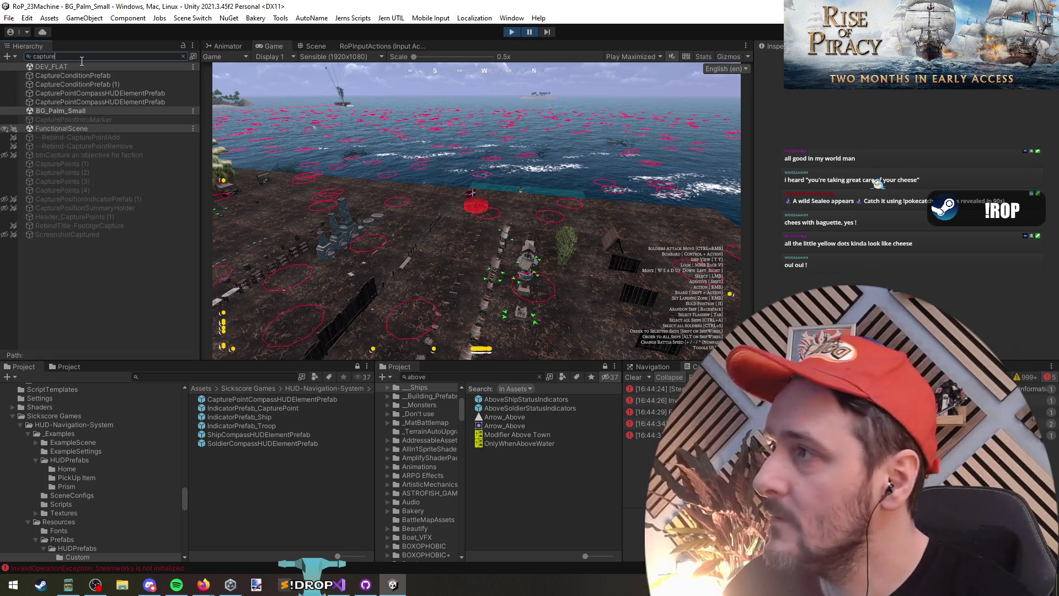
{"action": "left_click", "coordinate": [107, 77]}
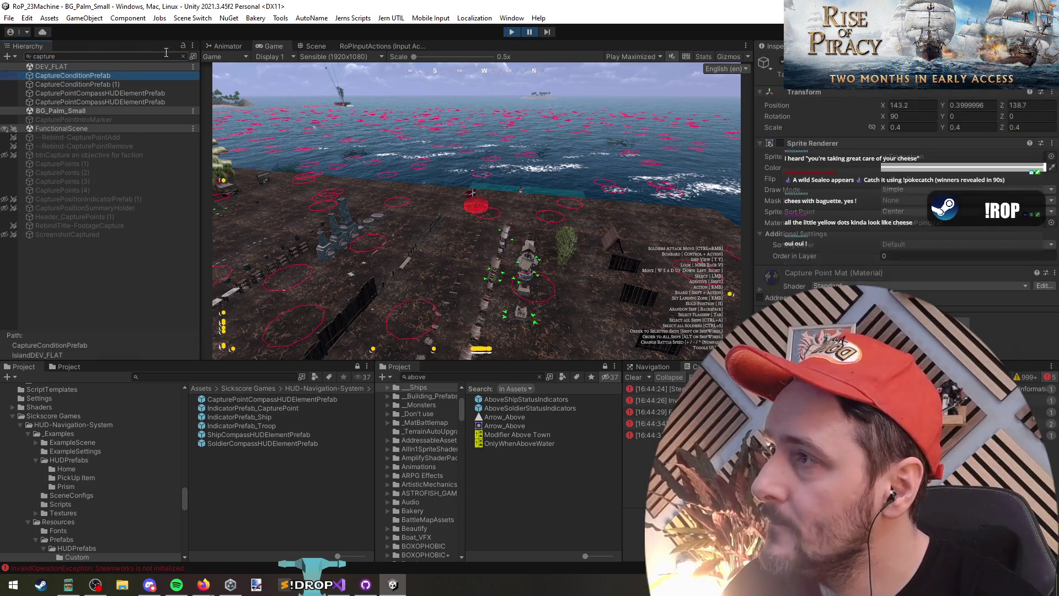
{"action": "left_click", "coordinate": [185, 56]}
{"action": "left_click", "coordinate": [75, 148]}
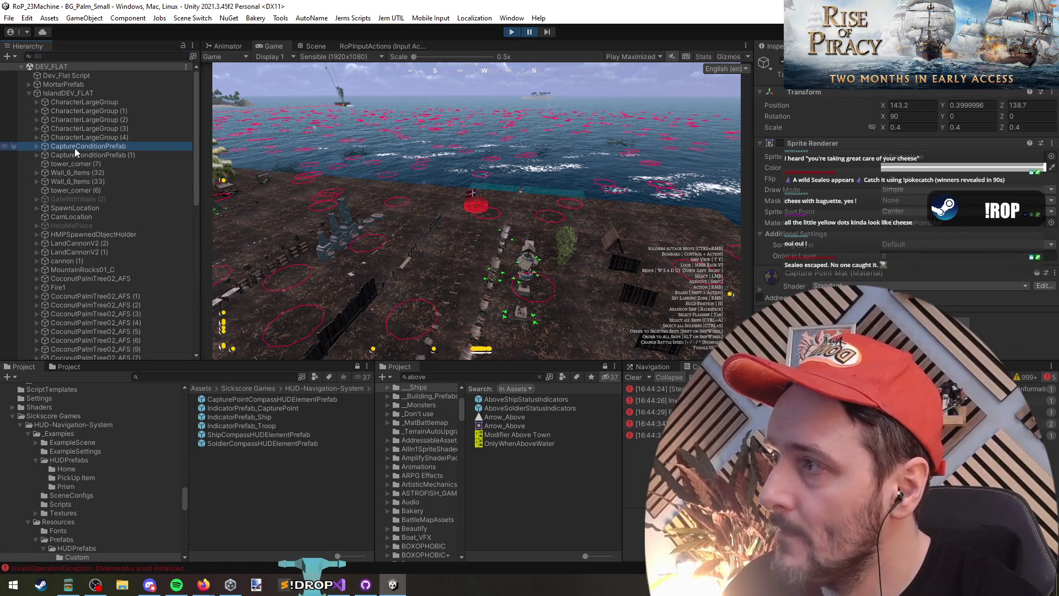
{"action": "key", "text": "Right"}
{"action": "left_click", "coordinate": [118, 198]}
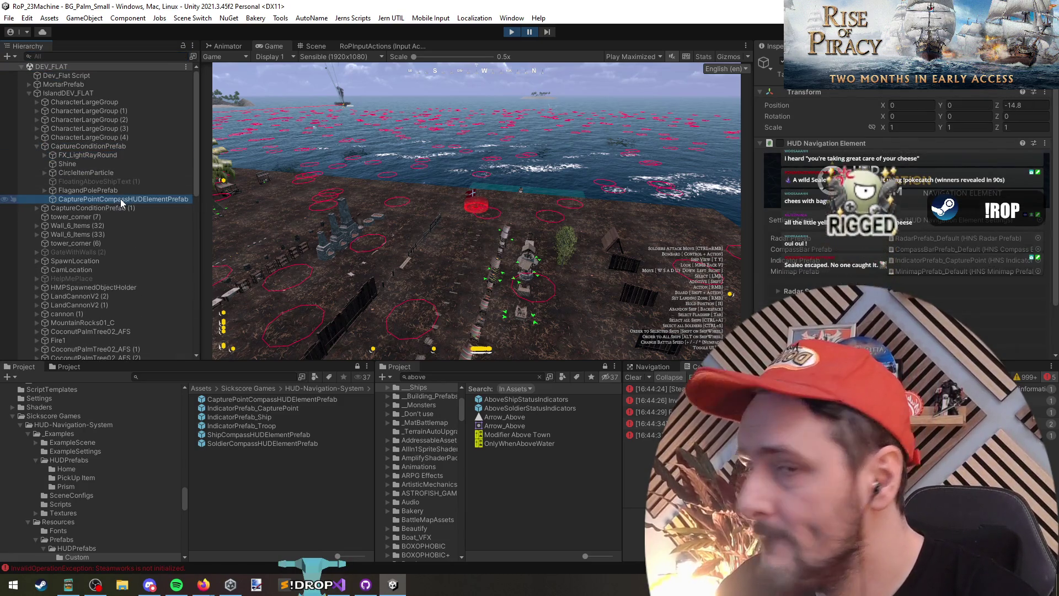
Frame the compass HUD element in the Scene view and orbit around the capture point
{"action": "left_click", "coordinate": [510, 127]}
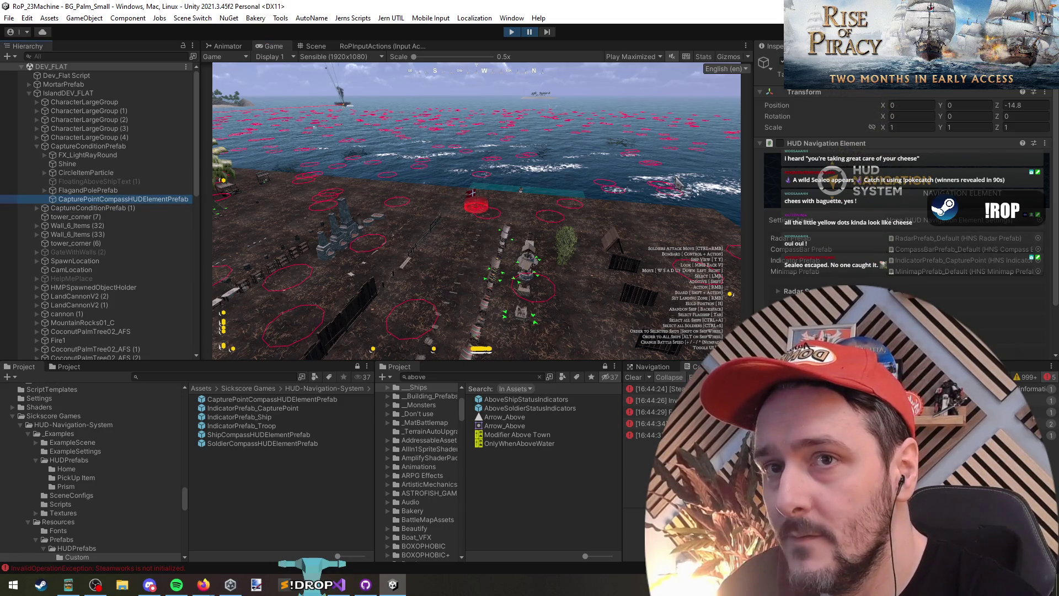
{"action": "left_click", "coordinate": [315, 48]}
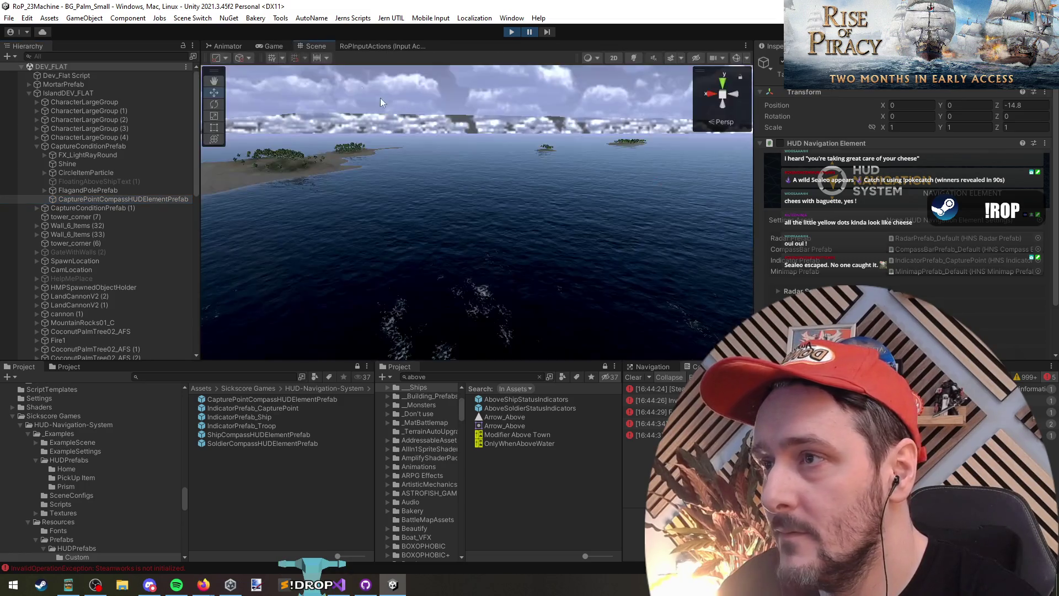
{"action": "double_click", "coordinate": [147, 200]}
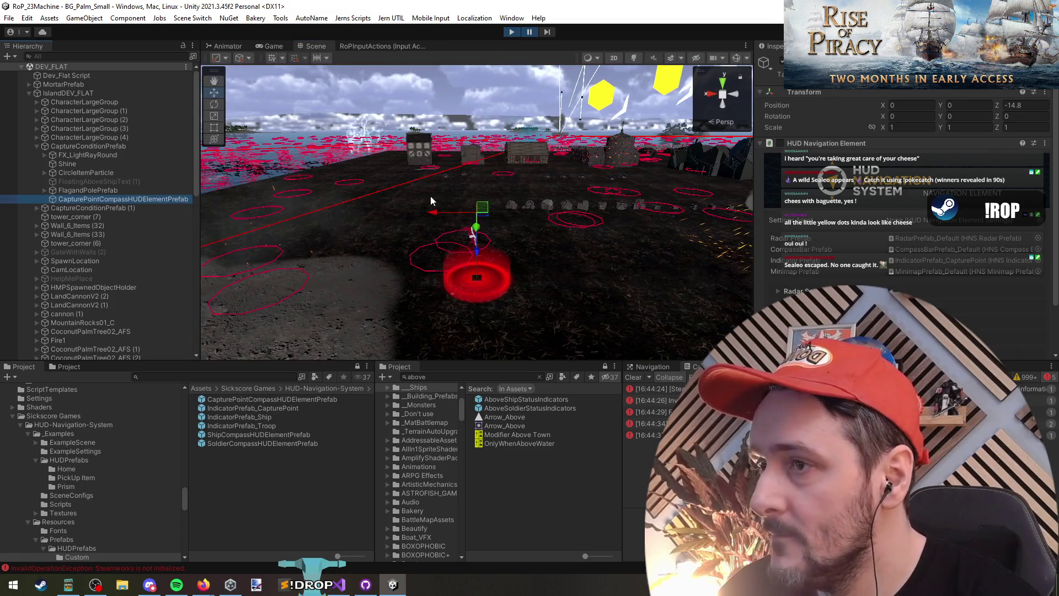
{"action": "mouse_move", "coordinate": [433, 210]}
{"action": "left_mouse_down"}
{"action": "mouse_move", "coordinate": [492, 225]}
{"action": "mouse_move", "coordinate": [287, 229]}
{"action": "left_mouse_up"}
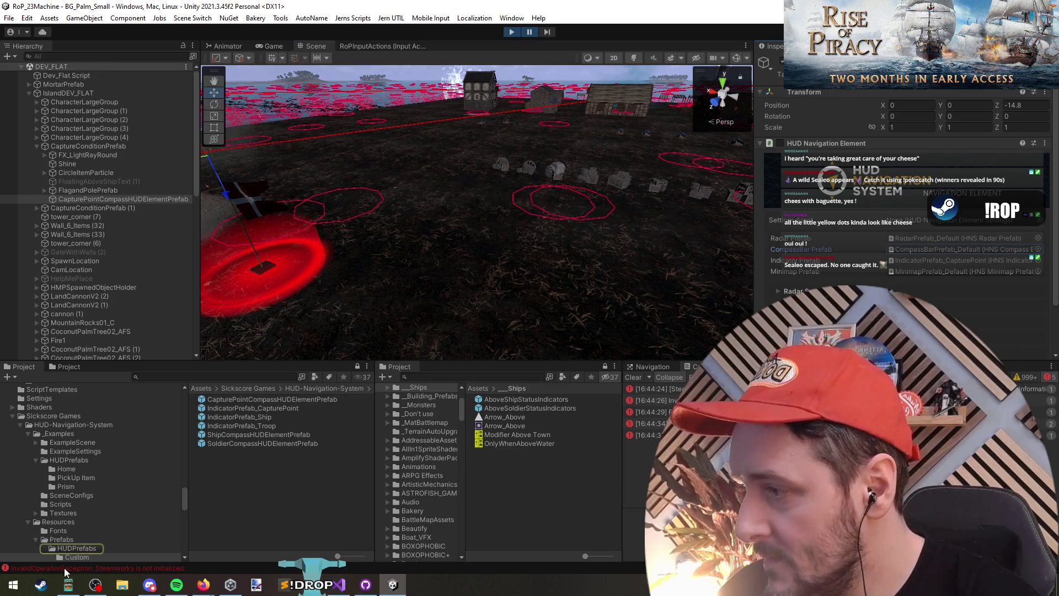
{"action": "double_click", "coordinate": [257, 443]}
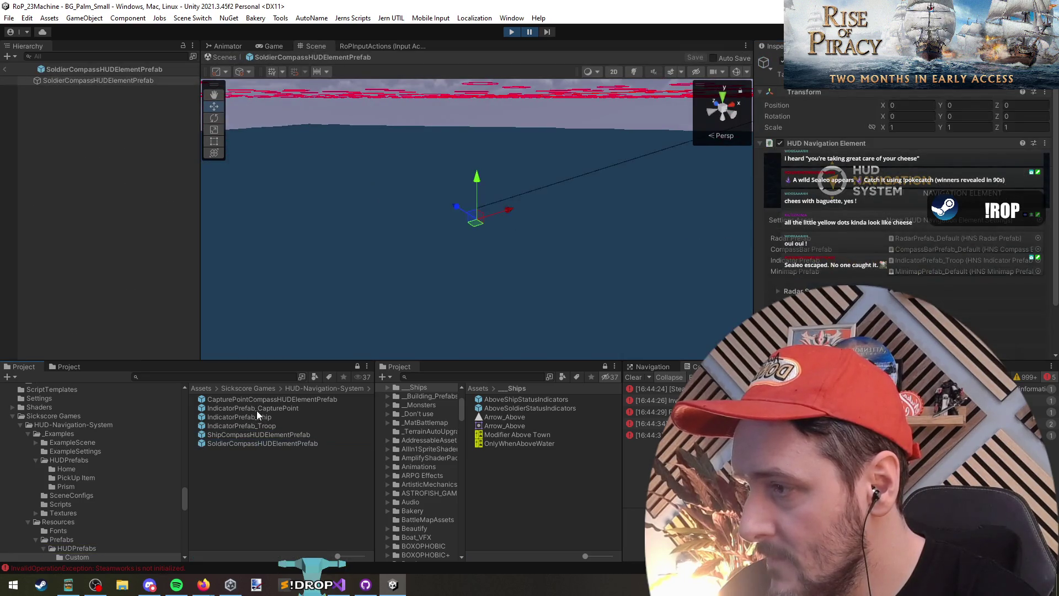
{"action": "double_click", "coordinate": [257, 410]}
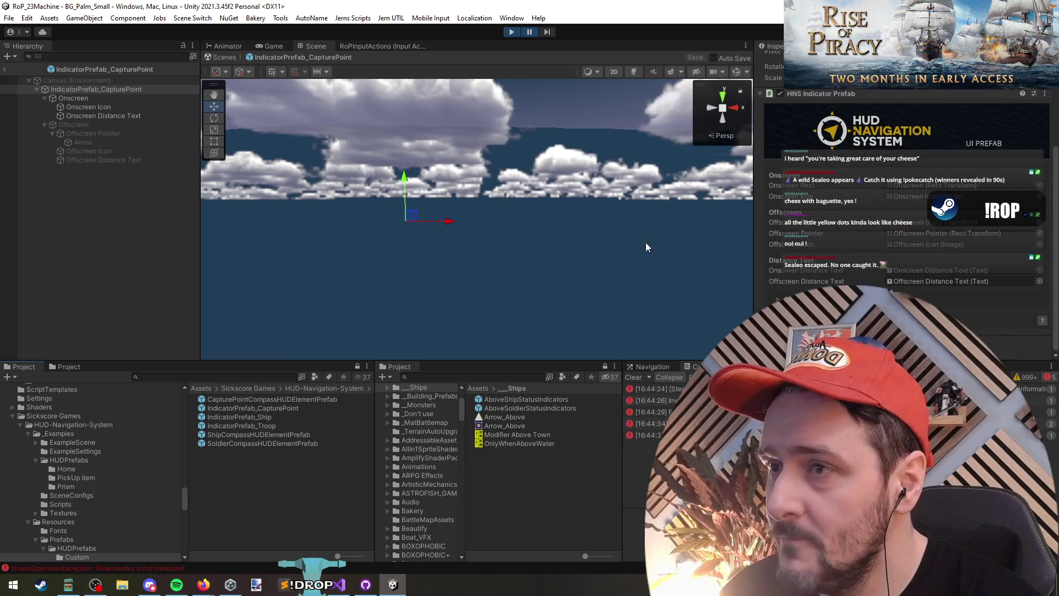
{"action": "left_click", "coordinate": [64, 107]}
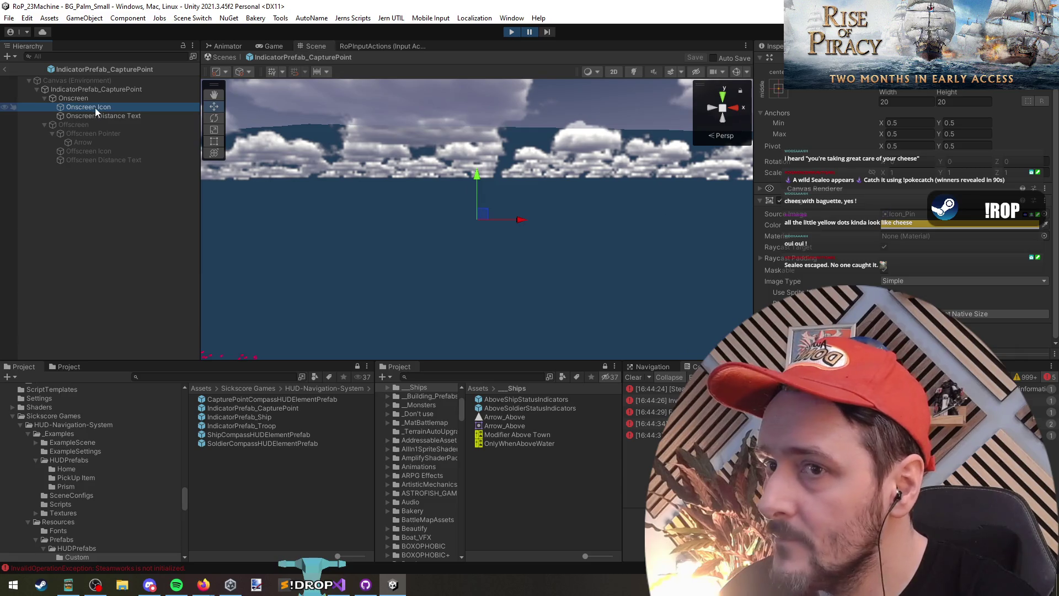
{"action": "left_click", "coordinate": [118, 117]}
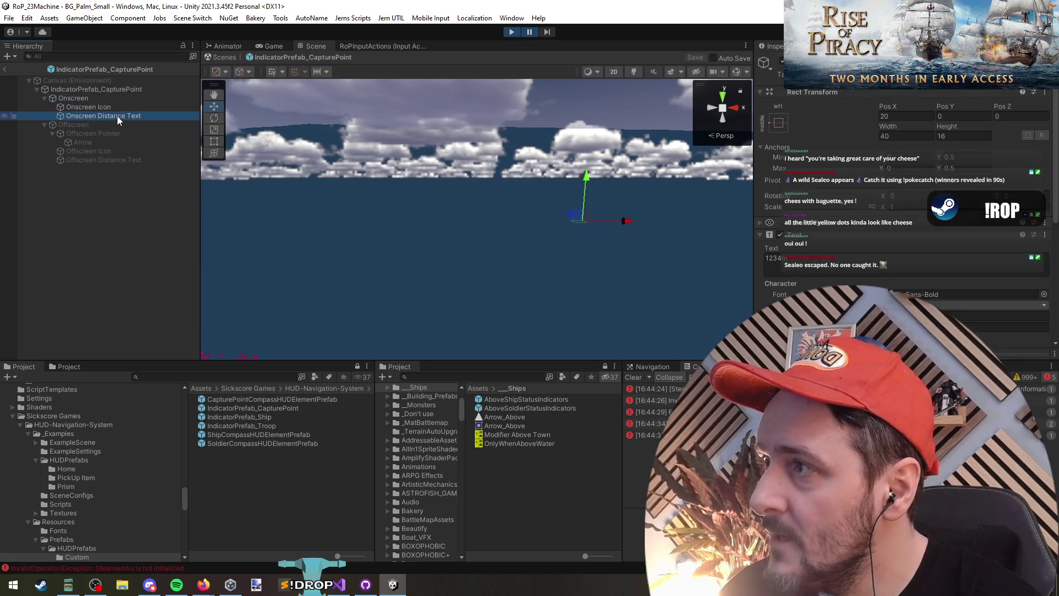
{"action": "left_click", "coordinate": [103, 97]}
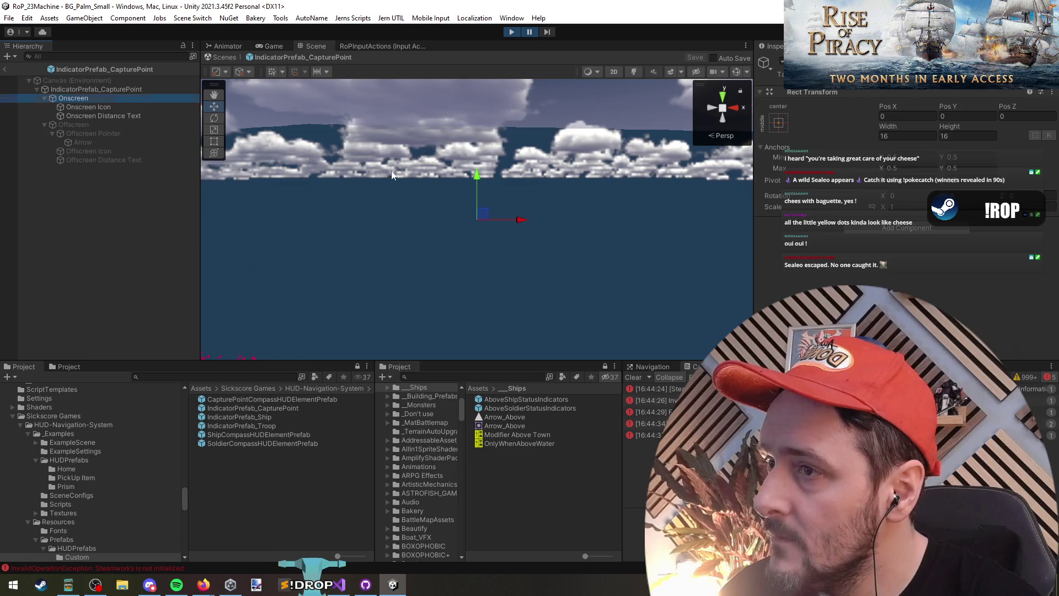
{"action": "left_click_drag", "start_coordinate": [260, 231], "coordinate": [297, 252]}
{"action": "left_click", "coordinate": [5, 69]}
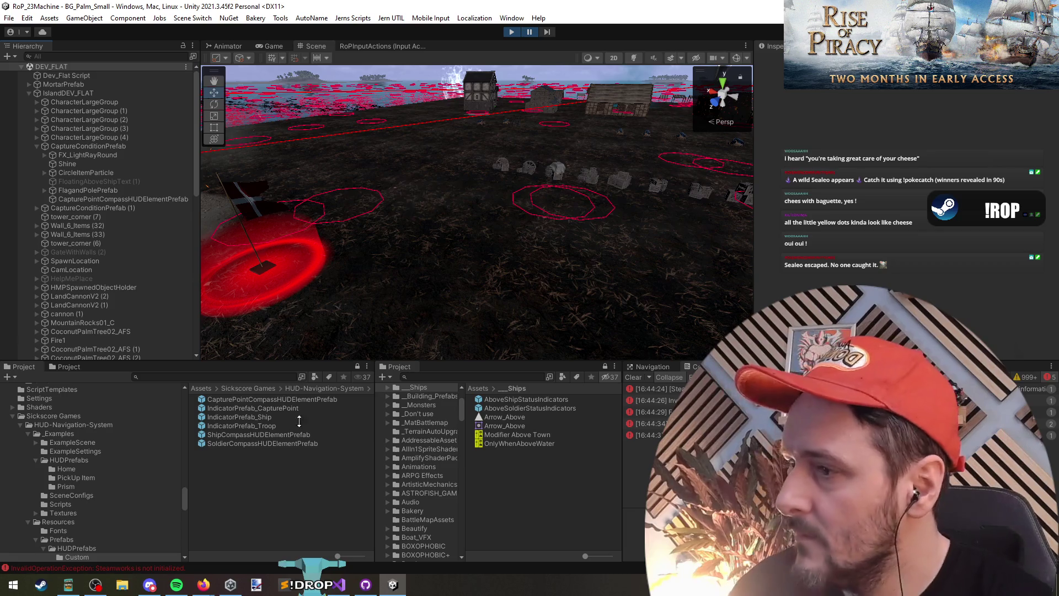
{"action": "left_click", "coordinate": [283, 414]}
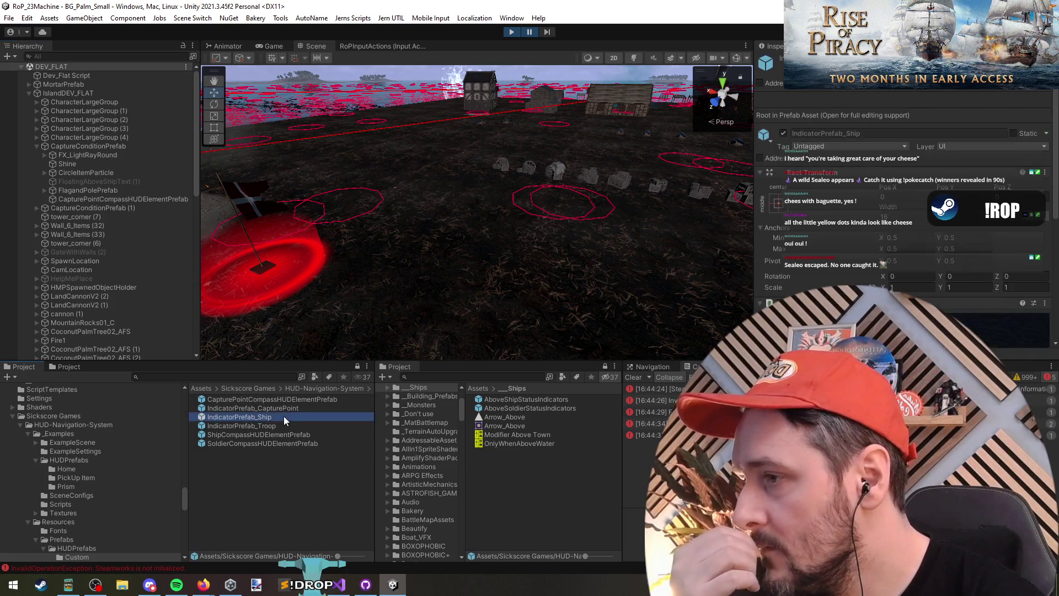
{"action": "left_click", "coordinate": [267, 406]}
{"action": "left_click", "coordinate": [99, 199]}
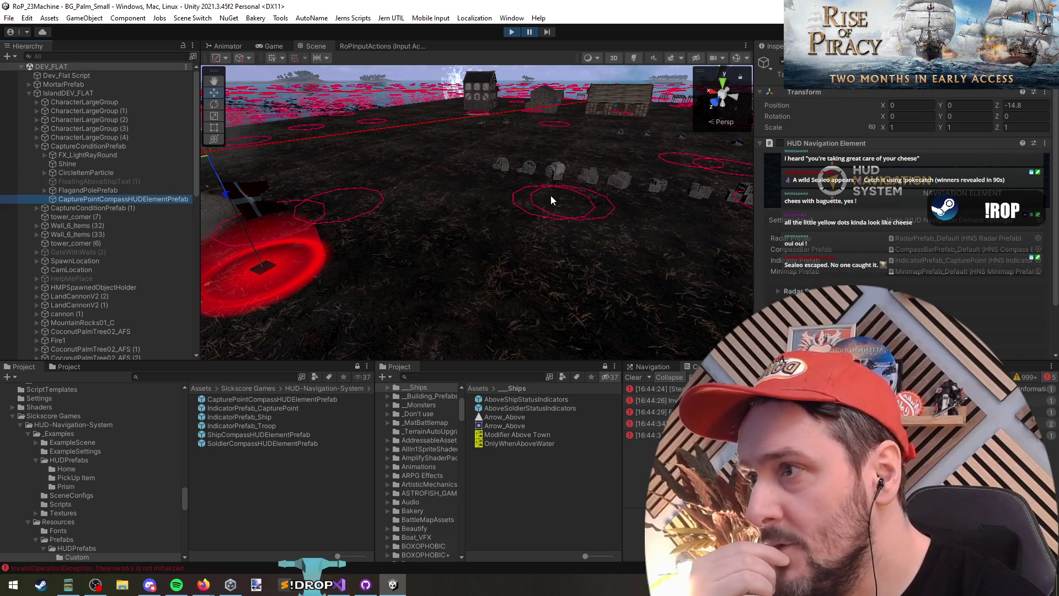
Pause the game and frame the flag capture point with F
{"action": "left_click_drag", "start_coordinate": [369, 174], "coordinate": [351, 170]}
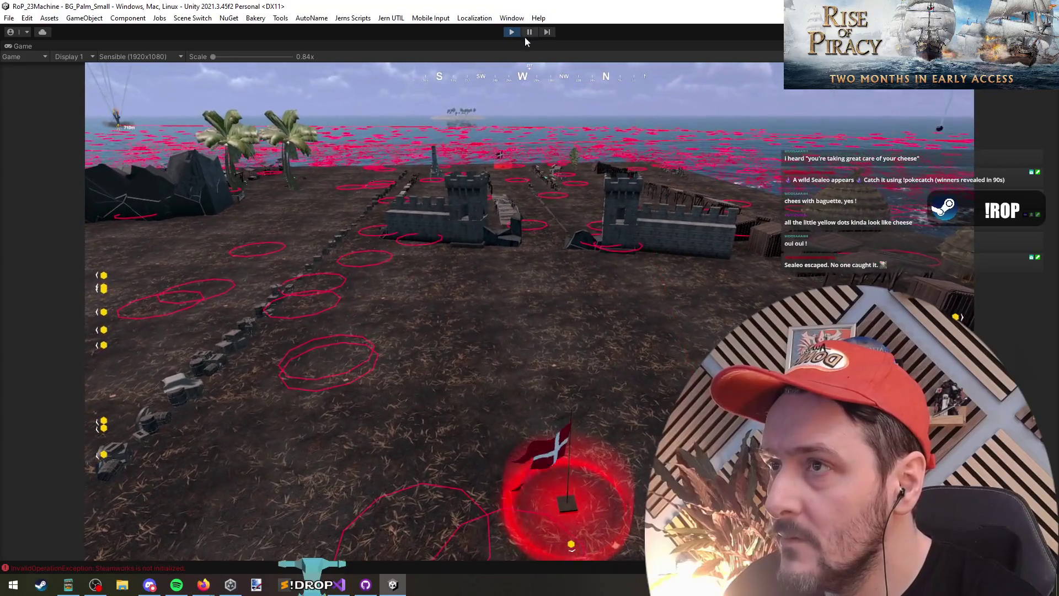
{"action": "left_click", "coordinate": [529, 31]}
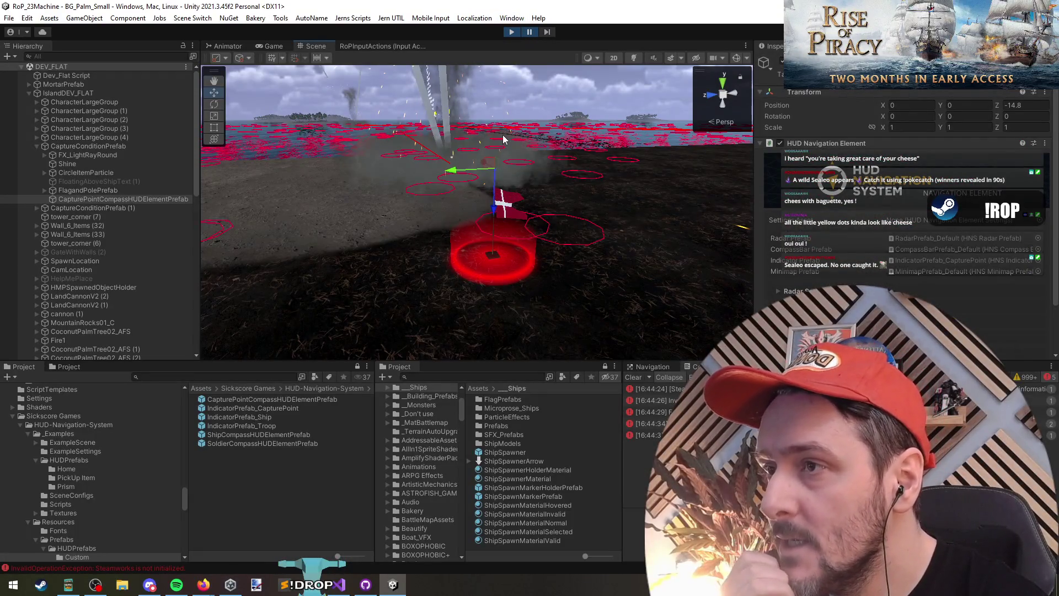
{"action": "left_click_drag", "start_coordinate": [502, 135], "coordinate": [680, 148]}
{"action": "key", "text": "f"}
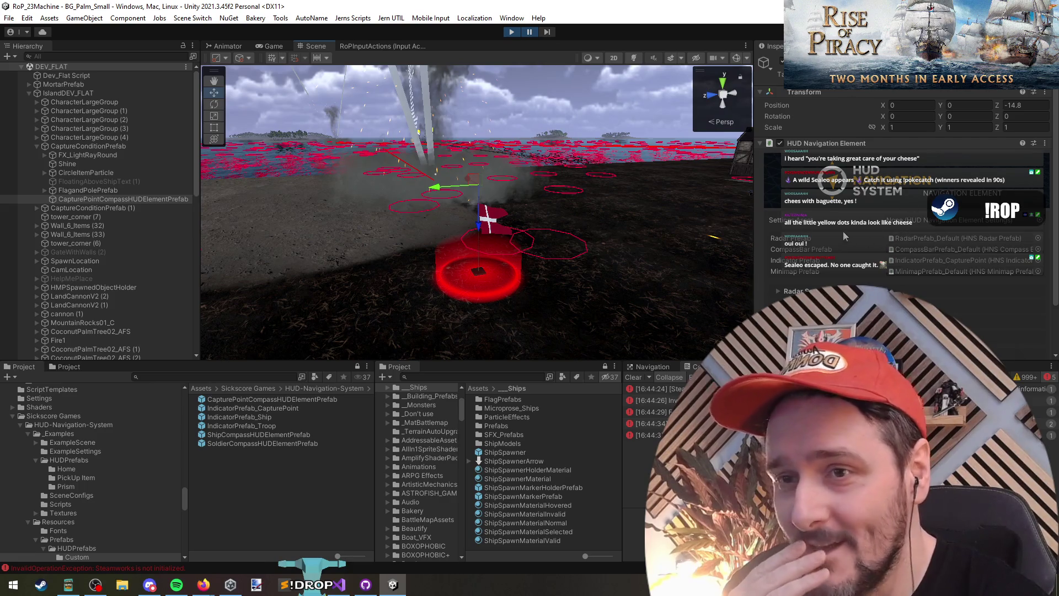
Turn on scene effects and try Wireframe, then Shaded draw mode
{"action": "left_click", "coordinate": [671, 58]}
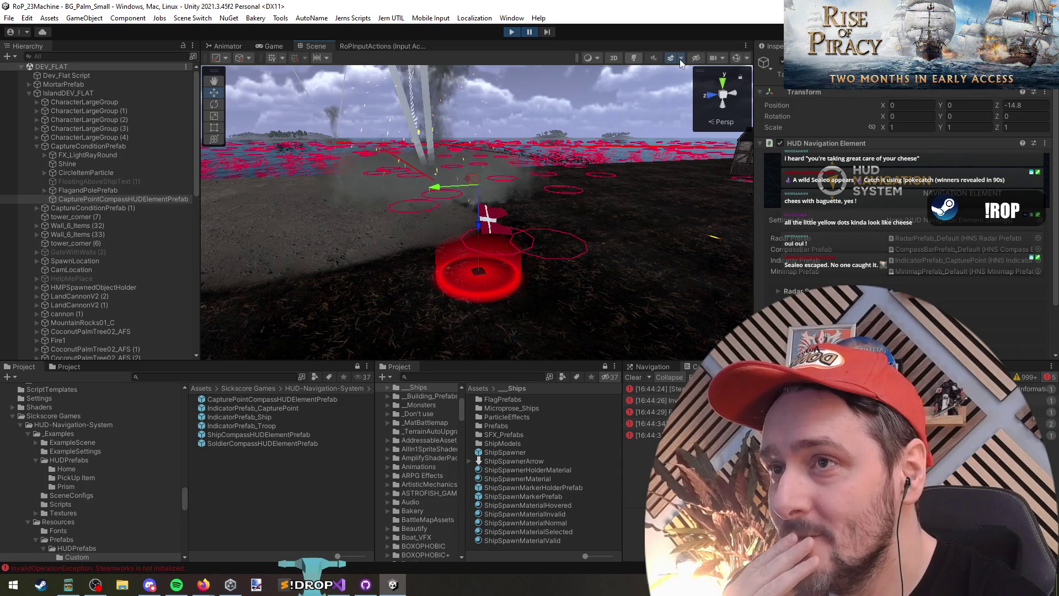
{"action": "left_click", "coordinate": [589, 58]}
{"action": "left_click", "coordinate": [604, 88]}
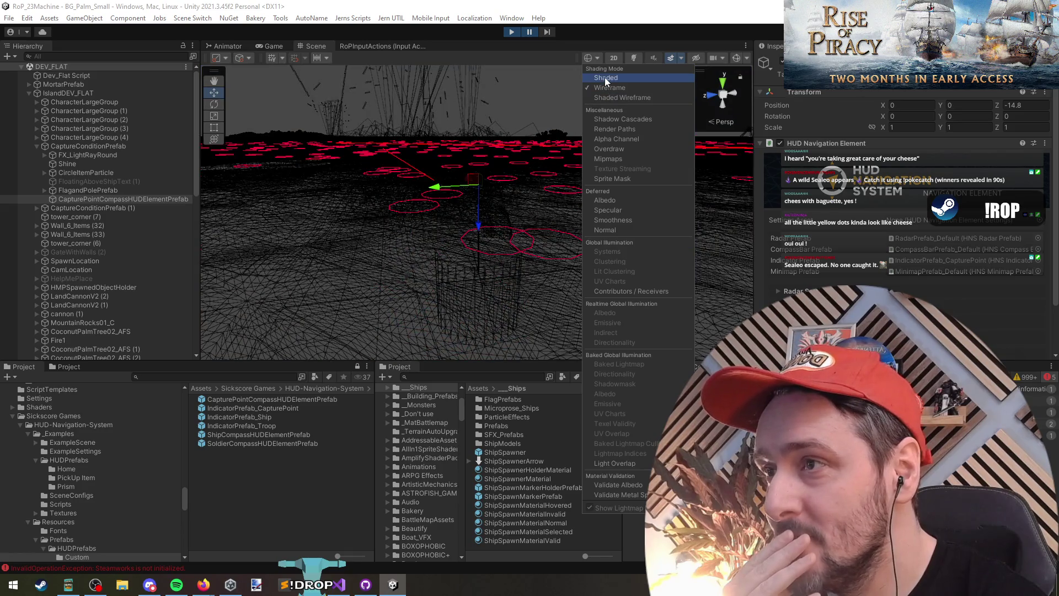
{"action": "left_click", "coordinate": [605, 78]}
{"action": "left_click", "coordinate": [518, 123]}
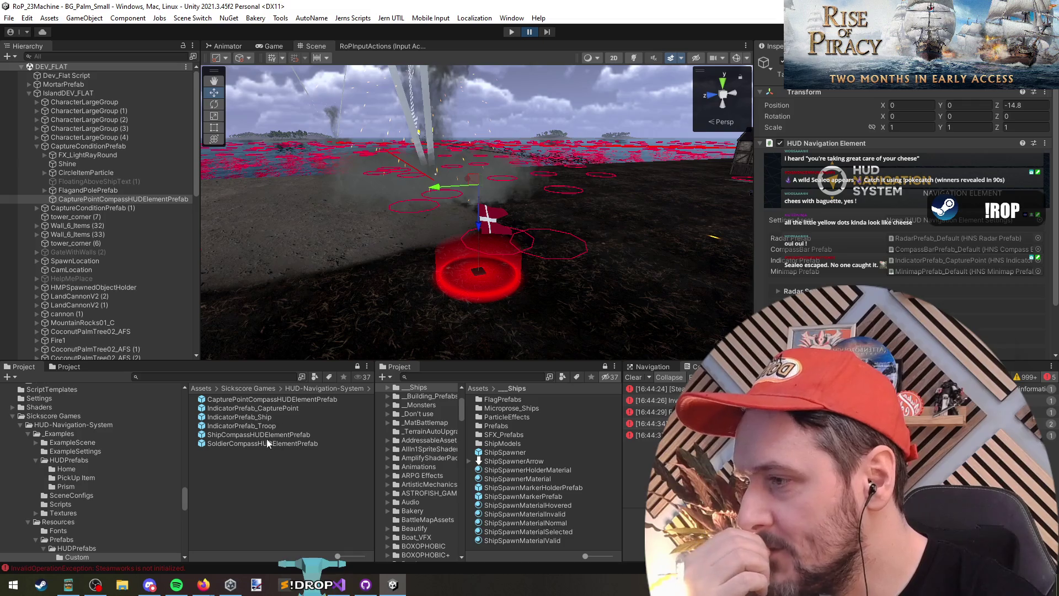
Open IndicatorPrefab_CapturePoint and inspect its Offscreen Pointer, Onscreen Icon and root objects
{"action": "double_click", "coordinate": [262, 434]}
{"action": "double_click", "coordinate": [260, 409]}
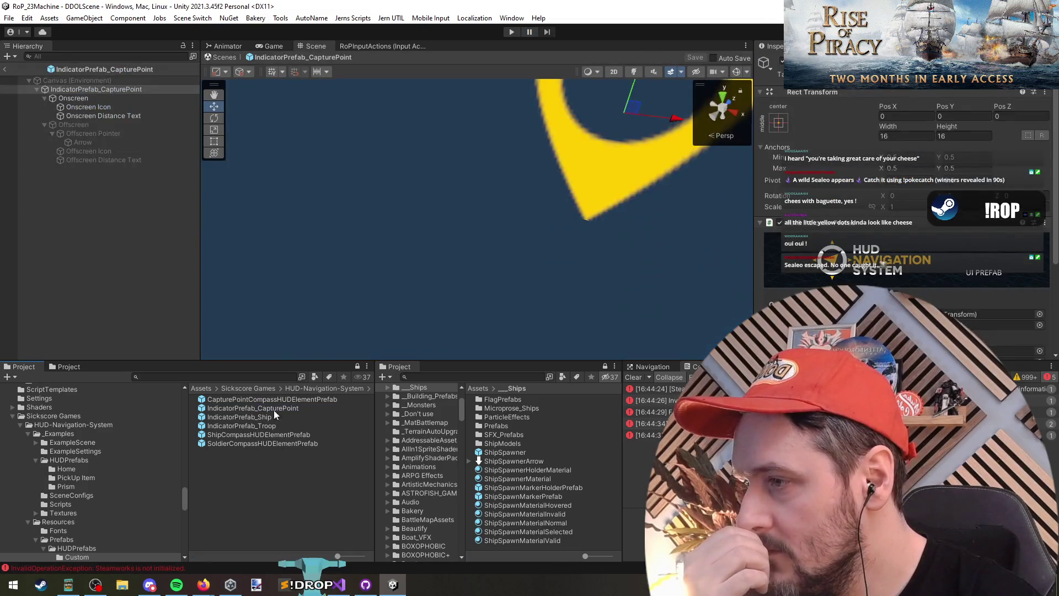
{"action": "left_click", "coordinate": [92, 133]}
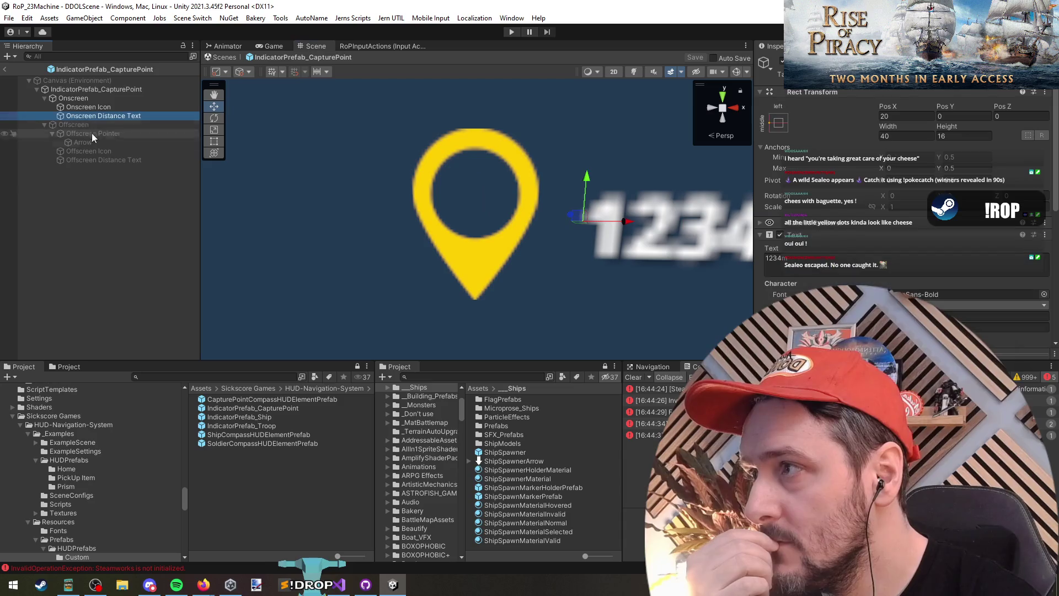
{"action": "left_click", "coordinate": [82, 91]}
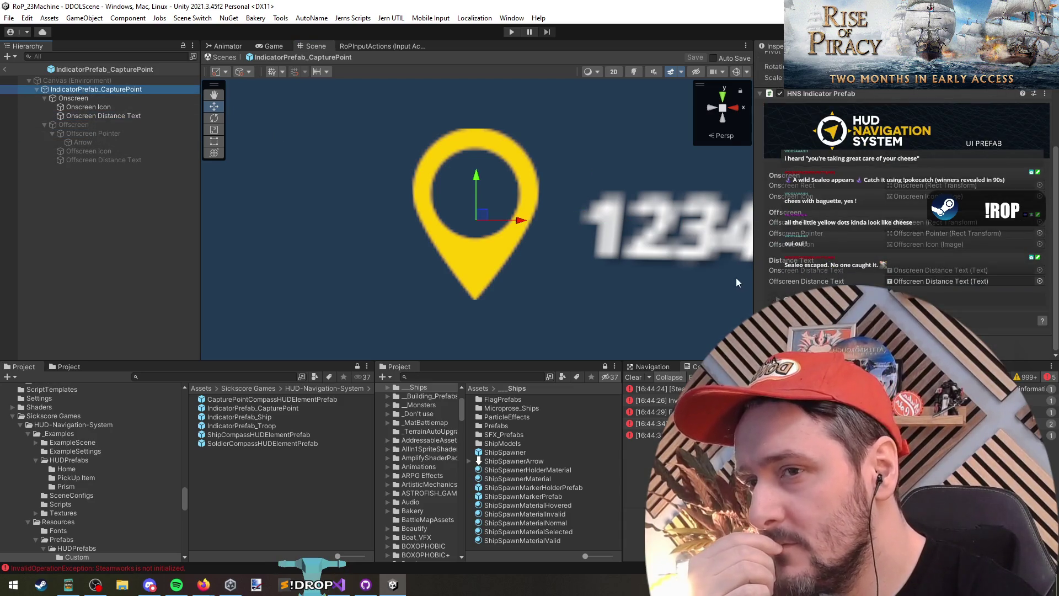
{"action": "left_click", "coordinate": [99, 107]}
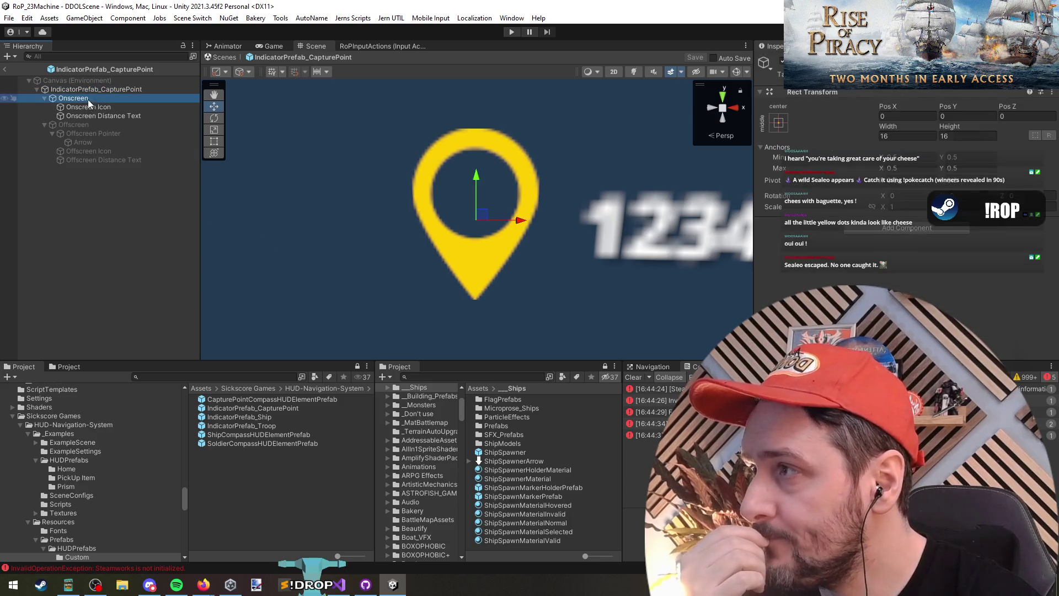
{"action": "left_click", "coordinate": [103, 98]}
{"action": "left_click", "coordinate": [101, 89]}
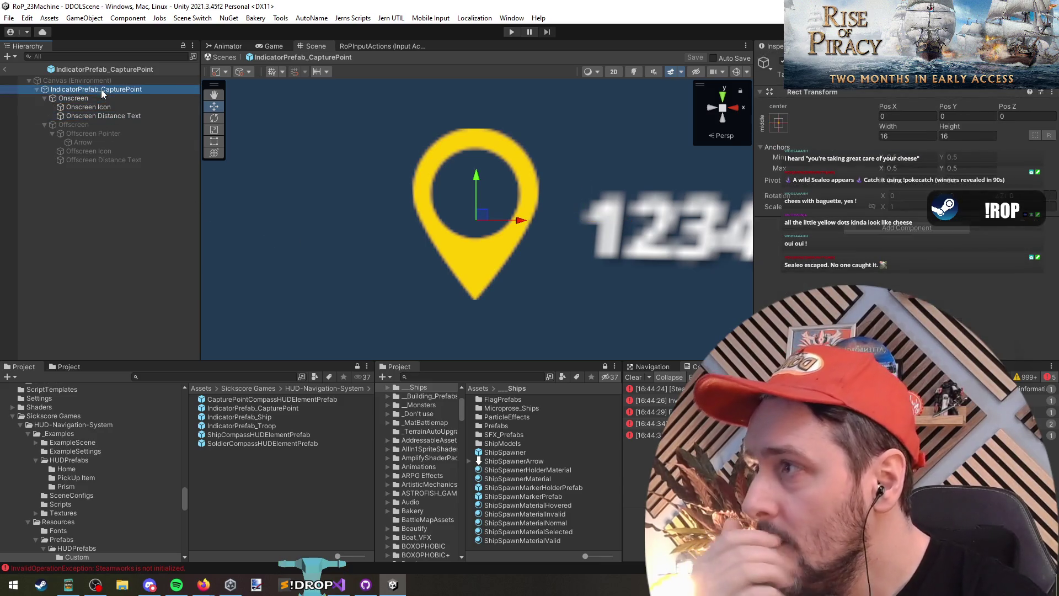
{"action": "scroll", "coordinate": [811, 260], "scroll_direction": "down", "scroll_amount": 5}
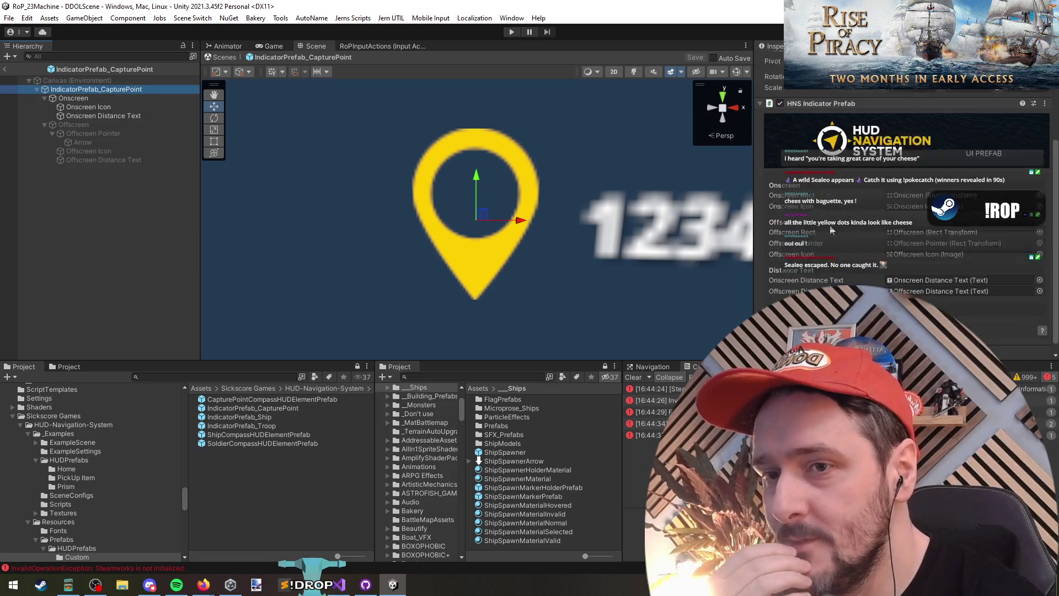
{"action": "left_click", "coordinate": [33, 188]}
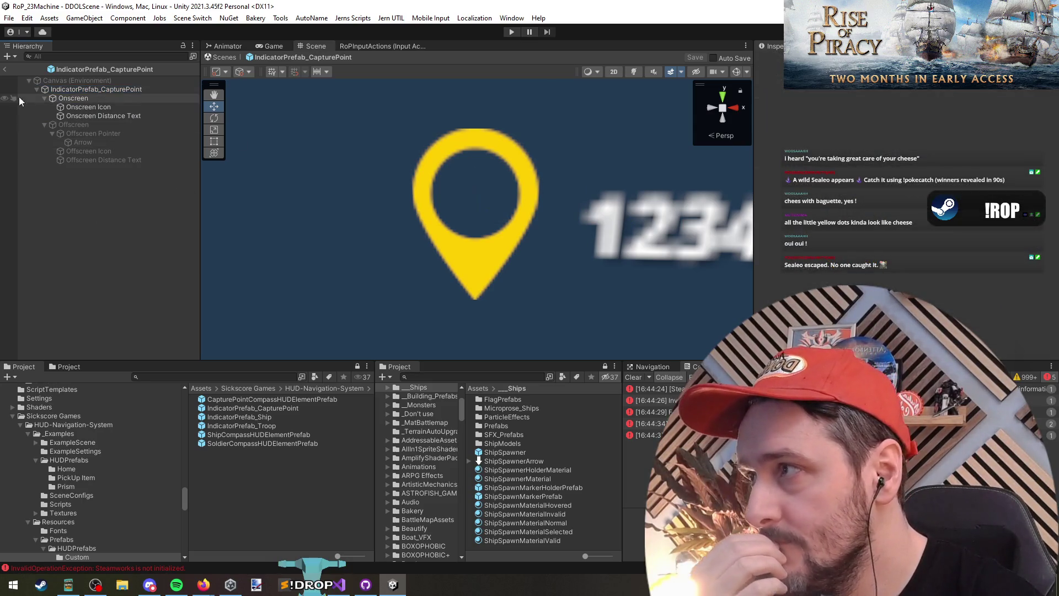
Exit prefab mode, check a console message, and open CaptureConditionPrefab via a 'cai' search
{"action": "left_click", "coordinate": [4, 71]}
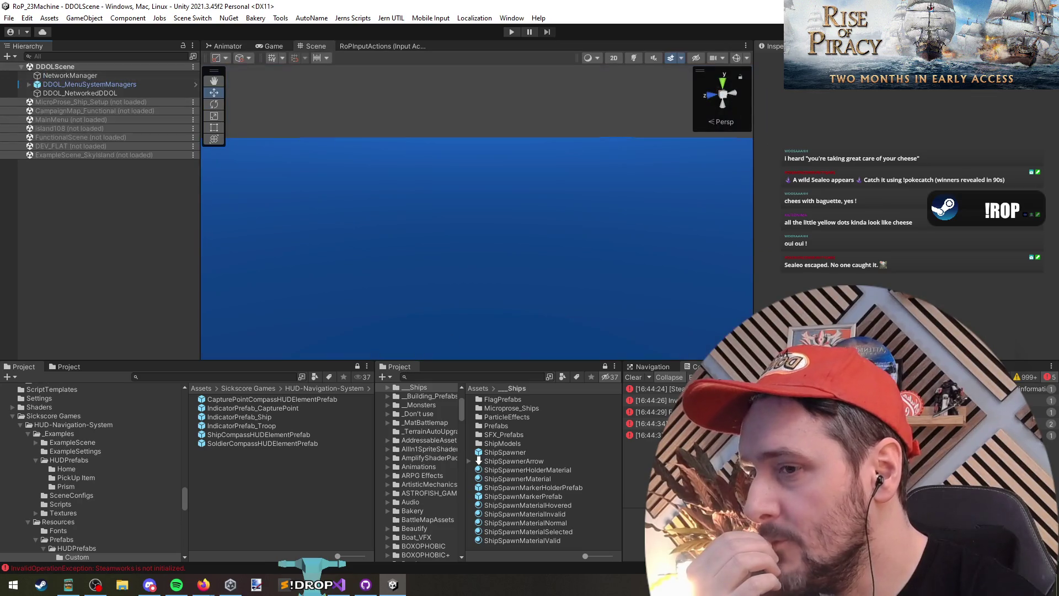
{"action": "left_click", "coordinate": [649, 423]}
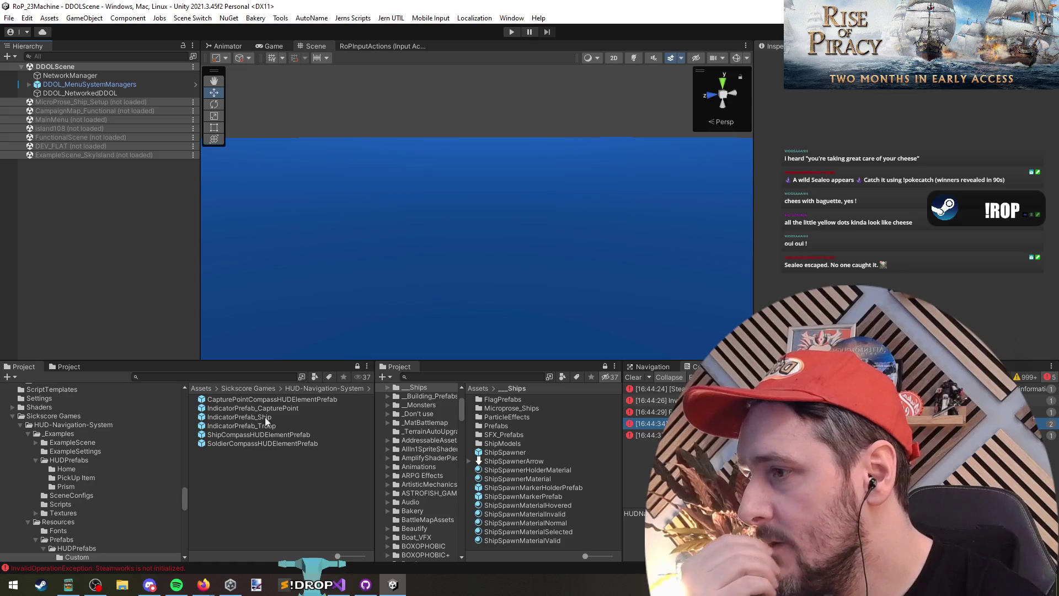
{"action": "left_click", "coordinate": [478, 376]}
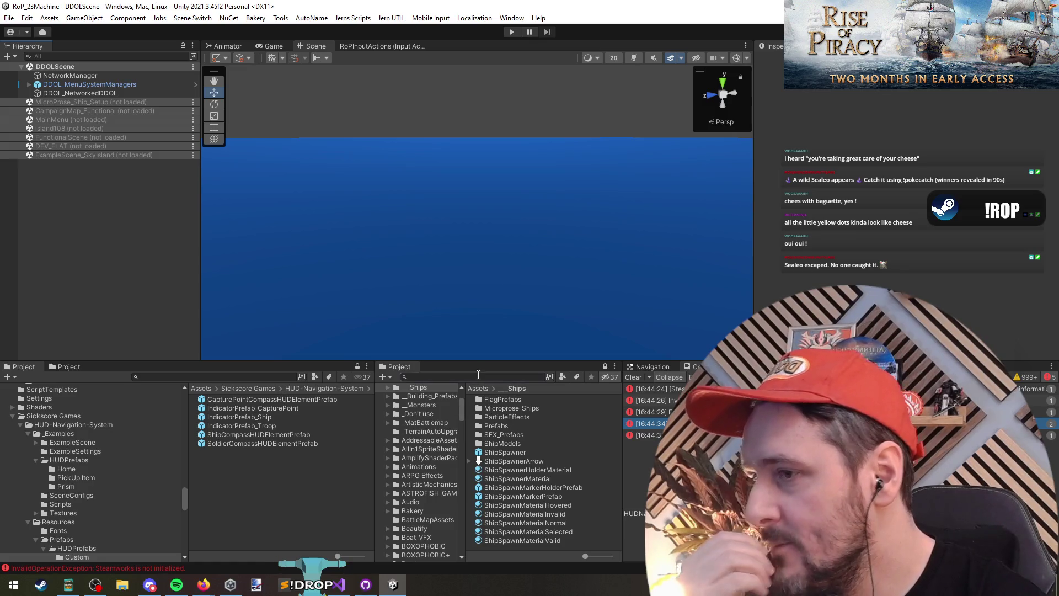
{"action": "type", "text": "capturecond"}
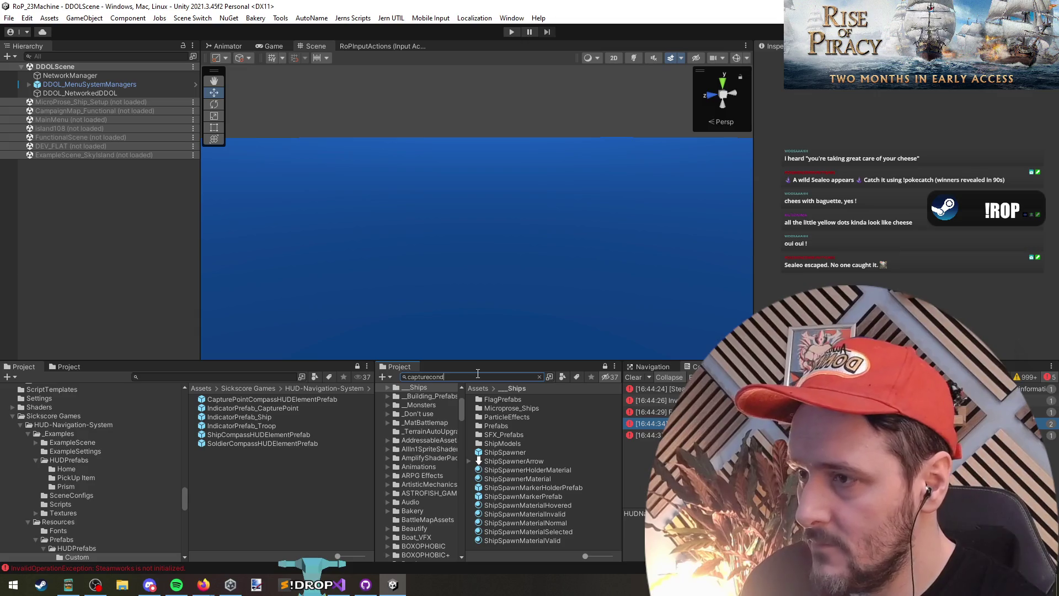
{"action": "type", "text": "i"}
{"action": "double_click", "coordinate": [522, 417]}
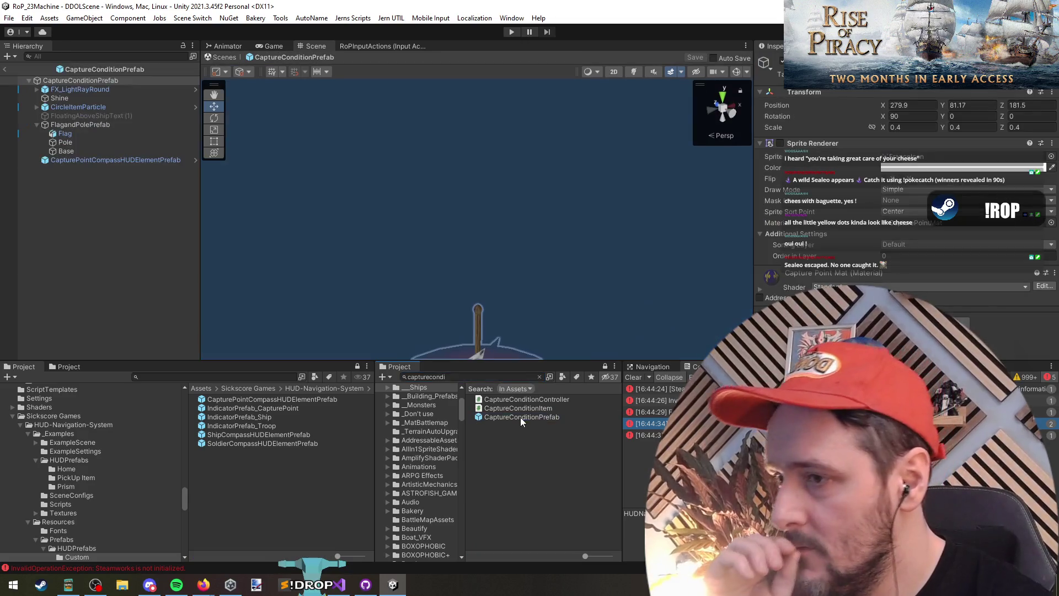
Deactivate the CapturePointCompassHUDElementPrefab child, then switch to Visual Studio
{"action": "left_click", "coordinate": [91, 160]}
{"action": "key", "text": "alt+shift+a"}
{"action": "left_click", "coordinate": [102, 213]}
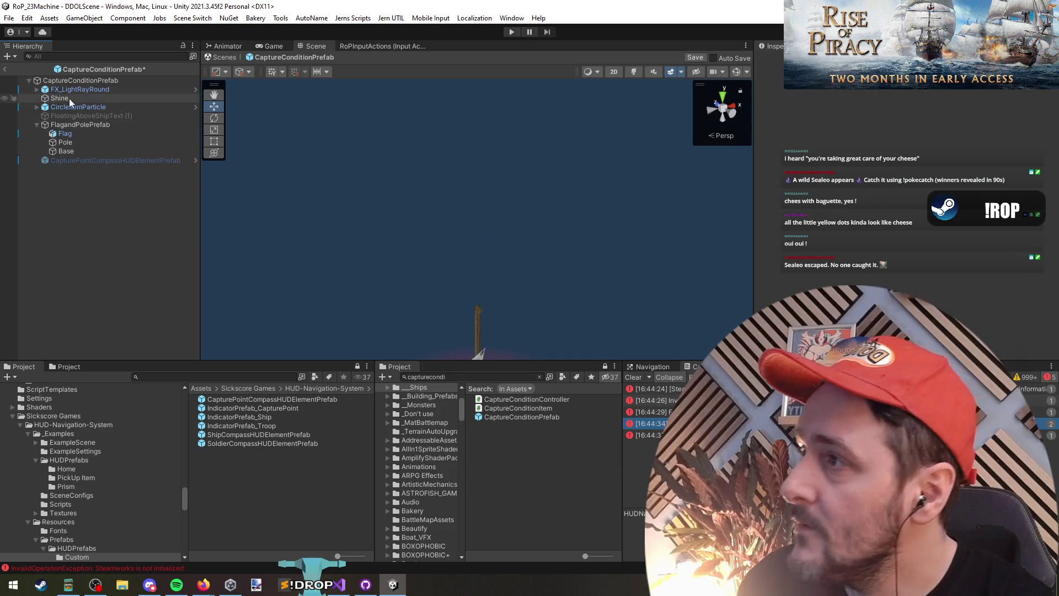
{"action": "left_click", "coordinate": [75, 83]}
{"action": "key", "text": "Down"}
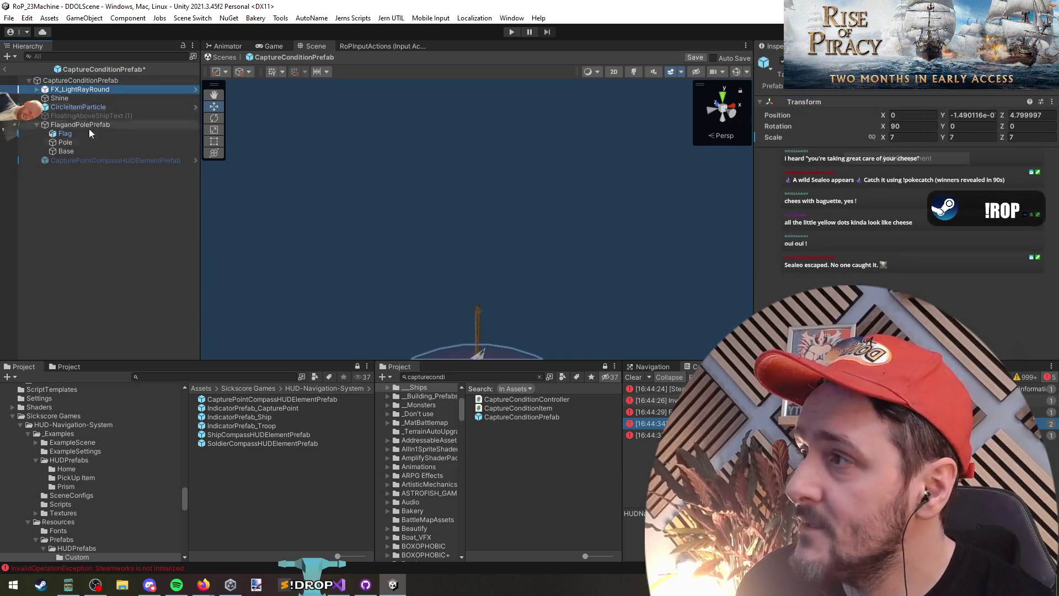
{"action": "left_click", "coordinate": [339, 585]}
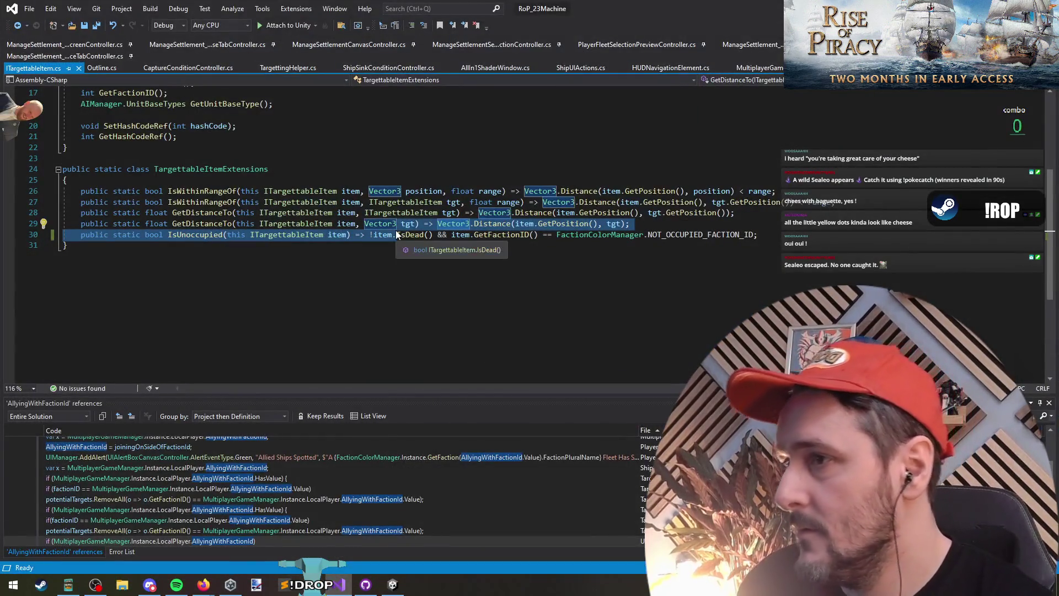
Find RegisterCaptureConditions through a 'ca' symbol search and read its registration loop
{"action": "left_click", "coordinate": [397, 235]}
{"action": "key", "text": "ctrl+semicolon"}
{"action": "type", "text": "captureconditions"}
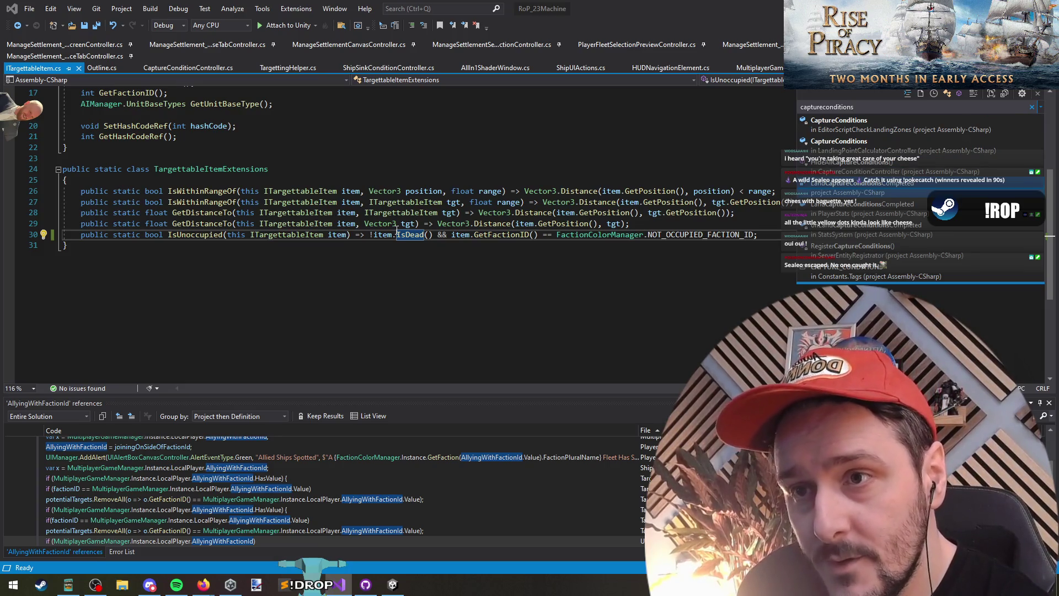
{"action": "key", "text": "Return"}
{"action": "scroll", "coordinate": [238, 227], "scroll_direction": "down", "scroll_amount": 3}
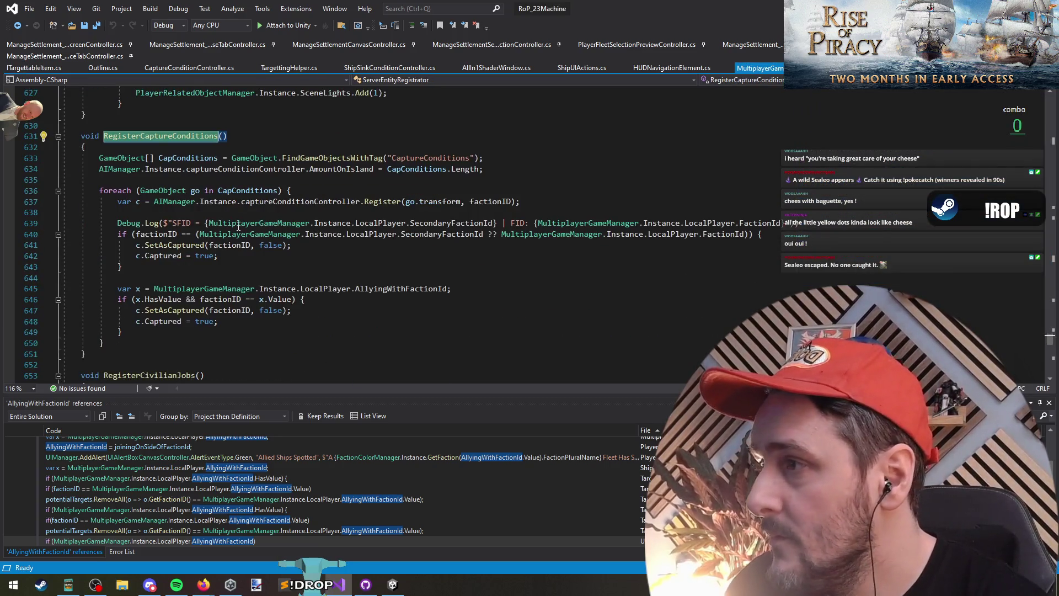
{"action": "left_click", "coordinate": [150, 137]}
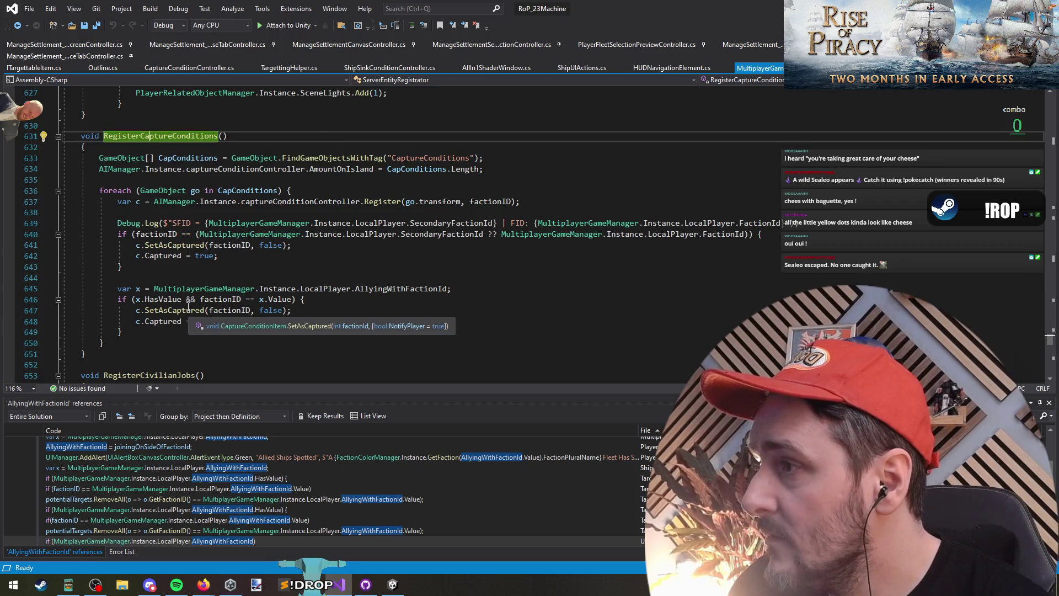
{"action": "left_click", "coordinate": [183, 342]}
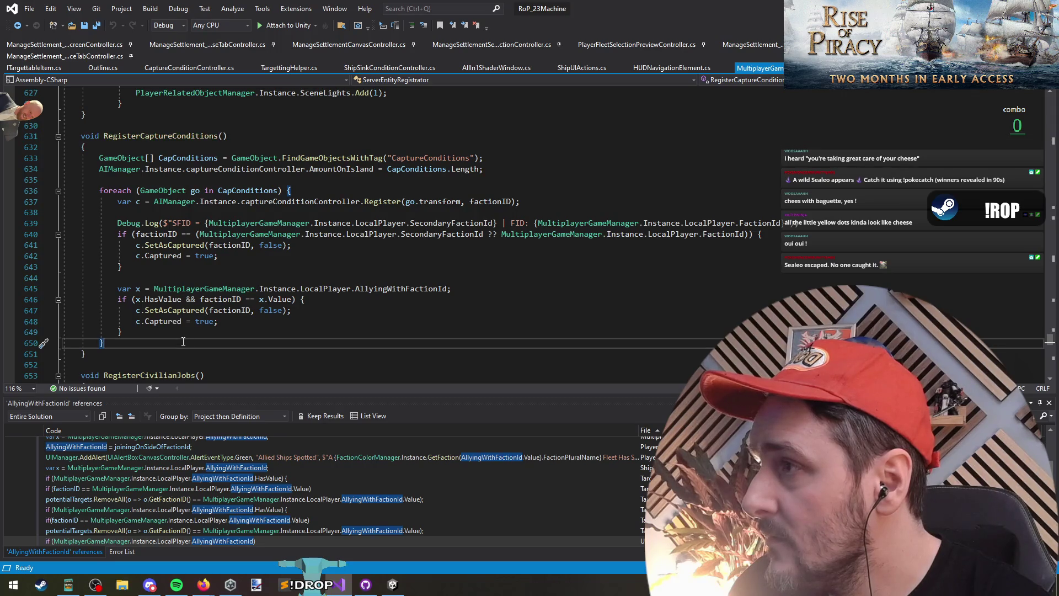
{"action": "scroll", "coordinate": [183, 342], "scroll_direction": "down", "scroll_amount": 6}
{"action": "scroll", "coordinate": [288, 255], "scroll_direction": "up", "scroll_amount": 9}
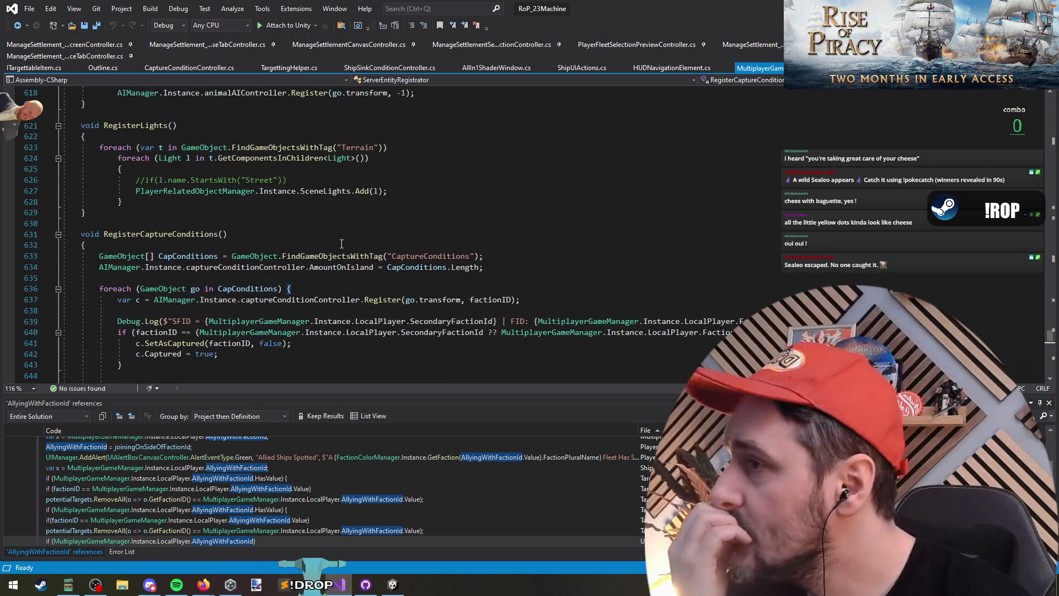
{"action": "left_click", "coordinate": [160, 234]}
{"action": "scroll", "coordinate": [321, 246], "scroll_direction": "down", "scroll_amount": 3}
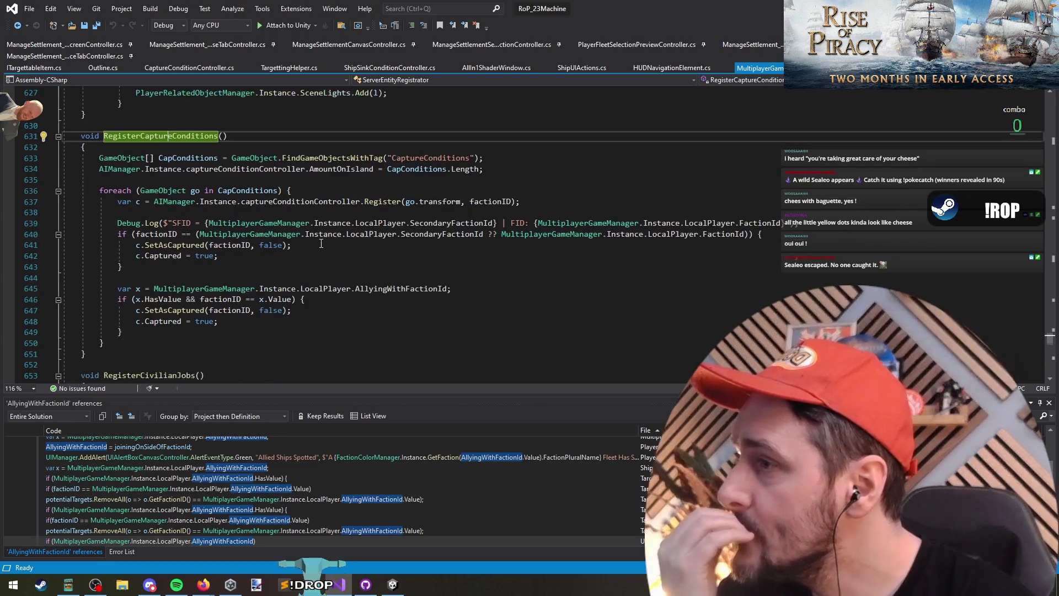
Follow Register with F12 through to the CaptureConditionItem constructor
{"action": "left_click", "coordinate": [365, 201]}
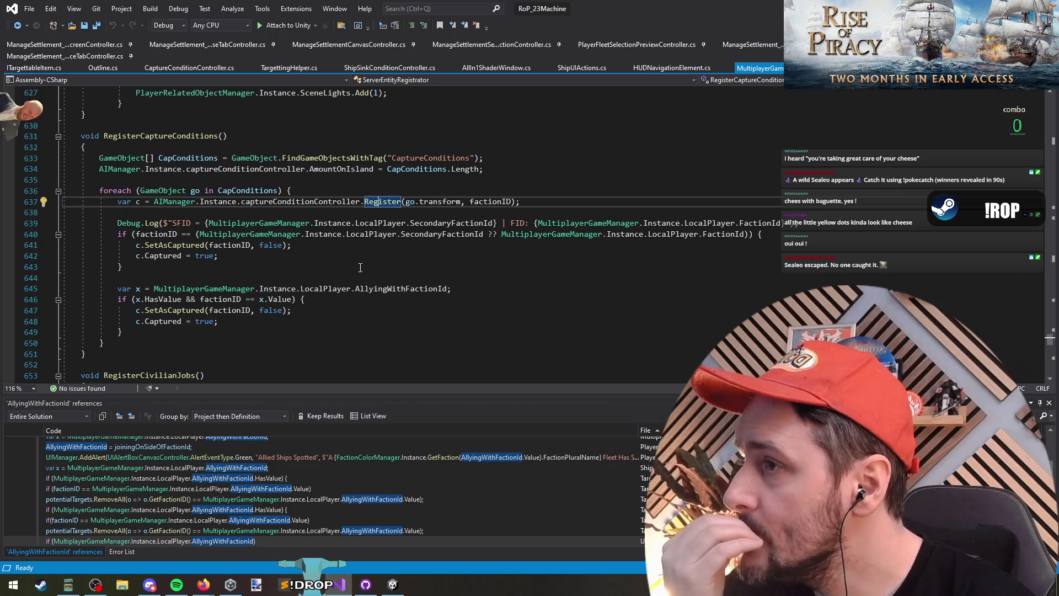
{"action": "key", "text": "F12"}
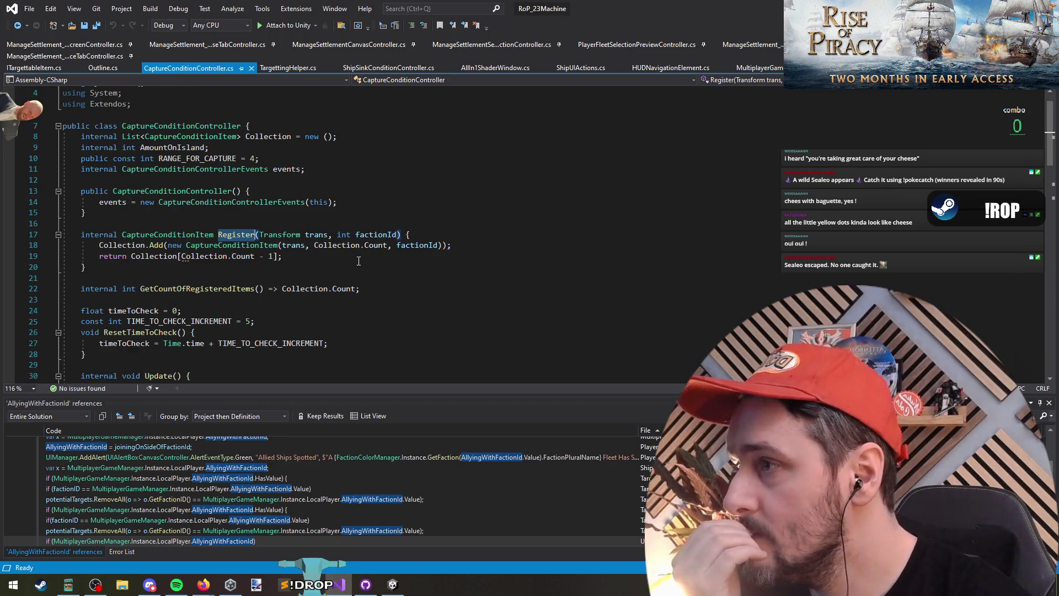
{"action": "key", "text": "Down"}
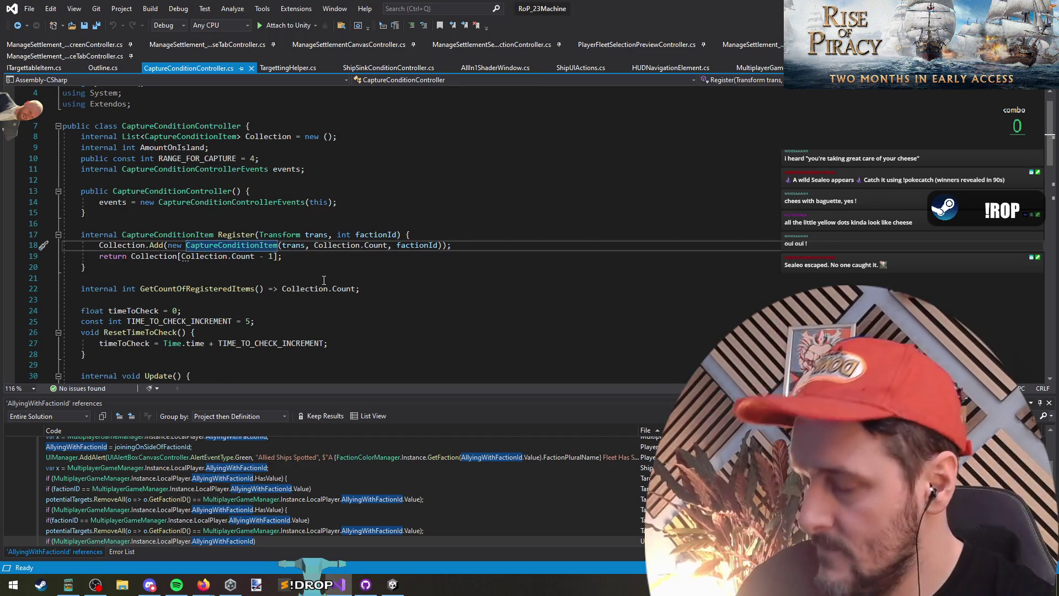
{"action": "key", "text": "F12"}
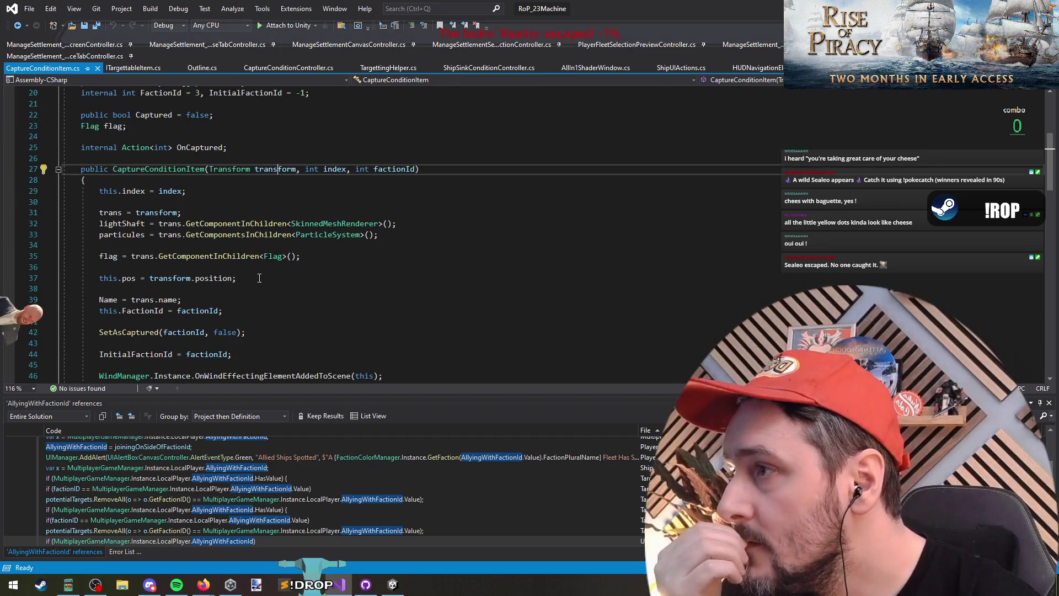
Add a trans.GetComponent<>(true); call at the end of the CaptureConditionItem constructor
{"action": "left_click", "coordinate": [165, 277]}
{"action": "scroll", "coordinate": [259, 284], "scroll_direction": "down", "scroll_amount": 4}
{"action": "scroll", "coordinate": [260, 284], "scroll_direction": "up", "scroll_amount": 2}
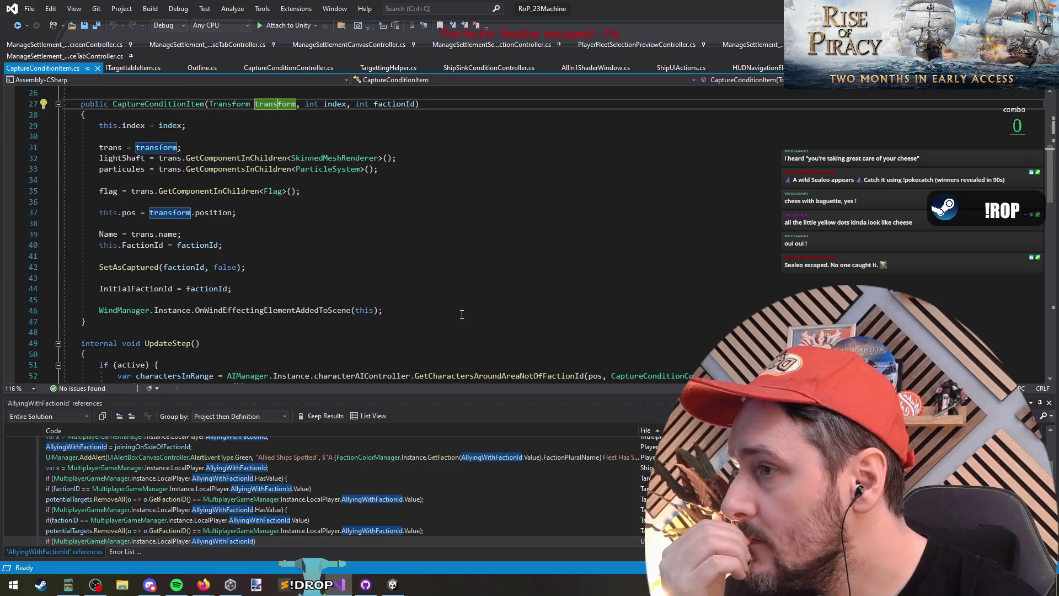
{"action": "left_click", "coordinate": [465, 312]}
{"action": "key", "text": "Return"}
{"action": "key", "text": "Return"}
{"action": "type", "text": "tr"}
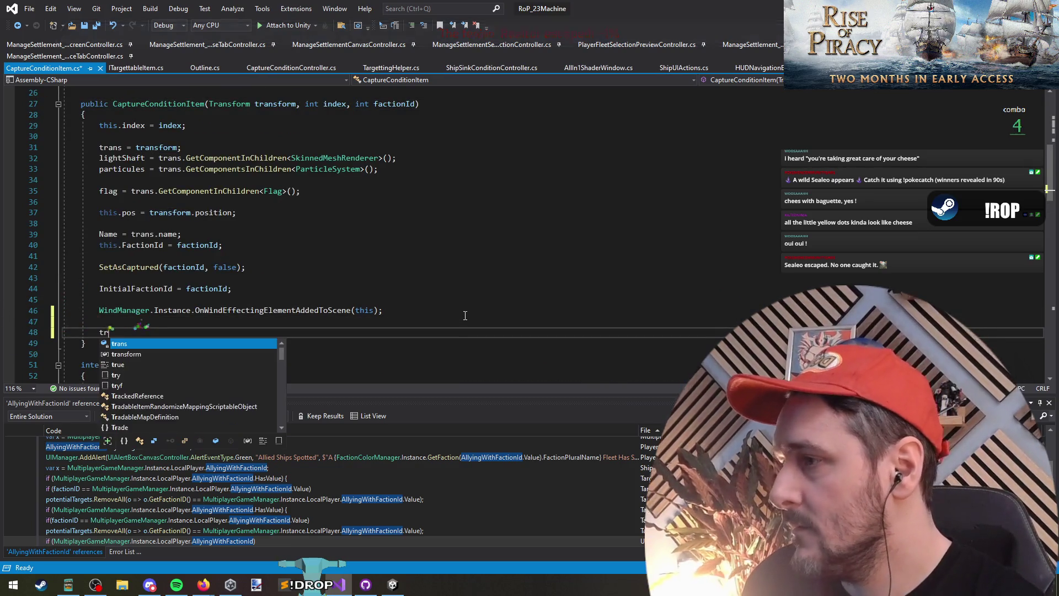
{"action": "type", "text": "ans.getcomponent"}
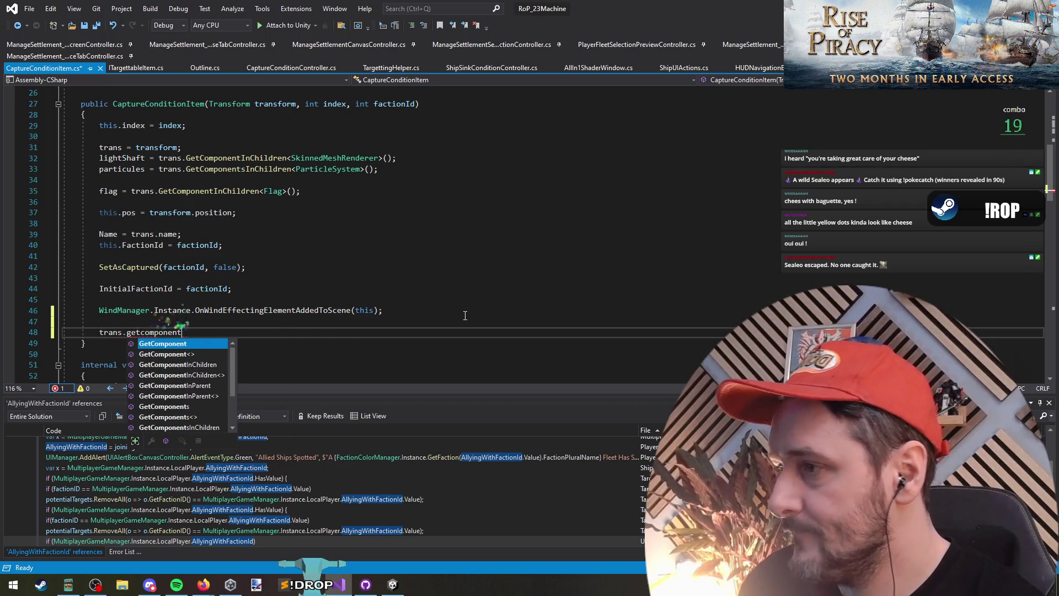
{"action": "key", "text": "Down"}
{"action": "key", "text": "Tab"}
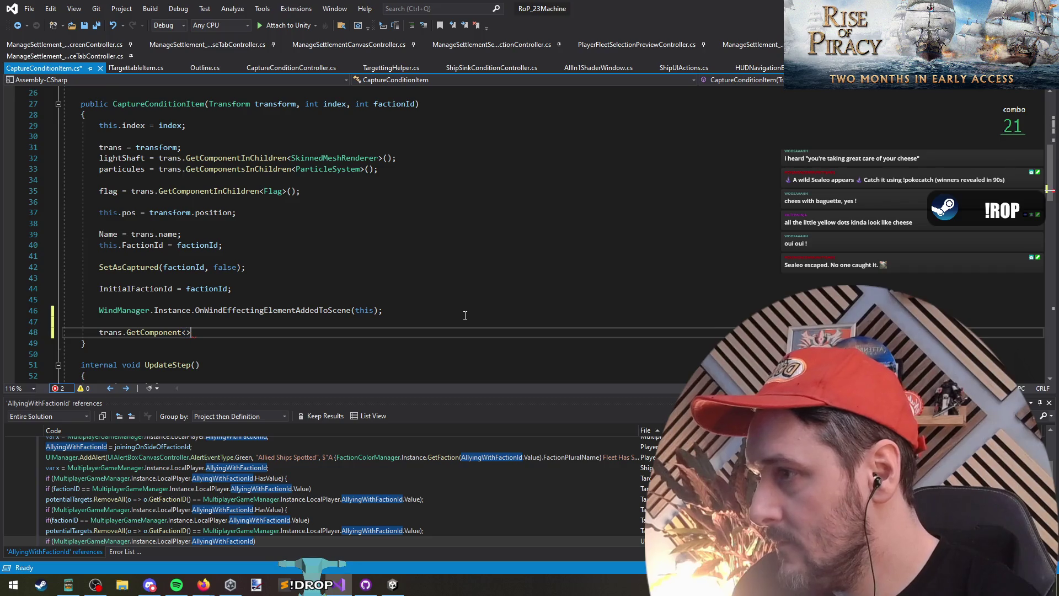
{"action": "type", "text": "(true);"}
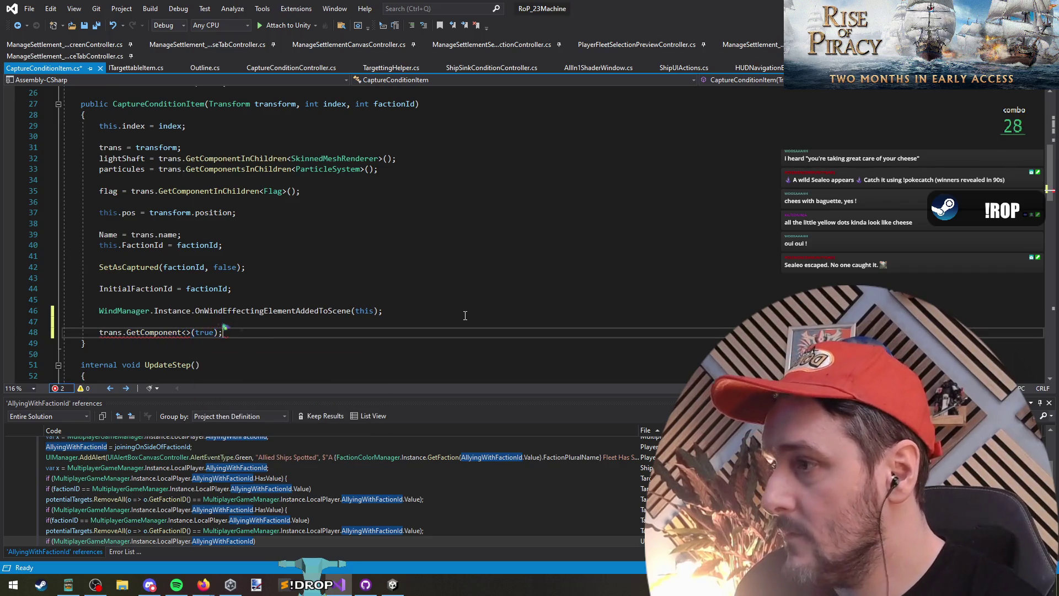
Copy the HUDNavElement field declaration from the ship canvas code into CaptureConditionItem line 26
{"action": "key", "text": "ctrl+Tab"}
{"action": "key", "text": "ctrl+Tab"}
{"action": "key", "text": "ctrl+Tab"}
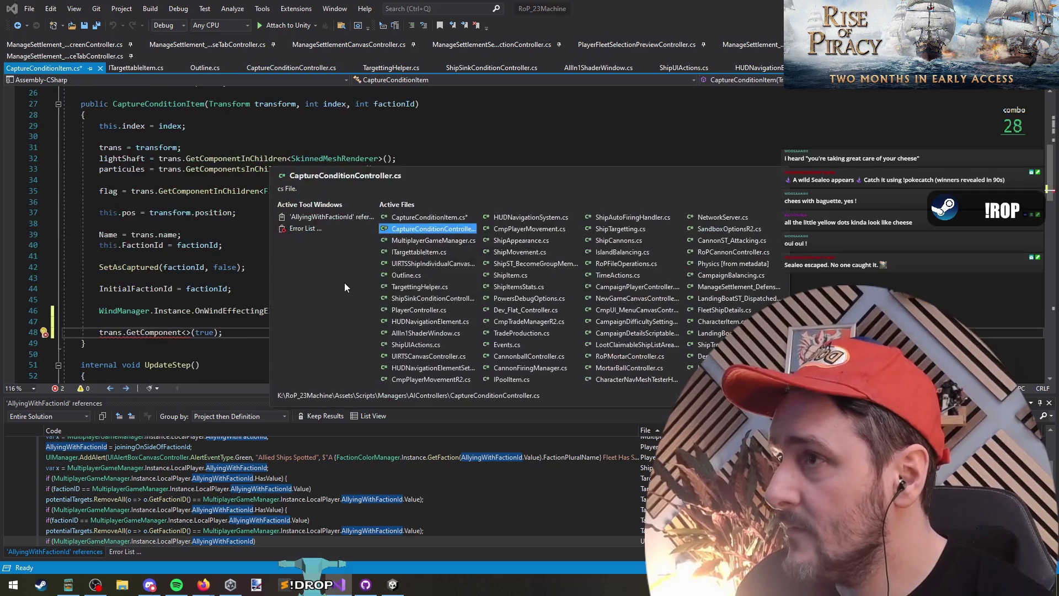
{"action": "key", "text": "ctrl+Tab"}
{"action": "key", "text": "ctrl+Tab"}
{"action": "key", "text": "ctrl+Tab"}
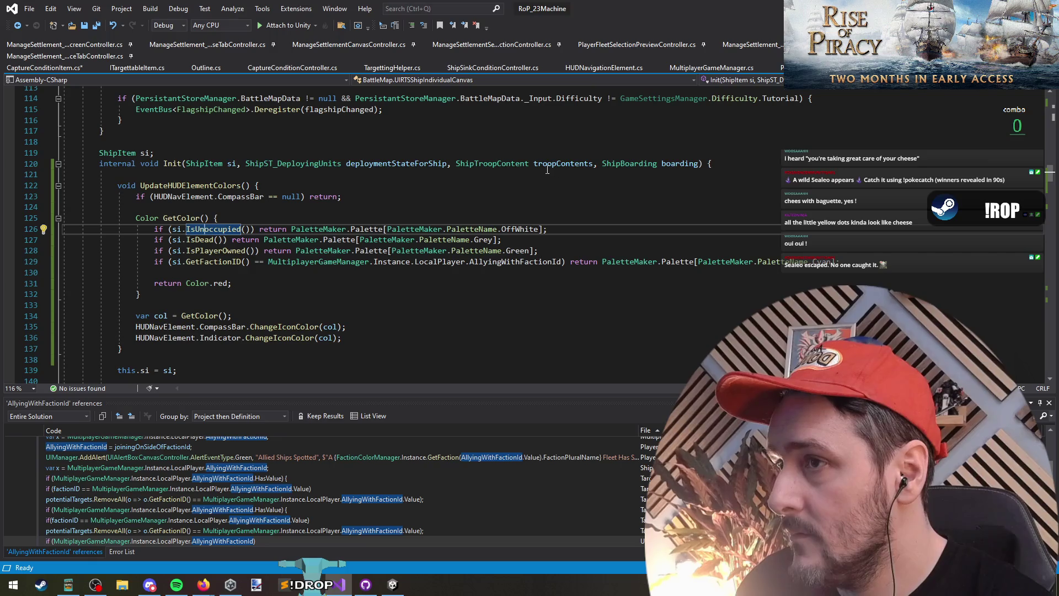
{"action": "scroll", "coordinate": [426, 243], "scroll_direction": "down", "scroll_amount": 4}
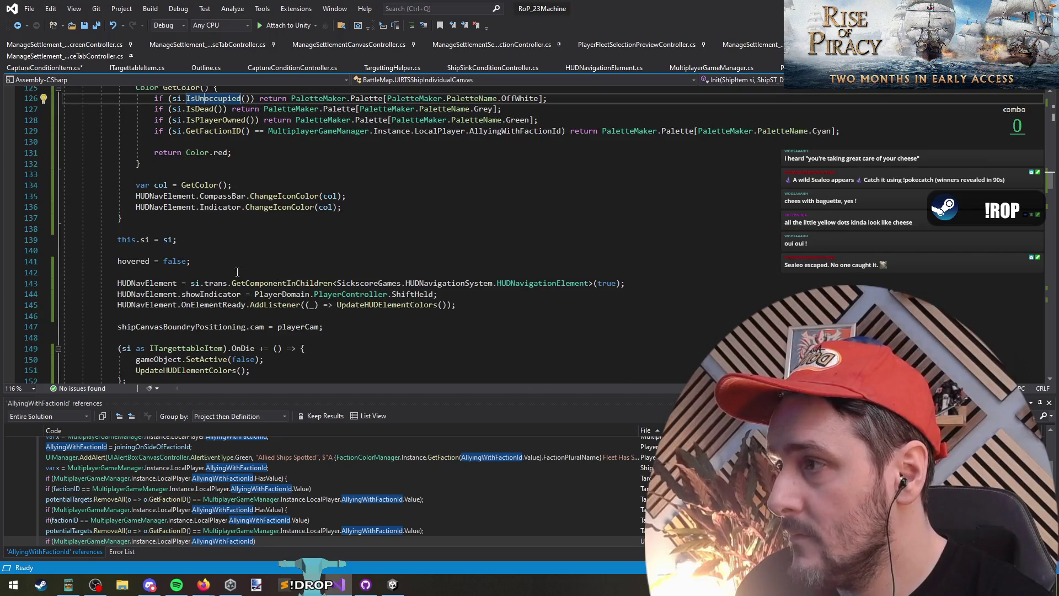
{"action": "left_click", "coordinate": [159, 196]}
{"action": "key", "text": "ctrl+minus"}
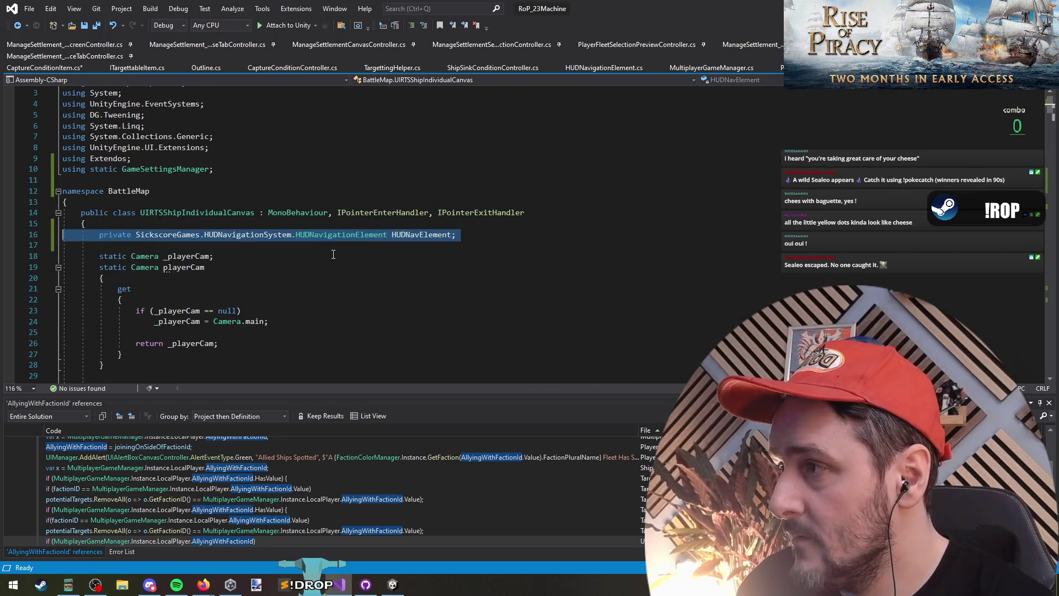
{"action": "key", "text": "ctrl+minus"}
{"action": "scroll", "coordinate": [155, 142], "scroll_direction": "up", "scroll_amount": 1}
{"action": "left_click", "coordinate": [377, 126]}
{"action": "type", "text": "private SickscoreGames.HUDNavigationSystem.HUDNavigationElement HUDNavElement;"}
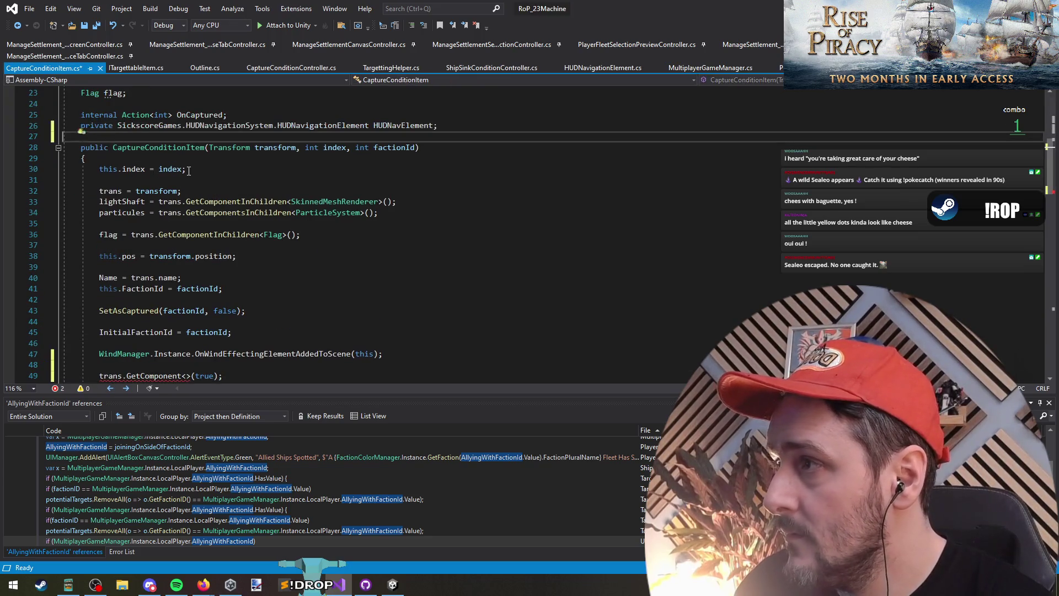
{"action": "double_click", "coordinate": [377, 126]}
Fill GetComponent's type argument with HUDNavigationElement
{"action": "left_click", "coordinate": [186, 365]}
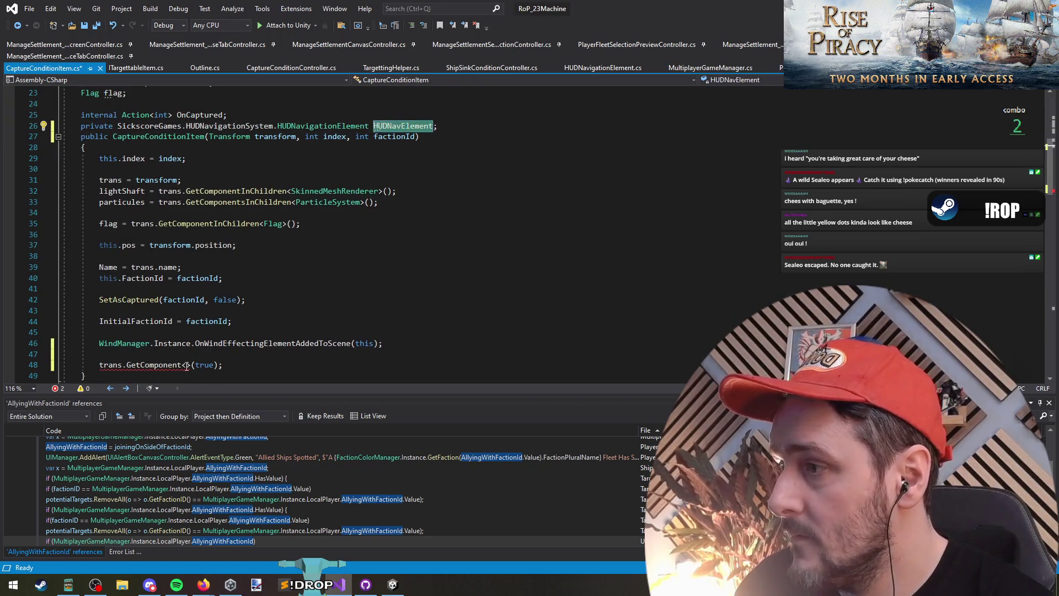
{"action": "left_click_drag", "start_coordinate": [117, 126], "coordinate": [369, 126]}
{"action": "key", "text": "ctrl+c"}
{"action": "left_click", "coordinate": [186, 364]}
{"action": "key", "text": "ctrl+v"}
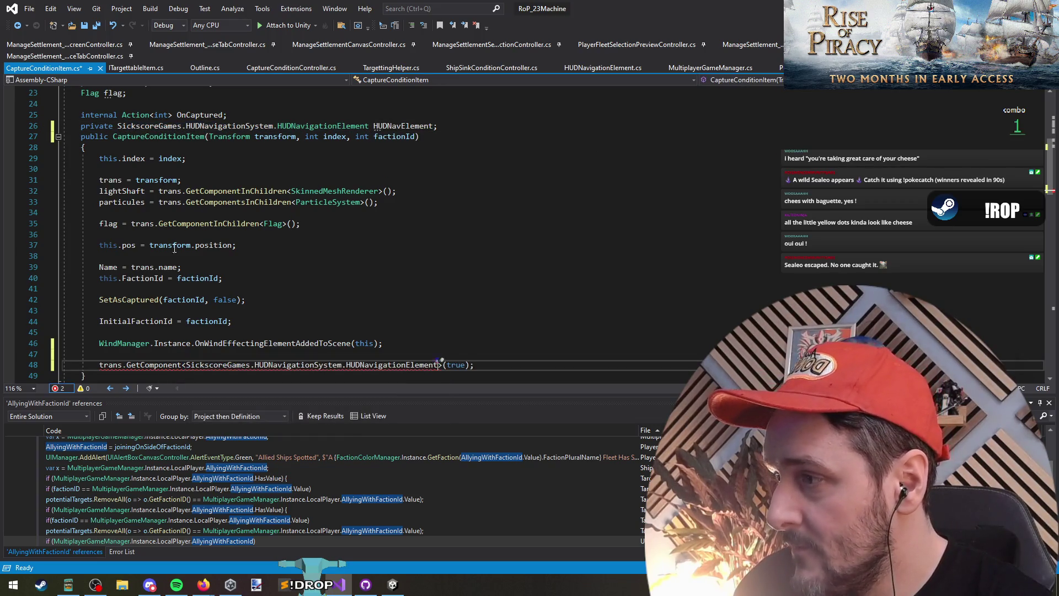
Assign the GetComponent result to the HUDNavElement field on line 48
{"action": "scroll", "coordinate": [257, 364], "scroll_direction": "down", "scroll_amount": 1}
{"action": "scroll", "coordinate": [309, 231], "scroll_direction": "up", "scroll_amount": 1}
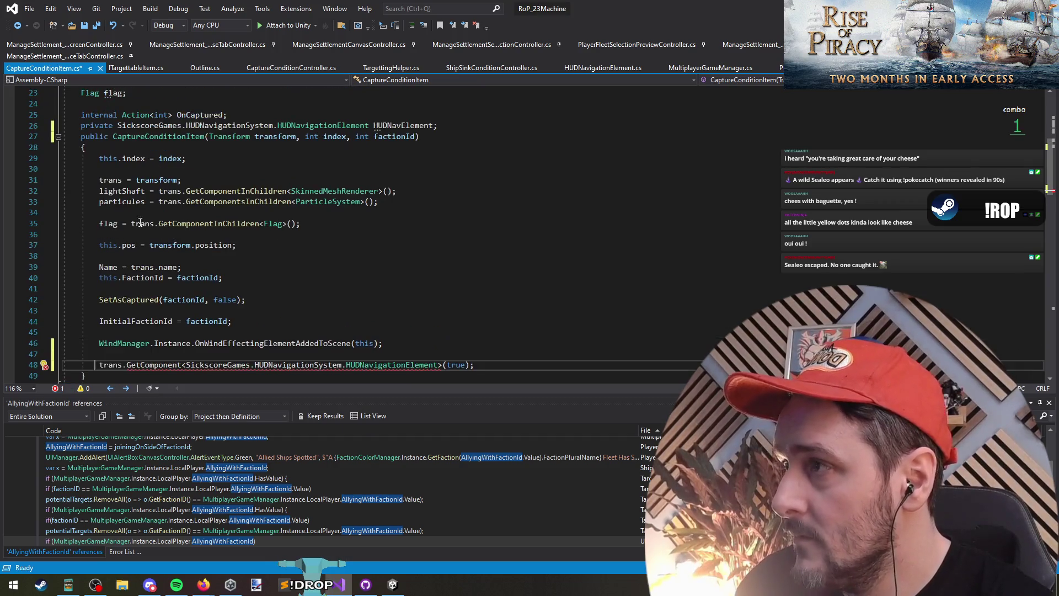
{"action": "left_click", "coordinate": [377, 116]}
{"action": "double_click", "coordinate": [377, 125]}
{"action": "key", "text": "ctrl+c"}
{"action": "left_click", "coordinate": [100, 364]}
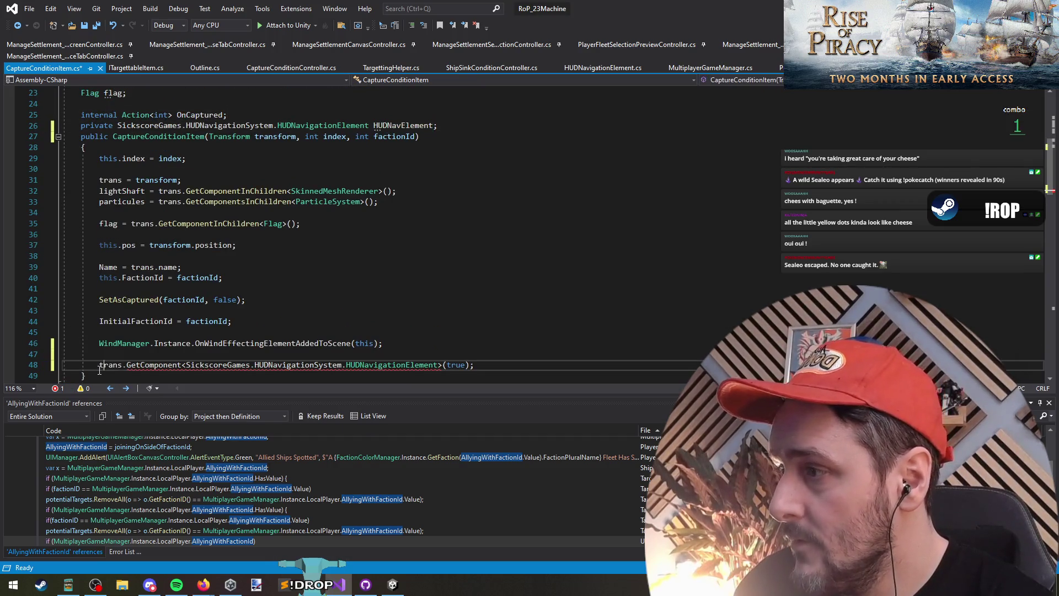
{"action": "key", "text": "ctrl+v"}
{"action": "type", "text": "="}
{"action": "key", "text": "End"}
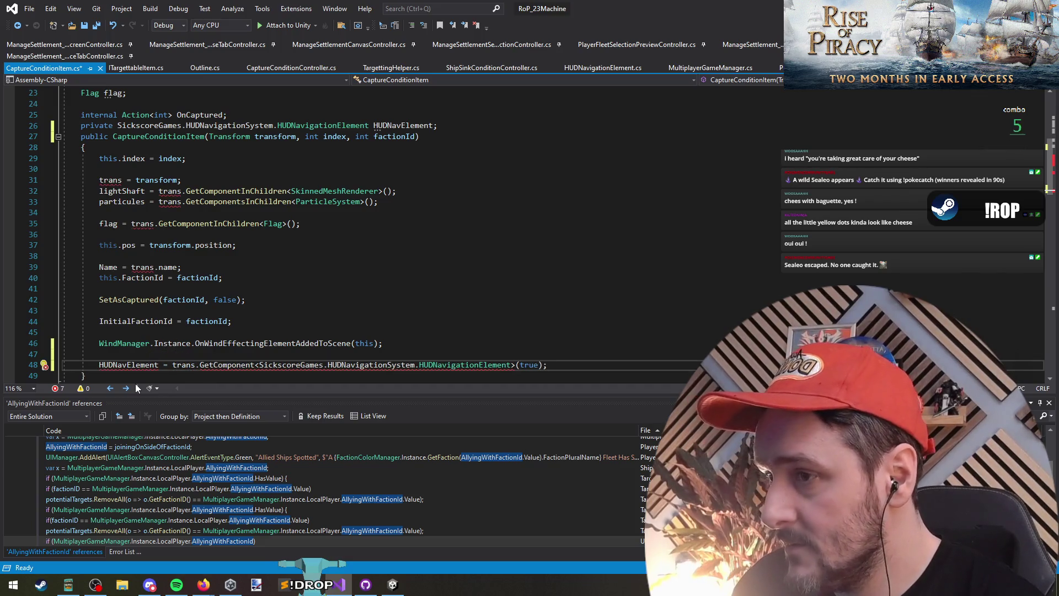
{"action": "key", "text": "Up"}
Change the line 48 call to GetComponentInChildren and review the edited constructor
{"action": "scroll", "coordinate": [286, 311], "scroll_direction": "down", "scroll_amount": 1}
{"action": "mouse_move", "coordinate": [226, 334]}
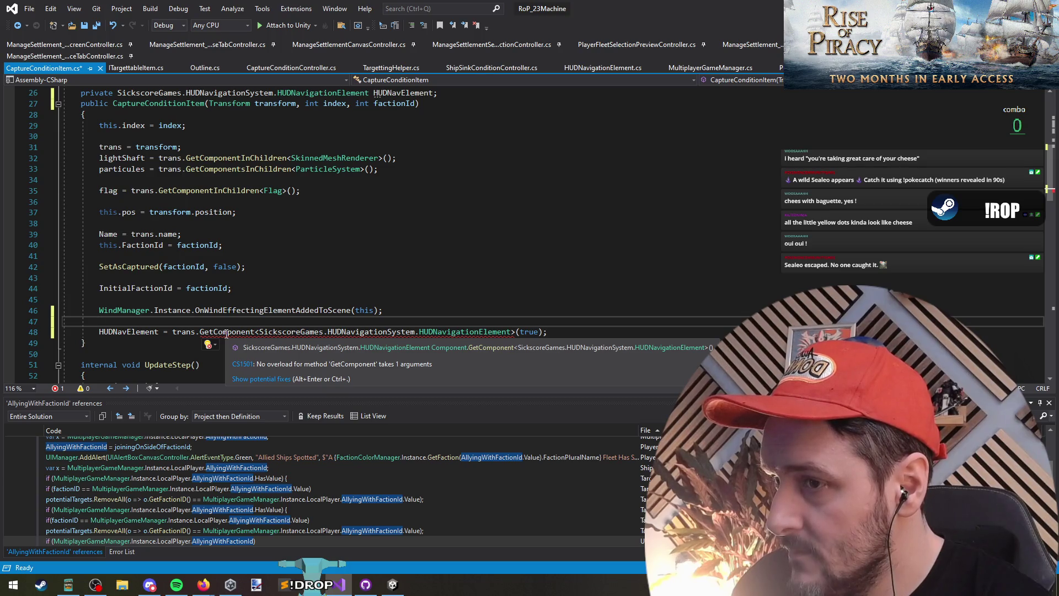
{"action": "left_click", "coordinate": [226, 333]}
{"action": "key", "text": "ctrl+space"}
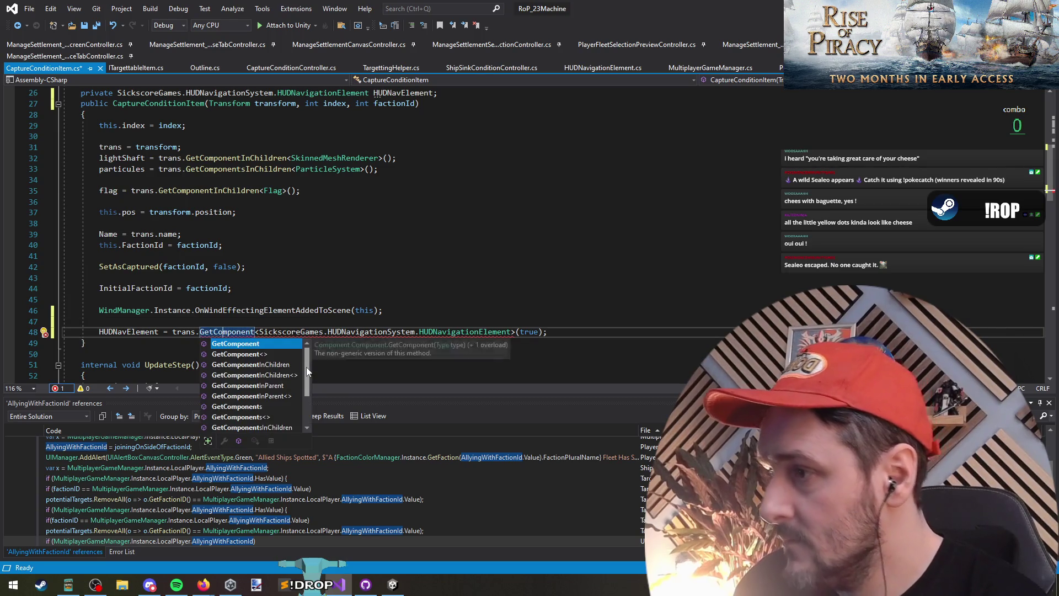
{"action": "key", "text": "Down"}
{"action": "key", "text": "Down"}
{"action": "key", "text": "Down"}
{"action": "key", "text": "Tab"}
{"action": "scroll", "coordinate": [562, 317], "scroll_direction": "down", "scroll_amount": 4}
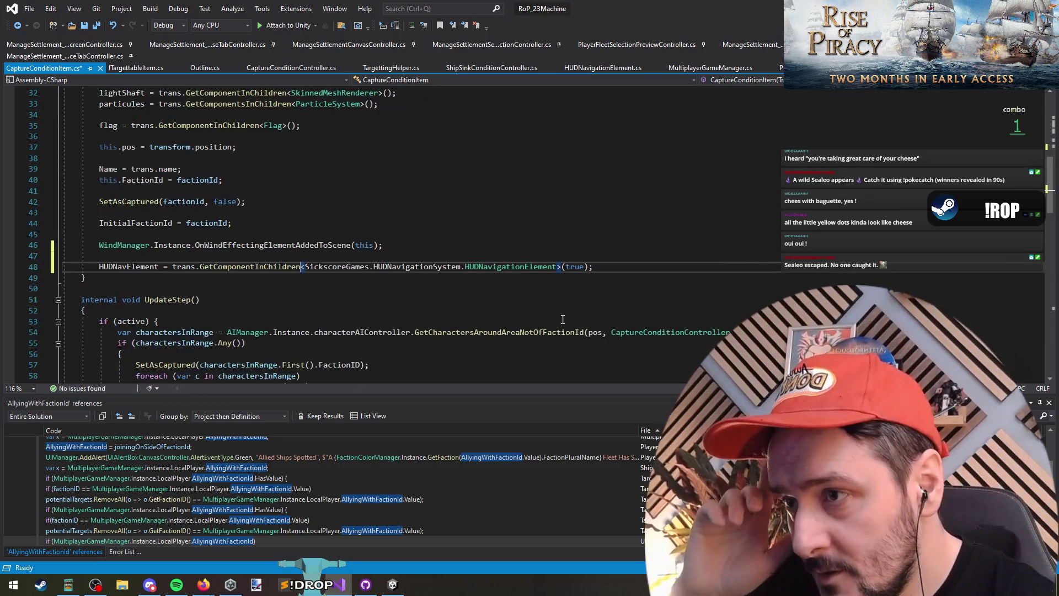
{"action": "double_click", "coordinate": [121, 202]}
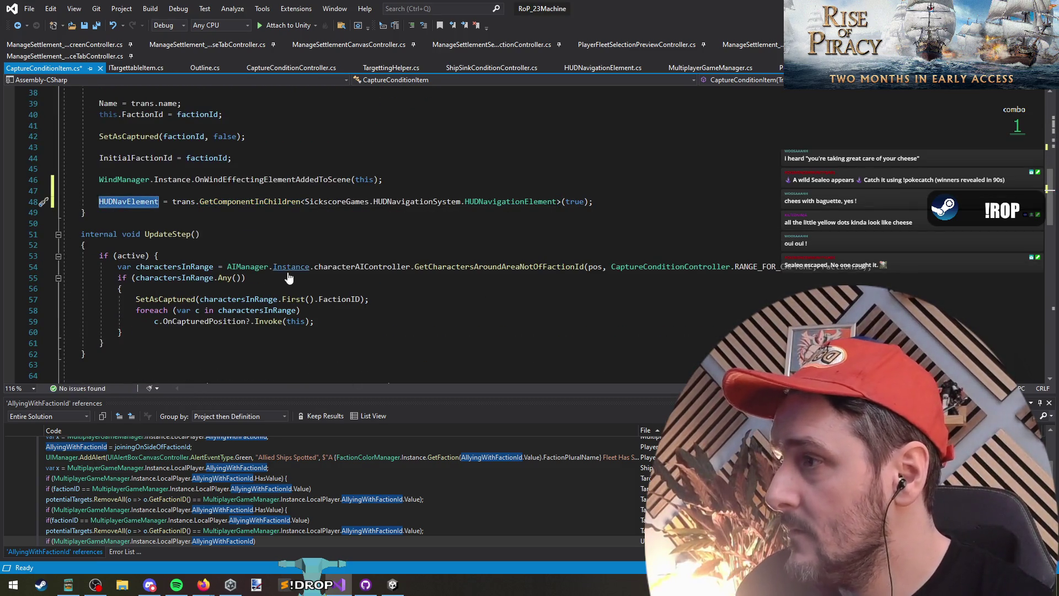
{"action": "scroll", "coordinate": [219, 223], "scroll_direction": "up", "scroll_amount": 1}
{"action": "left_click", "coordinate": [627, 230]}
{"action": "scroll", "coordinate": [496, 248], "scroll_direction": "up", "scroll_amount": 5}
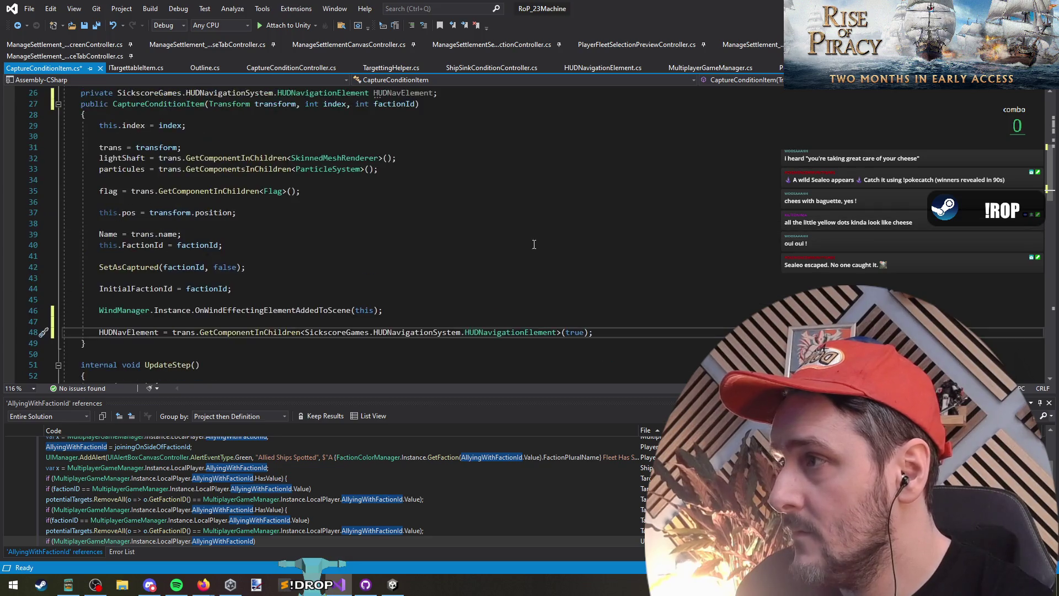
{"action": "scroll", "coordinate": [428, 263], "scroll_direction": "down", "scroll_amount": 6}
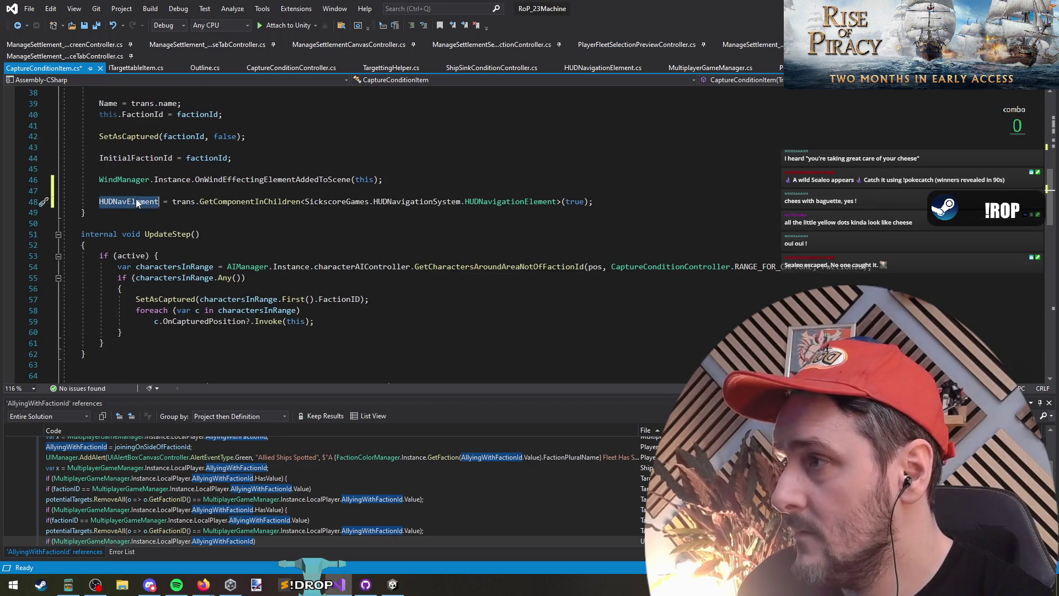
{"action": "scroll", "coordinate": [178, 323], "scroll_direction": "down", "scroll_amount": 7}
{"action": "left_click", "coordinate": [147, 136]}
{"action": "key", "text": "BackSpace"}
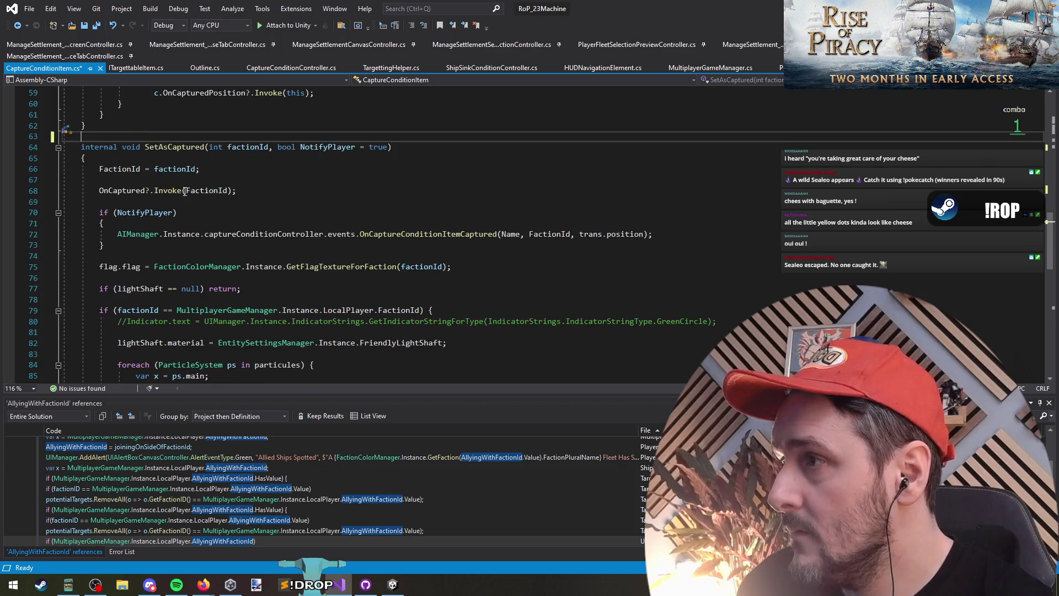
{"action": "key", "text": "ctrl+minus"}
{"action": "key", "text": "ctrl+s"}
{"action": "key", "text": "ctrl+Tab"}
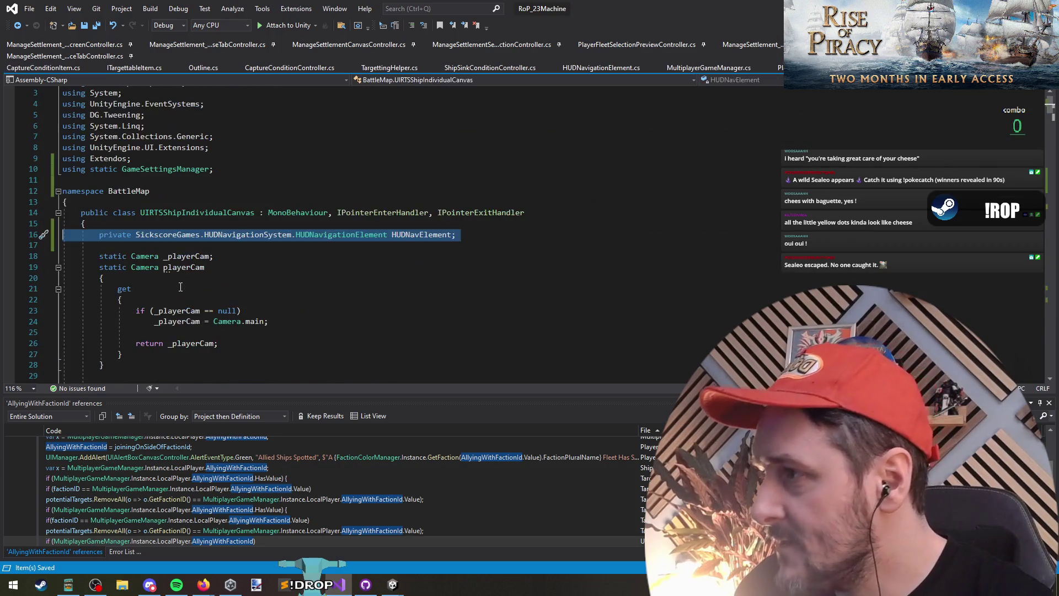
{"action": "key", "text": "ctrl+Tab"}
{"action": "key", "text": "ctrl+Tab"}
{"action": "key", "text": "Tab"}
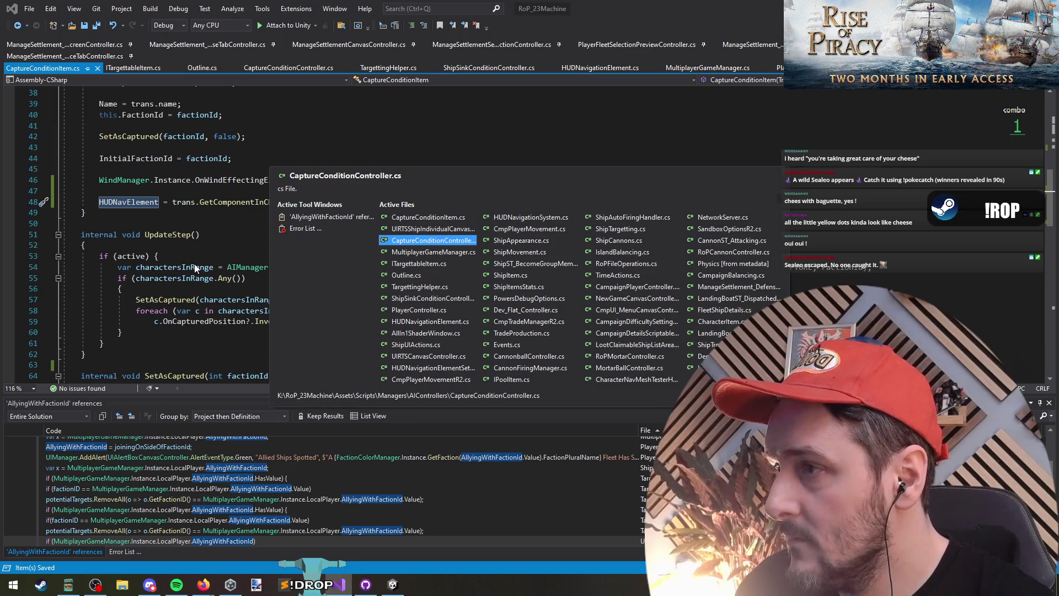
{"action": "key", "text": "ctrl+Tab"}
{"action": "key", "text": "ctrl+Tab"}
{"action": "key", "text": "Tab"}
{"action": "key", "text": "ctrl+Tab"}
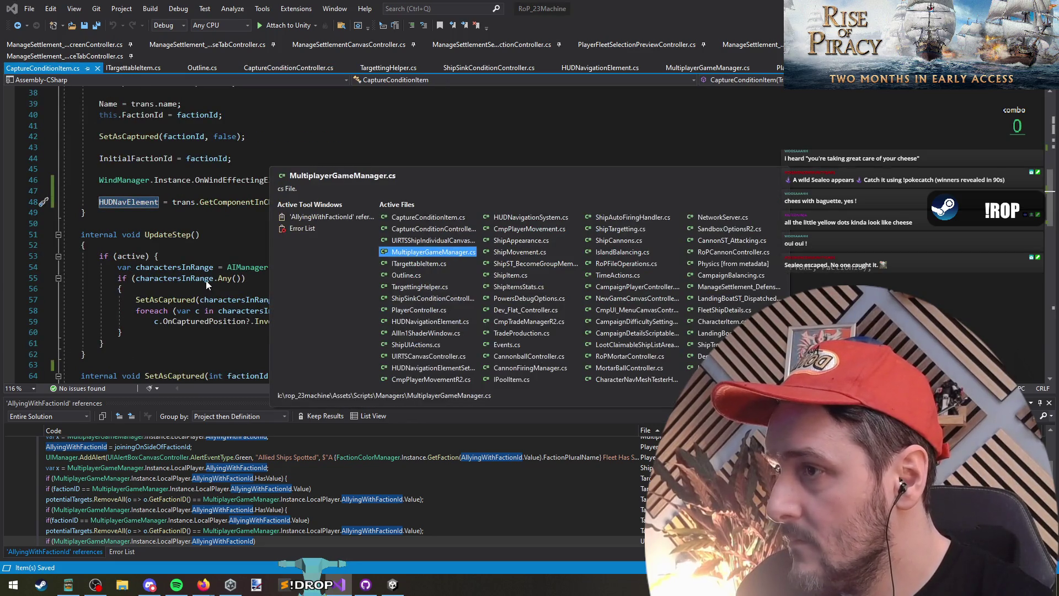
{"action": "left_click", "coordinate": [178, 245]}
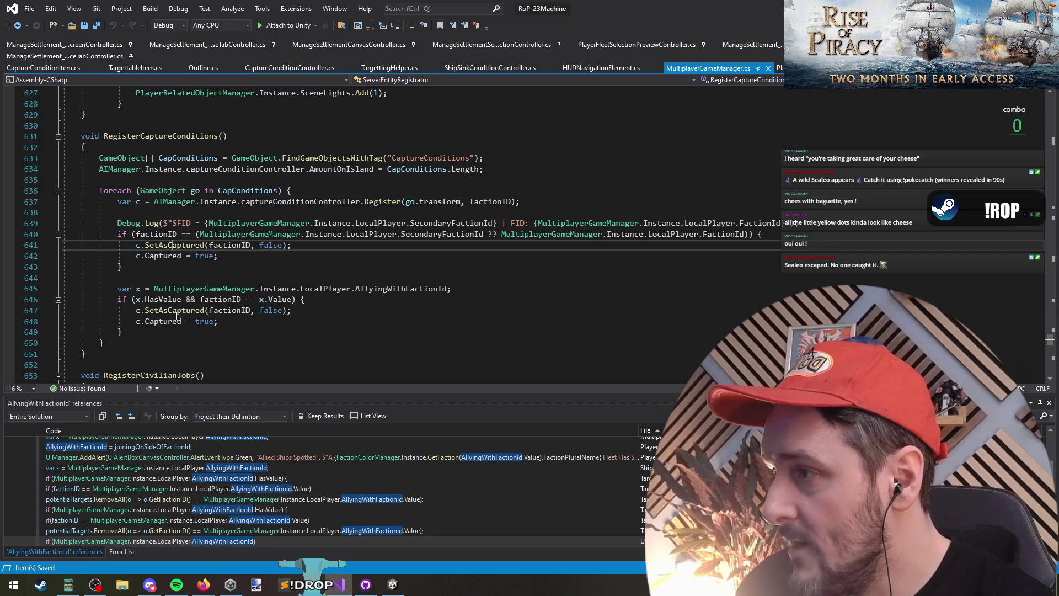
{"action": "left_click", "coordinate": [182, 310]}
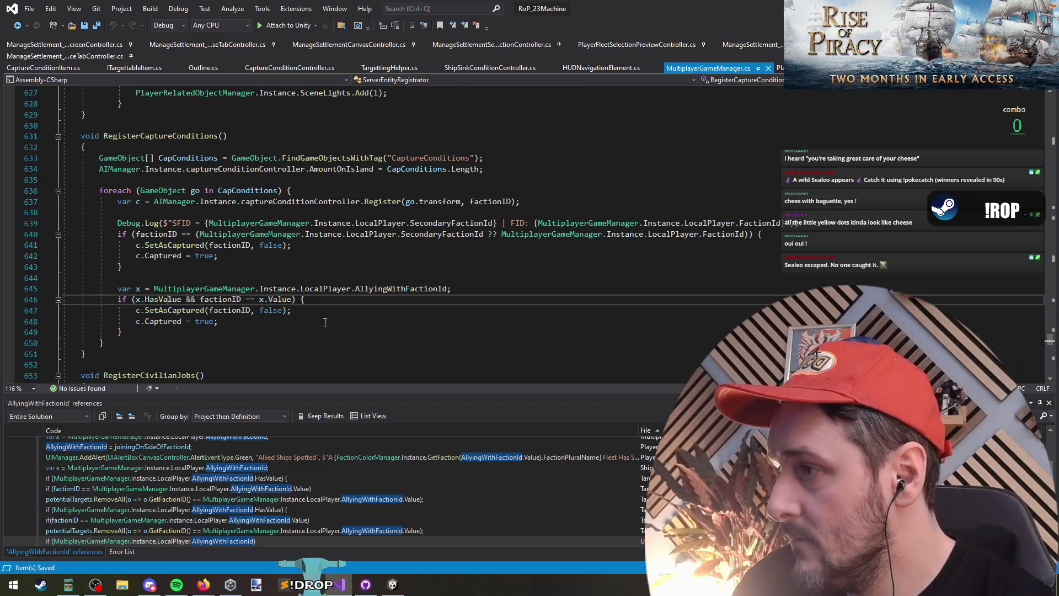
{"action": "scroll", "coordinate": [223, 295], "scroll_direction": "down", "scroll_amount": 1}
{"action": "key", "text": "F12"}
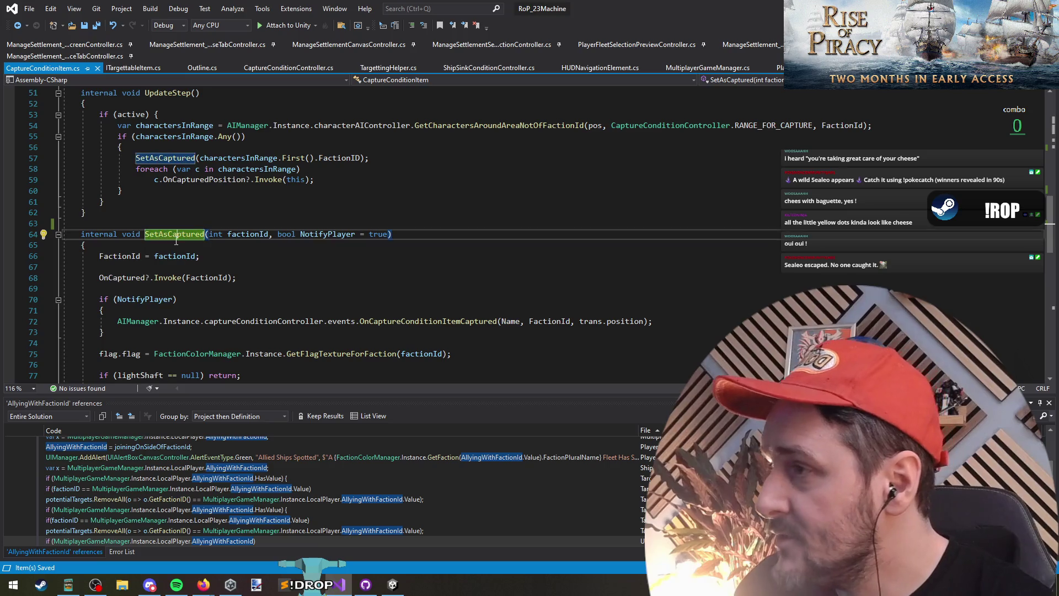
{"action": "key", "text": "ctrl+shift+Up"}
{"action": "scroll", "coordinate": [252, 249], "scroll_direction": "up", "scroll_amount": 1}
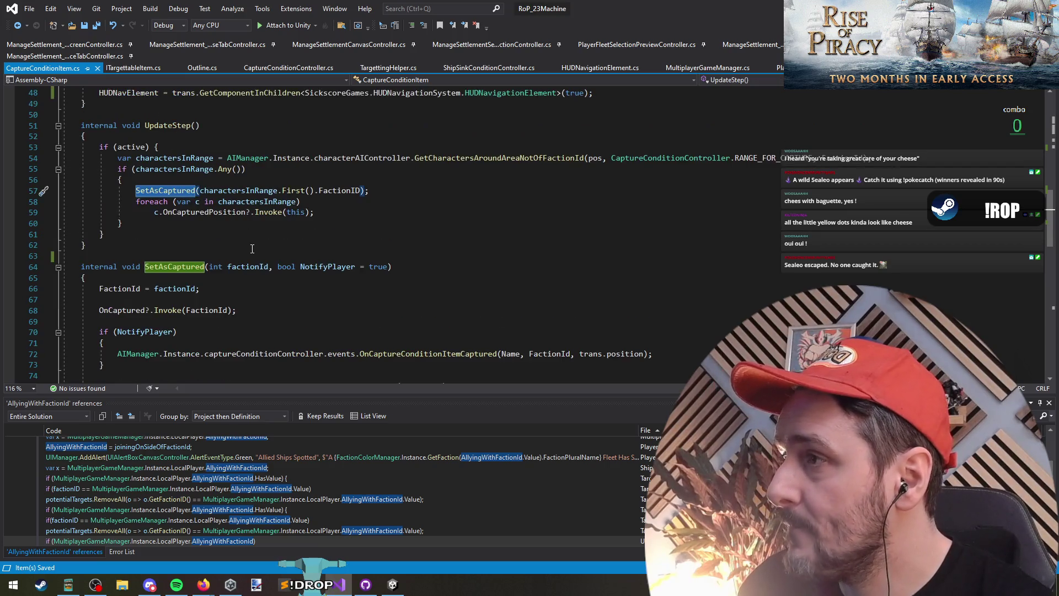
{"action": "left_click", "coordinate": [191, 277]}
{"action": "scroll", "coordinate": [191, 276], "scroll_direction": "down", "scroll_amount": 5}
{"action": "scroll", "coordinate": [165, 248], "scroll_direction": "up", "scroll_amount": 9}
Place the caret on blank line 76, just after the flag texture assignment in SetAsCaptured
{"action": "left_click", "coordinate": [122, 224]}
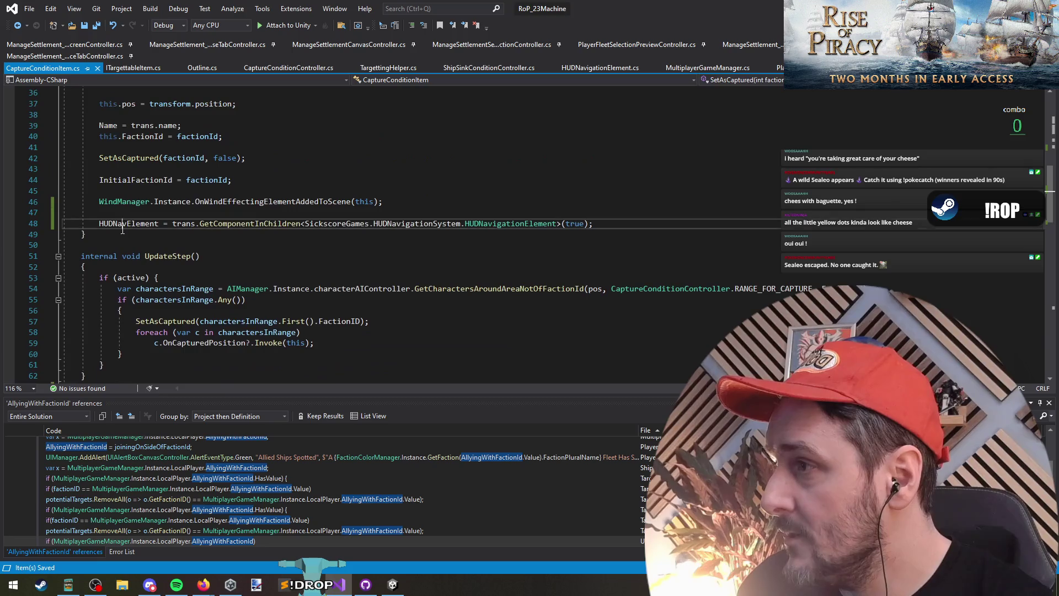
{"action": "scroll", "coordinate": [218, 295], "scroll_direction": "down", "scroll_amount": 10}
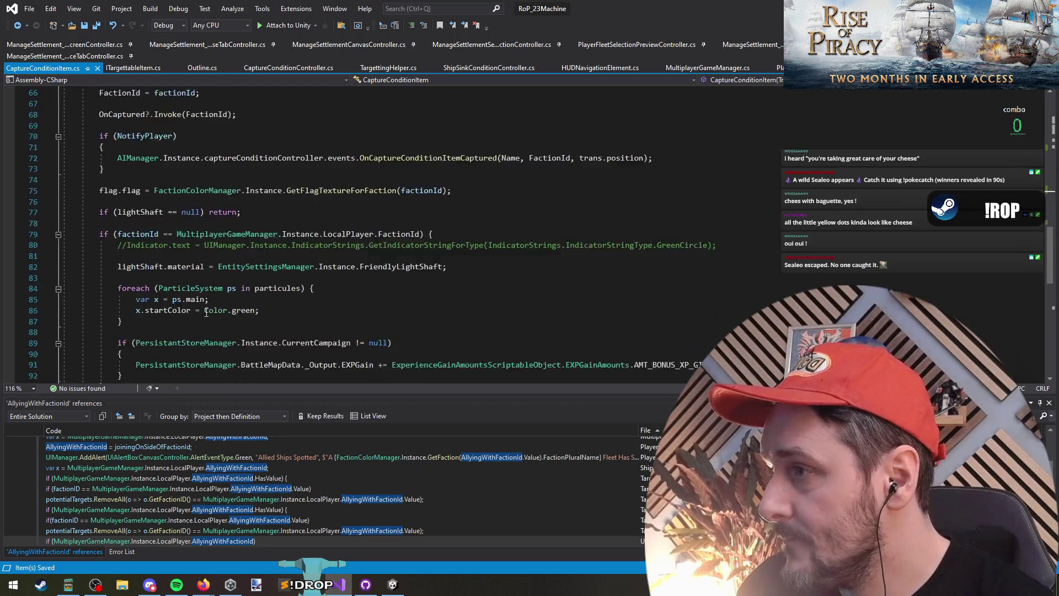
{"action": "scroll", "coordinate": [206, 312], "scroll_direction": "down", "scroll_amount": 6}
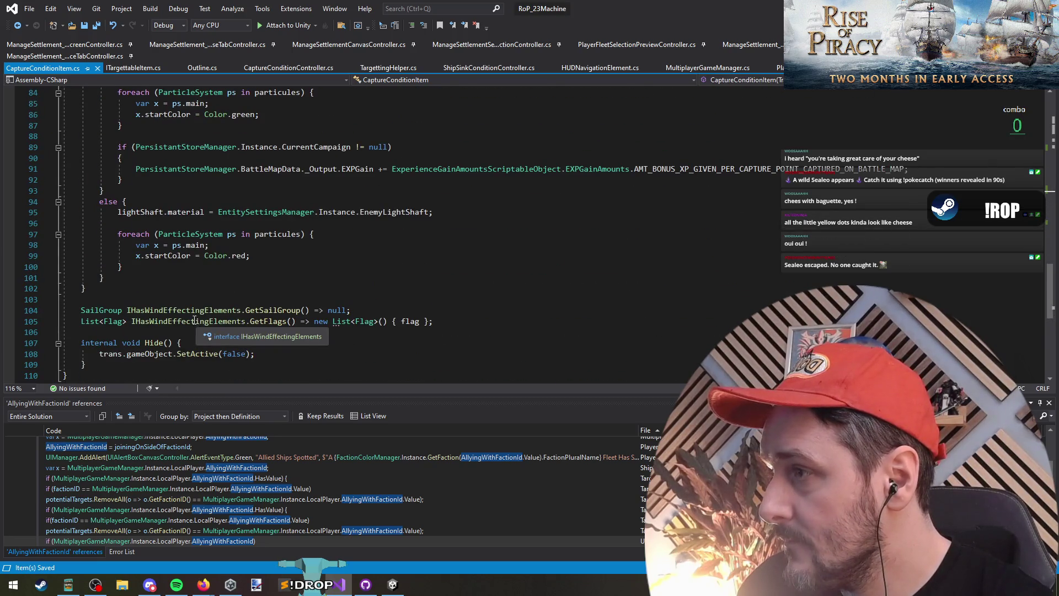
{"action": "scroll", "coordinate": [194, 320], "scroll_direction": "up", "scroll_amount": 7}
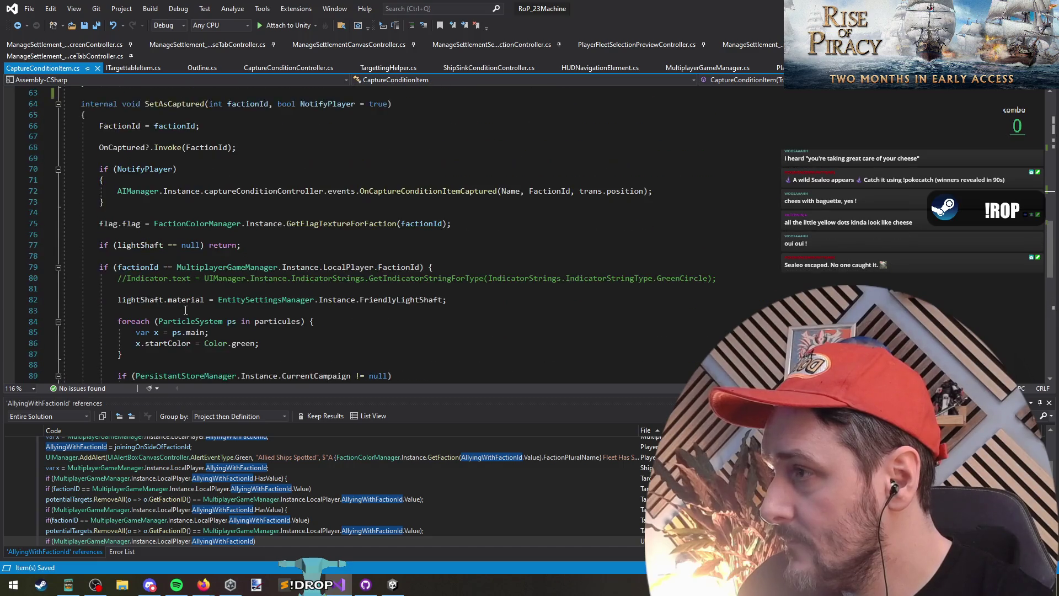
{"action": "scroll", "coordinate": [188, 309], "scroll_direction": "up", "scroll_amount": 4}
{"action": "scroll", "coordinate": [199, 304], "scroll_direction": "down", "scroll_amount": 4}
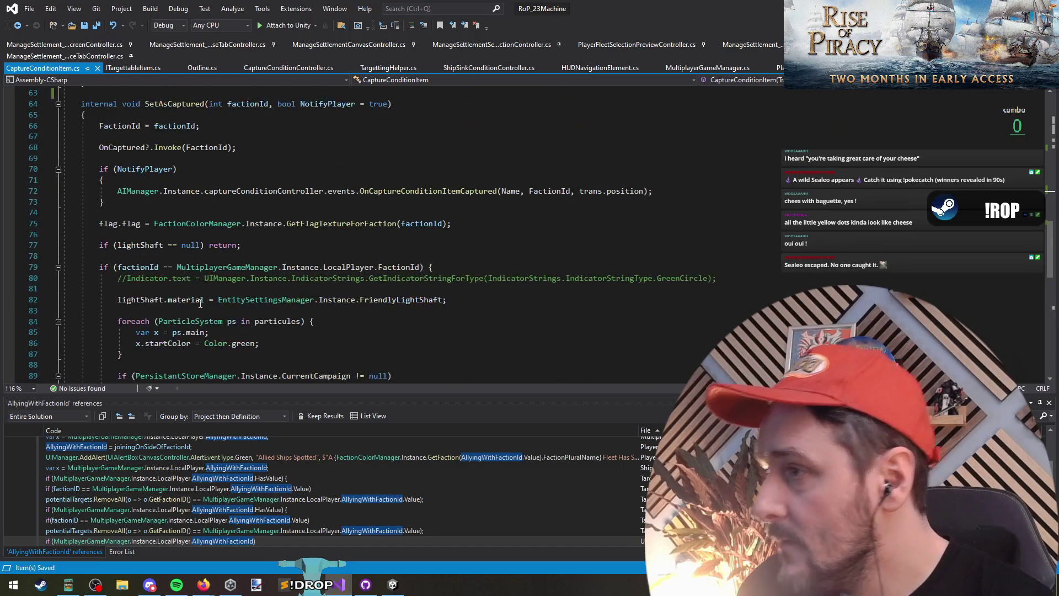
{"action": "scroll", "coordinate": [200, 303], "scroll_direction": "down", "scroll_amount": 1}
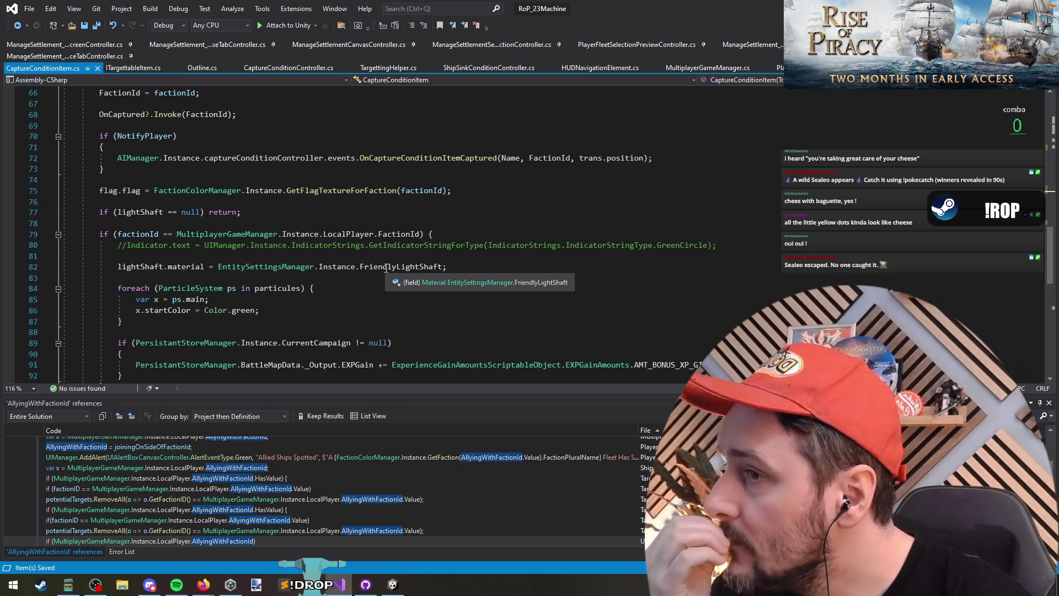
{"action": "left_click_drag", "start_coordinate": [71, 256], "coordinate": [119, 332]}
{"action": "left_click", "coordinate": [138, 234]}
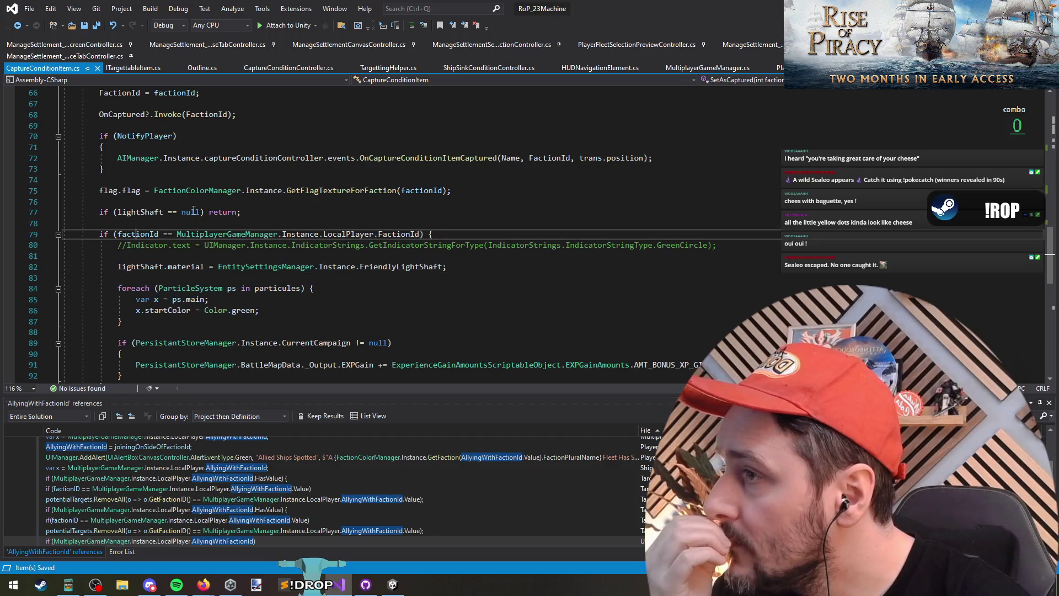
{"action": "left_click", "coordinate": [142, 211]}
{"action": "key", "text": "Up"}
{"action": "key", "text": "Up"}
{"action": "key", "text": "Up"}
{"action": "scroll", "coordinate": [225, 228], "scroll_direction": "up", "scroll_amount": 4}
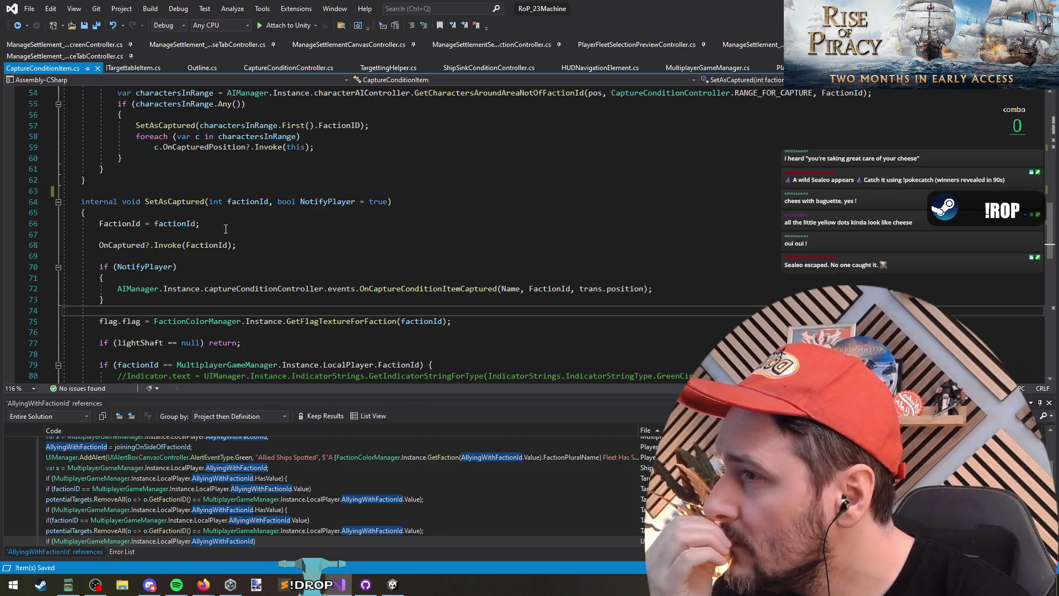
{"action": "left_click", "coordinate": [354, 320]}
{"action": "key", "text": "Up"}
{"action": "key", "text": "Up"}
{"action": "key", "text": "Up"}
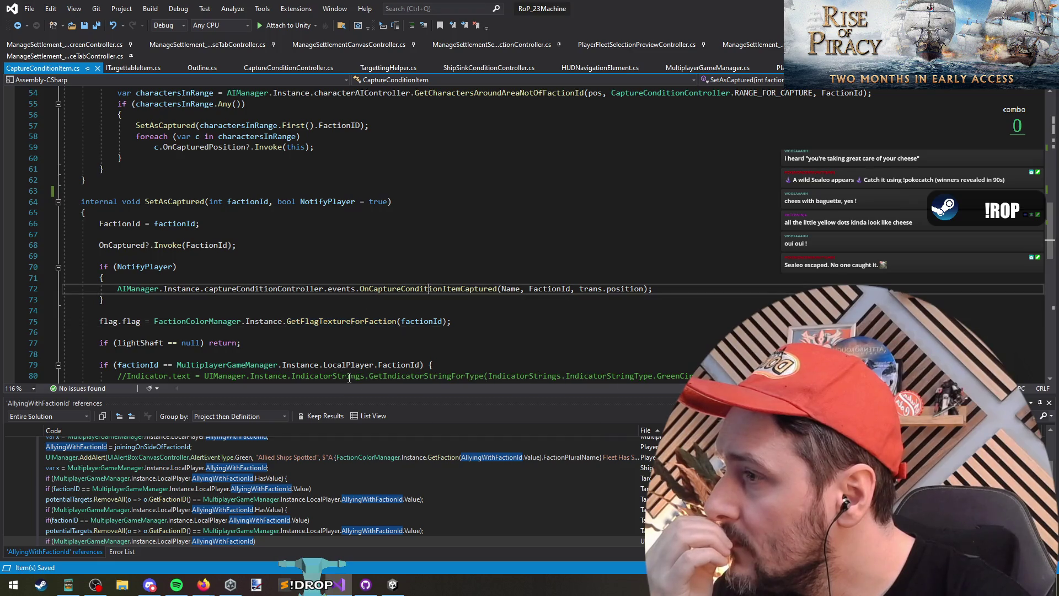
{"action": "left_click", "coordinate": [369, 334]}
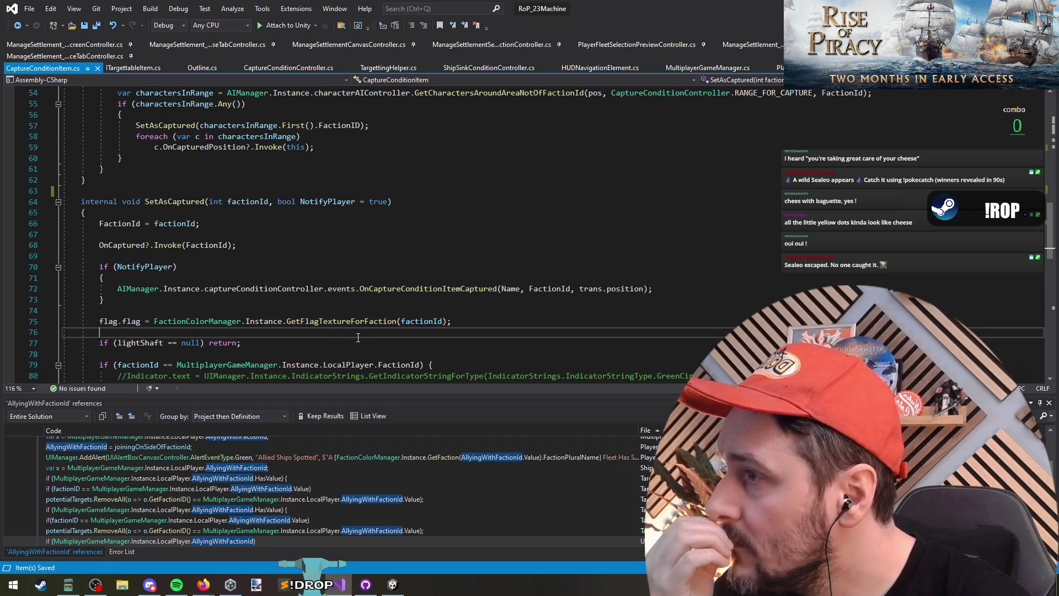
Write an if (HUDNavElement) check on a new line, then cut it to the clipboard
{"action": "key", "text": "Return"}
{"action": "key", "text": "Return"}
{"action": "key", "text": "Up"}
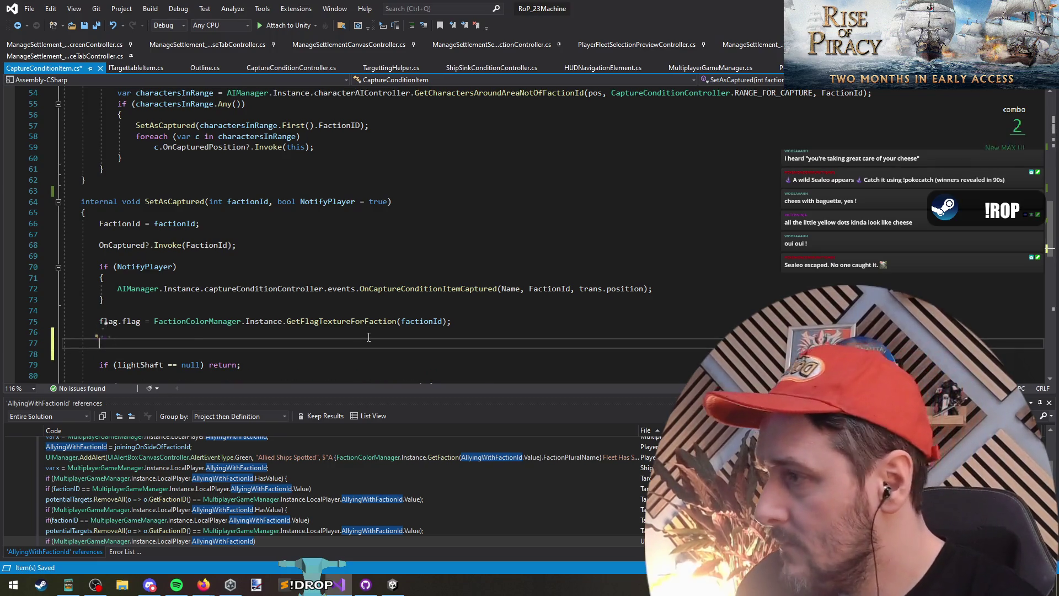
{"action": "type", "text": "if(HUDNavElement"}
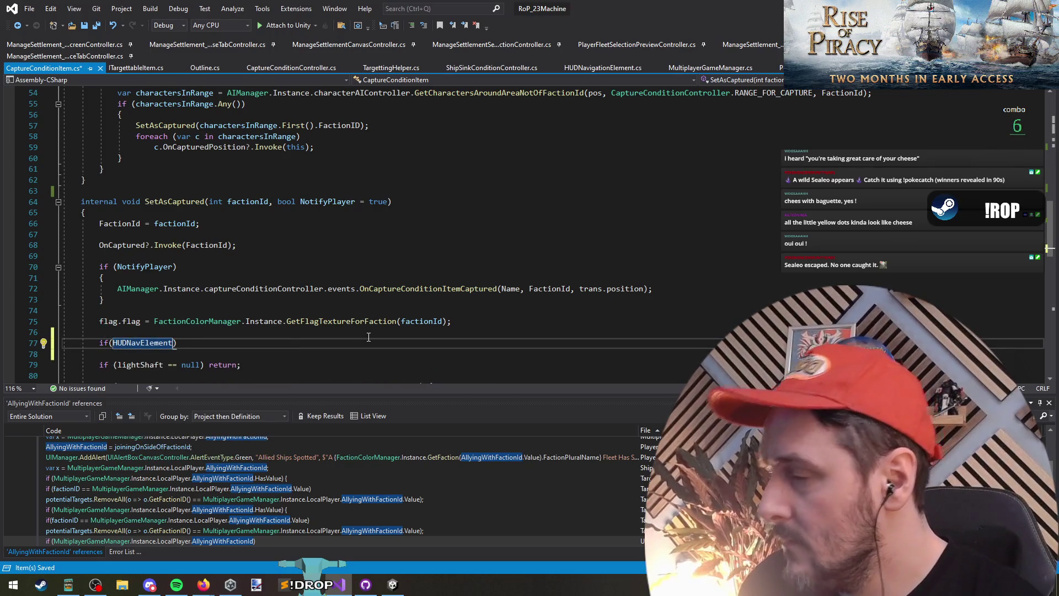
{"action": "scroll", "coordinate": [358, 307], "scroll_direction": "down", "scroll_amount": 5}
{"action": "type", "text": ")"}
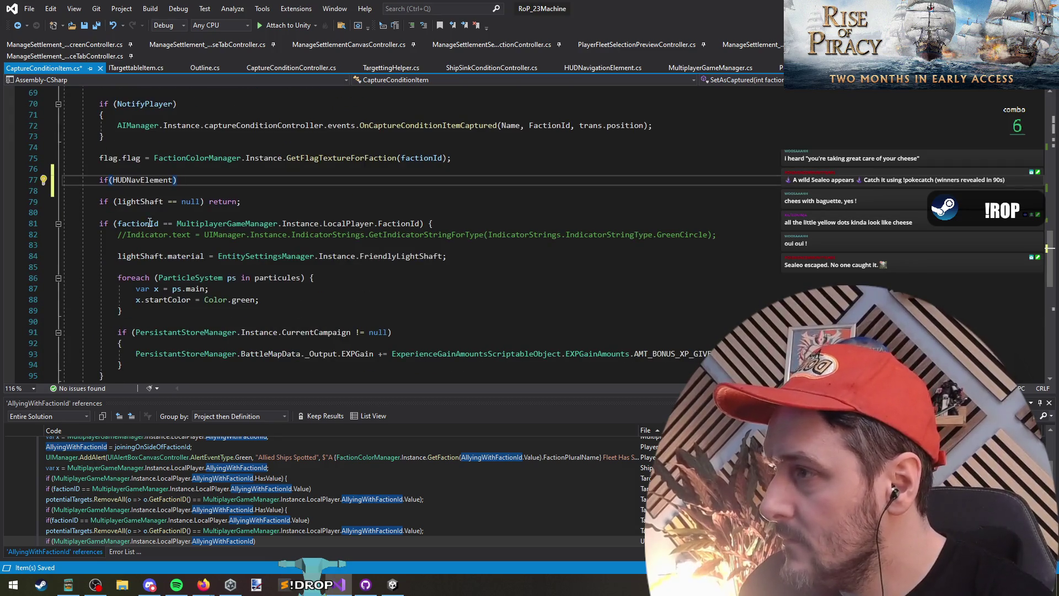
{"action": "scroll", "coordinate": [391, 256], "scroll_direction": "down", "scroll_amount": 4}
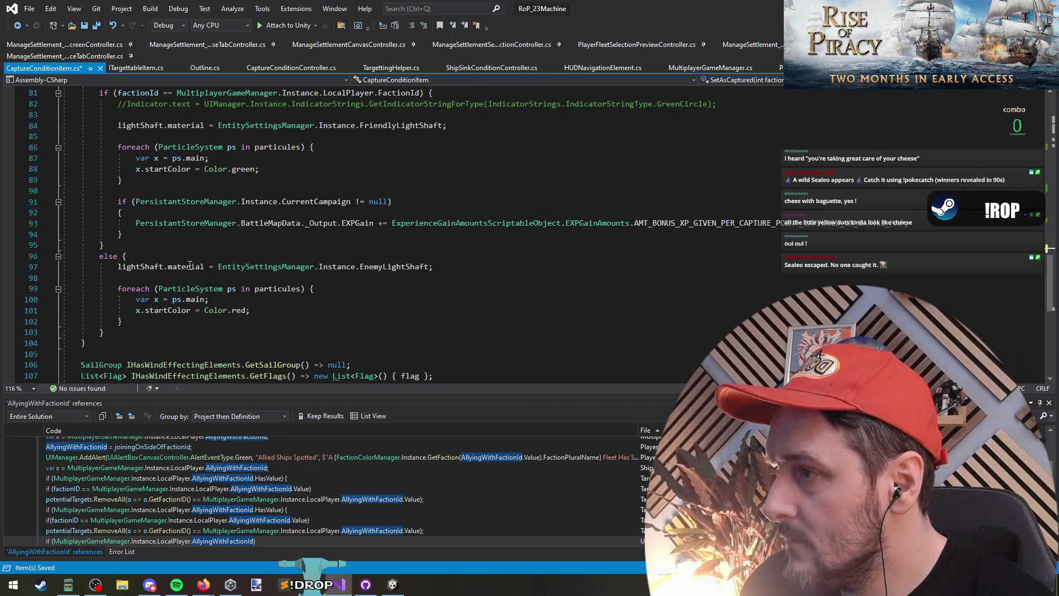
{"action": "scroll", "coordinate": [478, 224], "scroll_direction": "up", "scroll_amount": 3}
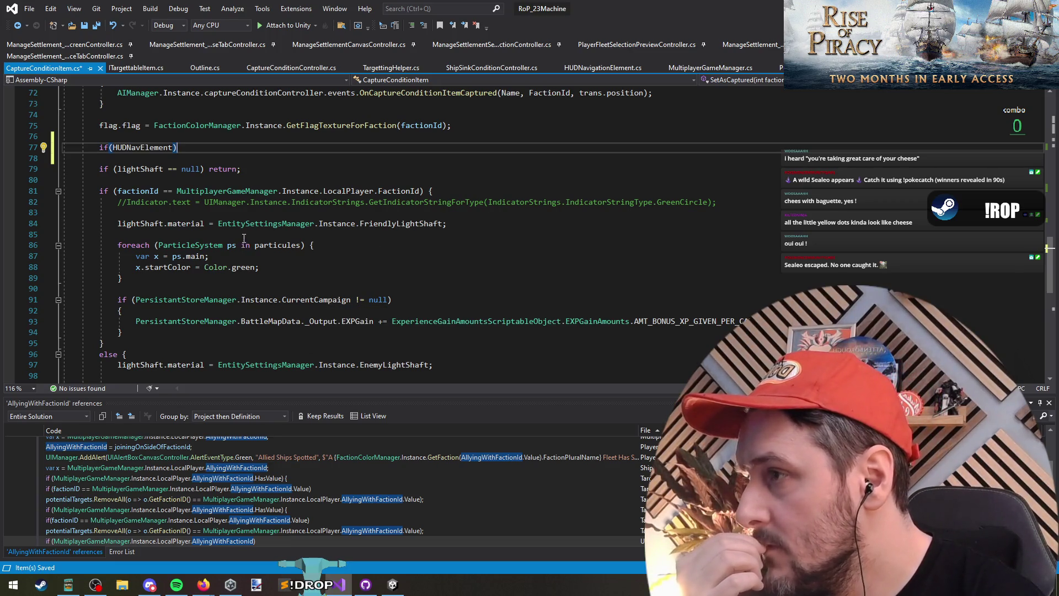
{"action": "scroll", "coordinate": [248, 229], "scroll_direction": "up", "scroll_amount": 3}
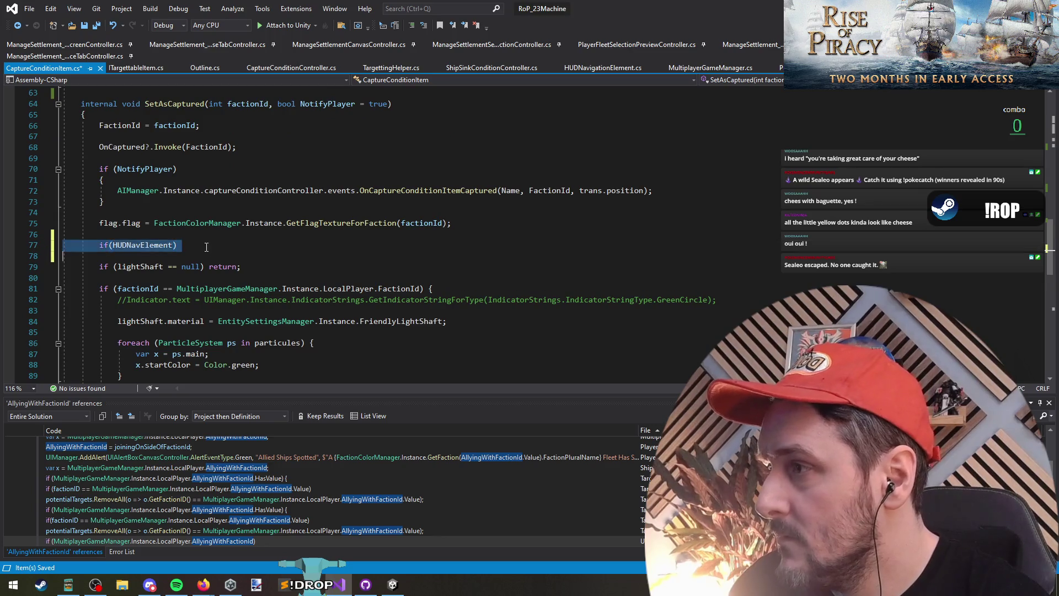
{"action": "key", "text": "ctrl+x"}
{"action": "scroll", "coordinate": [188, 198], "scroll_direction": "down", "scroll_amount": 5}
Paste the if (HUDNavElement) check below the flag texture line and open a line under it
{"action": "left_click", "coordinate": [174, 158]}
{"action": "scroll", "coordinate": [229, 182], "scroll_direction": "up", "scroll_amount": 5}
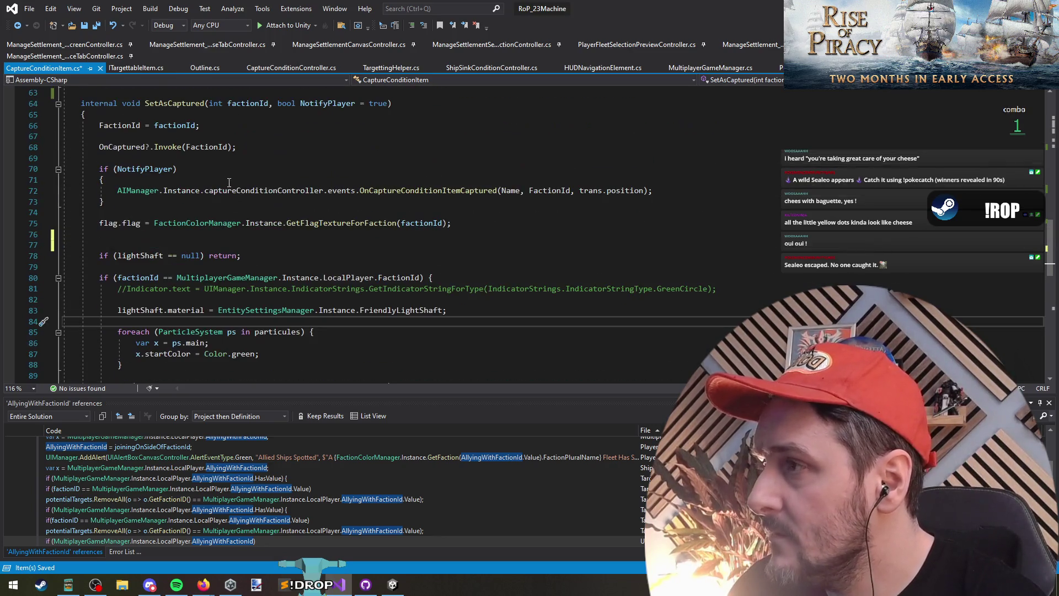
{"action": "left_click", "coordinate": [150, 240]}
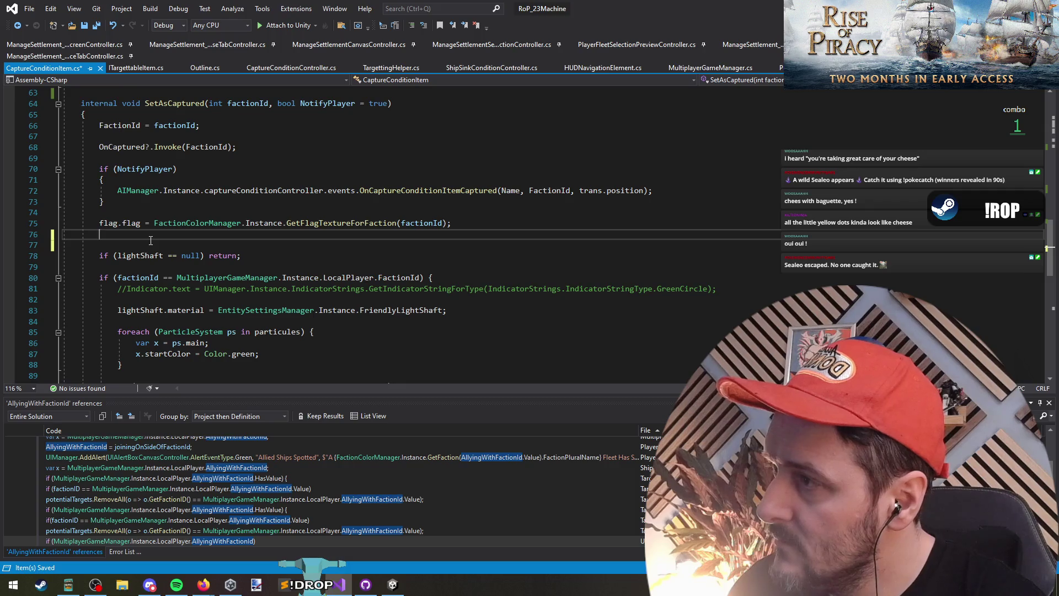
{"action": "key", "text": "ctrl+v"}
{"action": "left_click", "coordinate": [202, 235]}
{"action": "key", "text": "Home"}
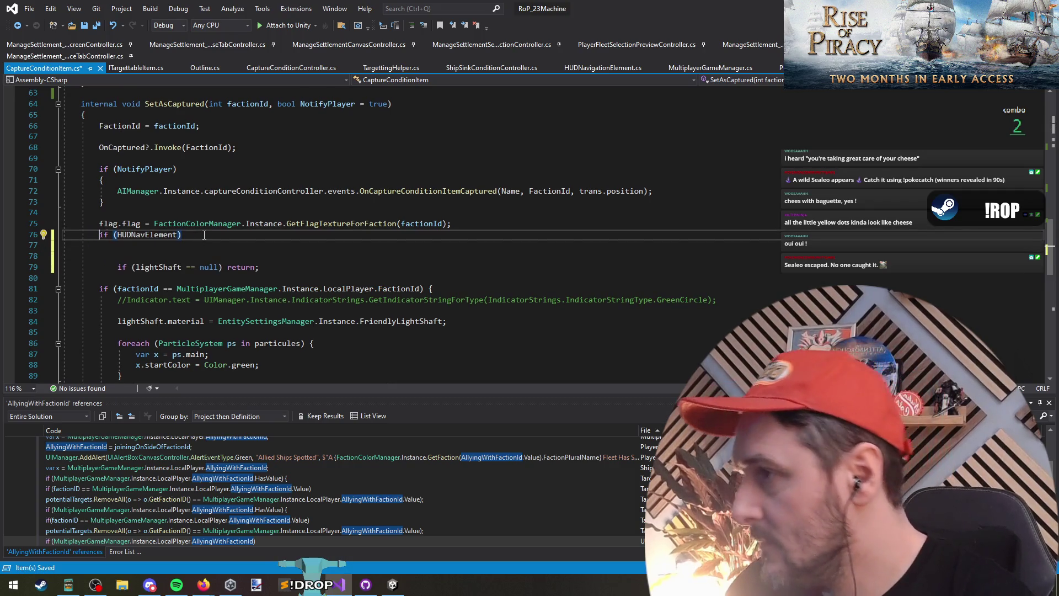
{"action": "key", "text": "Return"}
{"action": "key", "text": "Down"}
Add HUDNavElement.gameObject.SetActive(true); as the body of the check
{"action": "type", "text": "HUDNavElement"}
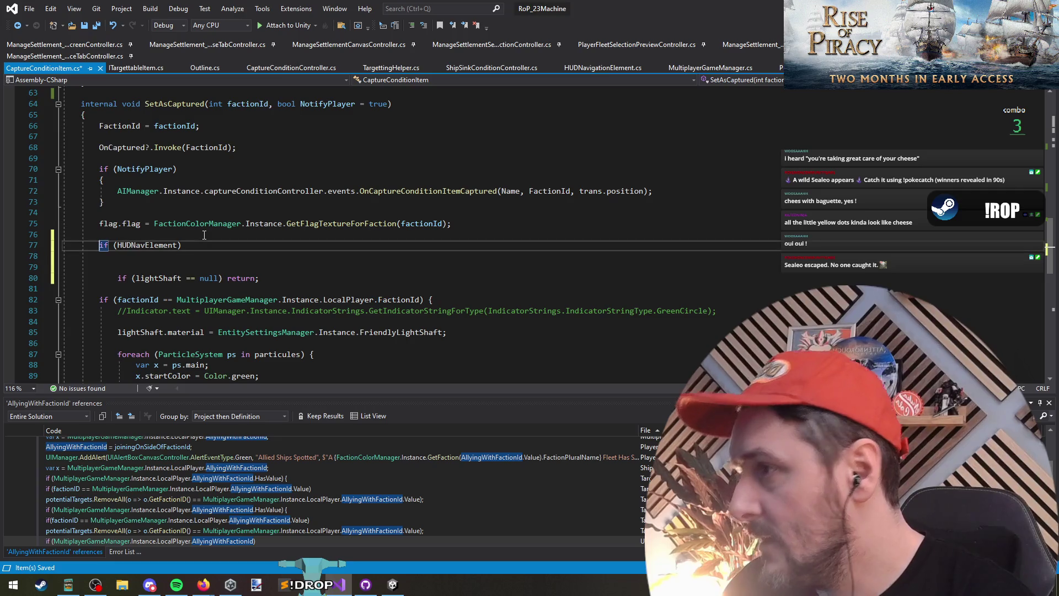
{"action": "type", "text": "."}
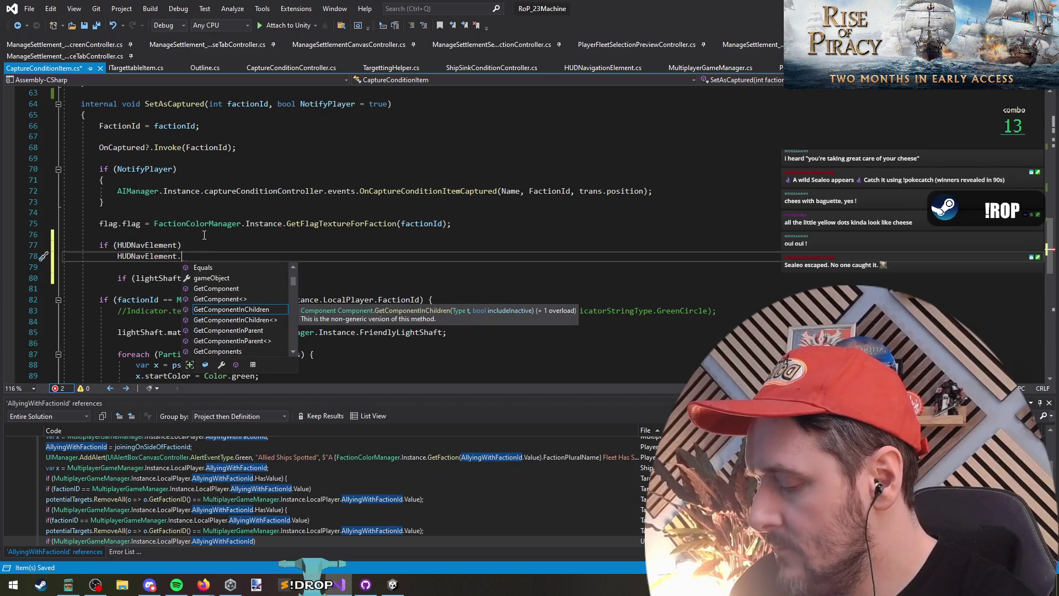
{"action": "type", "text": "on"}
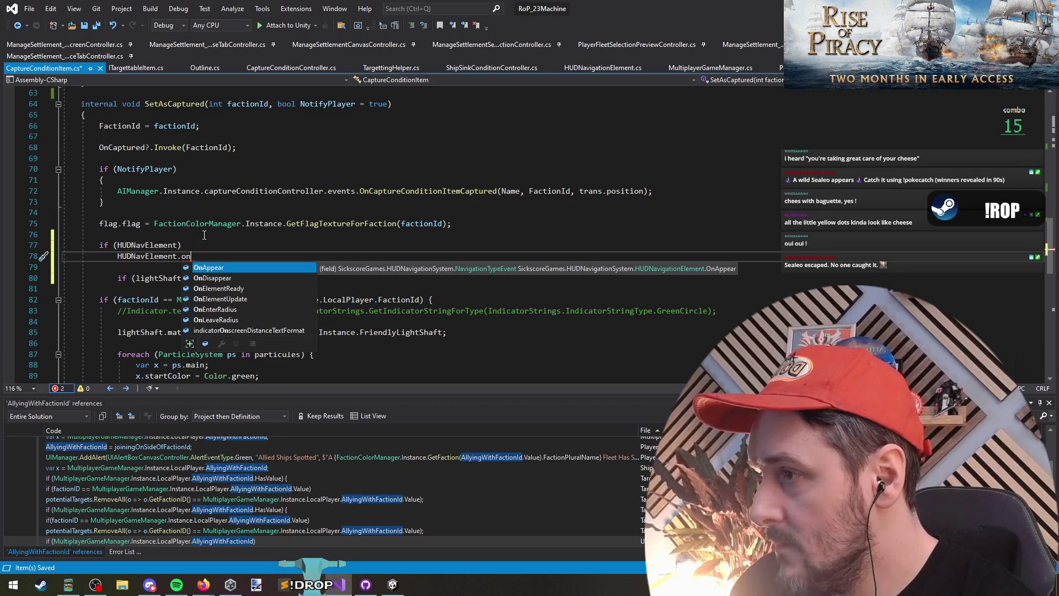
{"action": "key", "text": "BackSpace"}
{"action": "key", "text": "BackSpace"}
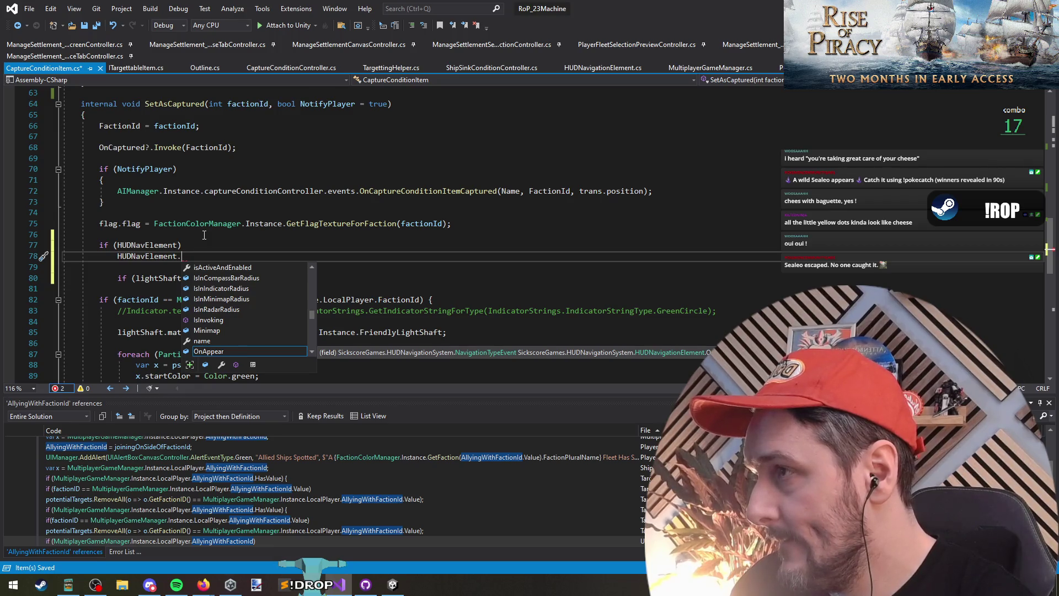
{"action": "type", "text": "s"}
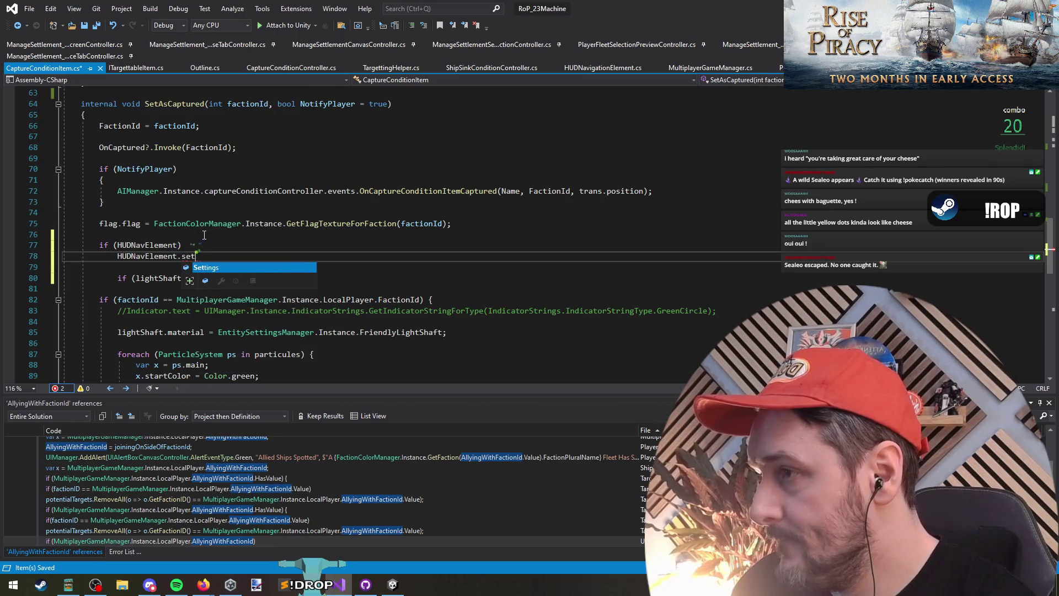
{"action": "key", "text": "BackSpace"}
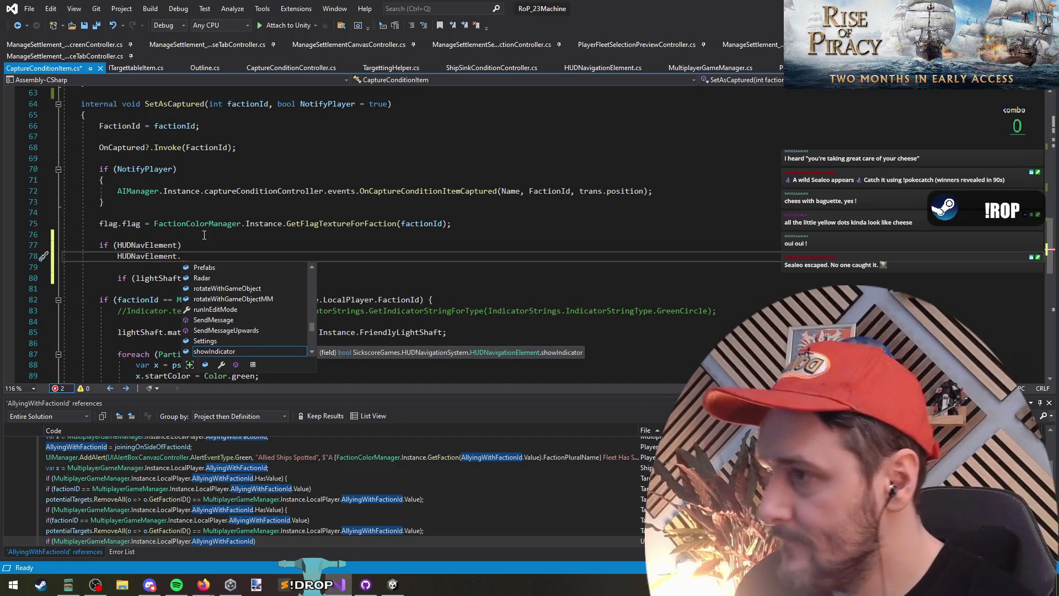
{"action": "type", "text": "gameObject.seta"}
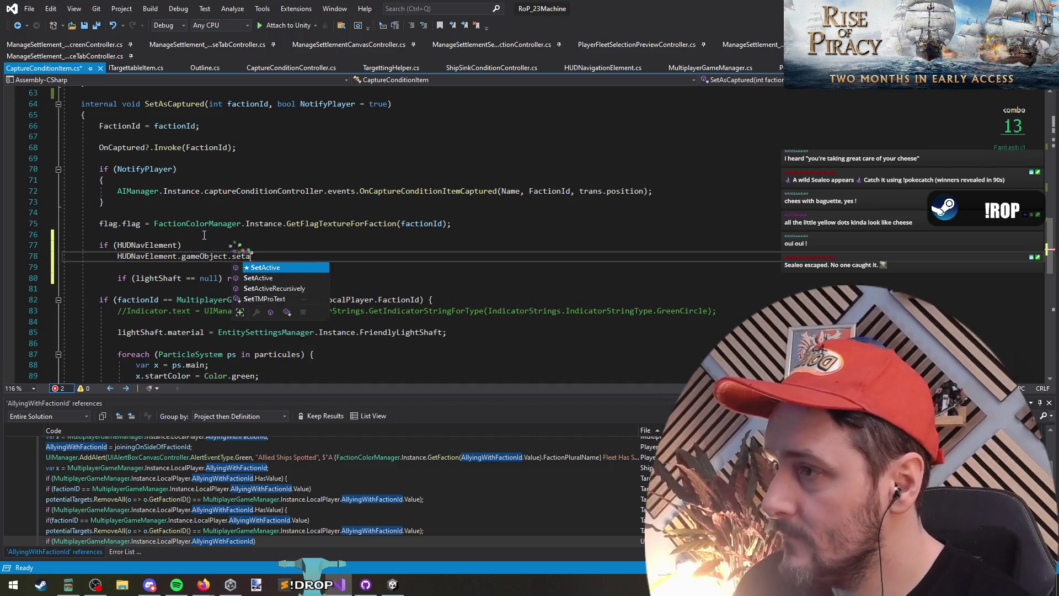
{"action": "type", "text": "(true);"}
Wrap the SetActive(true) call in braces under the HUDNavElement condition
{"action": "key", "text": "shift+Home"}
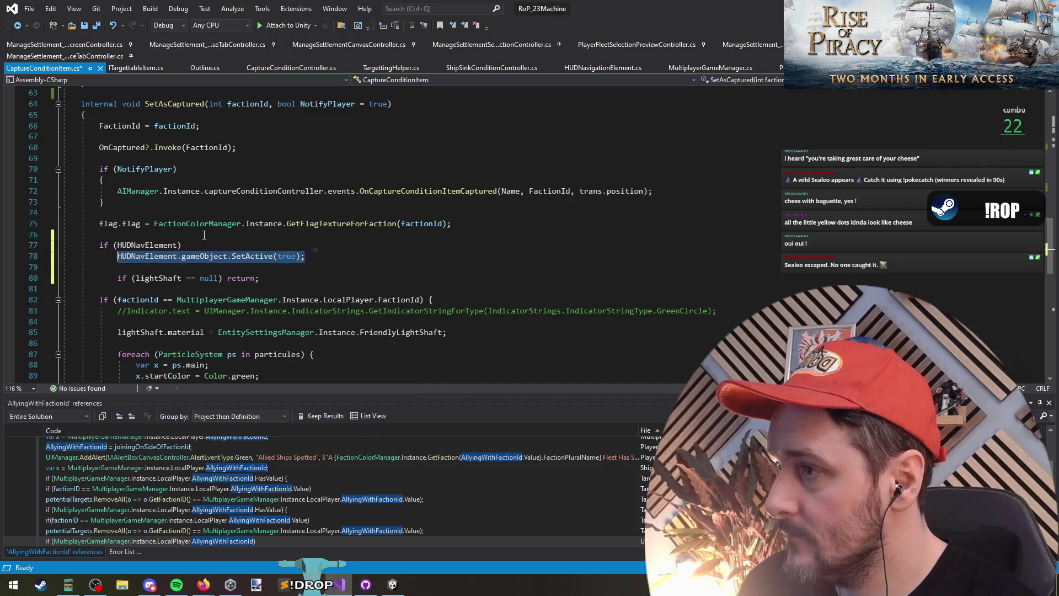
{"action": "key", "text": "shift+Up"}
{"action": "key", "text": "shift+Home"}
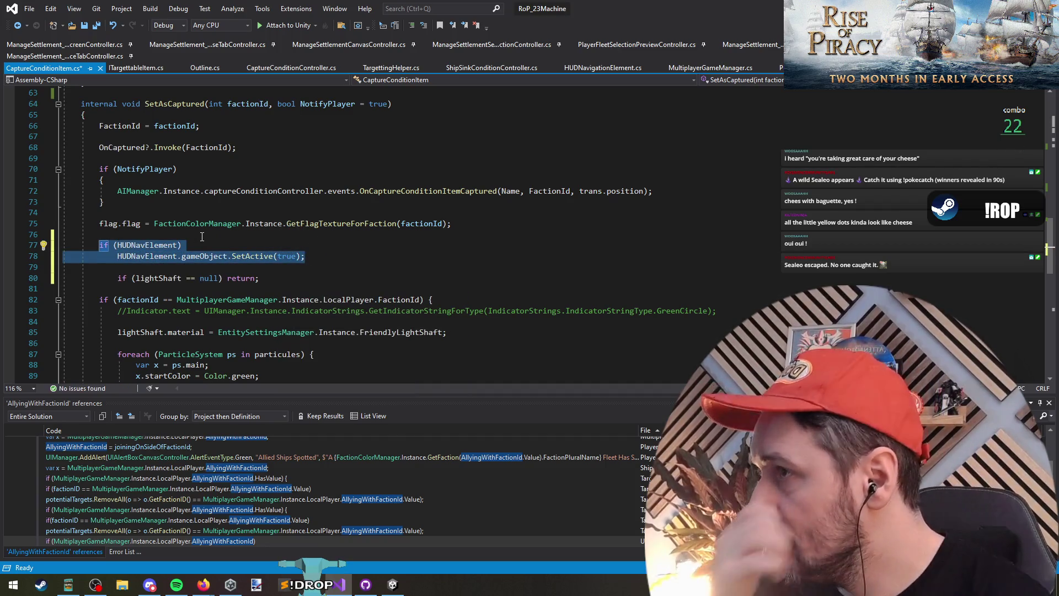
{"action": "left_click", "coordinate": [340, 249]}
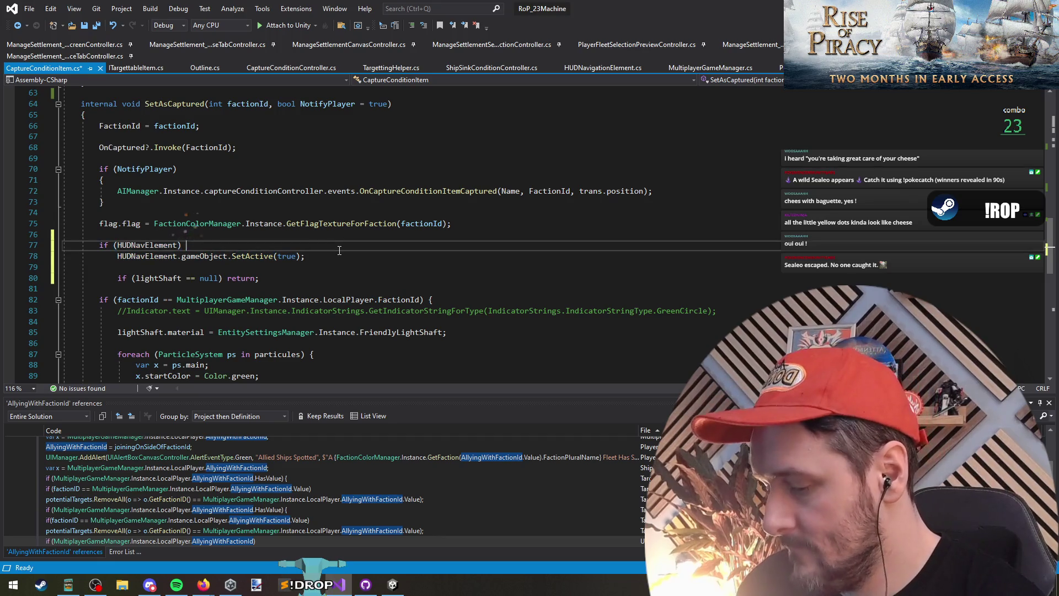
{"action": "type", "text": "{"}
{"action": "key", "text": "Down"}
{"action": "key", "text": "Down"}
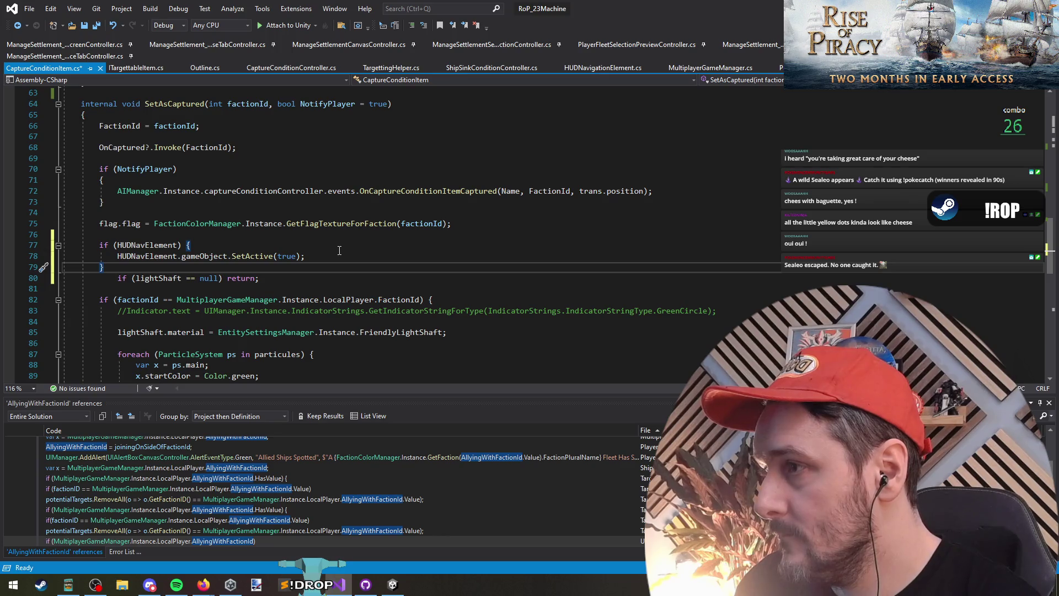
{"action": "scroll", "coordinate": [339, 250], "scroll_direction": "up", "scroll_amount": 2}
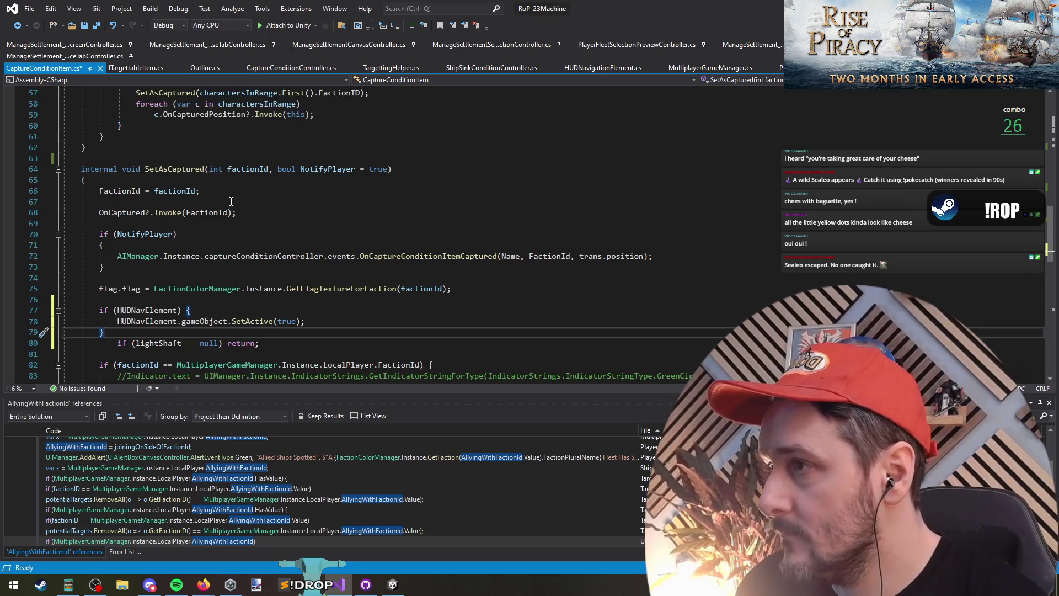
Declare a local void SetHudElementColor(Color col) helper at the start of SetAsCaptured
{"action": "left_click", "coordinate": [212, 181]}
{"action": "key", "text": "Return"}
{"action": "key", "text": "Return"}
{"action": "key", "text": "Up"}
{"action": "type", "text": "void "}
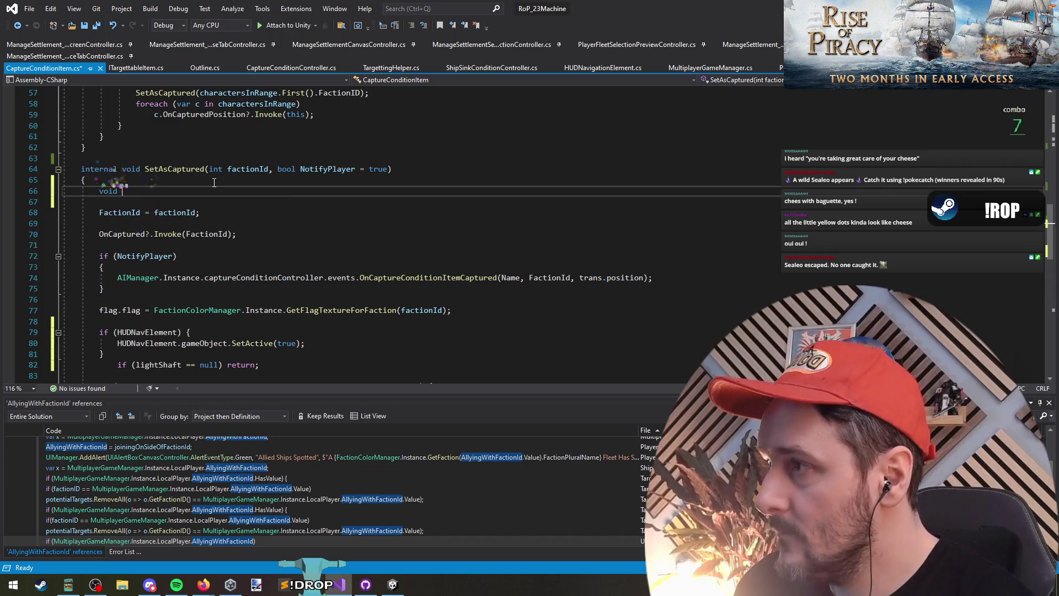
{"action": "type", "text": "SetHudElementColor() {"}
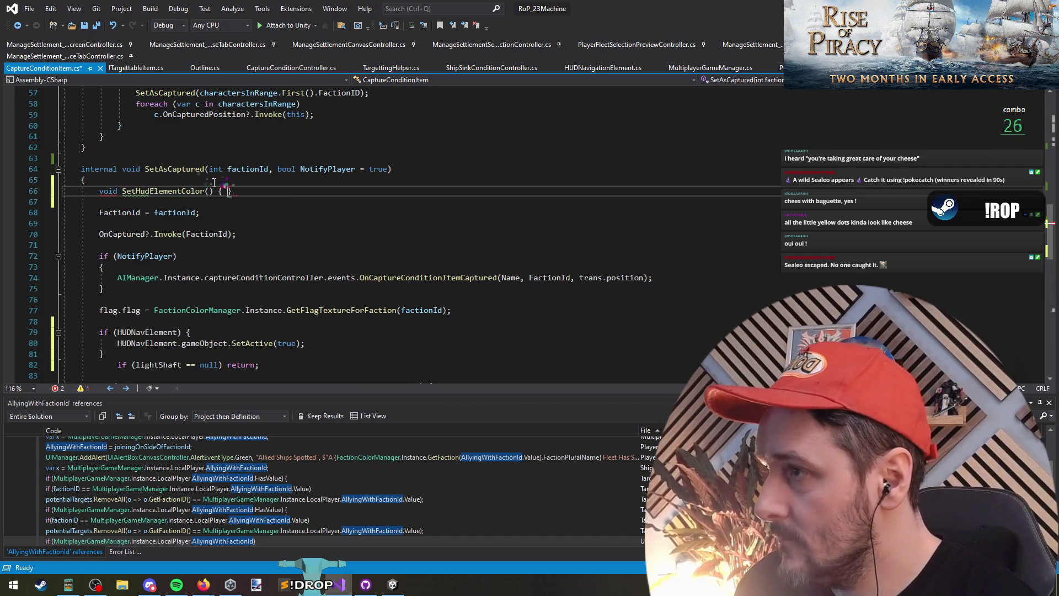
{"action": "key", "text": "Return"}
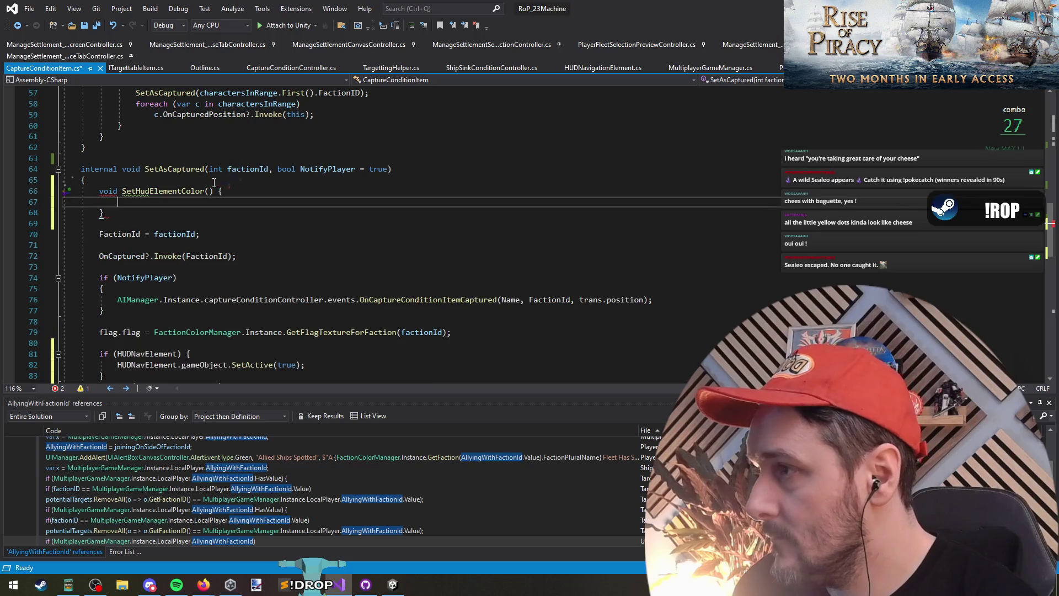
{"action": "scroll", "coordinate": [221, 198], "scroll_direction": "down", "scroll_amount": 1}
{"action": "left_click", "coordinate": [208, 158]}
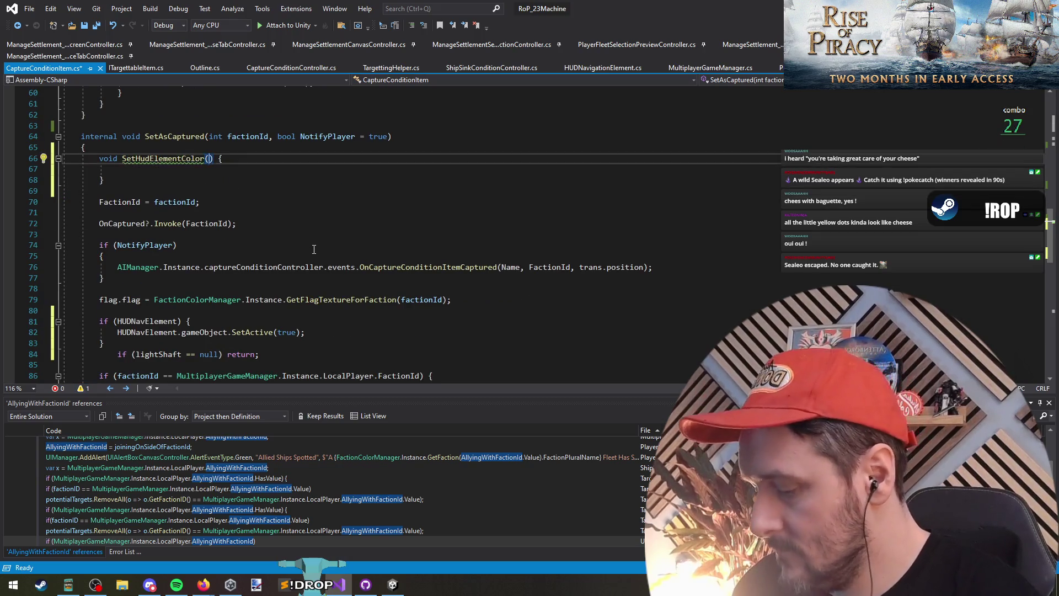
{"action": "type", "text": "Color col"}
{"action": "key", "text": "Down"}
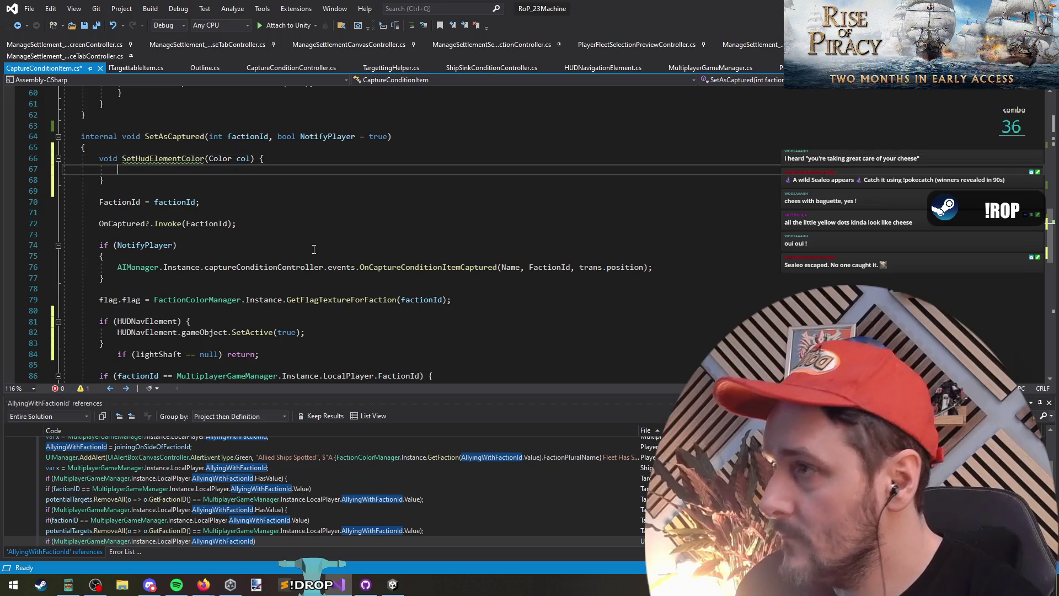
Cut the if (HUDNavElement) block out of SetAsCaptured and outdent the lightShaft null check
{"action": "scroll", "coordinate": [167, 281], "scroll_direction": "down", "scroll_amount": 2}
{"action": "left_click_drag", "start_coordinate": [167, 281], "coordinate": [105, 245]}
{"action": "key", "text": "Delete"}
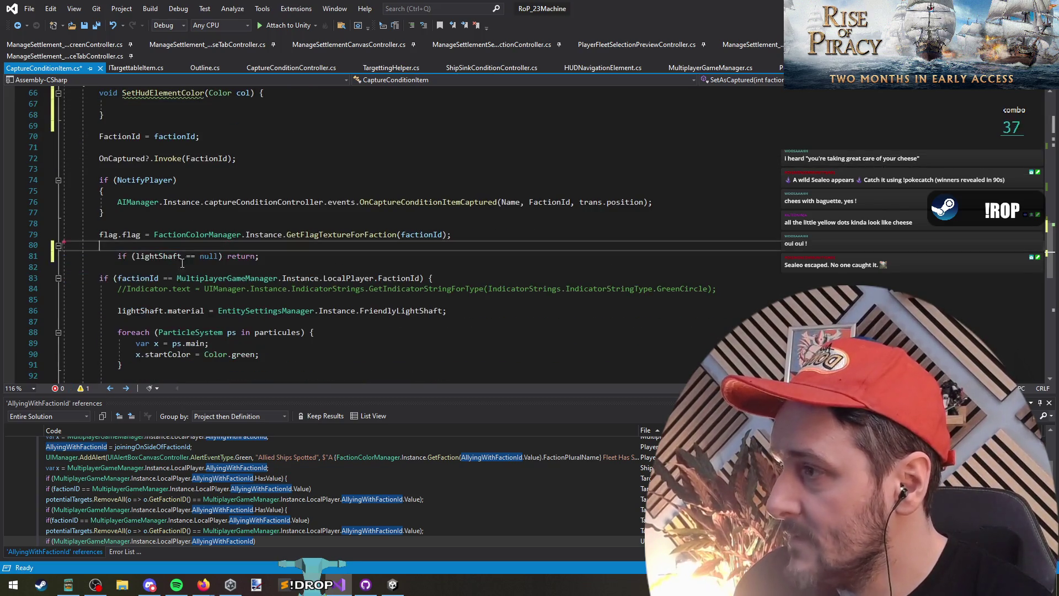
{"action": "key", "text": "Down"}
{"action": "key", "text": "Home"}
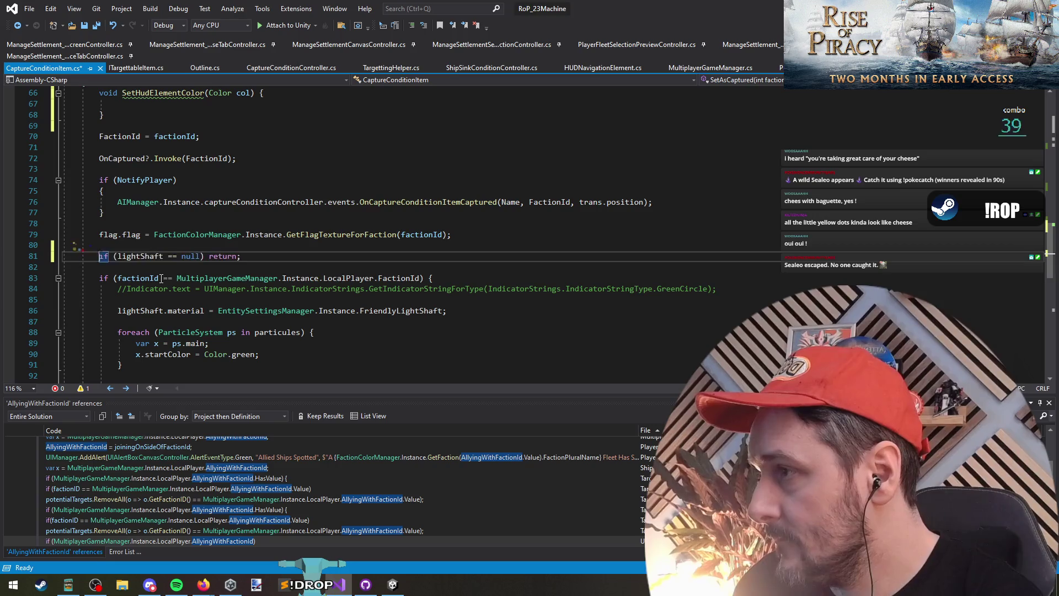
{"action": "key", "text": "shift+Tab"}
{"action": "key", "text": "Up"}
Paste the HUDNavElement block into the SetHudElementColor body
{"action": "scroll", "coordinate": [178, 250], "scroll_direction": "up", "scroll_amount": 3}
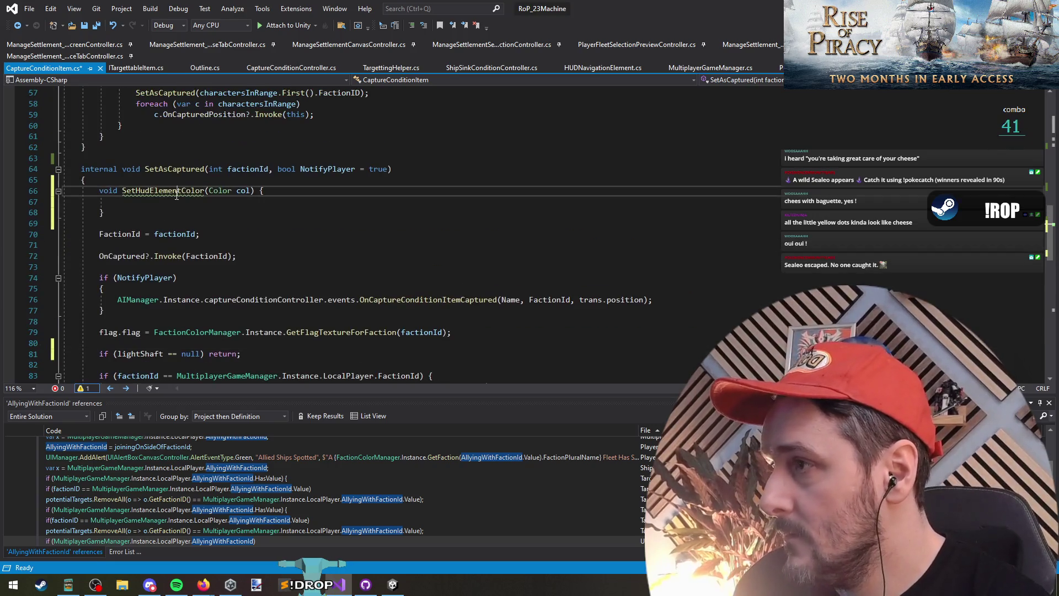
{"action": "left_click", "coordinate": [171, 201]}
{"action": "type", "text": "if (HUDNavElement) {     HUDNavElement.gameObject.SetActive(true); }"}
{"action": "key", "text": "Delete"}
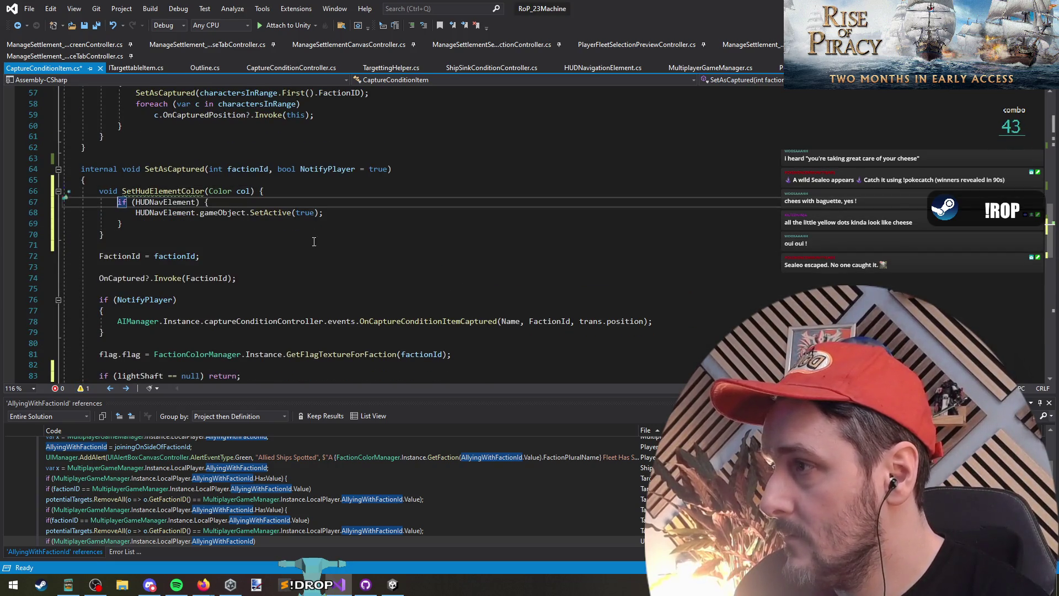
{"action": "key", "text": "Down"}
{"action": "key", "text": "Down"}
Turn the check into if (HUDNavElement == null) return; and remove the old closing brace
{"action": "left_click", "coordinate": [216, 207]}
{"action": "key", "text": "Left"}
{"action": "key", "text": "Left"}
{"action": "key", "text": "Left"}
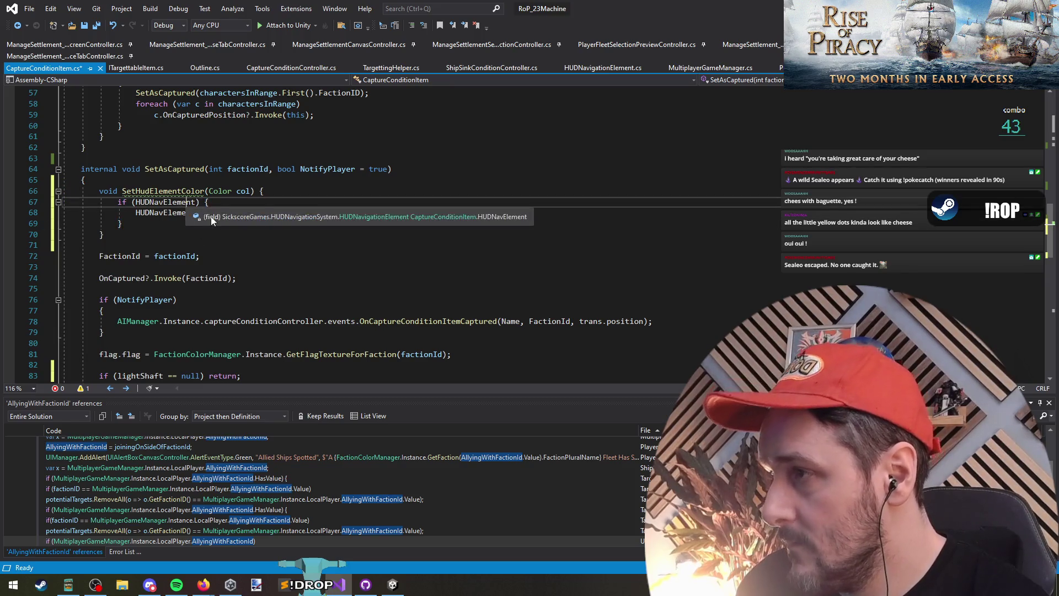
{"action": "type", "text": "== nu"}
{"action": "key", "text": "Tab"}
{"action": "key", "text": "End"}
{"action": "key", "text": "BackSpace"}
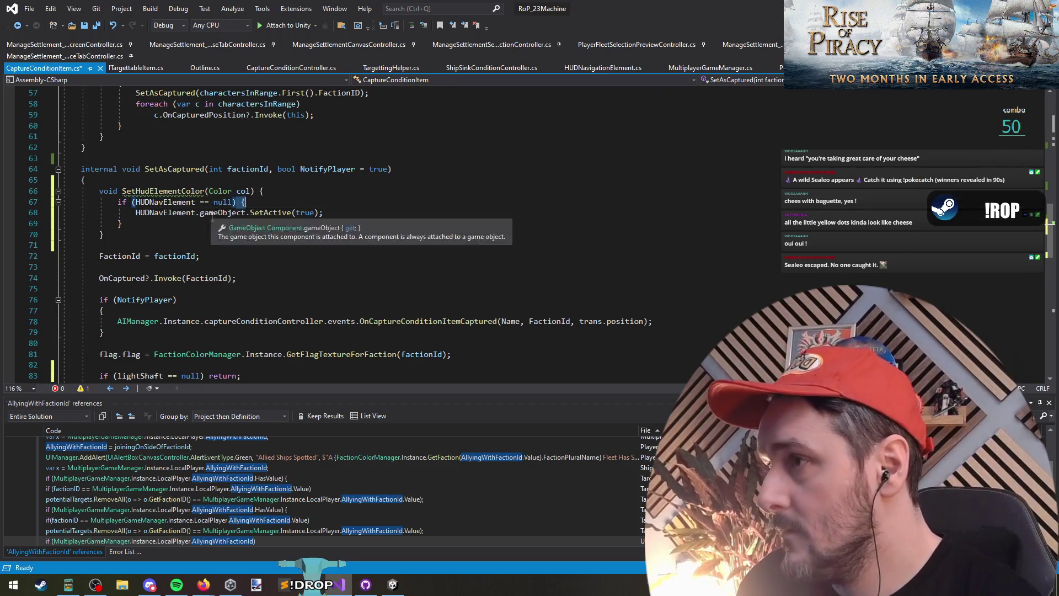
{"action": "type", "text": "return;"}
{"action": "key", "text": "Down"}
{"action": "key", "text": "Down"}
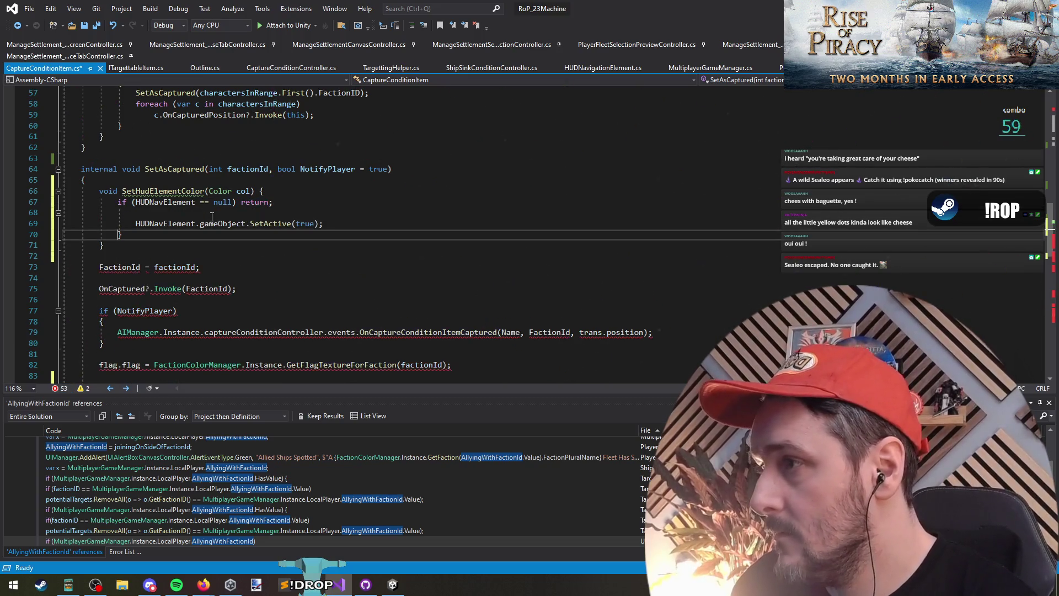
{"action": "key", "text": "shift+Delete"}
{"action": "key", "text": "Up"}
{"action": "key", "text": "Home"}
{"action": "key", "text": "Return"}
Outdent the call line and delete gameObject.SetActive, leaving HUDNavElement. for a new member
{"action": "key", "text": "BackSpace"}
{"action": "key", "text": "End"}
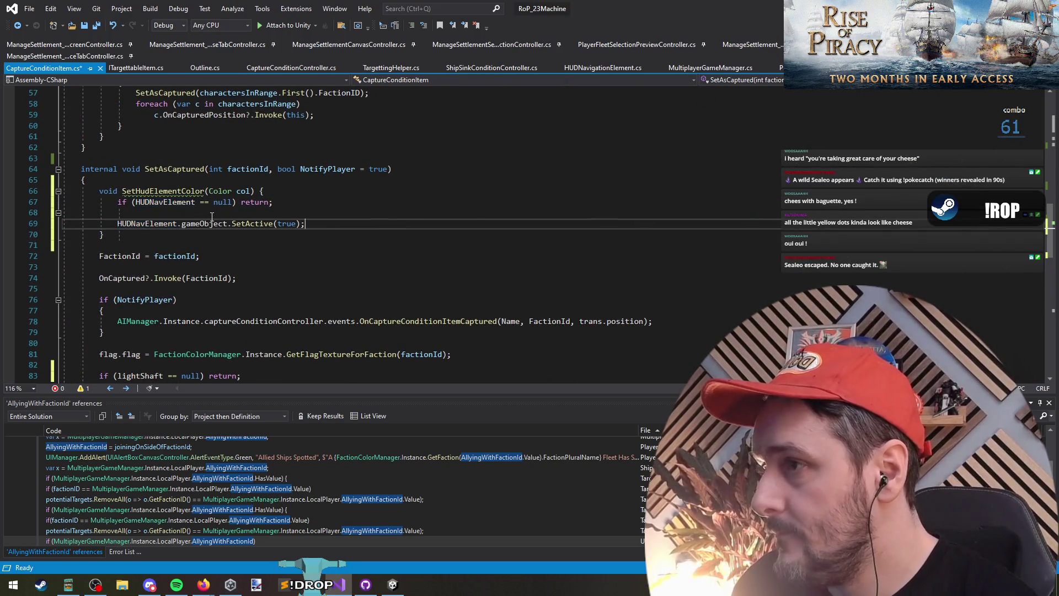
{"action": "left_click_drag", "start_coordinate": [182, 225], "coordinate": [306, 225]}
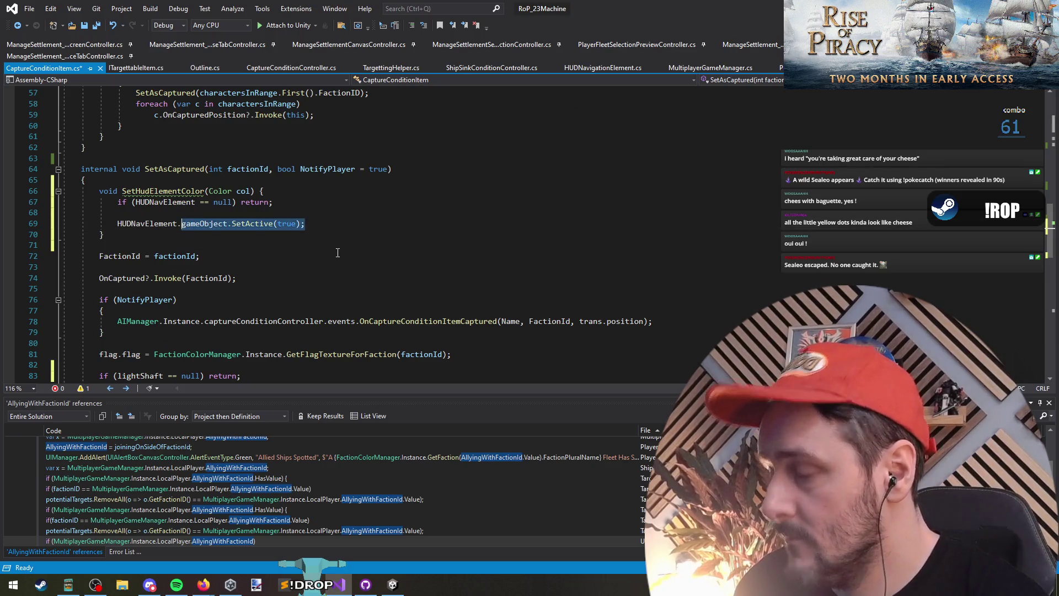
{"action": "key", "text": "BackSpace"}
{"action": "key", "text": "ctrl+space"}
Complete HUDNavElement.CompassBar.ChangeIconColor(col); and duplicate that line below it
{"action": "type", "text": "compas"}
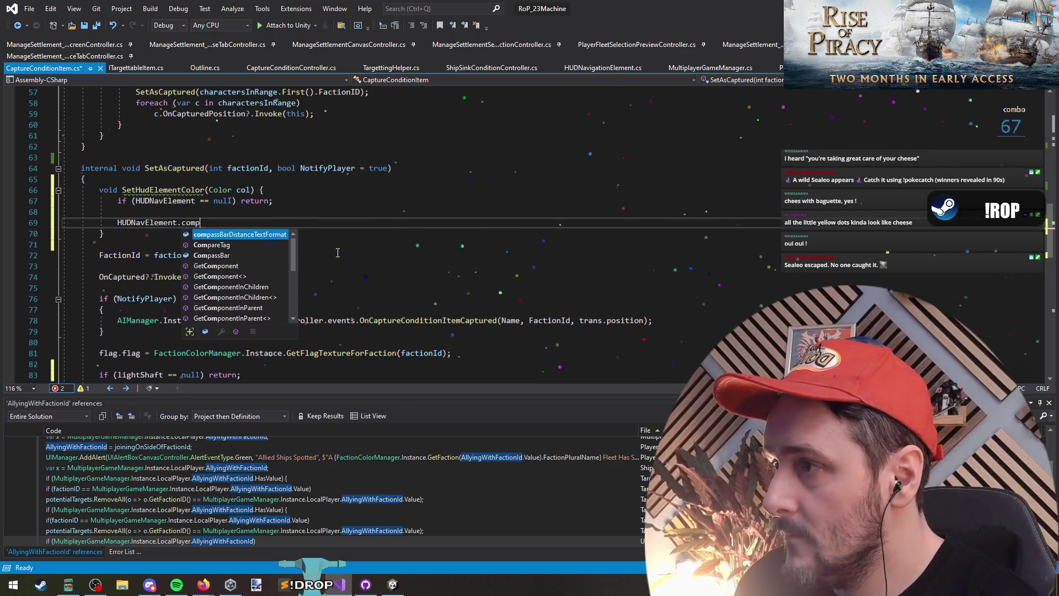
{"action": "key", "text": "Down"}
{"action": "key", "text": "Tab"}
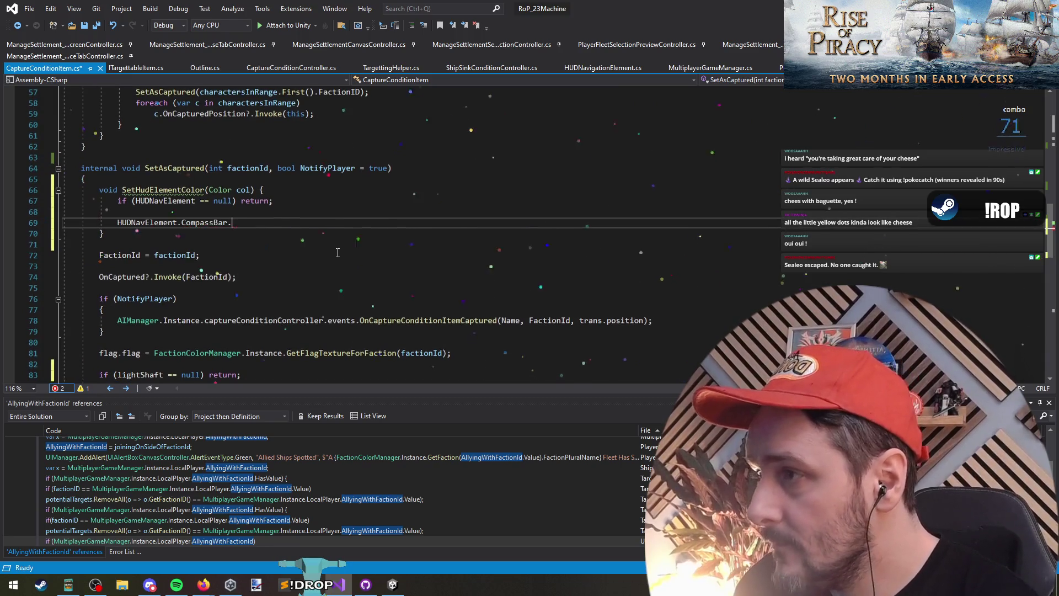
{"action": "type", "text": ".setco"}
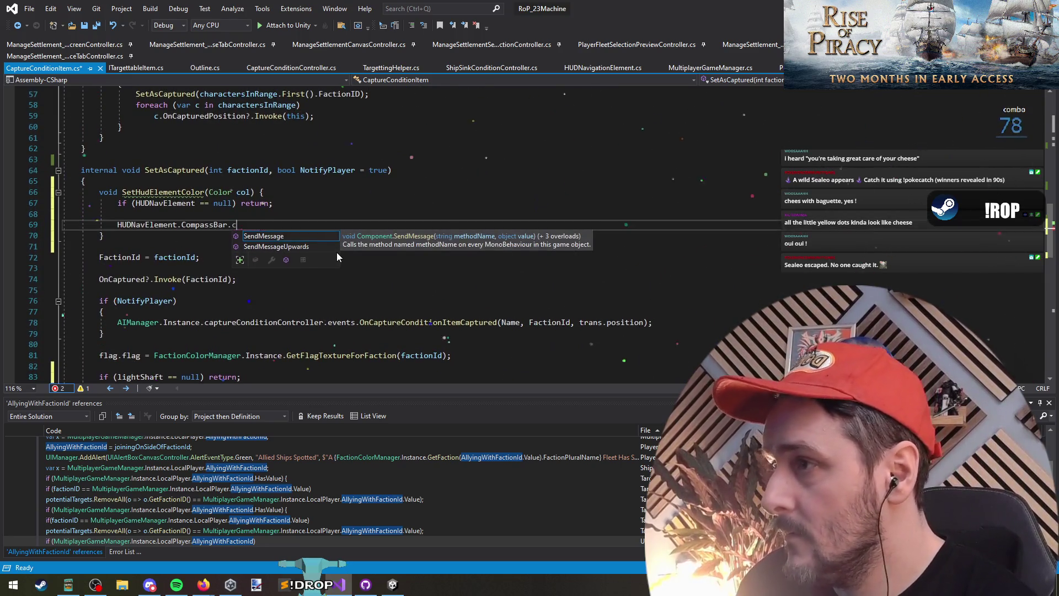
{"action": "key", "text": "BackSpace"}
{"action": "key", "text": "BackSpace"}
{"action": "key", "text": "BackSpace"}
{"action": "type", "text": "chang"}
{"action": "key", "text": "Tab"}
{"action": "type", "text": "("}
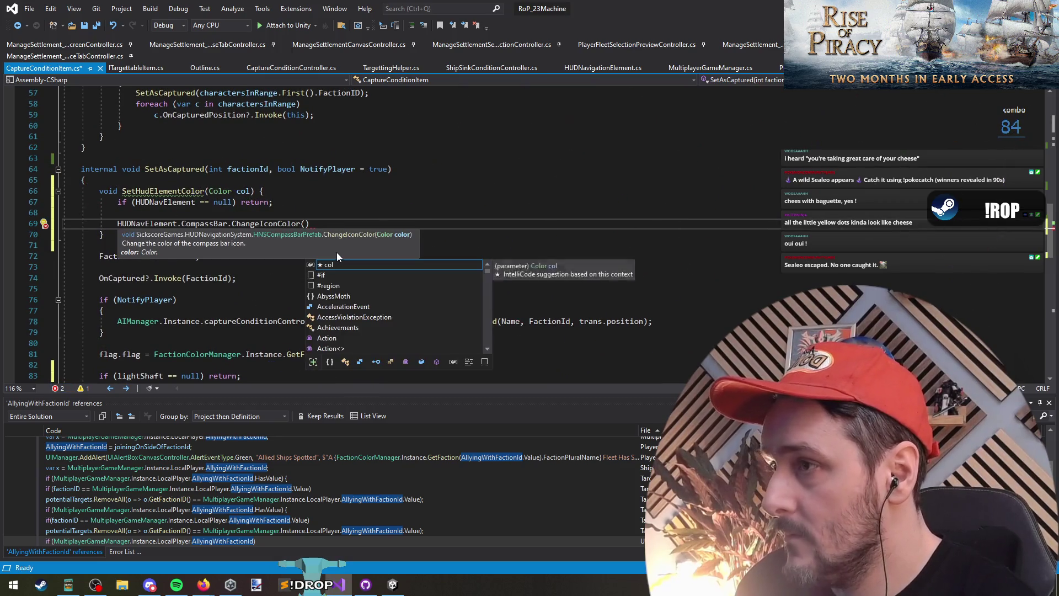
{"action": "key", "text": "Escape"}
{"action": "type", "text": "col"}
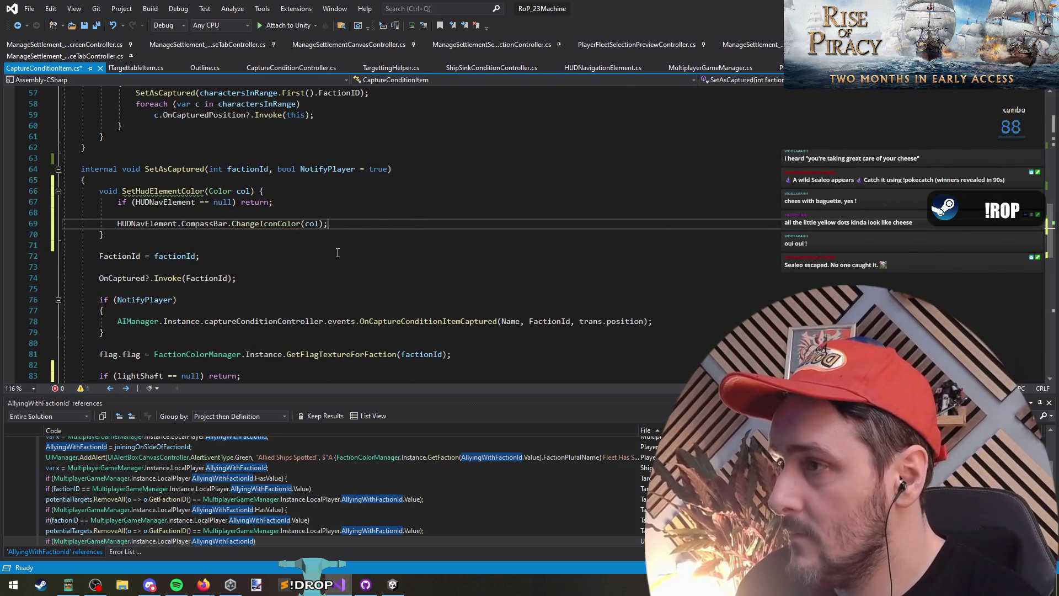
{"action": "key", "text": "End"}
{"action": "key", "text": "Return"}
{"action": "type", "text": "HUDNavElement.CompassBar.ChangeIconColor(col);"}
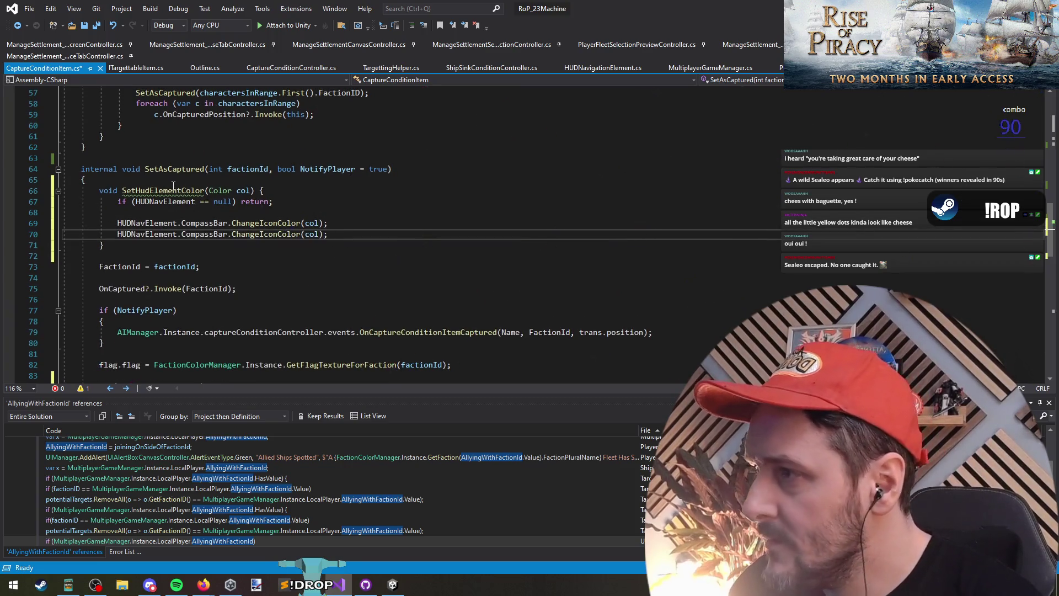
Call SetHudElementColor(Color.green); on line 88 in the player's own-faction branch
{"action": "mouse_move", "coordinate": [171, 189]}
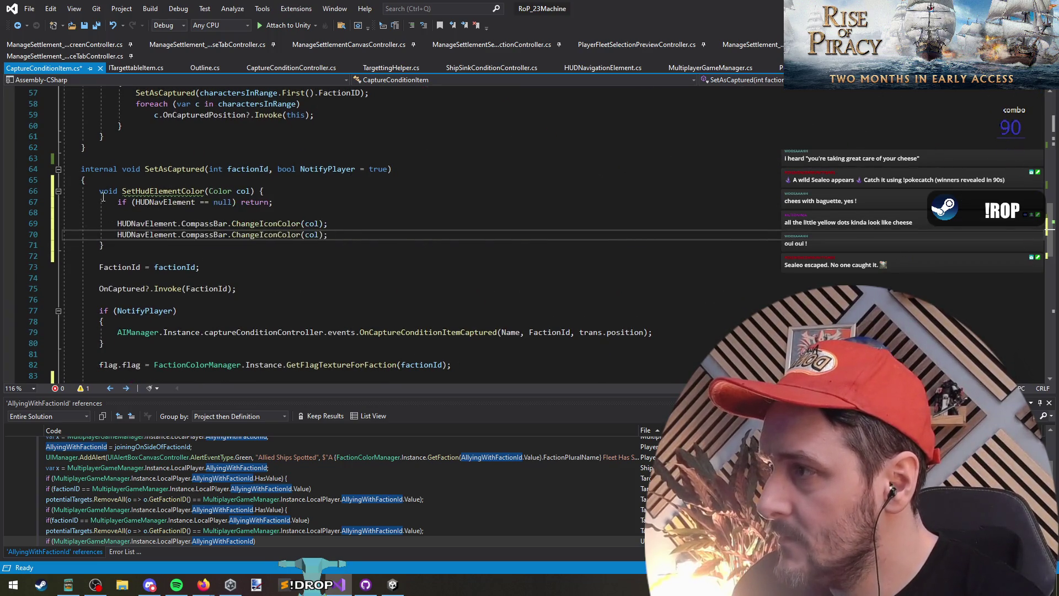
{"action": "left_click", "coordinate": [171, 191]}
{"action": "scroll", "coordinate": [250, 321], "scroll_direction": "down", "scroll_amount": 2}
{"action": "scroll", "coordinate": [250, 321], "scroll_direction": "up", "scroll_amount": 1}
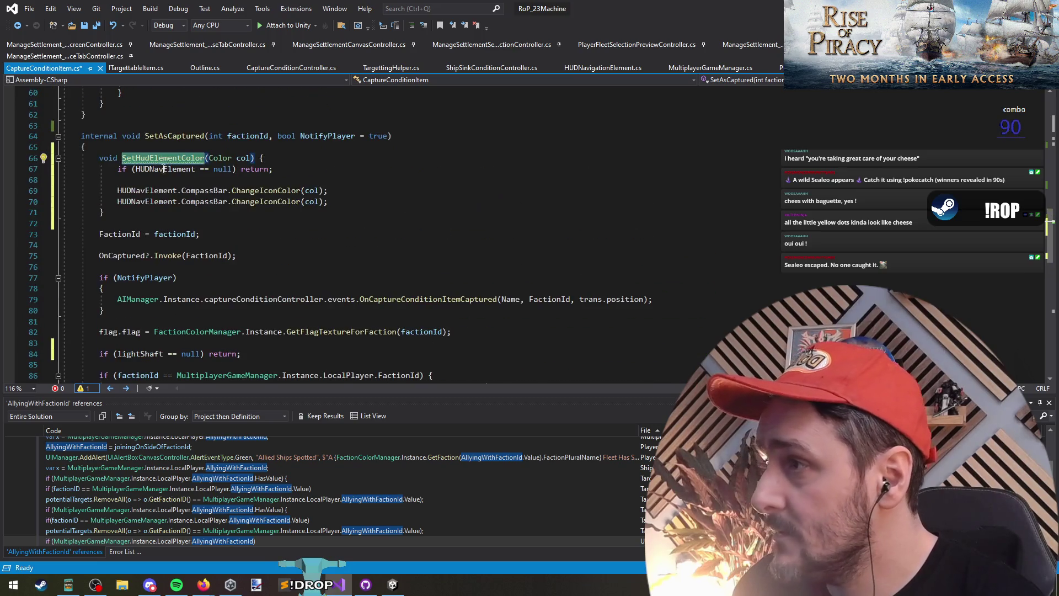
{"action": "scroll", "coordinate": [168, 173], "scroll_direction": "down", "scroll_amount": 3}
{"action": "left_click", "coordinate": [192, 300]}
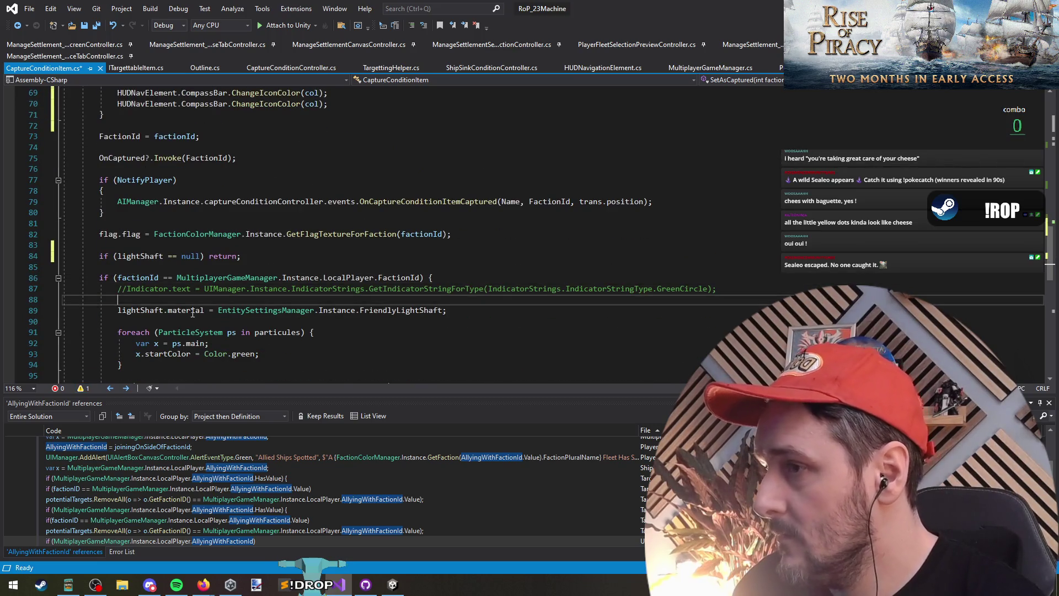
{"action": "type", "text": "(Color.gre"}
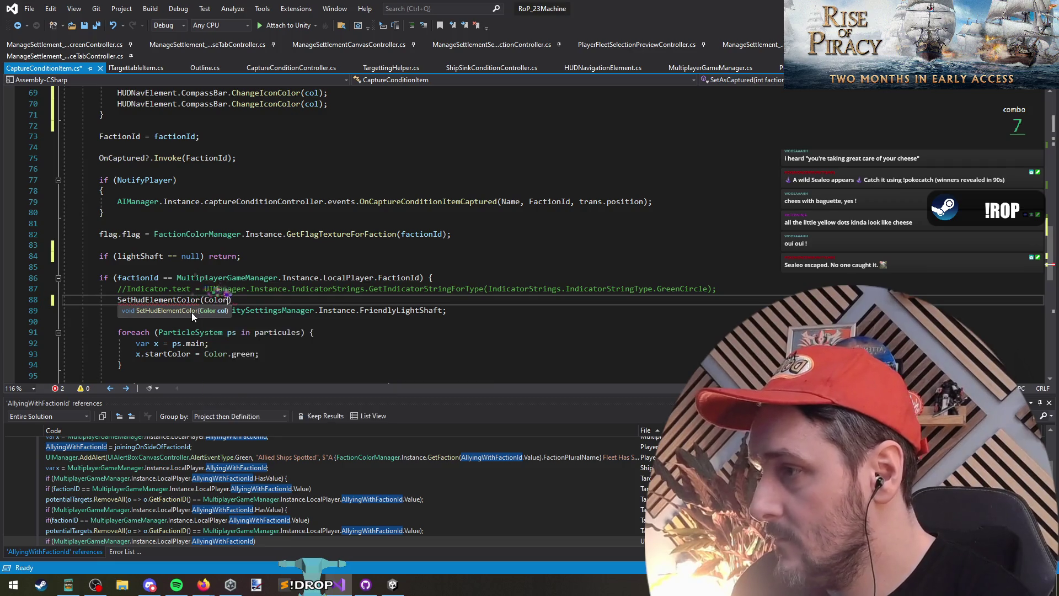
{"action": "key", "text": "Tab"}
{"action": "type", "text": ");"}
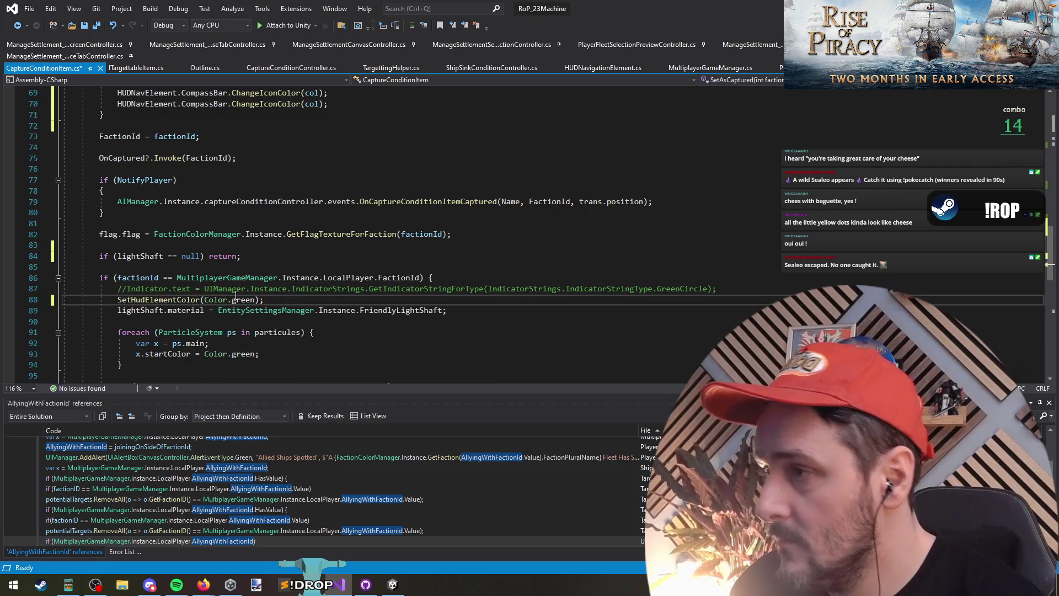
Review the particle startColor line, then go to blank line 7 among the using directives
{"action": "scroll", "coordinate": [236, 296], "scroll_direction": "down", "scroll_amount": 2}
{"action": "triple_click", "coordinate": [226, 288]}
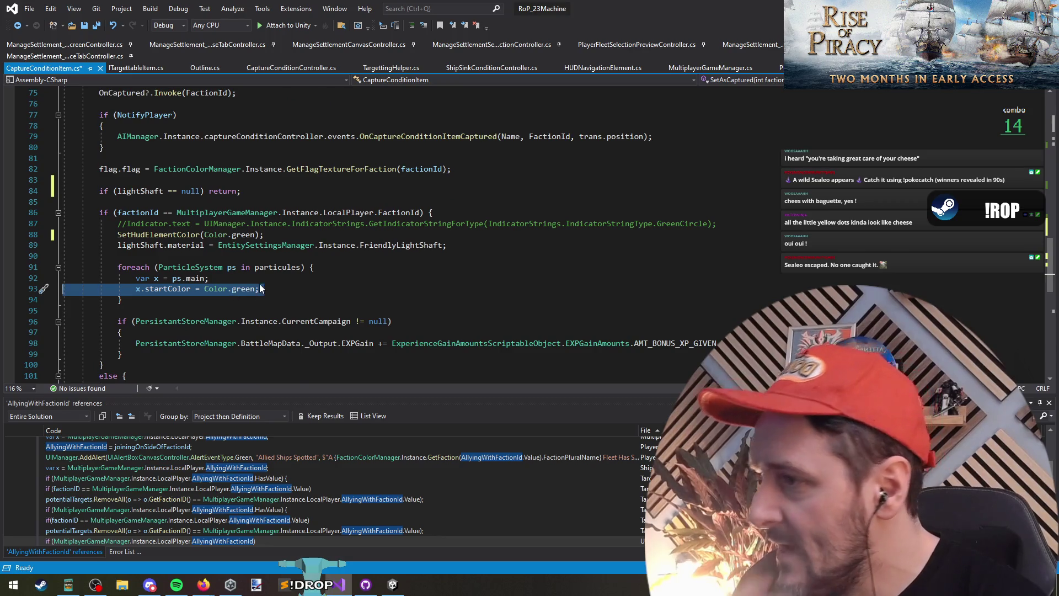
{"action": "scroll", "coordinate": [261, 288], "scroll_direction": "down", "scroll_amount": 3}
{"action": "scroll", "coordinate": [255, 276], "scroll_direction": "up", "scroll_amount": 3}
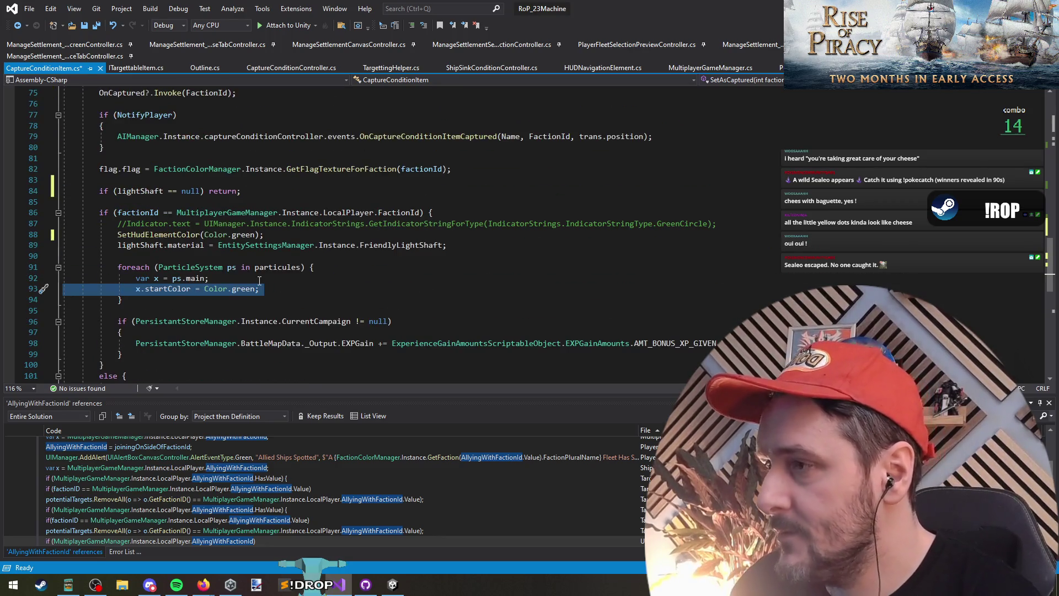
{"action": "key", "text": "ctrl+Home"}
{"action": "left_click", "coordinate": [95, 158]}
Add a using static GameSettingsManager import on line 7 and save the file
{"action": "type", "text": "using s"}
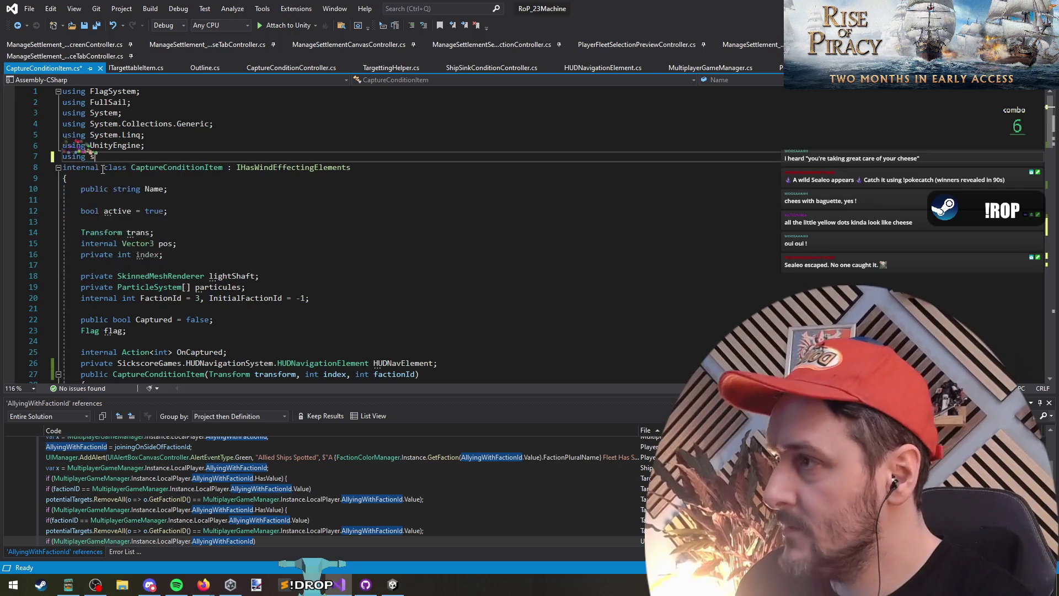
{"action": "type", "text": "tatic GameSettingsManager."}
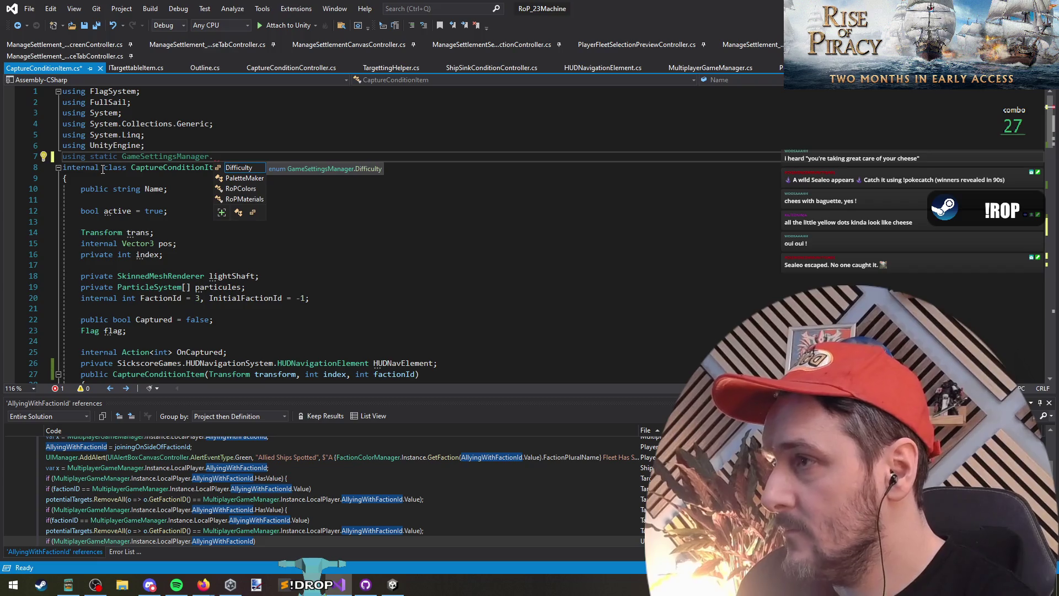
{"action": "key", "text": "Tab"}
{"action": "type", "text": ";"}
{"action": "key", "text": "ctrl+s"}
Change SetHudElementColor's parameter type from Color to PaletteName
{"action": "scroll", "coordinate": [174, 264], "scroll_direction": "down", "scroll_amount": 8}
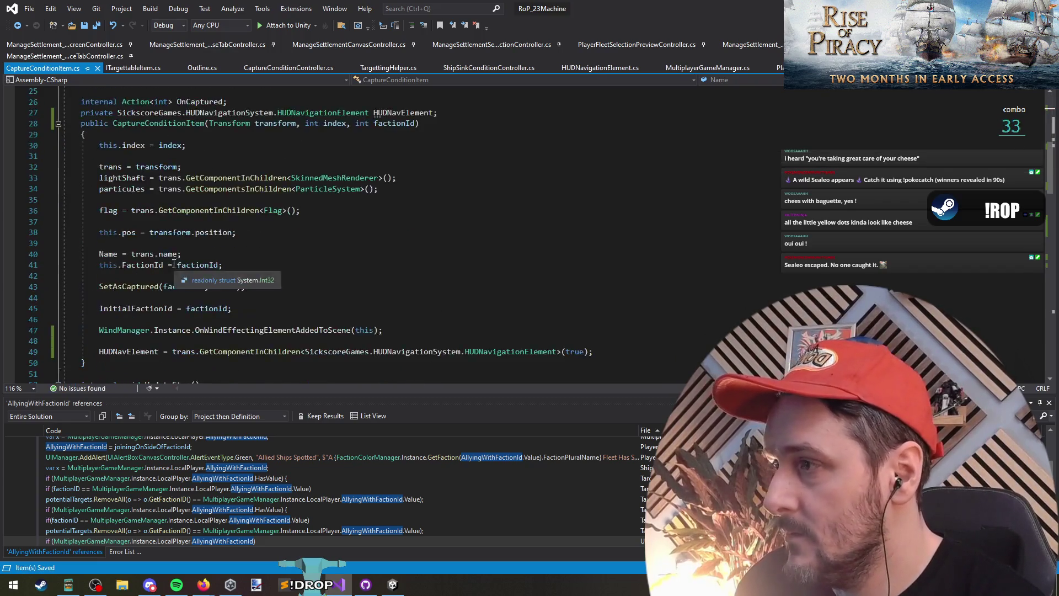
{"action": "scroll", "coordinate": [173, 264], "scroll_direction": "down", "scroll_amount": 11}
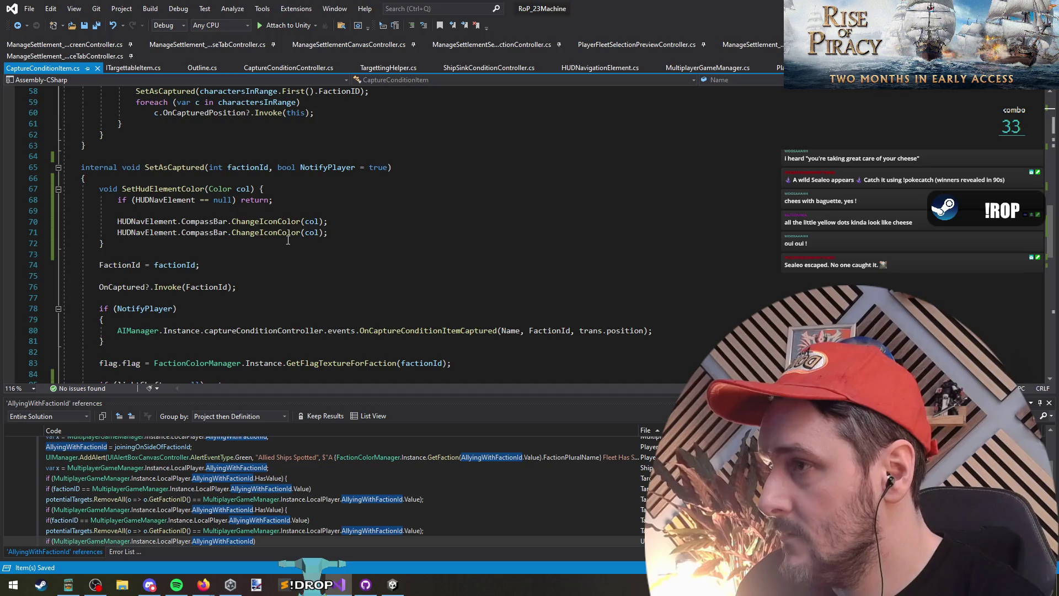
{"action": "left_click", "coordinate": [218, 191]}
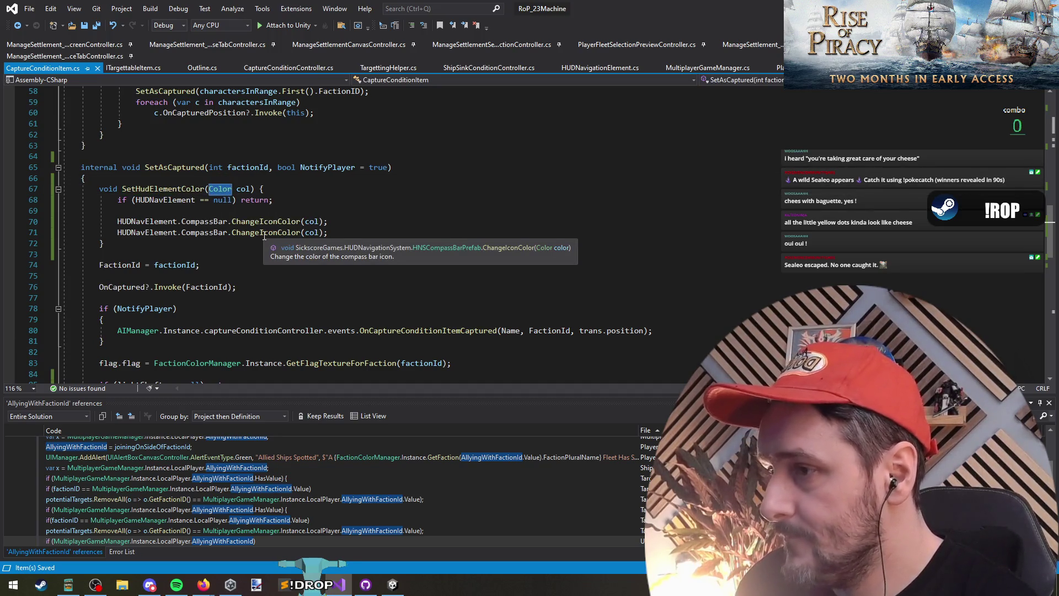
{"action": "scroll", "coordinate": [270, 248], "scroll_direction": "down", "scroll_amount": 6}
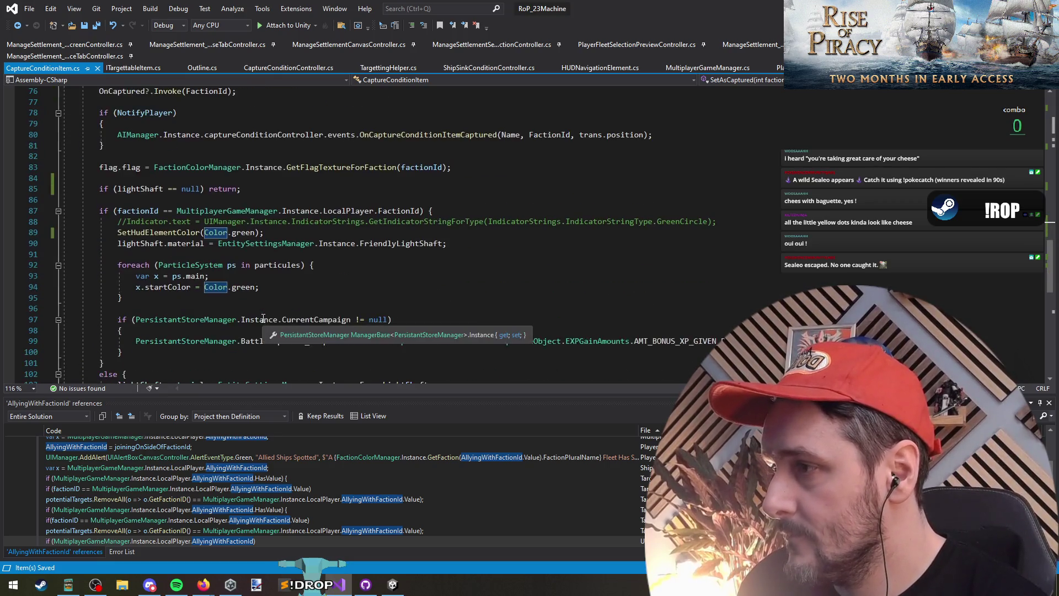
{"action": "scroll", "coordinate": [302, 293], "scroll_direction": "up", "scroll_amount": 5}
{"action": "type", "text": "PaletteName col) {"}
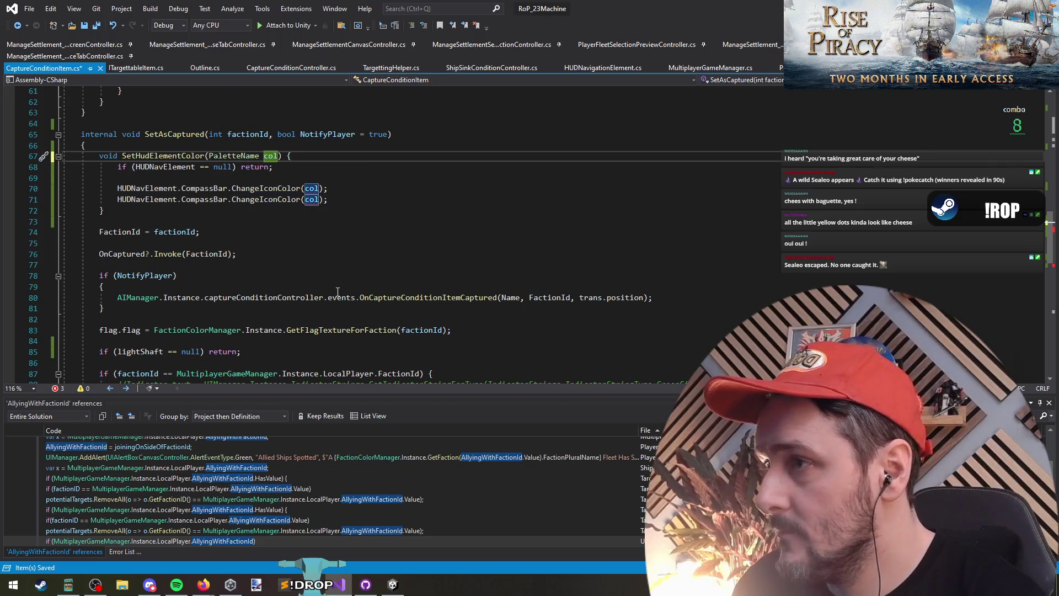
Pass Palette[col] to both ChangeIconColor calls on lines 70 and 71
{"action": "left_click", "coordinate": [321, 189]}
{"action": "type", "text": "Pale"}
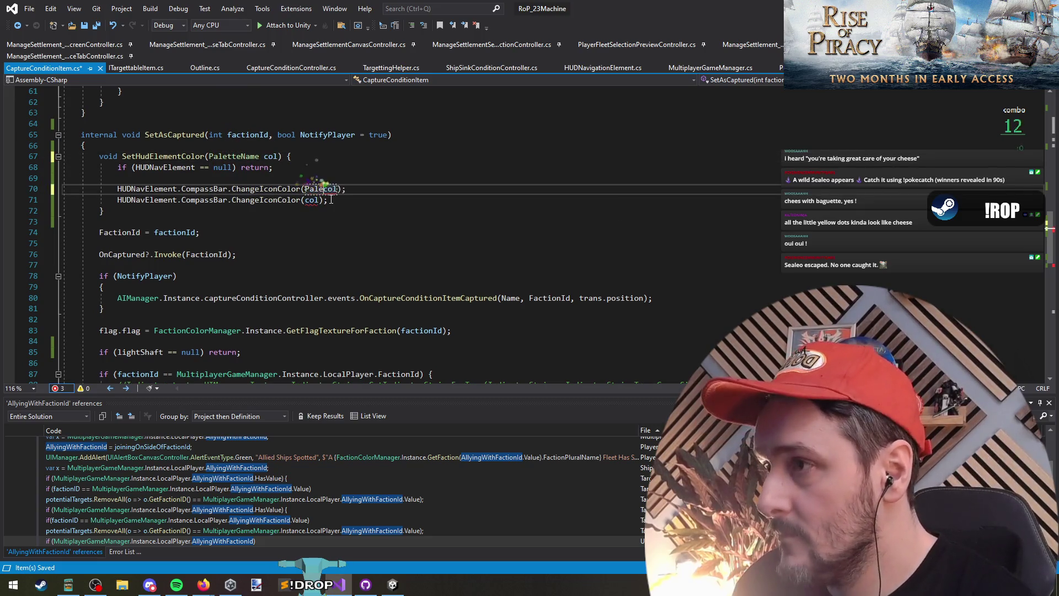
{"action": "type", "text": "]"}
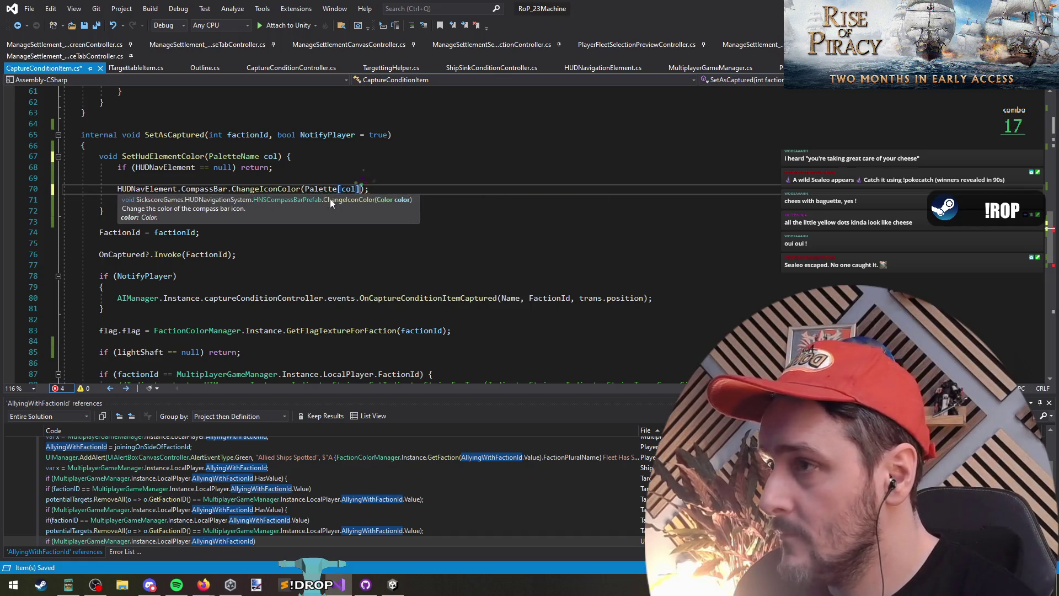
{"action": "left_click", "coordinate": [329, 199]}
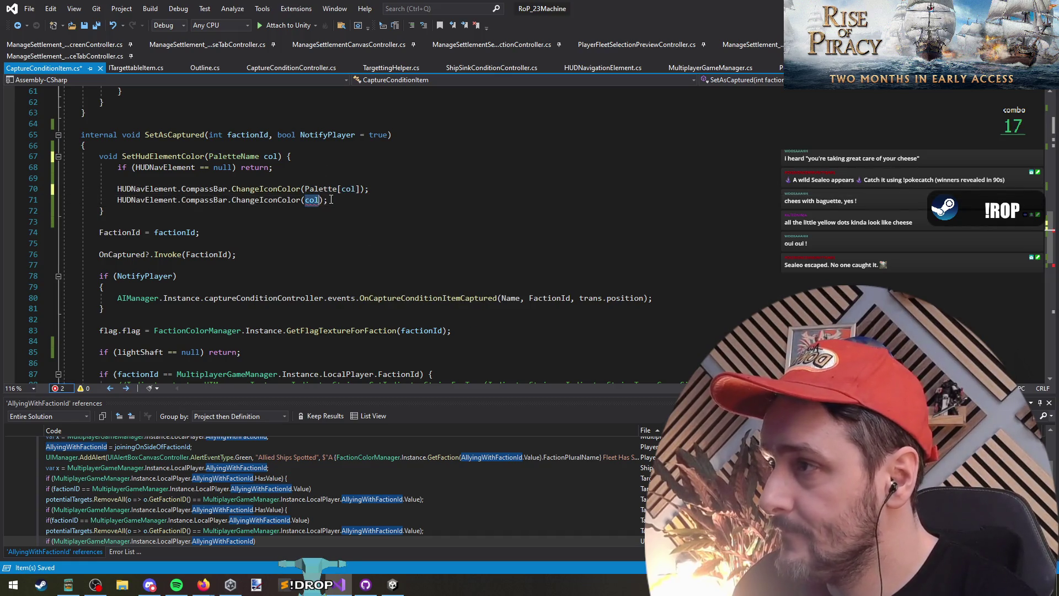
{"action": "type", "text": "Palette[col]"}
Retarget the second ChangeIconColor call from CompassBar to Indicator
{"action": "double_click", "coordinate": [195, 200]}
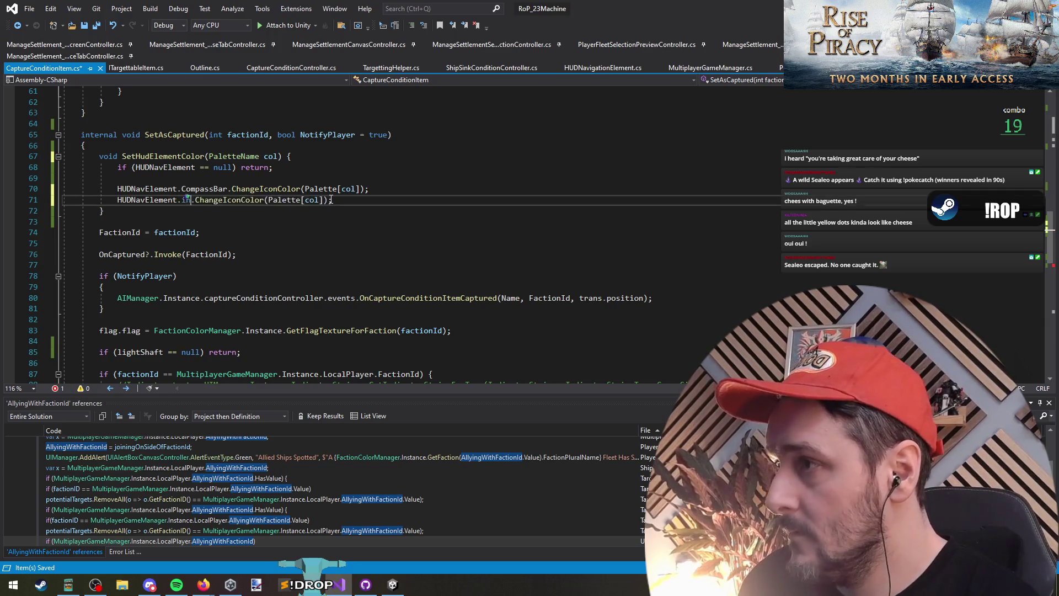
{"action": "type", "text": "indicatr"}
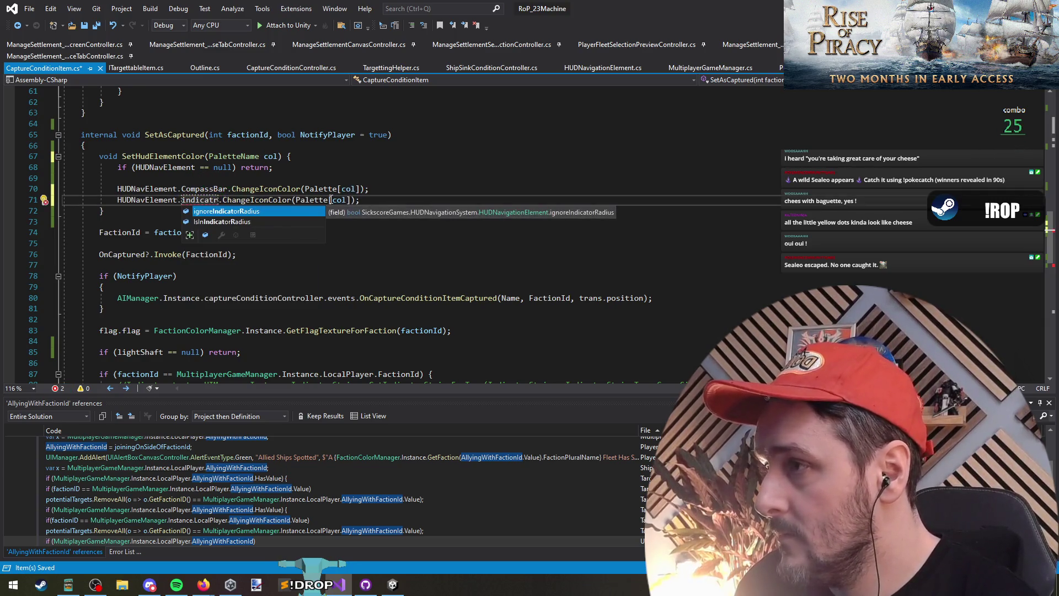
{"action": "key", "text": "BackSpace"}
{"action": "key", "text": "BackSpace"}
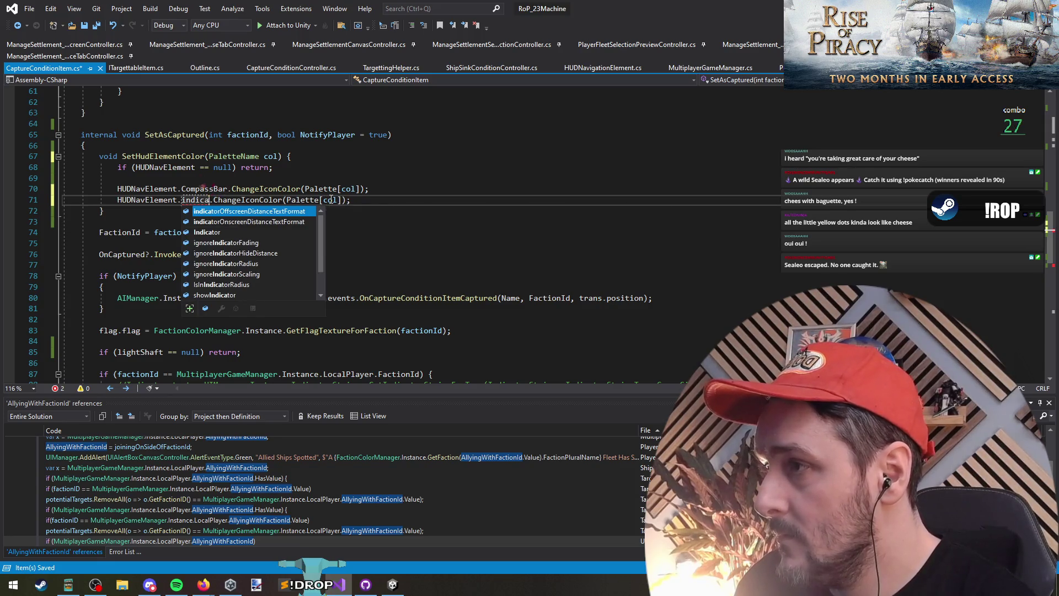
{"action": "key", "text": "Down"}
{"action": "key", "text": "Down"}
{"action": "key", "text": "Tab"}
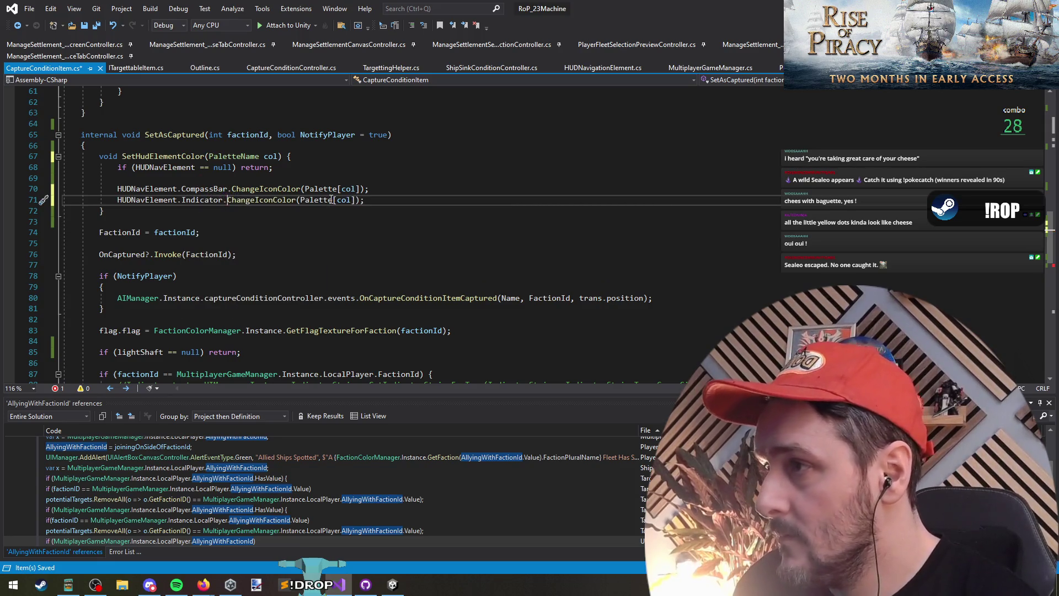
{"action": "left_click_drag", "start_coordinate": [331, 200], "coordinate": [256, 187]}
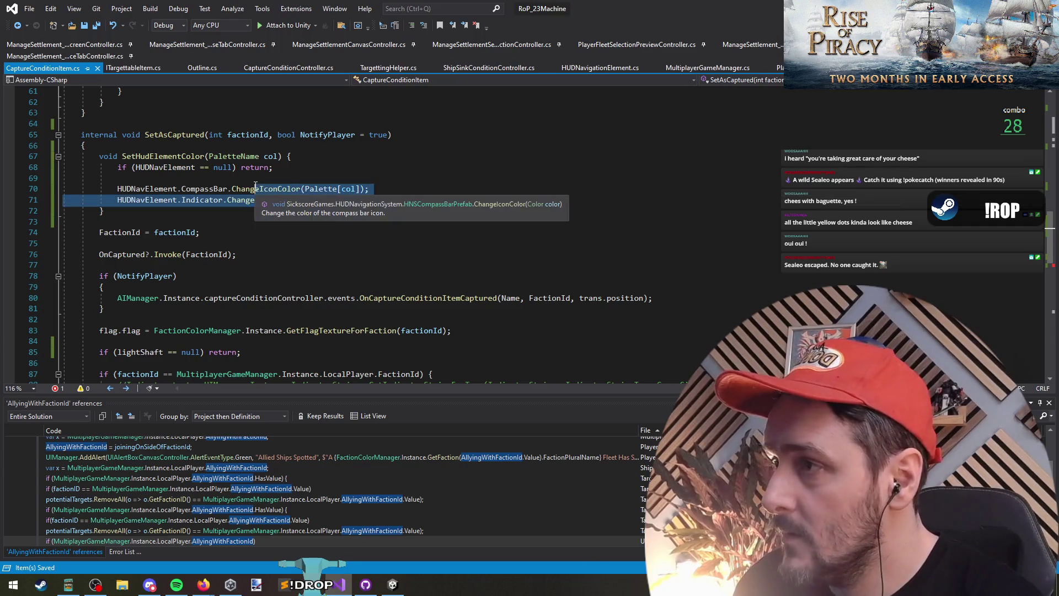
{"action": "left_click", "coordinate": [257, 194]}
Remove the extra line above SetAsCaptured, paste the copied code in place, and save the file
{"action": "scroll", "coordinate": [257, 199], "scroll_direction": "up", "scroll_amount": 7}
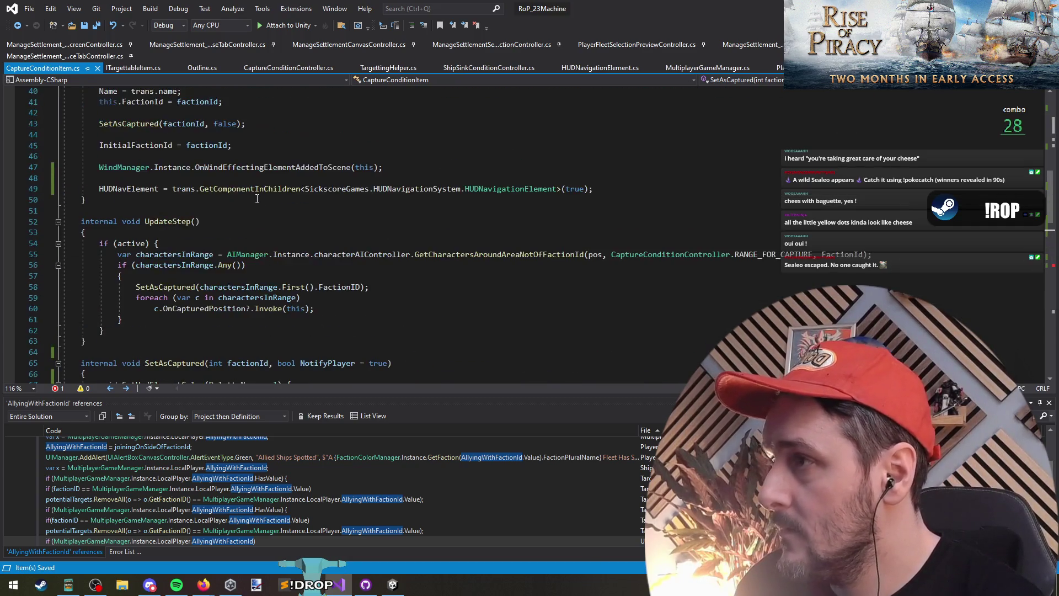
{"action": "scroll", "coordinate": [258, 212], "scroll_direction": "down", "scroll_amount": 3}
{"action": "scroll", "coordinate": [258, 212], "scroll_direction": "up", "scroll_amount": 3}
{"action": "left_click", "coordinate": [332, 220]}
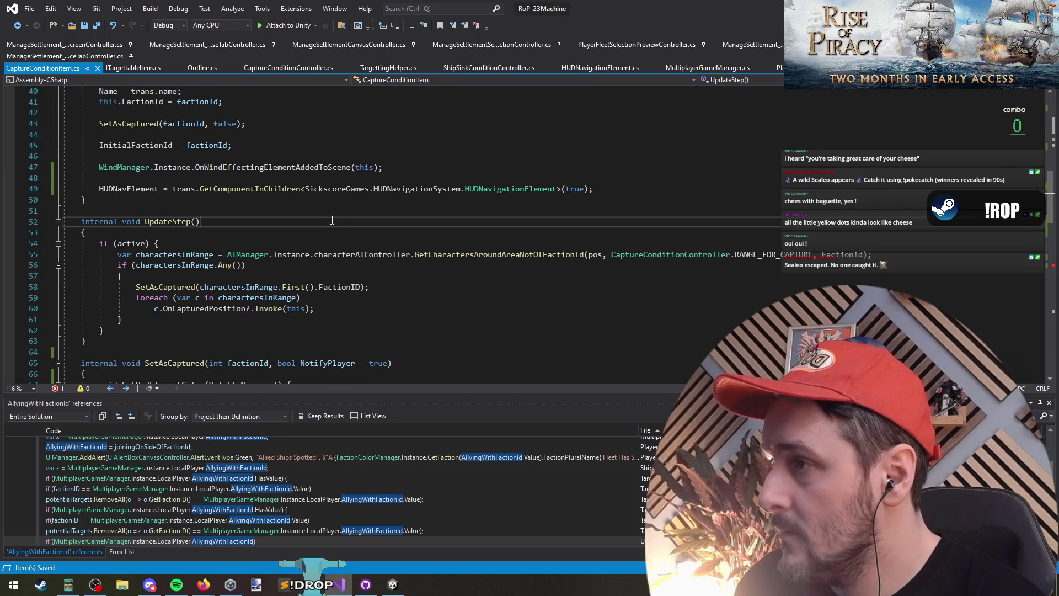
{"action": "key", "text": "Delete"}
{"action": "scroll", "coordinate": [300, 303], "scroll_direction": "down", "scroll_amount": 5}
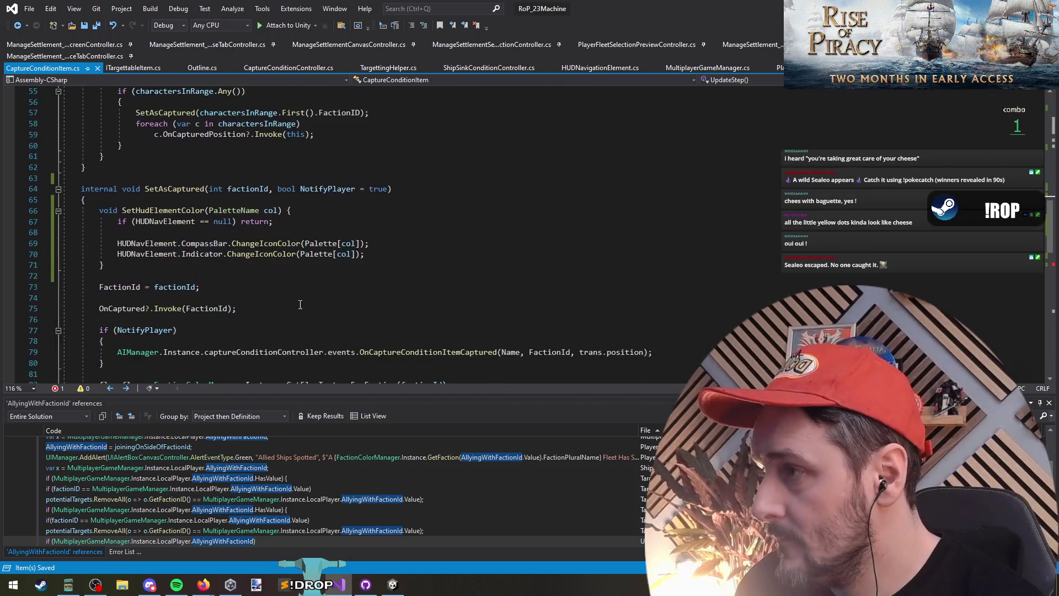
{"action": "left_click", "coordinate": [175, 159]}
{"action": "left_click", "coordinate": [175, 146]}
{"action": "scroll", "coordinate": [275, 307], "scroll_direction": "up", "scroll_amount": 3}
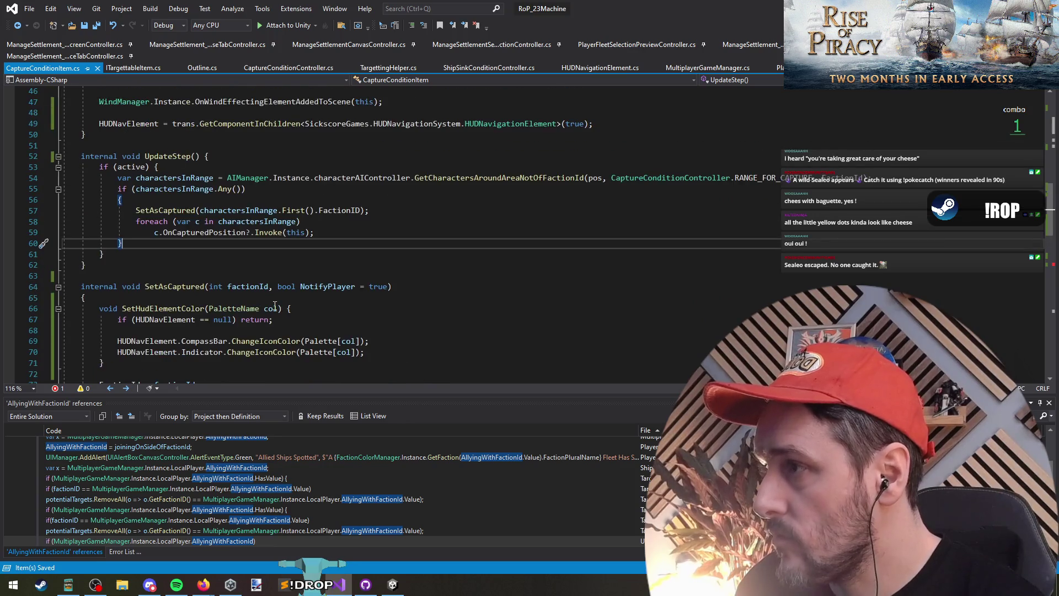
{"action": "left_click", "coordinate": [175, 252]}
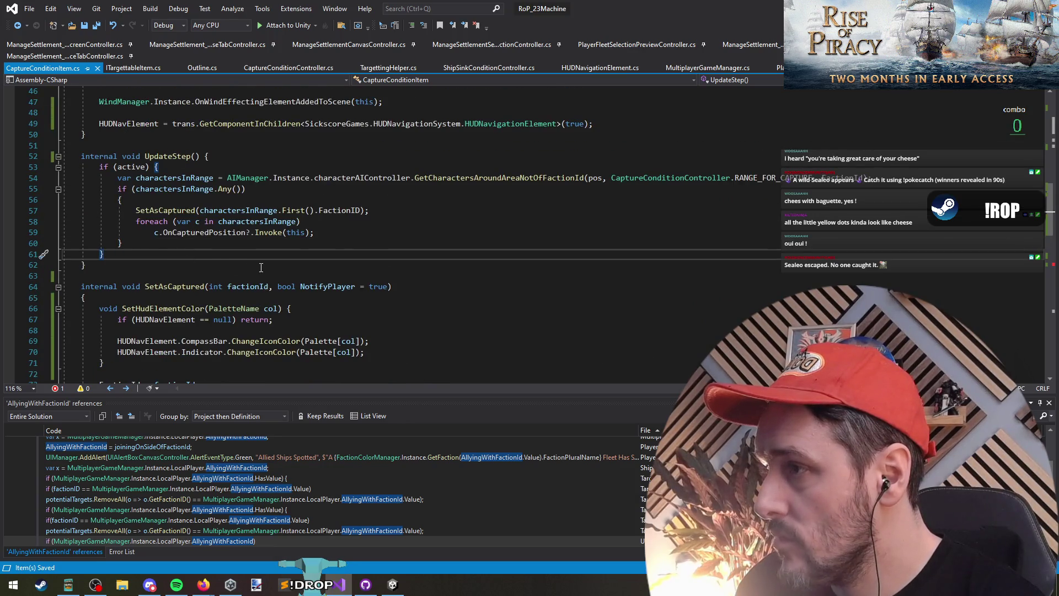
{"action": "scroll", "coordinate": [261, 267], "scroll_direction": "down", "scroll_amount": 5}
{"action": "left_click", "coordinate": [240, 220]}
{"action": "key", "text": "ctrl+v"}
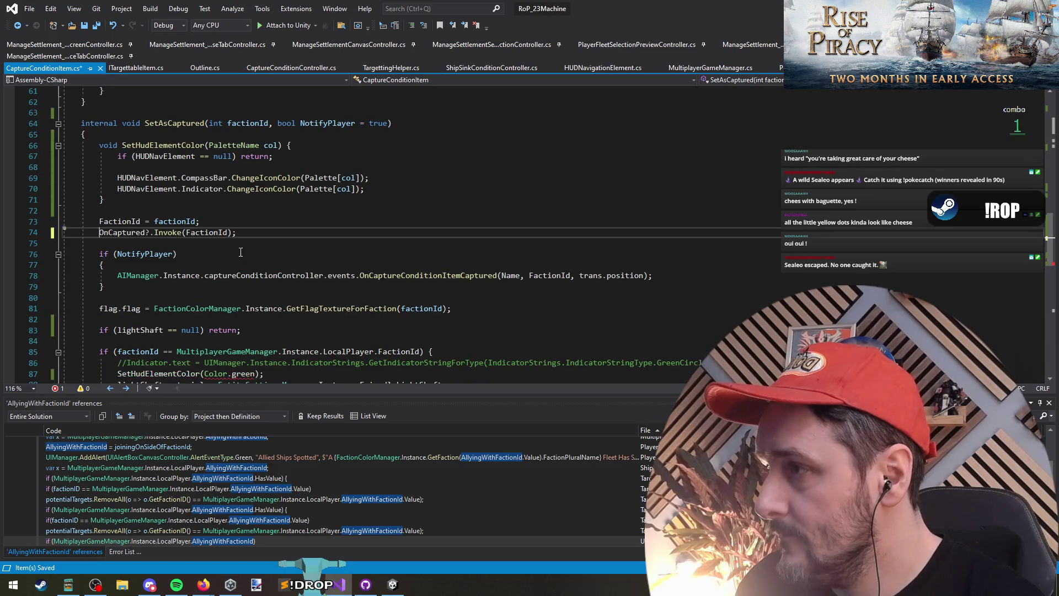
{"action": "key", "text": "Up"}
{"action": "key", "text": "Up"}
{"action": "key", "text": "ctrl+s"}
Delete the opening and closing braces around the NotifyPlayer call, leaving a one-line if
{"action": "scroll", "coordinate": [238, 255], "scroll_direction": "down", "scroll_amount": 2}
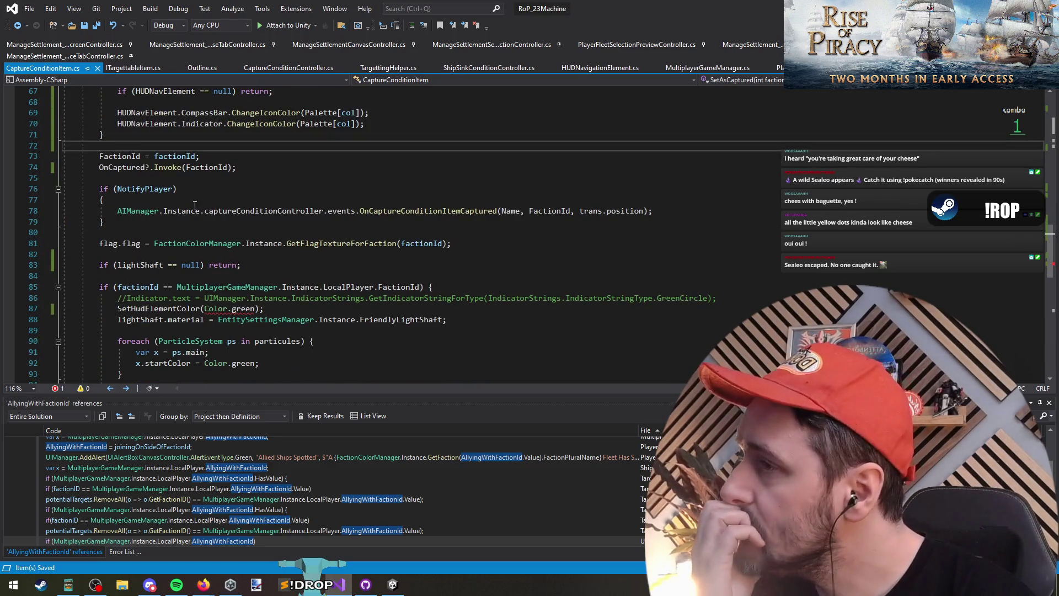
{"action": "left_click", "coordinate": [195, 188]}
{"action": "key", "text": "Delete"}
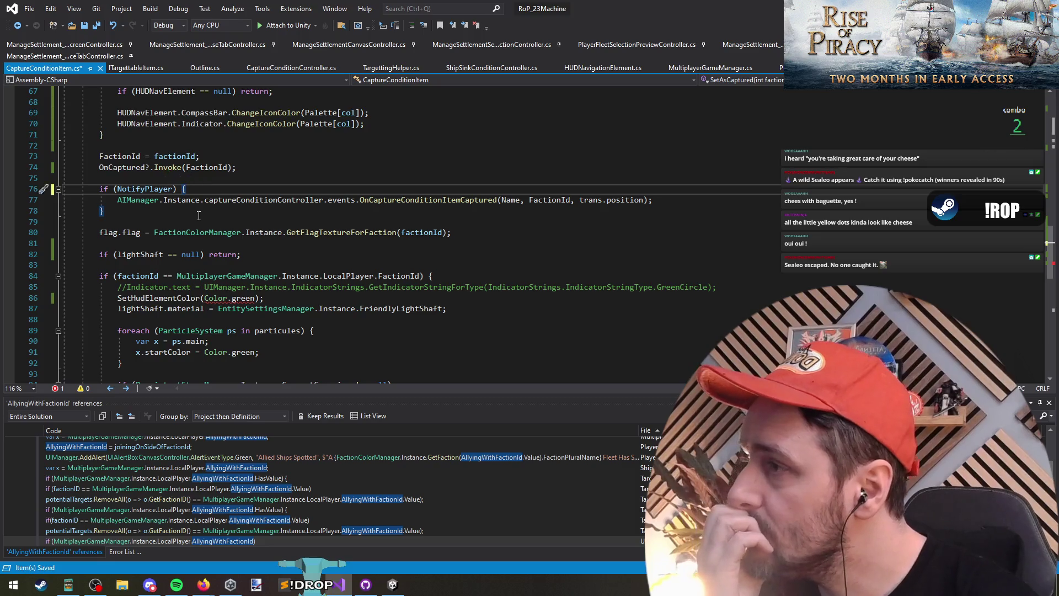
{"action": "left_click", "coordinate": [199, 218]}
{"action": "scroll", "coordinate": [206, 238], "scroll_direction": "down", "scroll_amount": 1}
{"action": "left_click", "coordinate": [186, 156]}
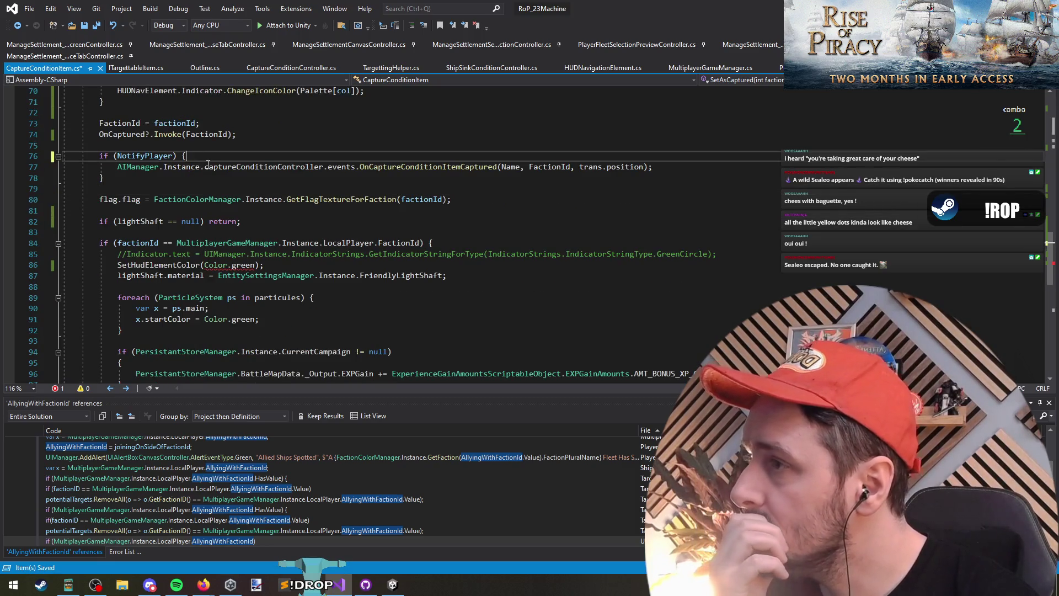
{"action": "key", "text": "BackSpace"}
{"action": "key", "text": "BackSpace"}
{"action": "key", "text": "Down"}
{"action": "key", "text": "Down"}
{"action": "key", "text": "ctrl+x"}
{"action": "key", "text": "Down"}
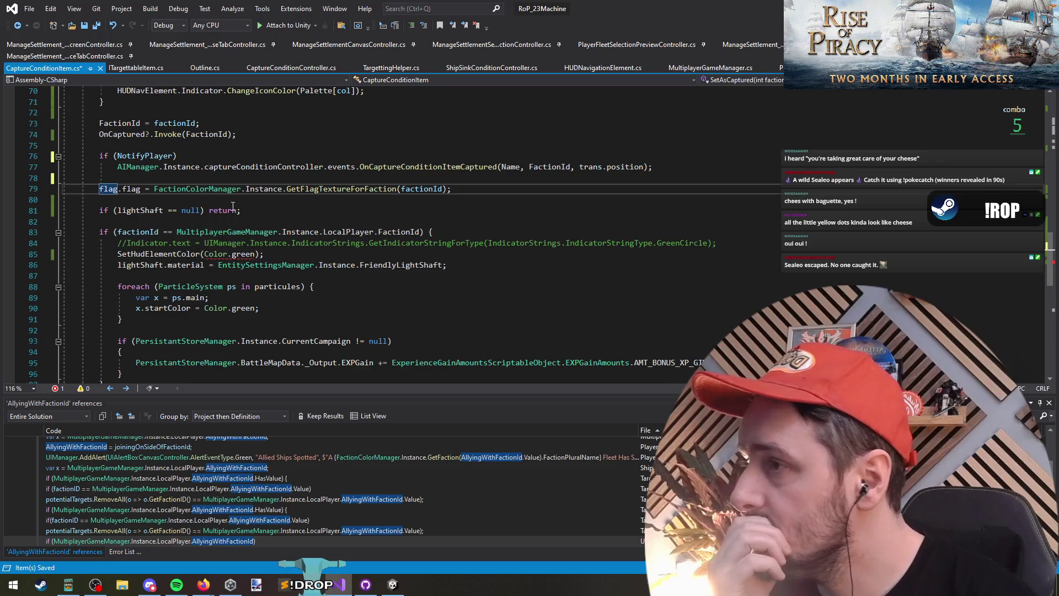
{"action": "scroll", "coordinate": [232, 206], "scroll_direction": "down", "scroll_amount": 1}
{"action": "left_click", "coordinate": [229, 221]}
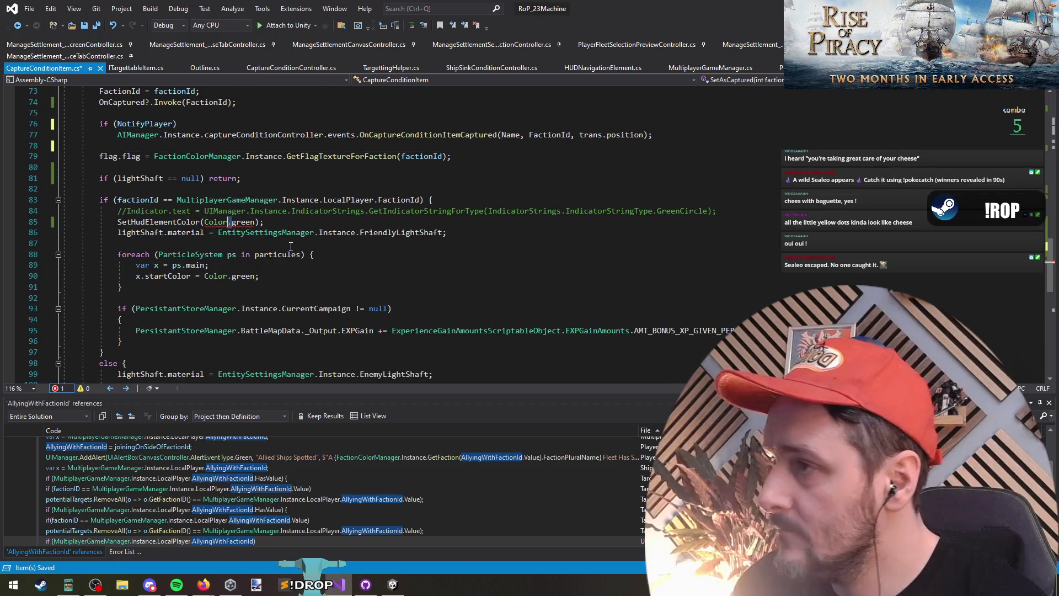
Replace Color.green with PaletteName.Green in the SetHudElementColor call
{"action": "key", "text": "Left"}
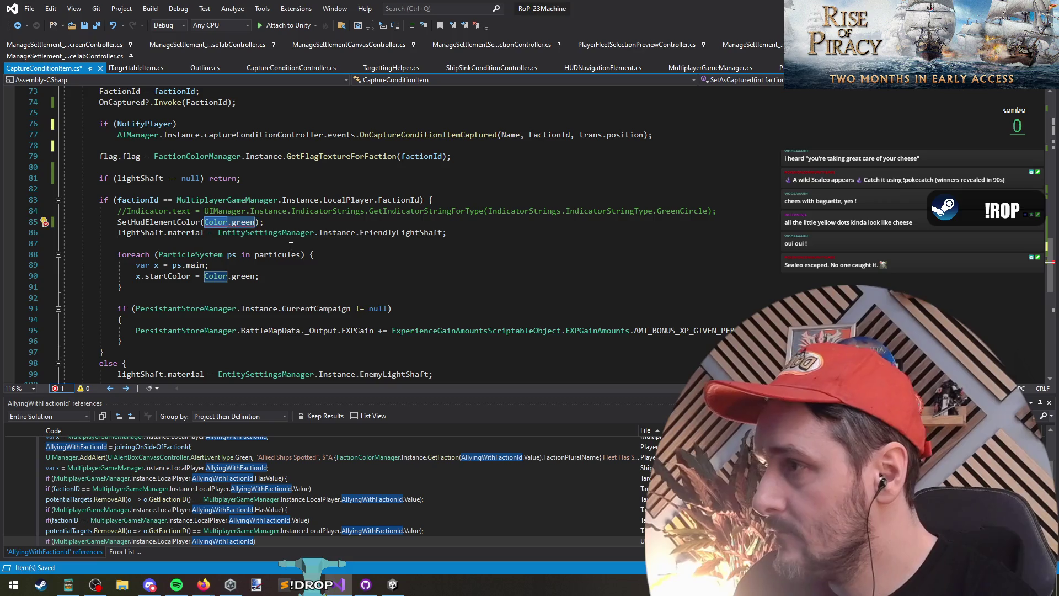
{"action": "type", "text": "particules["}
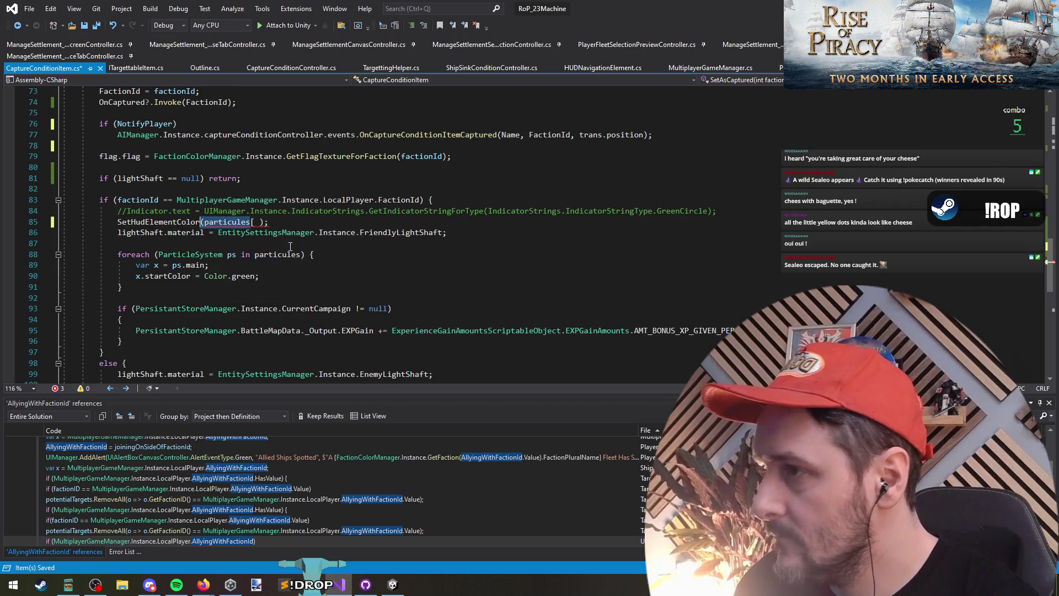
{"action": "key", "text": "ctrl+Delete"}
{"action": "key", "text": "ctrl+Delete"}
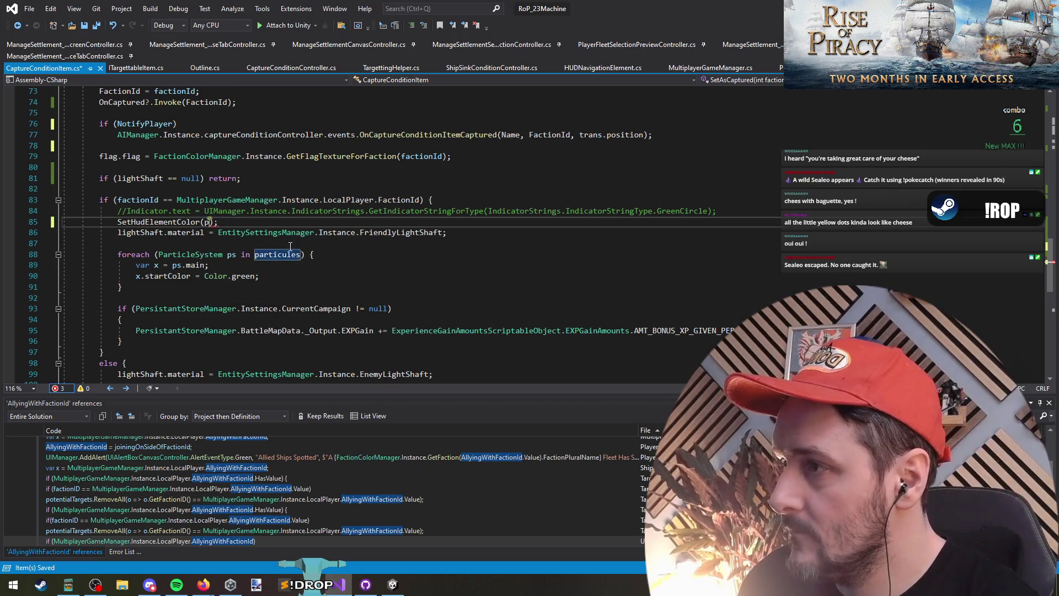
{"action": "type", "text": "palette"}
{"action": "key", "text": "ctrl+space"}
{"action": "type", "text": "["}
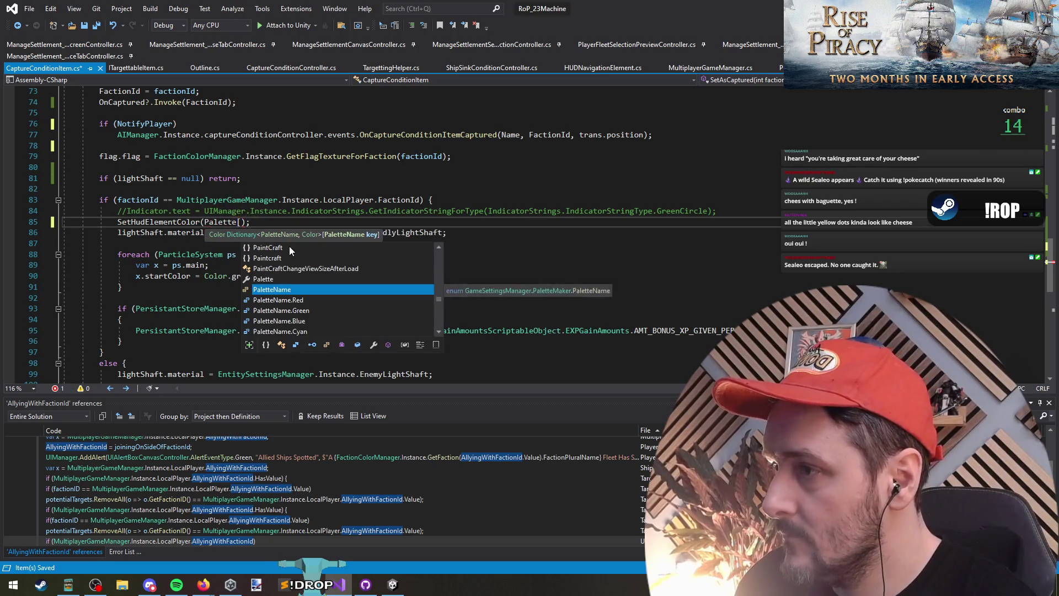
{"action": "type", "text": "green"}
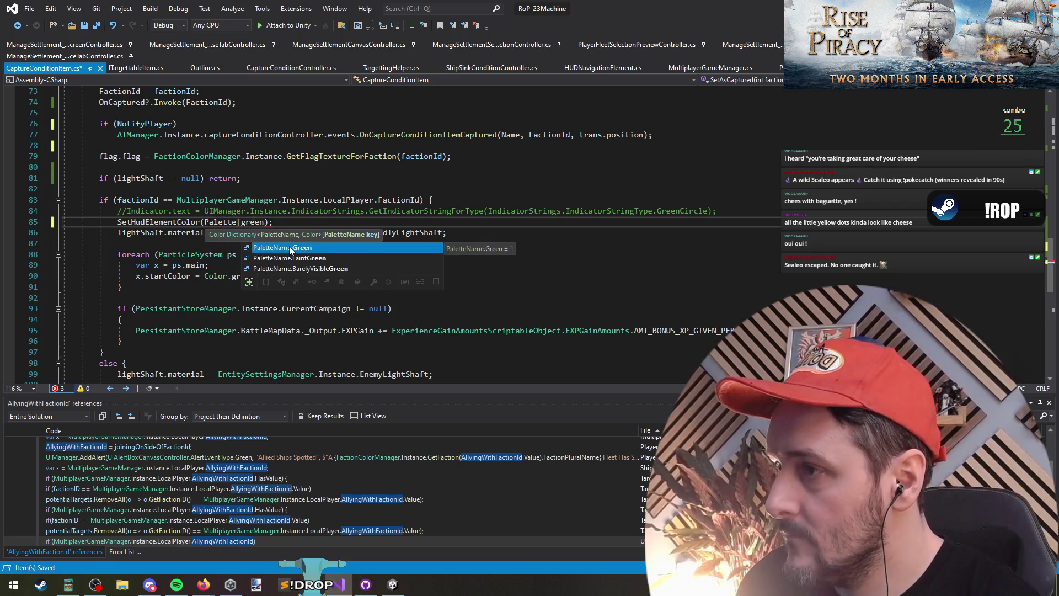
{"action": "key", "text": "Tab"}
{"action": "type", "text": "]"}
{"action": "key", "text": "End"}
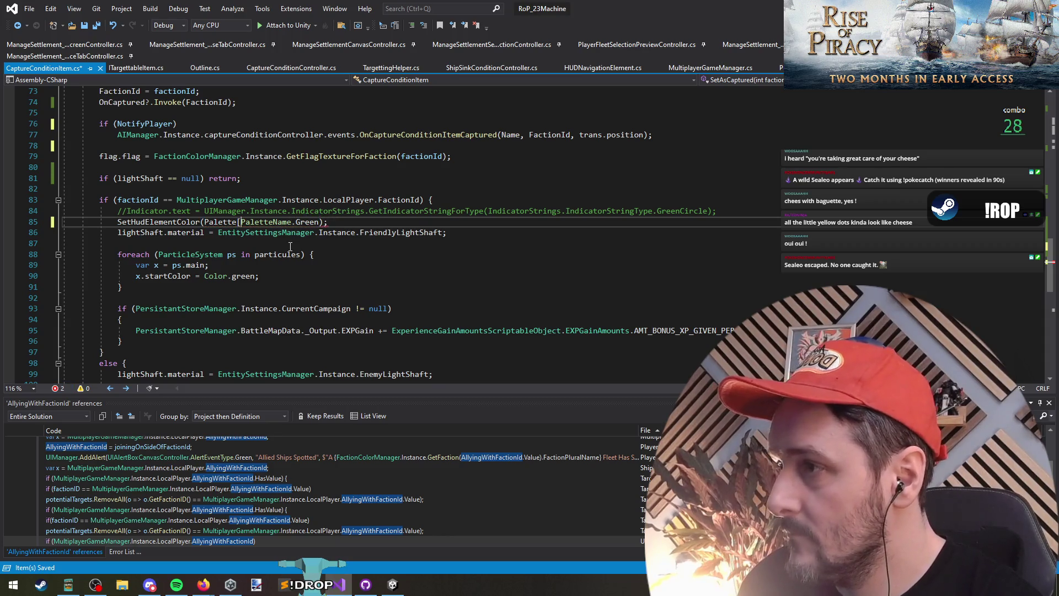
{"action": "key", "text": "BackSpace"}
{"action": "key", "text": "BackSpace"}
{"action": "key", "text": "BackSpace"}
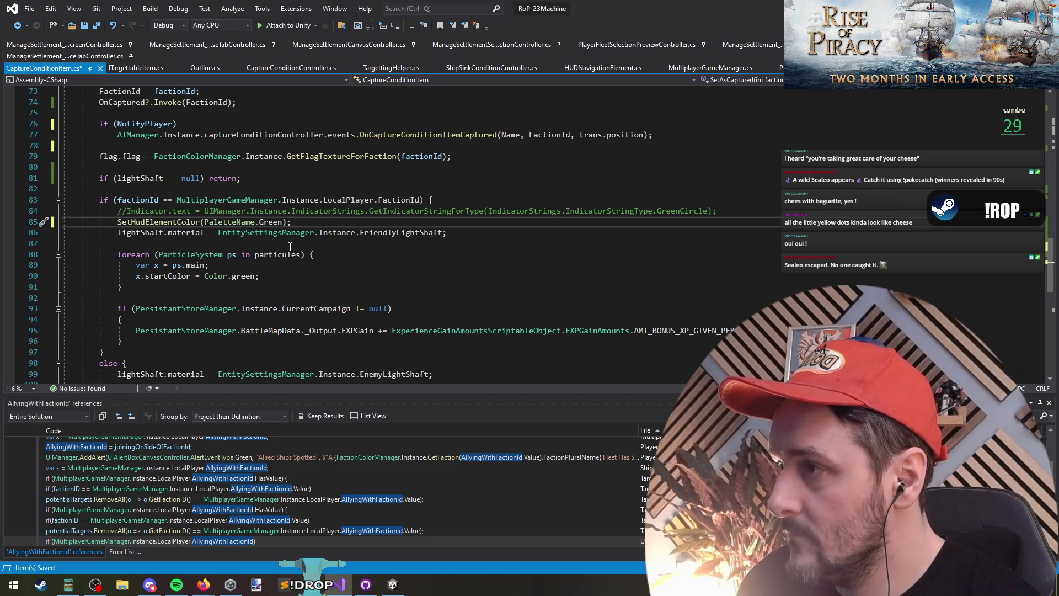
Set the friendly particle startColor to Palette[PaletteName.Green] and save
{"action": "key", "text": "Down"}
{"action": "key", "text": "Down"}
{"action": "key", "text": "Down"}
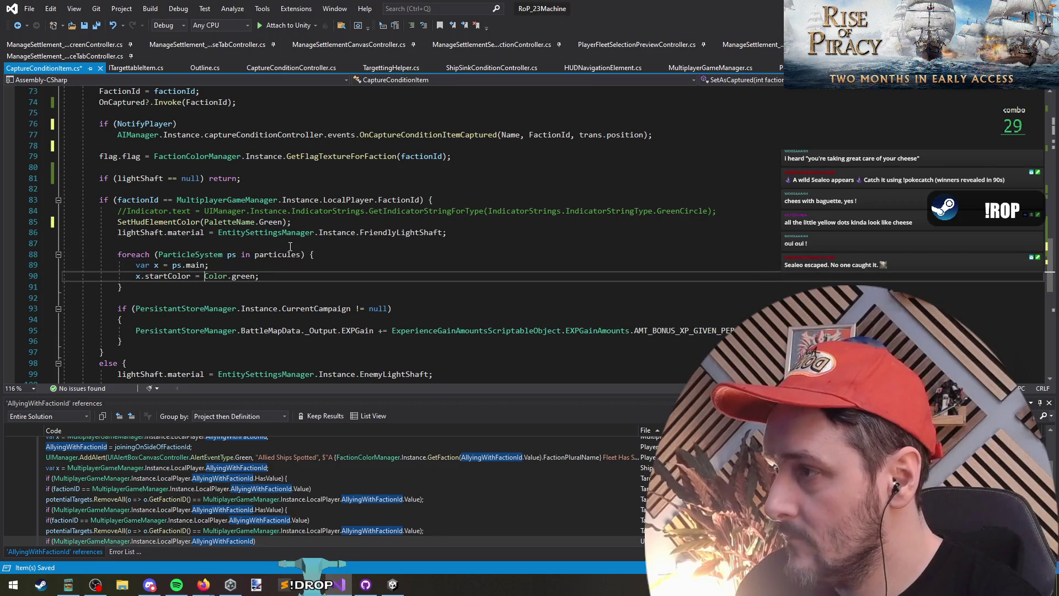
{"action": "type", "text": "Palette["}
{"action": "key", "text": "Delete"}
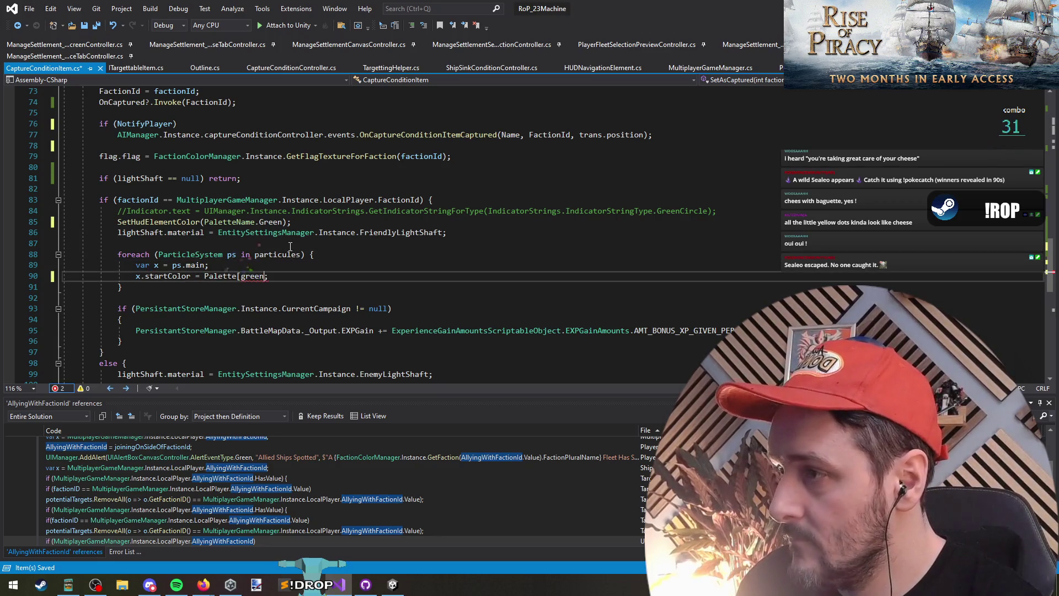
{"action": "key", "text": "Return"}
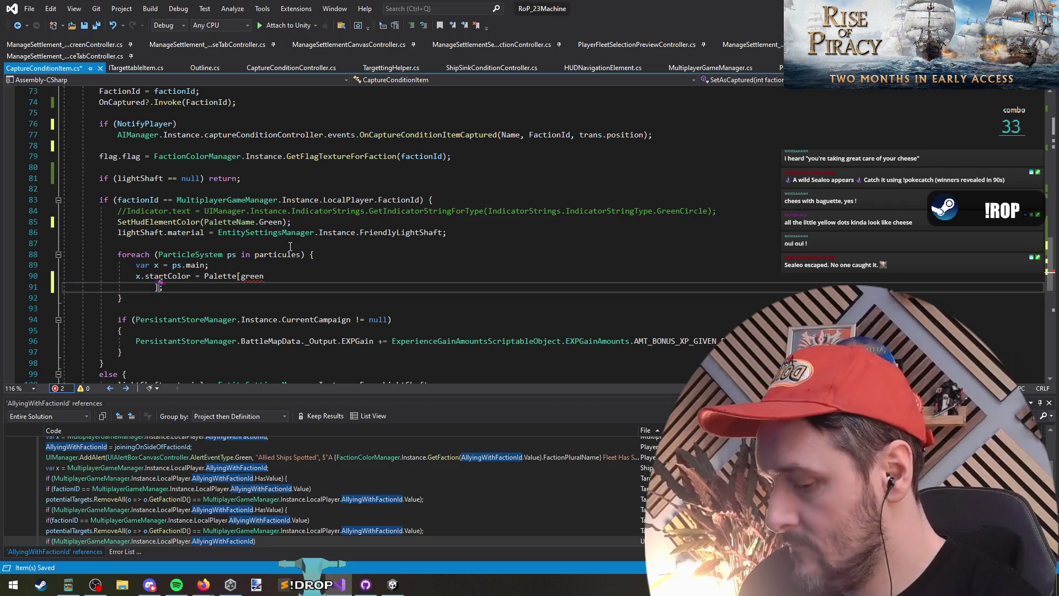
{"action": "key", "text": "ctrl+z"}
{"action": "key", "text": "ctrl+space"}
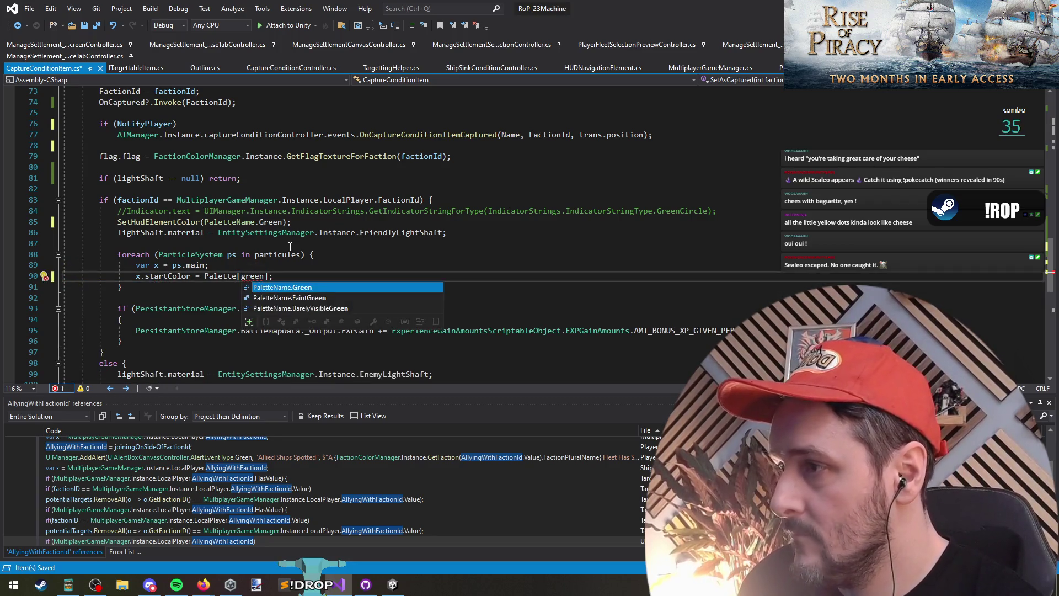
{"action": "key", "text": "Tab"}
{"action": "key", "text": "ctrl+s"}
Copy the palette line into the enemy loop as Palette[PaletteName.Red] and save
{"action": "scroll", "coordinate": [181, 221], "scroll_direction": "down", "scroll_amount": 2}
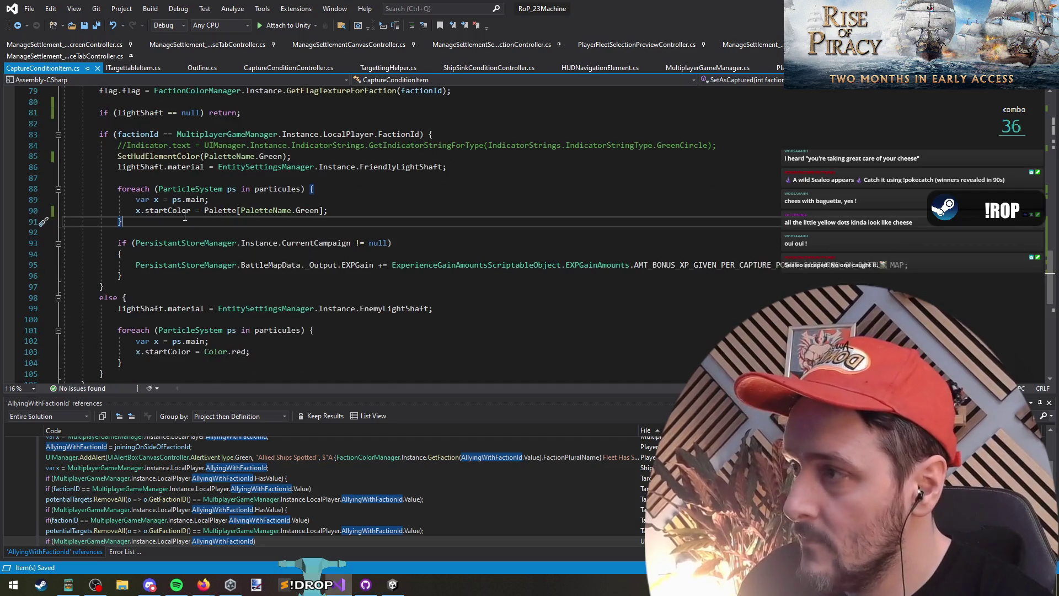
{"action": "triple_click", "coordinate": [181, 211]}
{"action": "triple_click", "coordinate": [233, 352]}
{"action": "key", "text": "ctrl+v"}
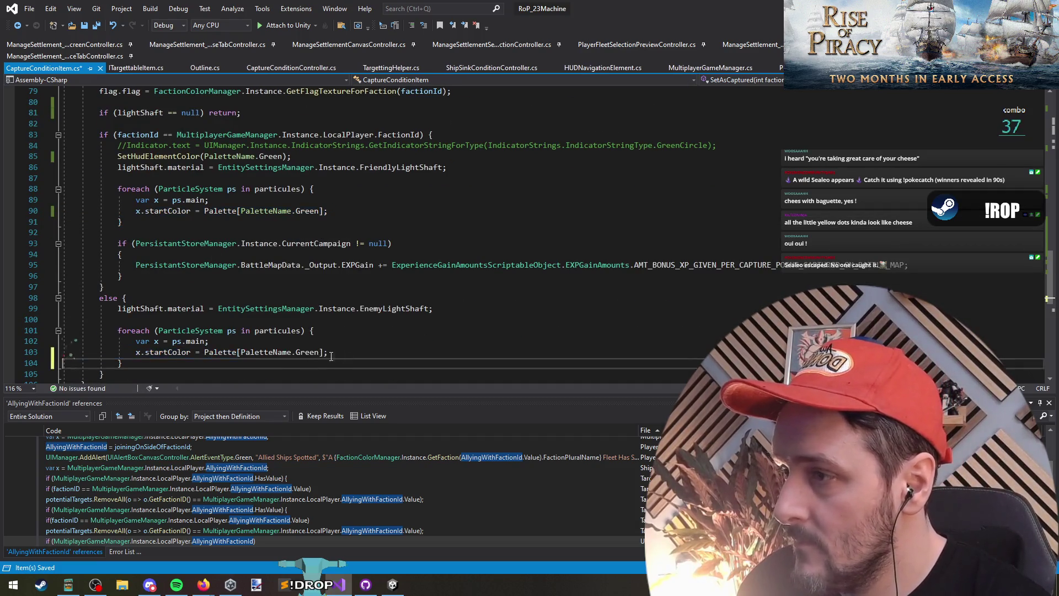
{"action": "double_click", "coordinate": [302, 352]}
{"action": "type", "text": "red"}
{"action": "key", "text": "Tab"}
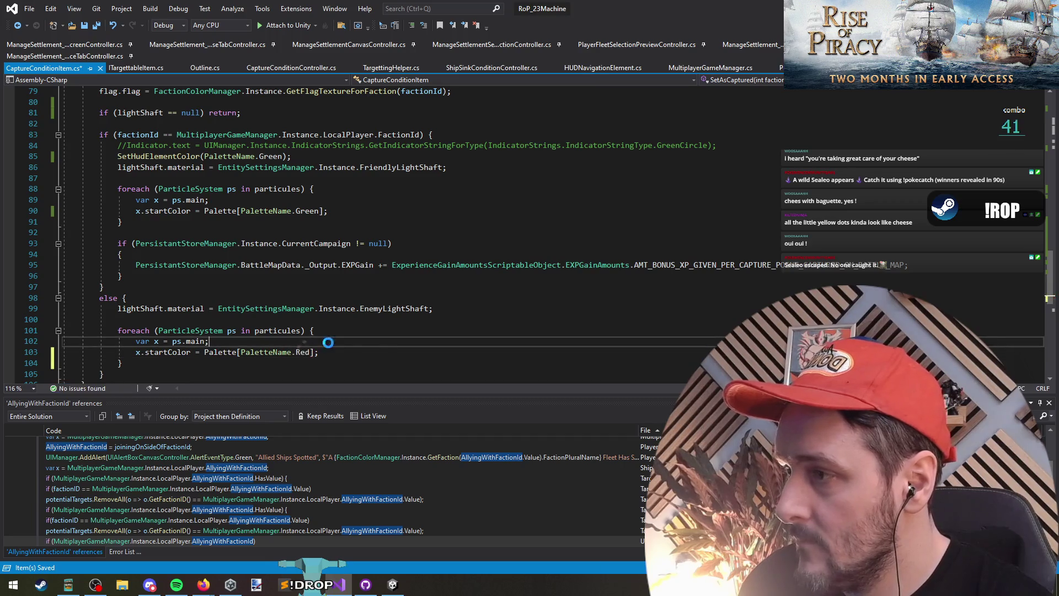
{"action": "key", "text": "ctrl+s"}
{"action": "left_click", "coordinate": [241, 283]}
Review the SetHudElementColor method and the UpdateStep loop above SetAsCaptured
{"action": "left_click", "coordinate": [243, 232]}
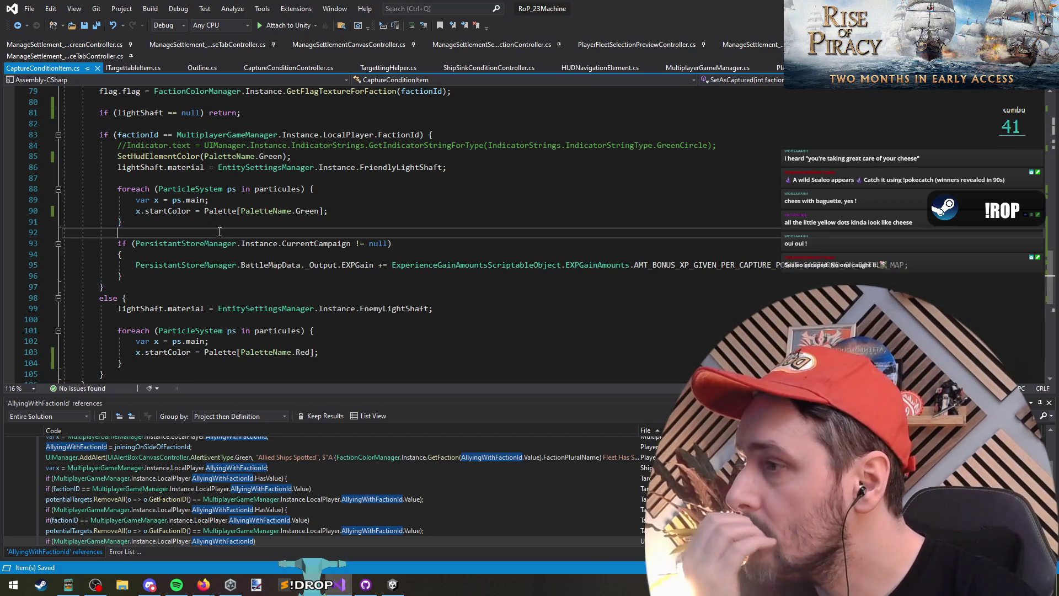
{"action": "scroll", "coordinate": [248, 286], "scroll_direction": "down", "scroll_amount": 2}
{"action": "scroll", "coordinate": [263, 314], "scroll_direction": "down", "scroll_amount": 4}
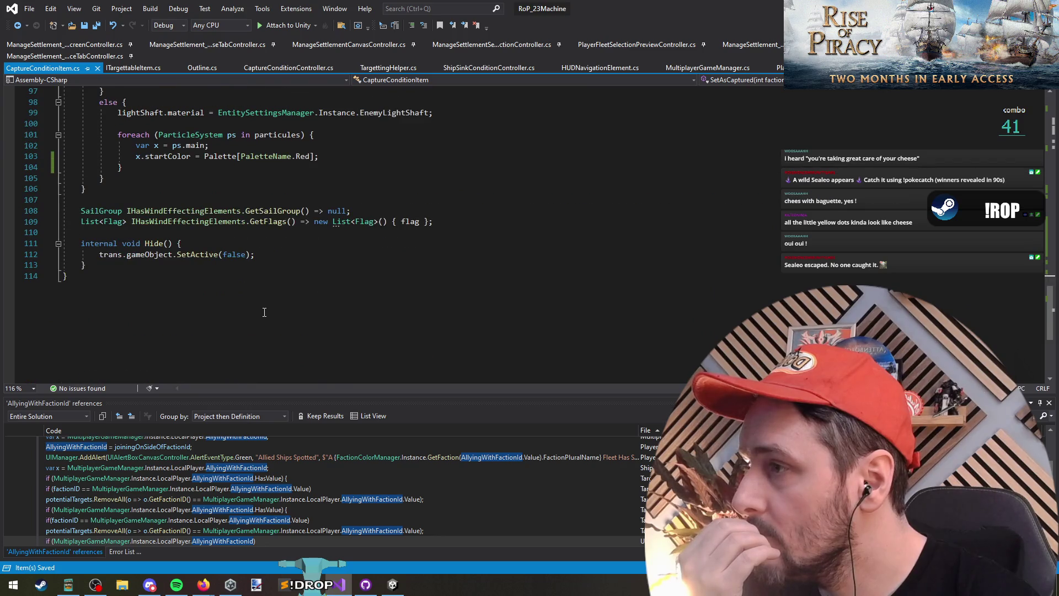
{"action": "scroll", "coordinate": [265, 313], "scroll_direction": "up", "scroll_amount": 12}
{"action": "left_click", "coordinate": [182, 243]}
{"action": "left_click", "coordinate": [183, 211]}
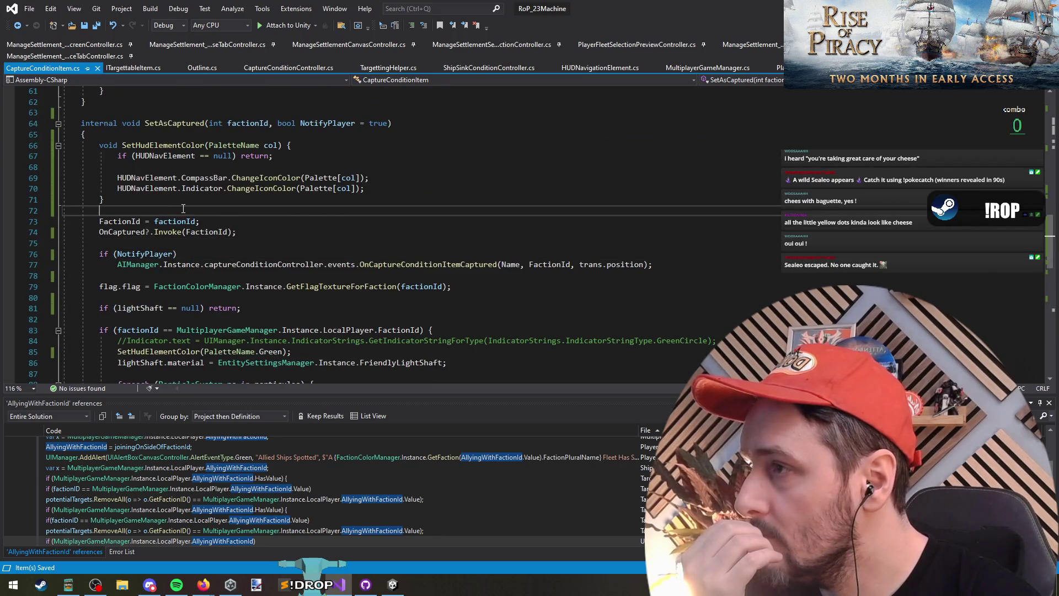
{"action": "scroll", "coordinate": [183, 209], "scroll_direction": "up", "scroll_amount": 5}
{"action": "left_click", "coordinate": [174, 308]}
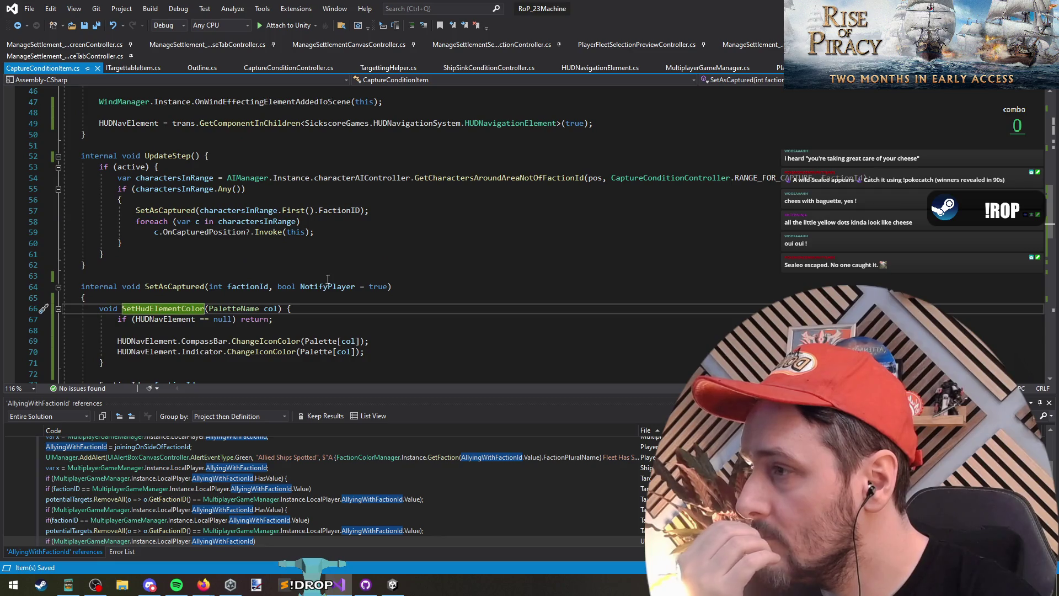
{"action": "scroll", "coordinate": [327, 279], "scroll_direction": "down", "scroll_amount": 4}
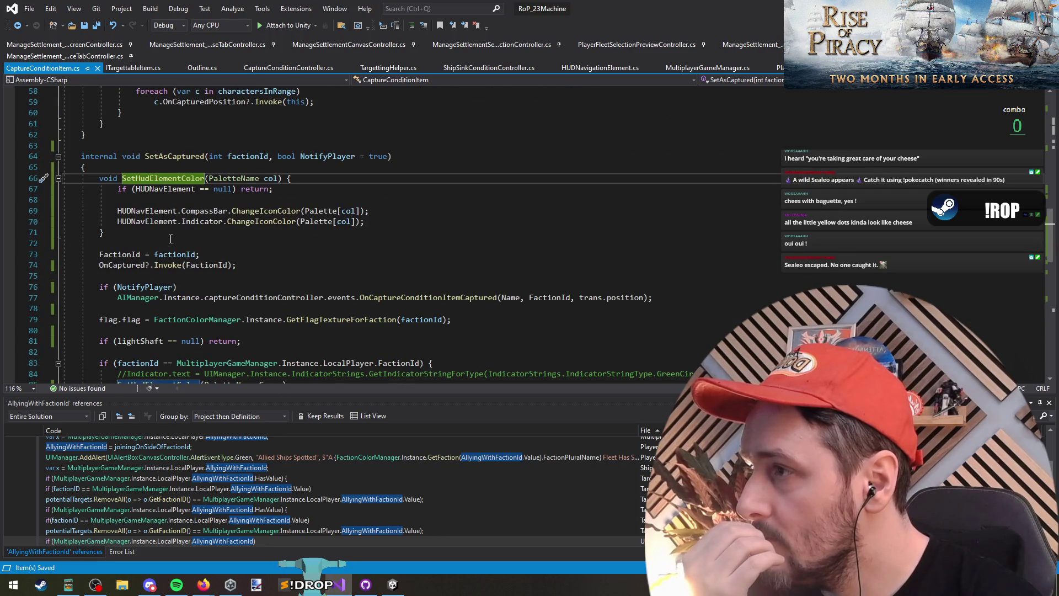
{"action": "scroll", "coordinate": [348, 264], "scroll_direction": "down", "scroll_amount": 9}
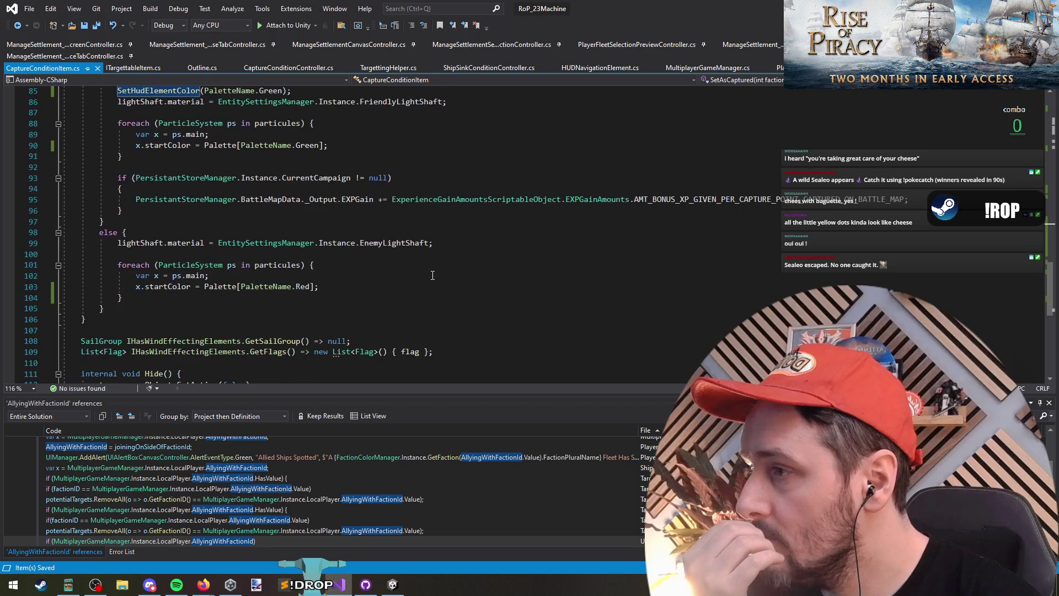
{"action": "scroll", "coordinate": [428, 277], "scroll_direction": "up", "scroll_amount": 10}
{"action": "scroll", "coordinate": [428, 277], "scroll_direction": "up", "scroll_amount": 3}
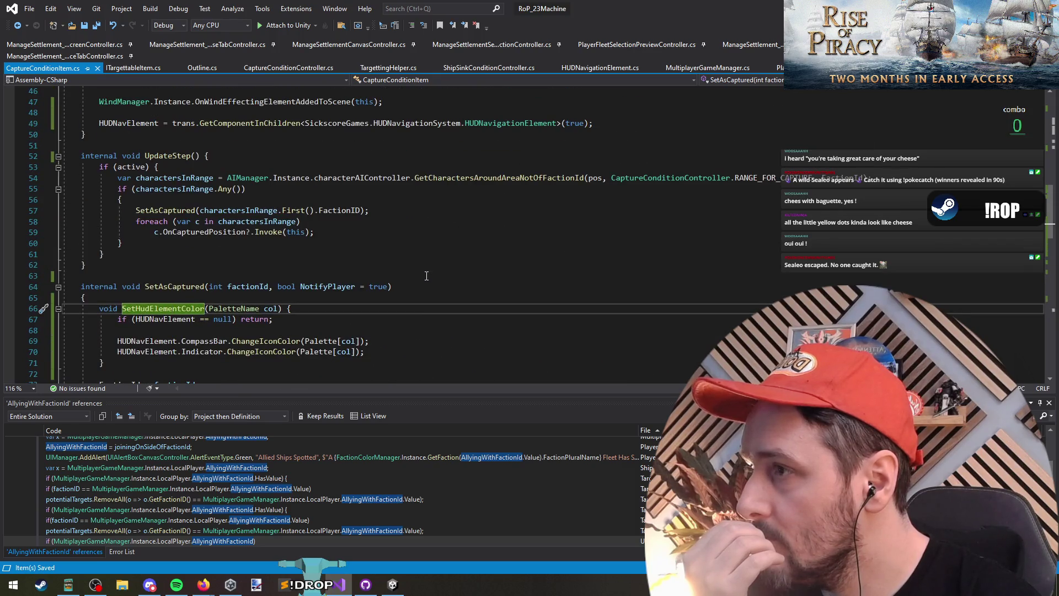
{"action": "left_click", "coordinate": [230, 244]}
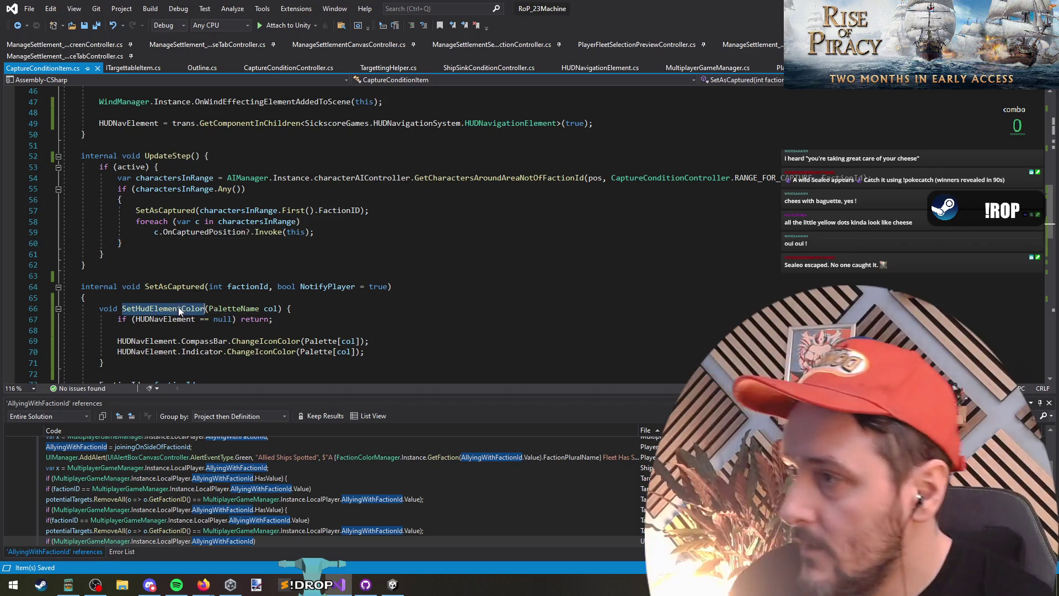
{"action": "left_click", "coordinate": [174, 295]}
Move SetAsCaptured's opening brace onto its signature line and delete the lone brace line
{"action": "left_click", "coordinate": [174, 286]}
{"action": "key", "text": "End"}
{"action": "type", "text": "{"}
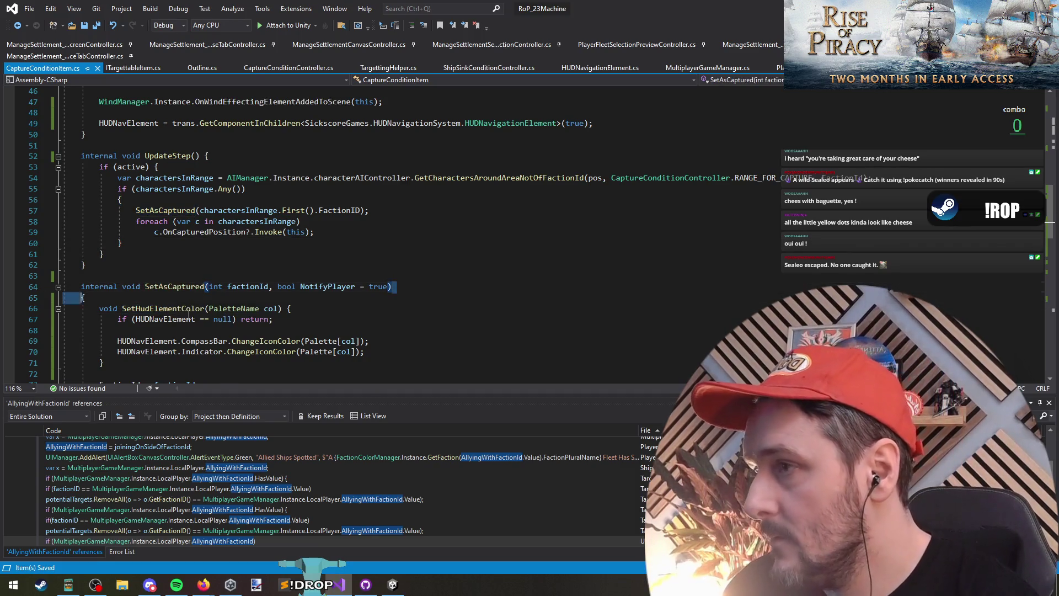
{"action": "key", "text": "Down"}
{"action": "key", "text": "ctrl+shift+l"}
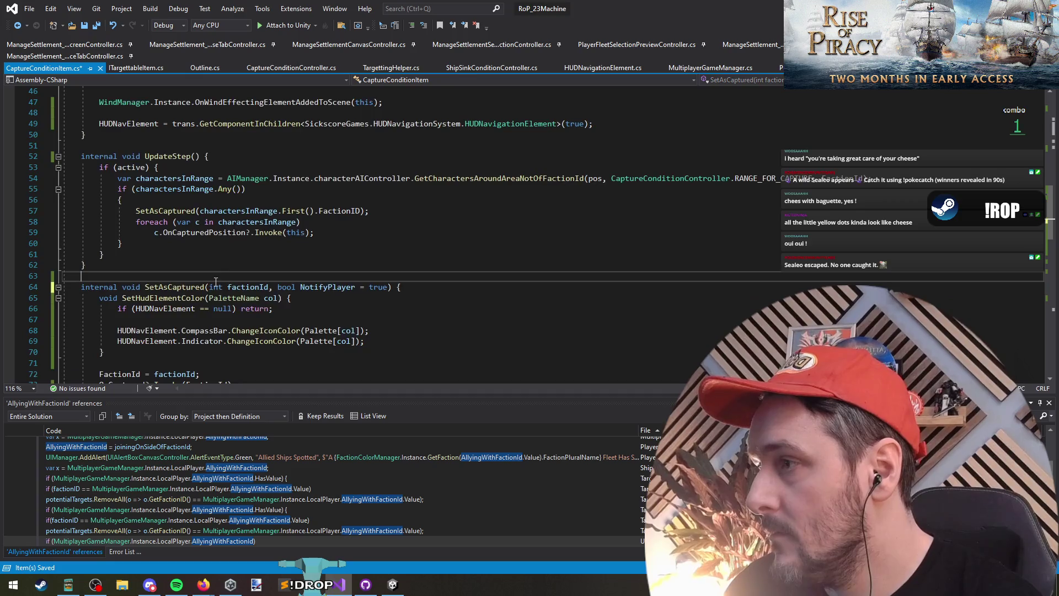
Check HUDNavElement's uses and the CaptureConditionItem constructor, then save CaptureConditionItem.cs
{"action": "scroll", "coordinate": [185, 276], "scroll_direction": "up", "scroll_amount": 4}
{"action": "left_click", "coordinate": [180, 252]}
{"action": "left_click", "coordinate": [182, 247]}
{"action": "scroll", "coordinate": [182, 247], "scroll_direction": "up", "scroll_amount": 3}
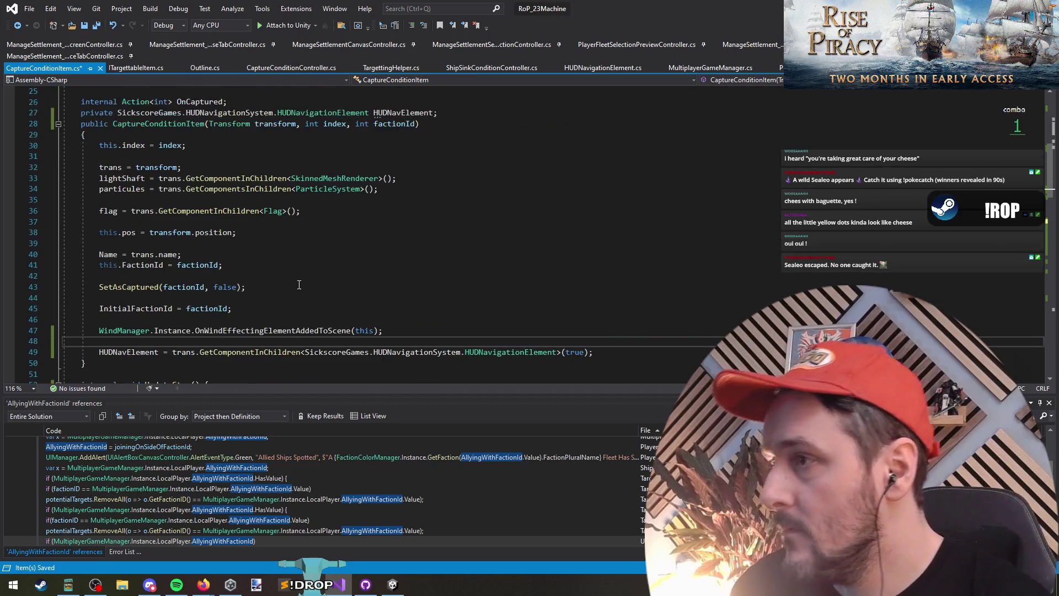
{"action": "left_click", "coordinate": [133, 354]}
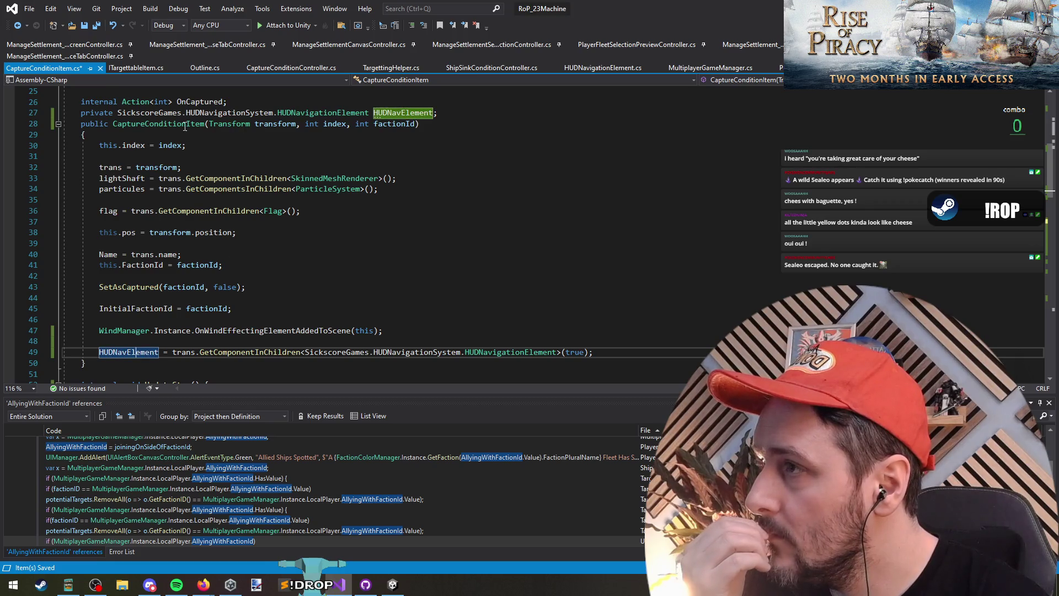
{"action": "scroll", "coordinate": [185, 127], "scroll_direction": "down", "scroll_amount": 20}
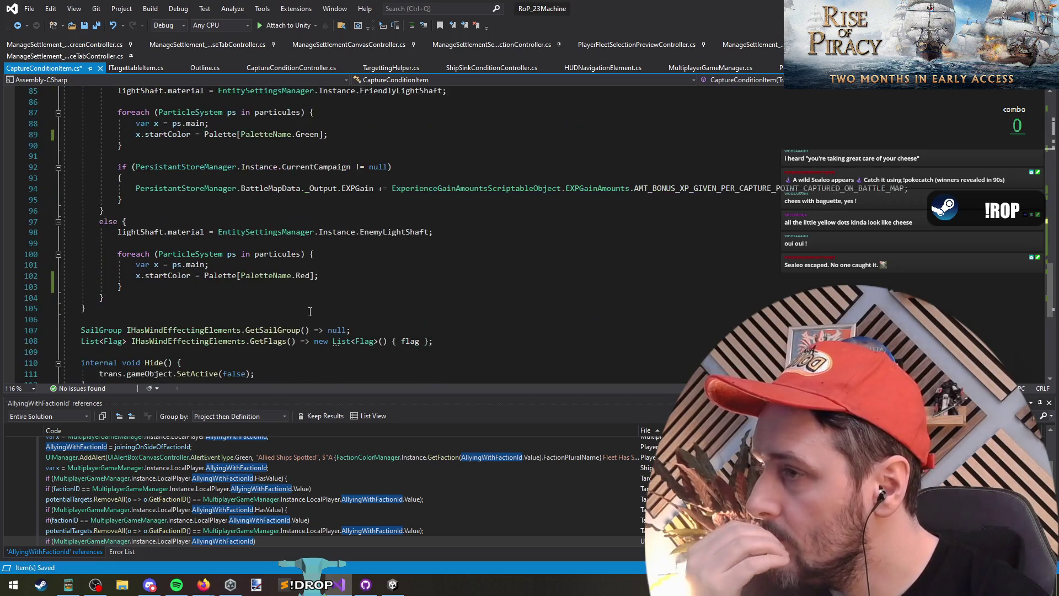
{"action": "scroll", "coordinate": [312, 314], "scroll_direction": "up", "scroll_amount": 3}
{"action": "scroll", "coordinate": [315, 316], "scroll_direction": "down", "scroll_amount": 7}
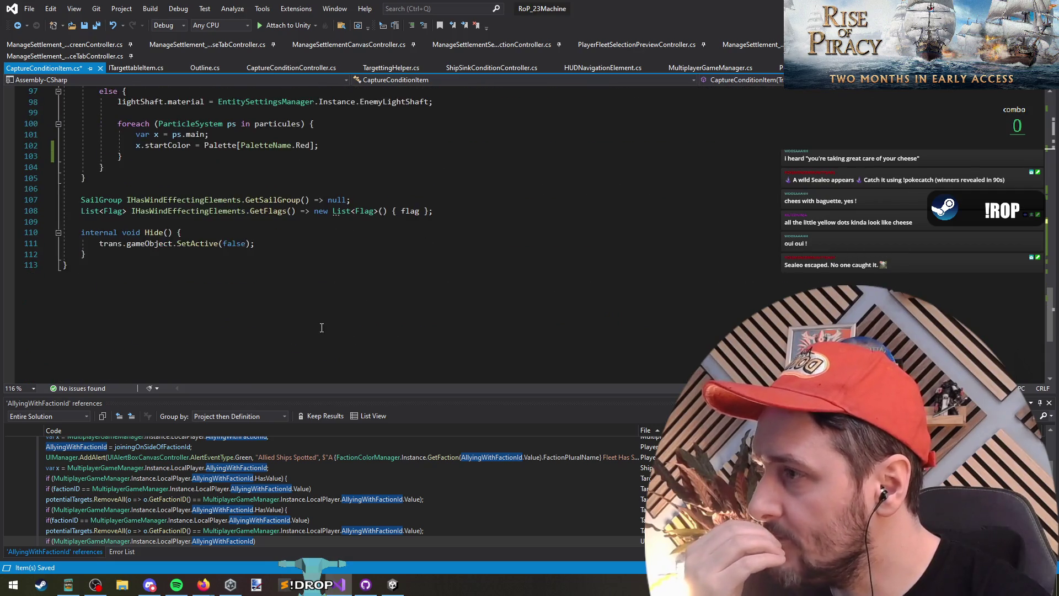
{"action": "scroll", "coordinate": [319, 318], "scroll_direction": "up", "scroll_amount": 10}
{"action": "scroll", "coordinate": [320, 319], "scroll_direction": "up", "scroll_amount": 14}
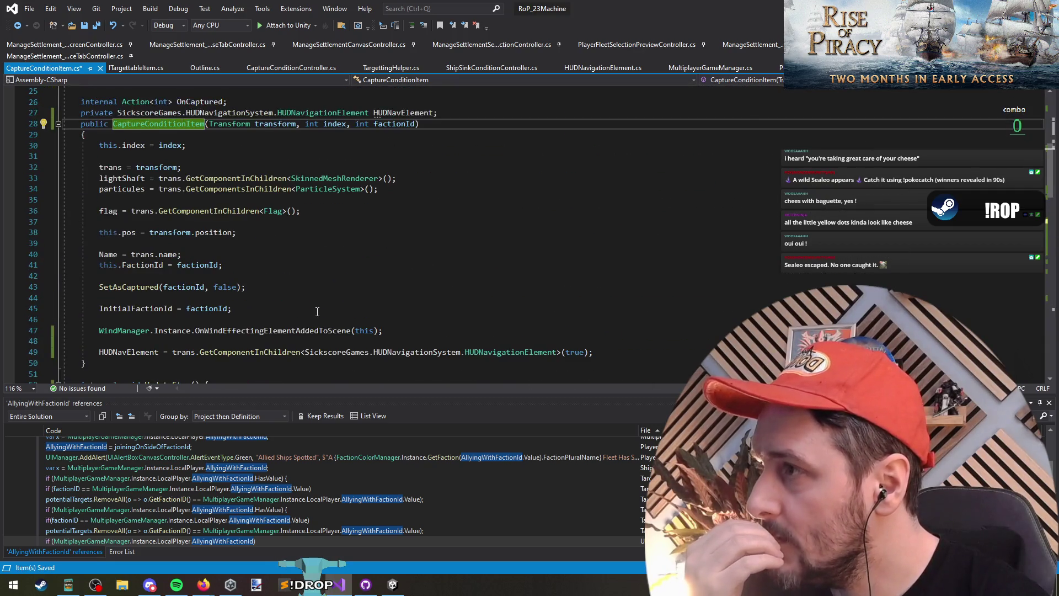
{"action": "scroll", "coordinate": [410, 305], "scroll_direction": "down", "scroll_amount": 1}
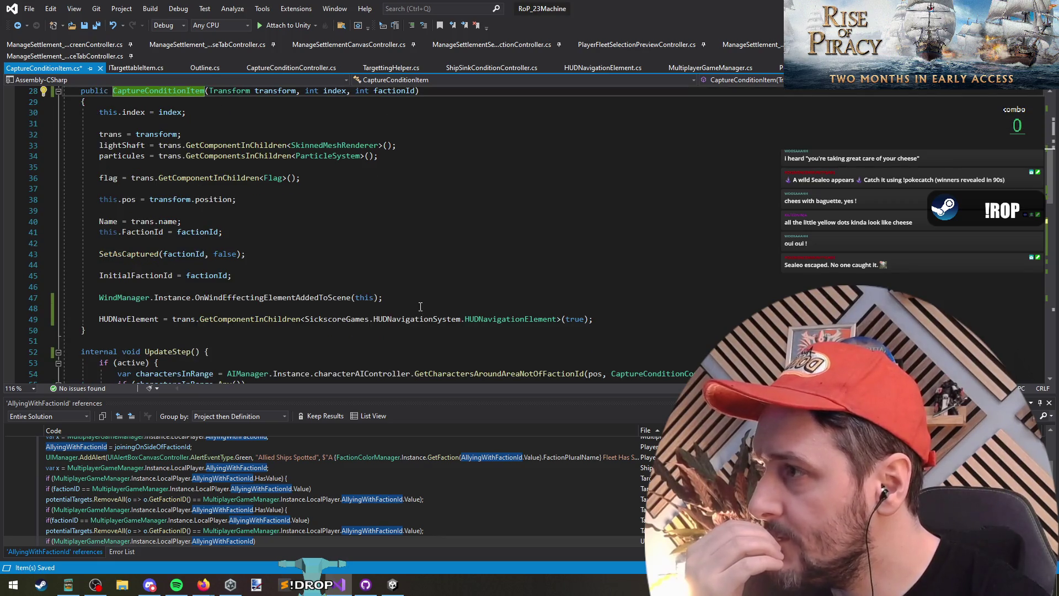
{"action": "scroll", "coordinate": [421, 307], "scroll_direction": "up", "scroll_amount": 1}
{"action": "scroll", "coordinate": [372, 288], "scroll_direction": "down", "scroll_amount": 5}
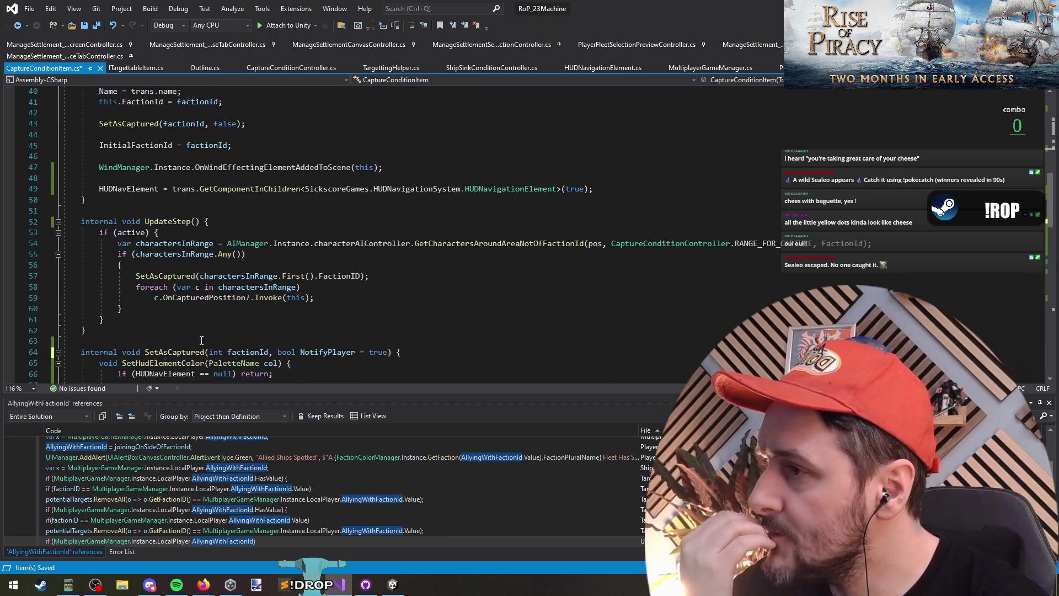
{"action": "scroll", "coordinate": [254, 329], "scroll_direction": "down", "scroll_amount": 13}
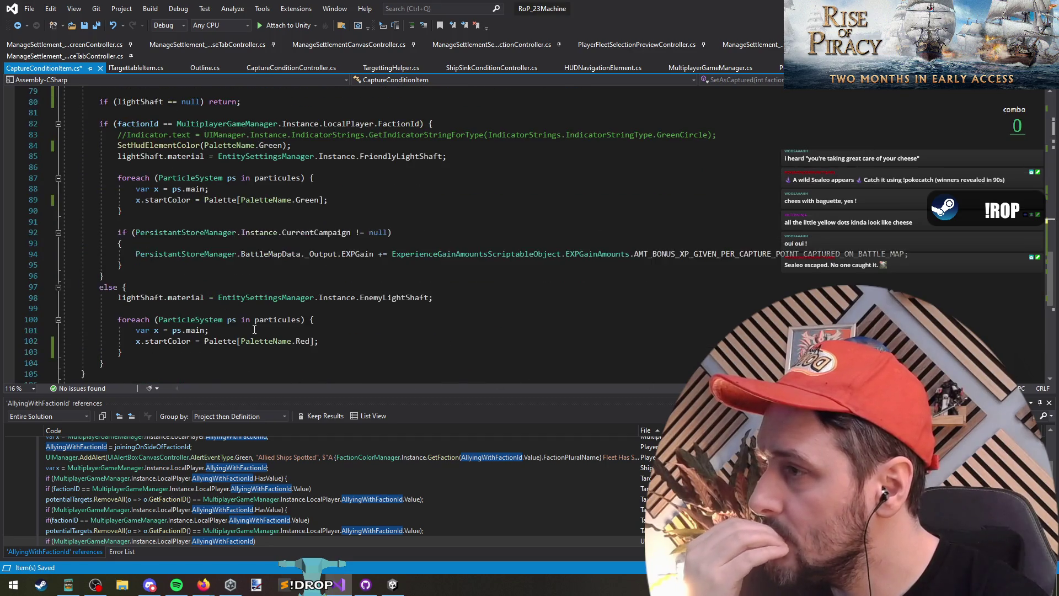
{"action": "scroll", "coordinate": [254, 329], "scroll_direction": "up", "scroll_amount": 14}
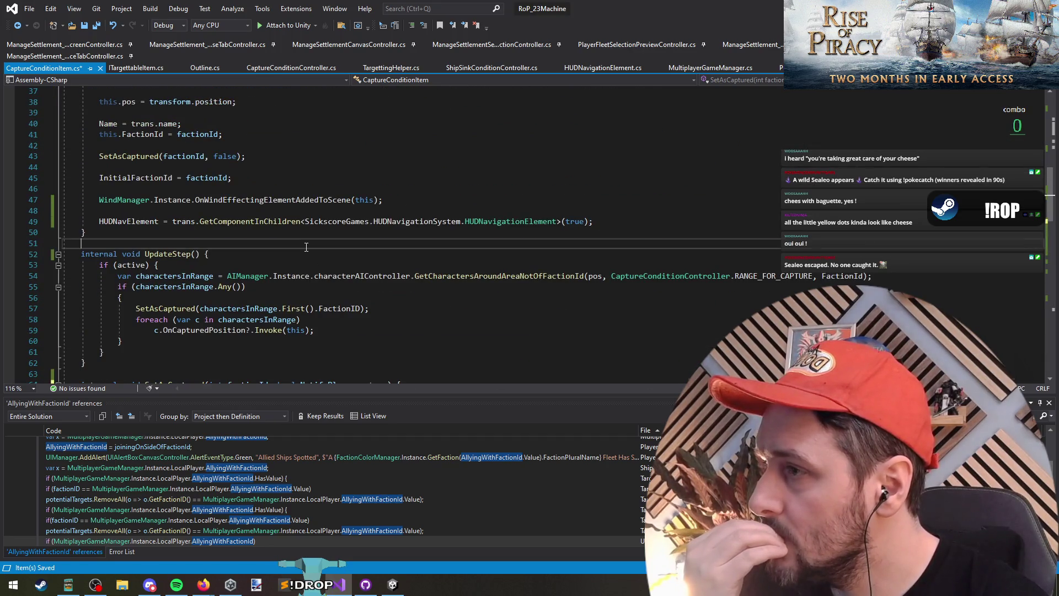
{"action": "scroll", "coordinate": [306, 247], "scroll_direction": "up", "scroll_amount": 5}
{"action": "left_click", "coordinate": [159, 156]}
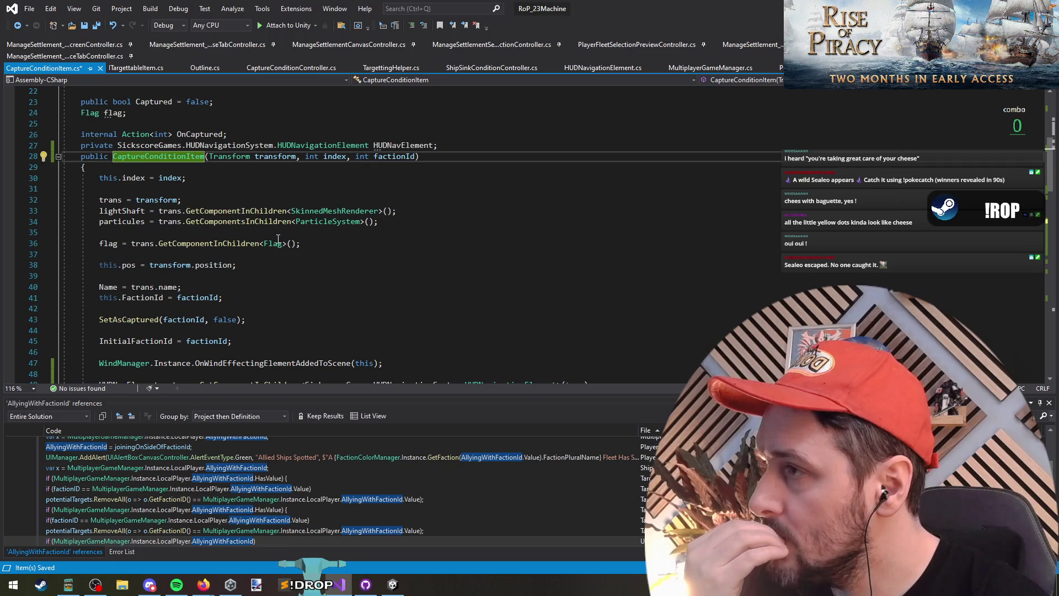
{"action": "scroll", "coordinate": [183, 175], "scroll_direction": "down", "scroll_amount": 2}
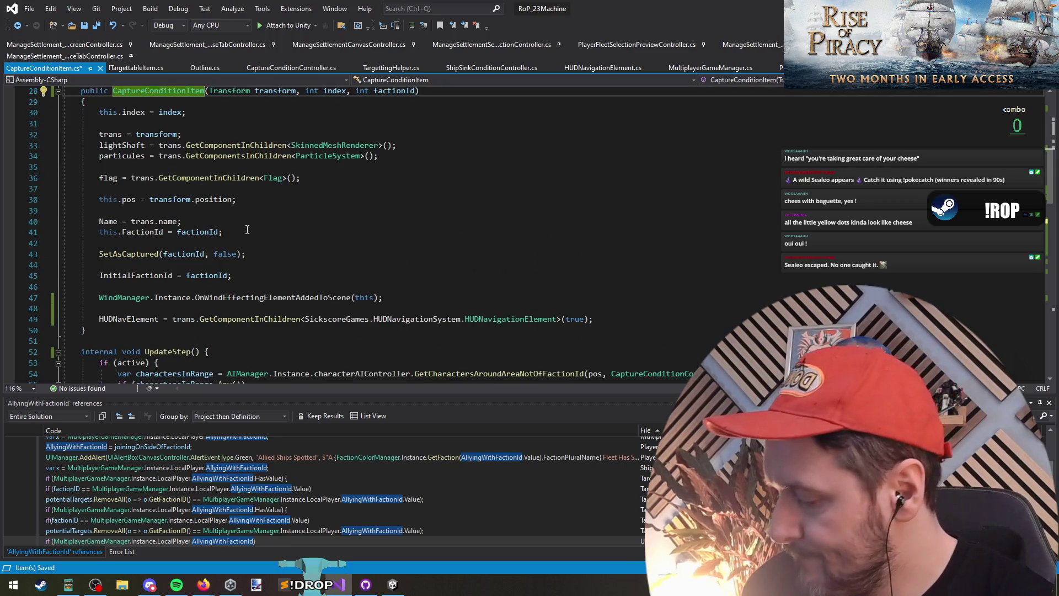
{"action": "key", "text": "ctrl+s"}
{"action": "key", "text": "ctrl+t"}
{"action": "type", "text": "onshi"}
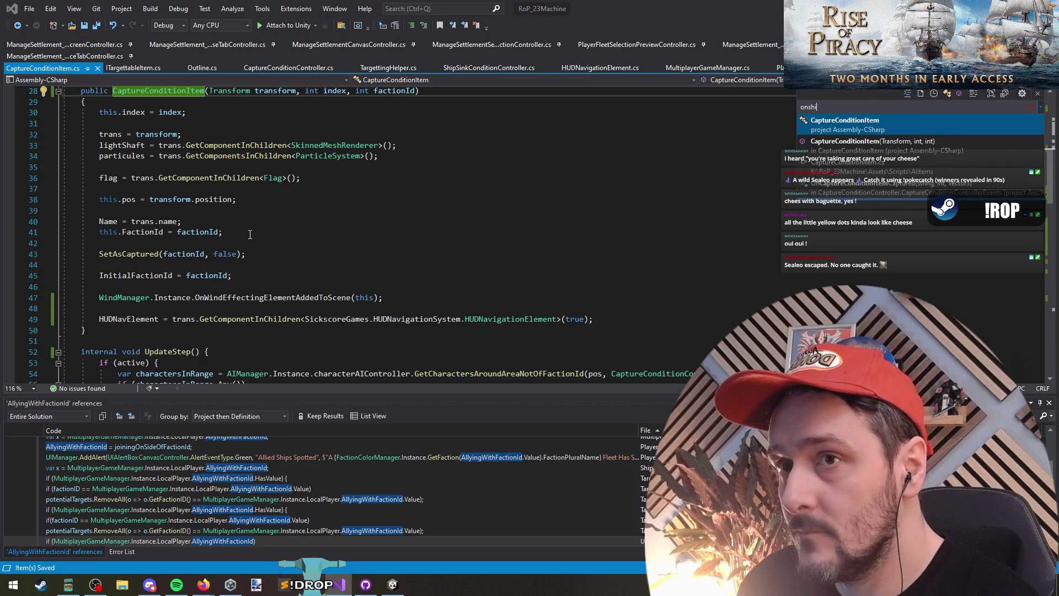
Find all references to OnShiftHoldingStateChanged and open the ShowSpecialMapIndicators subscription in UIRTSCanvasController
{"action": "key", "text": "Return"}
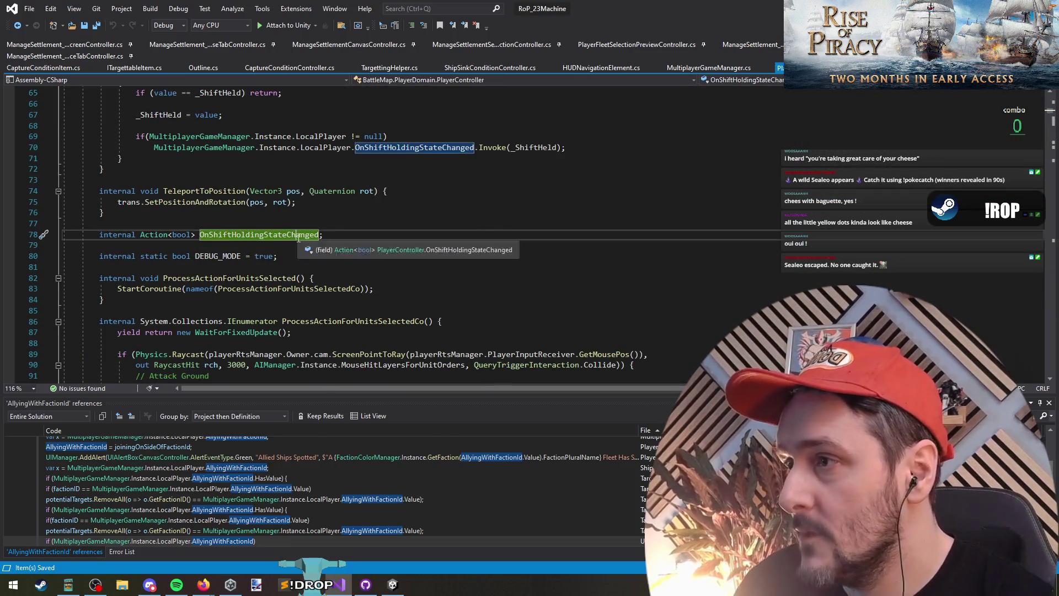
{"action": "right_click", "coordinate": [299, 238]}
{"action": "left_click", "coordinate": [312, 344]}
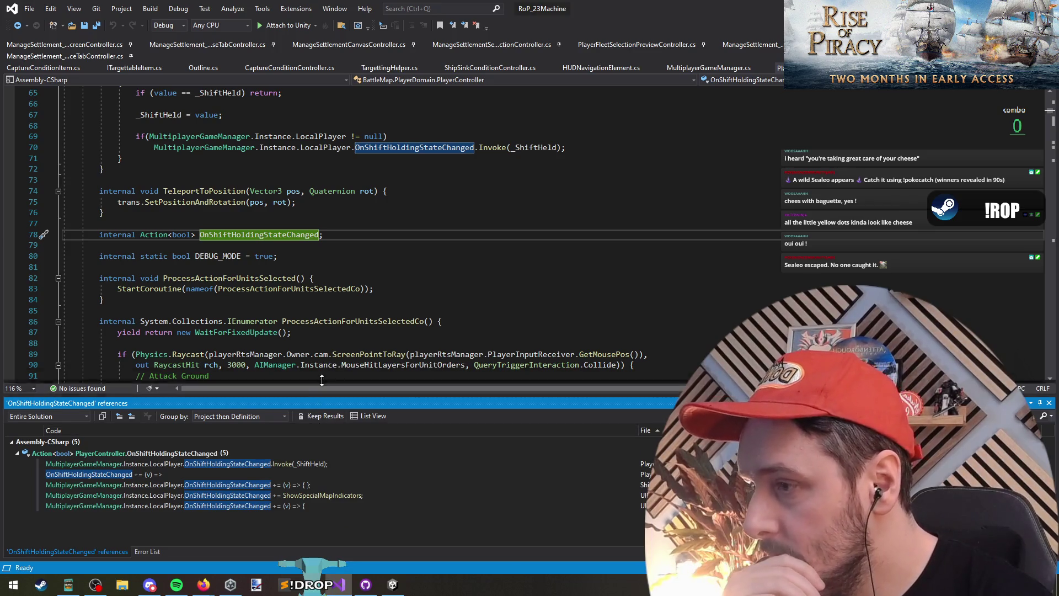
{"action": "left_click_drag", "start_coordinate": [321, 380], "coordinate": [322, 353]}
{"action": "double_click", "coordinate": [301, 445]}
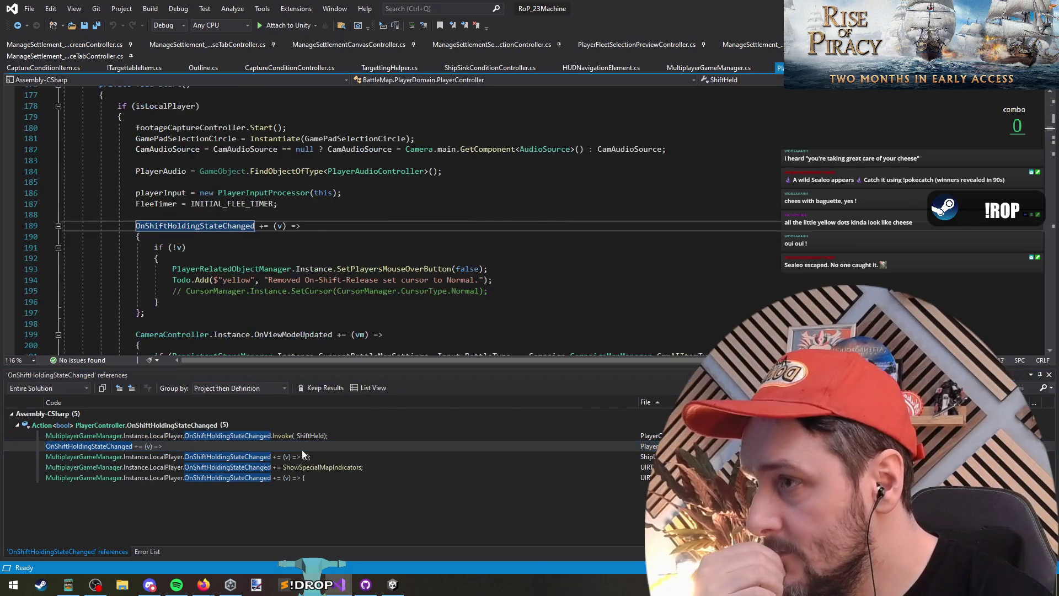
{"action": "scroll", "coordinate": [328, 282], "scroll_direction": "up", "scroll_amount": 1}
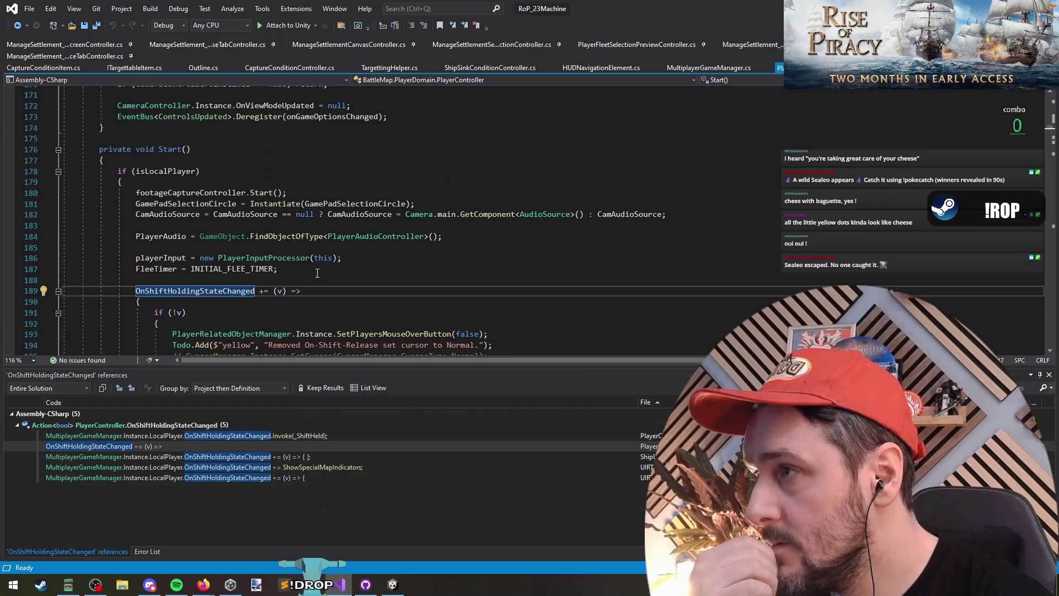
{"action": "double_click", "coordinate": [286, 458]}
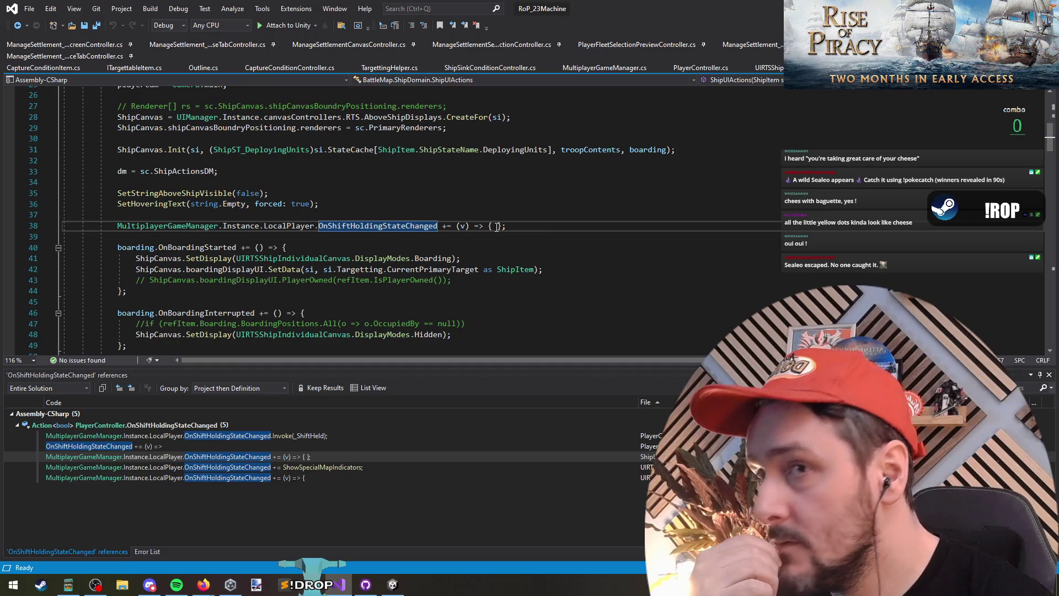
{"action": "double_click", "coordinate": [325, 468]}
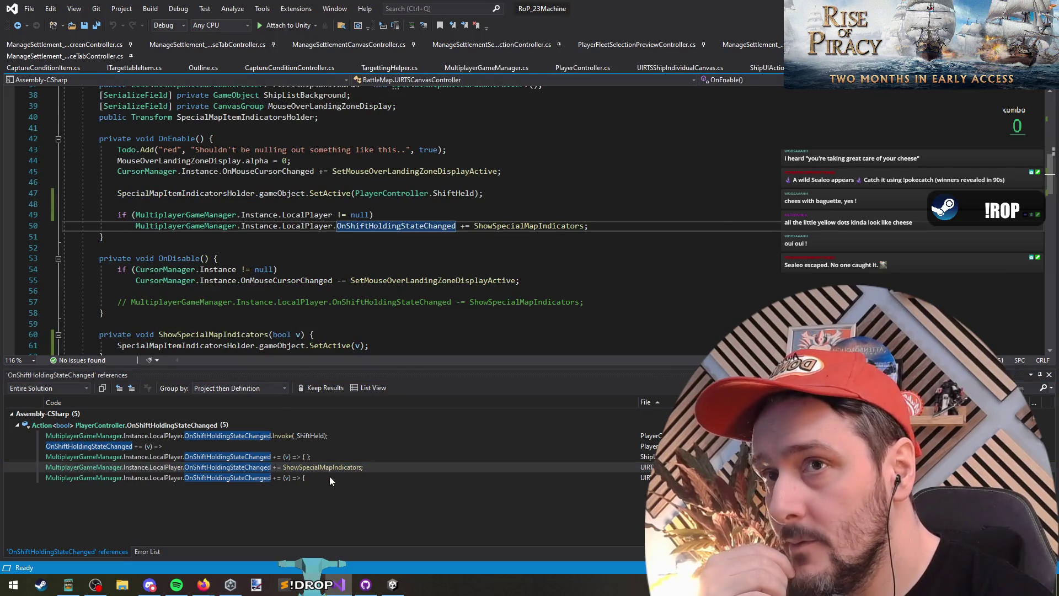
{"action": "double_click", "coordinate": [330, 478]}
{"action": "double_click", "coordinate": [331, 464]}
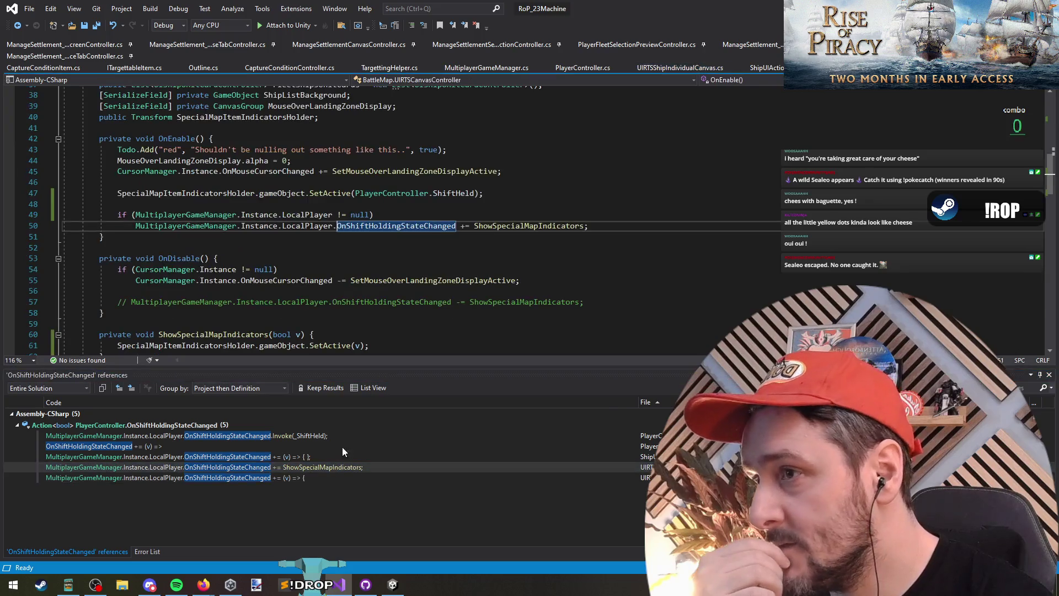
Start a foreach(var c in ) loop after the SetActive(v) call in ShowSpecialMapIndicators
{"action": "left_click", "coordinate": [503, 226]}
{"action": "scroll", "coordinate": [549, 299], "scroll_direction": "down", "scroll_amount": 3}
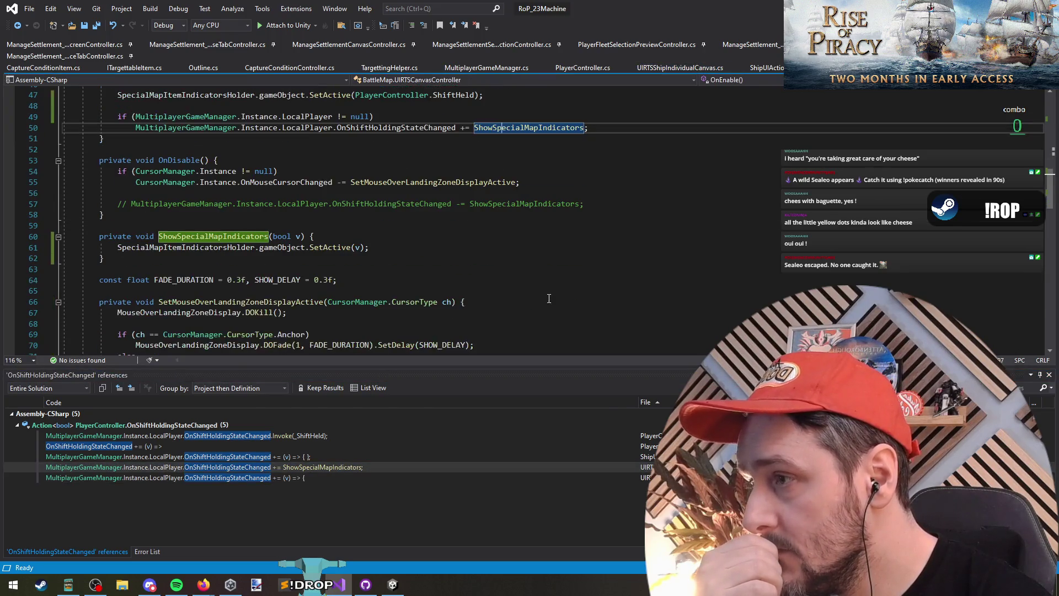
{"action": "left_click", "coordinate": [429, 247]}
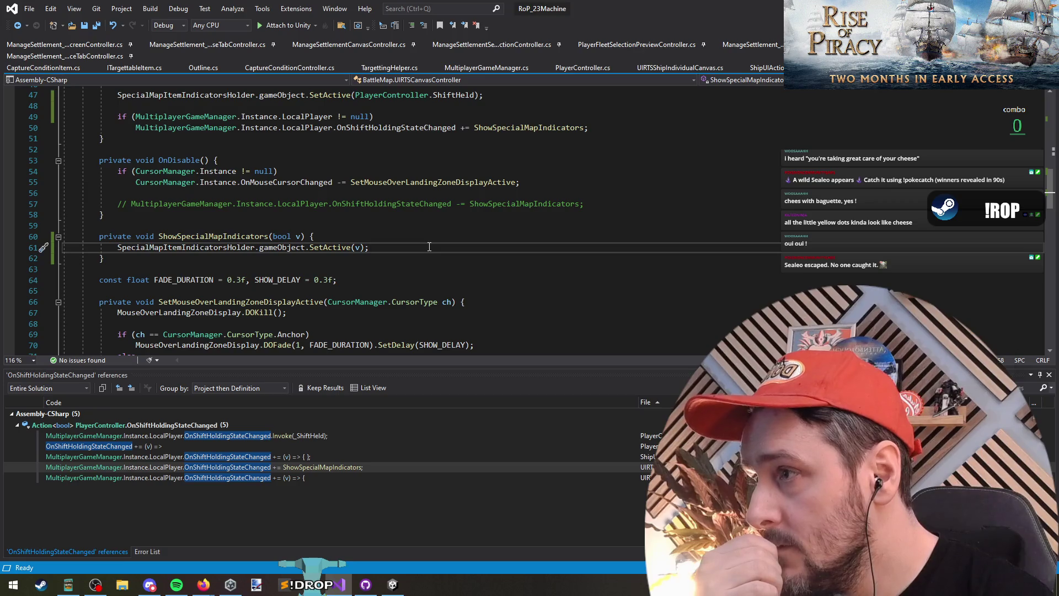
{"action": "key", "text": "Return"}
{"action": "key", "text": "Return"}
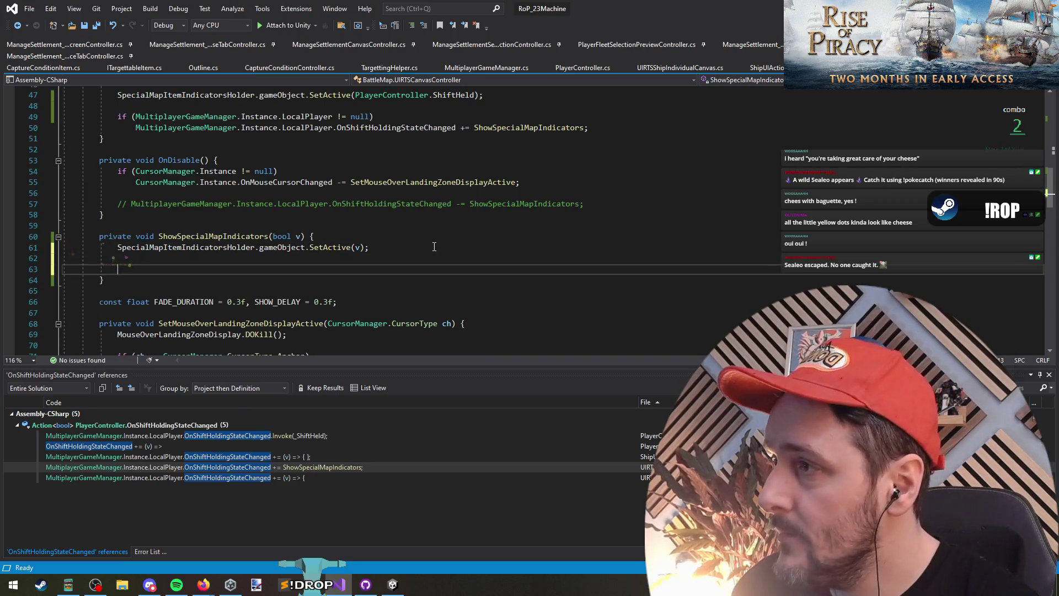
{"action": "type", "text": "foreach(var "}
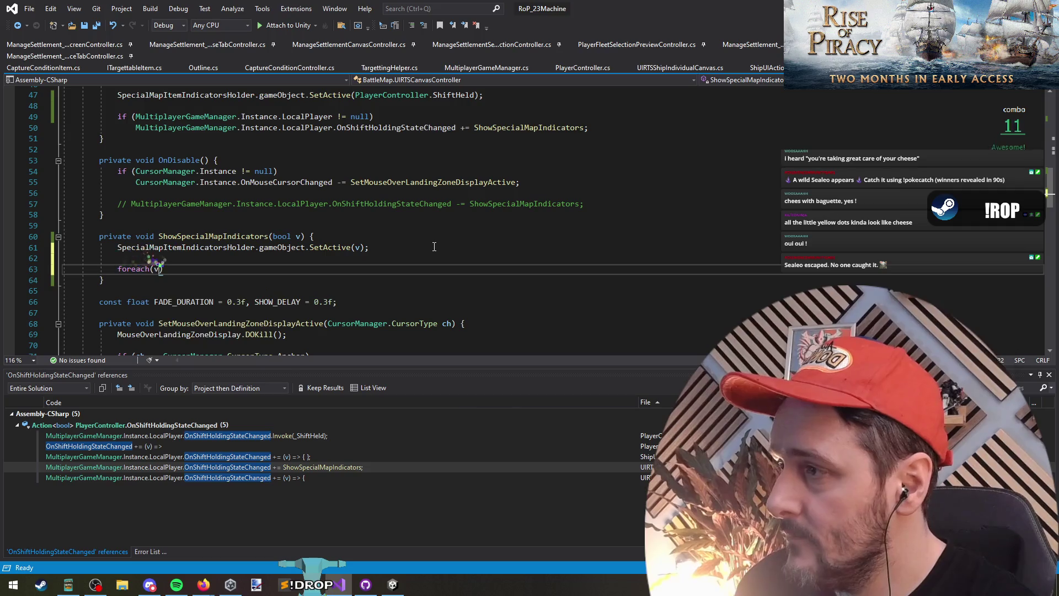
{"action": "type", "text": "c in"}
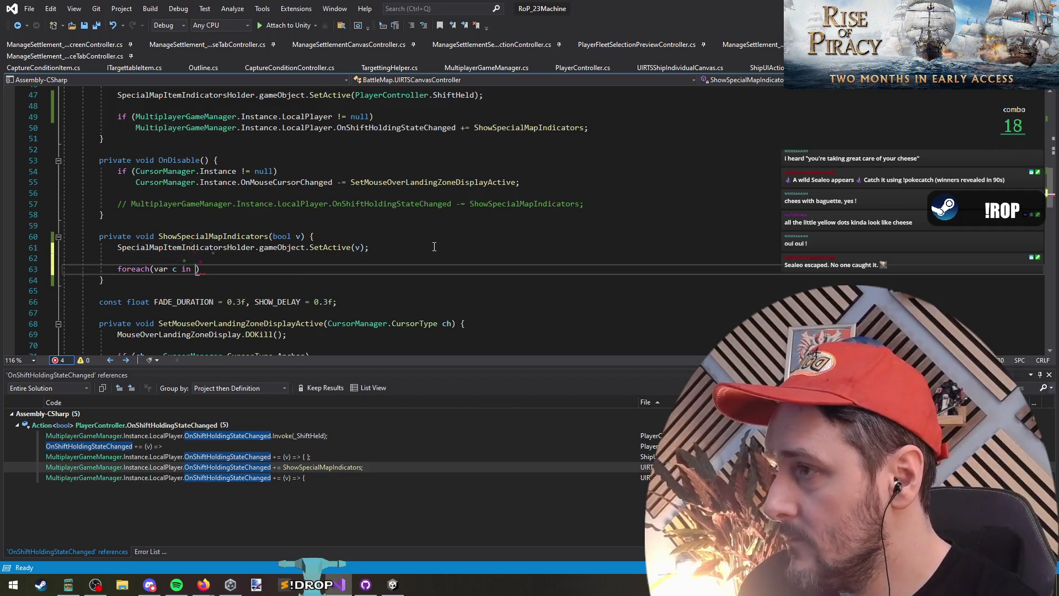
{"action": "key", "text": "ctrl+space"}
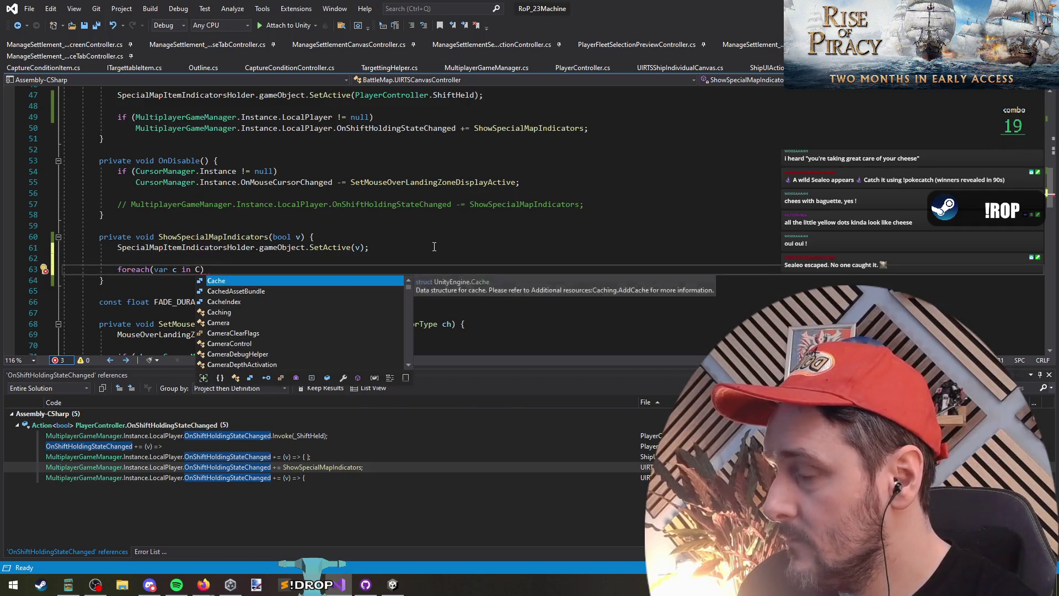
Look at the ship canvas's OnShiftHoldingStateChanged handler, then switch to CaptureConditionItem.cs
{"action": "key", "text": "F8"}
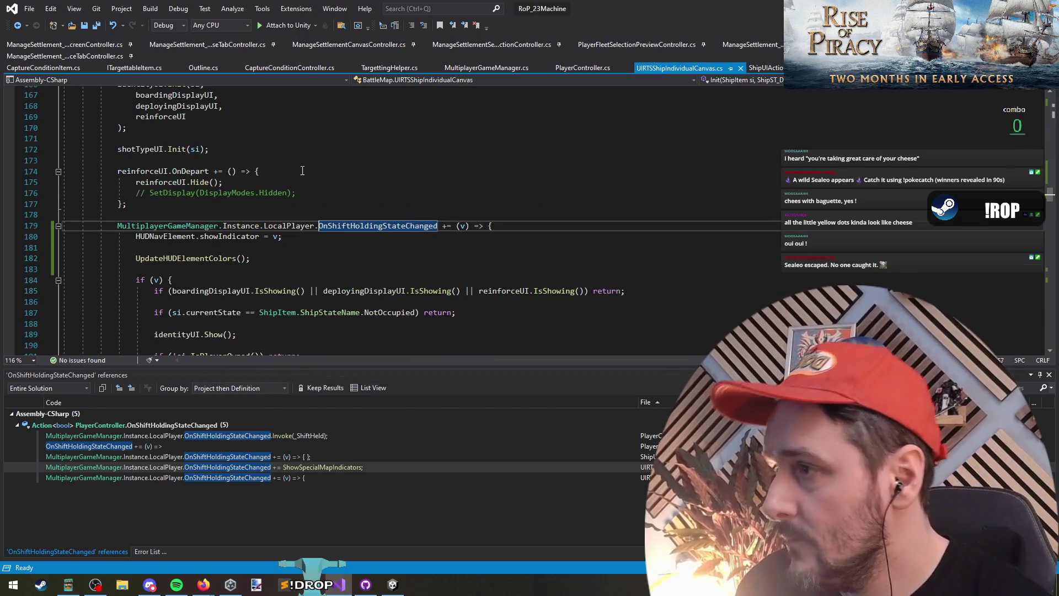
{"action": "key", "text": "ctrl+Tab"}
{"action": "key", "text": "ctrl+Tab"}
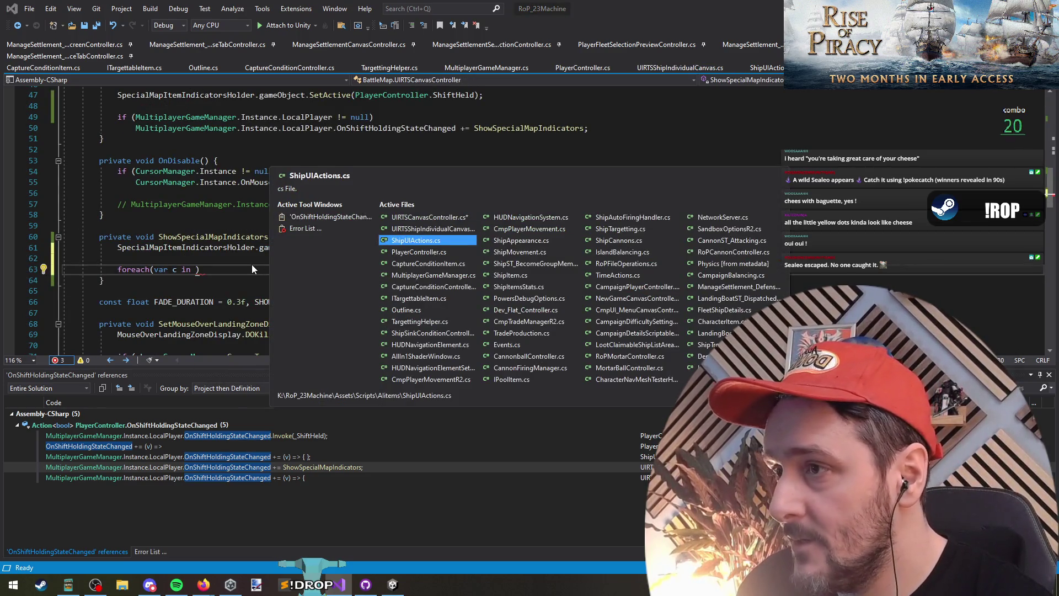
{"action": "left_click", "coordinate": [228, 248]}
{"action": "scroll", "coordinate": [228, 250], "scroll_direction": "up", "scroll_amount": 3}
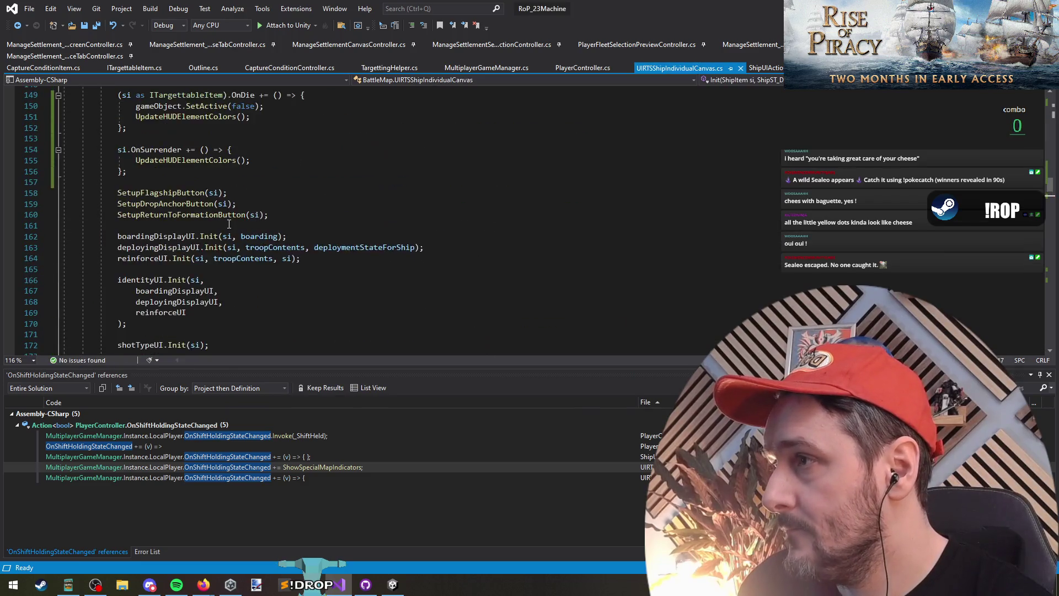
{"action": "scroll", "coordinate": [228, 250], "scroll_direction": "down", "scroll_amount": 3}
{"action": "left_click", "coordinate": [353, 227]}
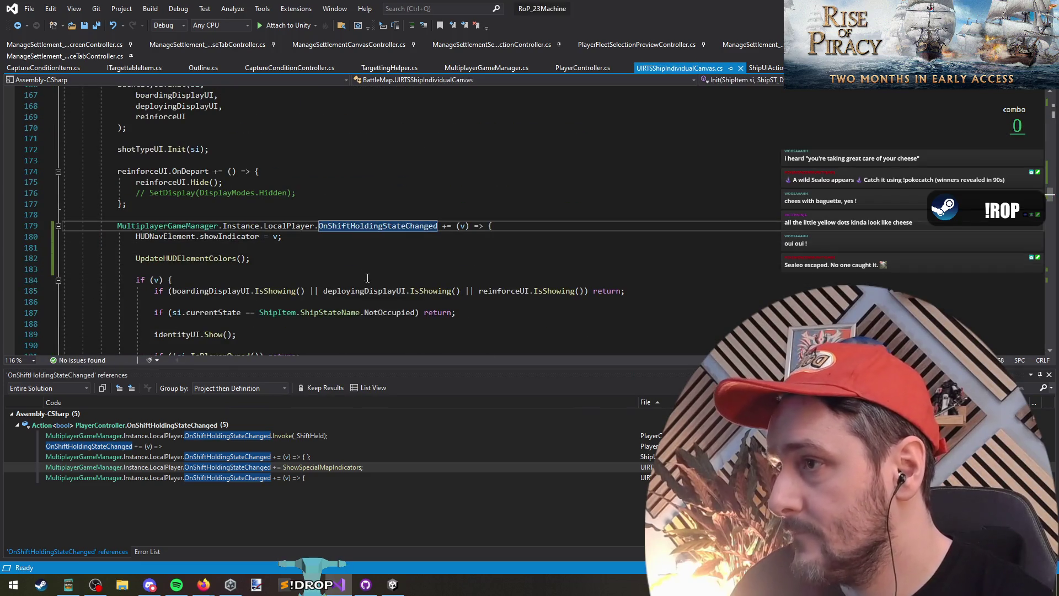
{"action": "scroll", "coordinate": [364, 274], "scroll_direction": "down", "scroll_amount": 3}
{"action": "key", "text": "ctrl+Tab"}
{"action": "key", "text": "ctrl+Tab"}
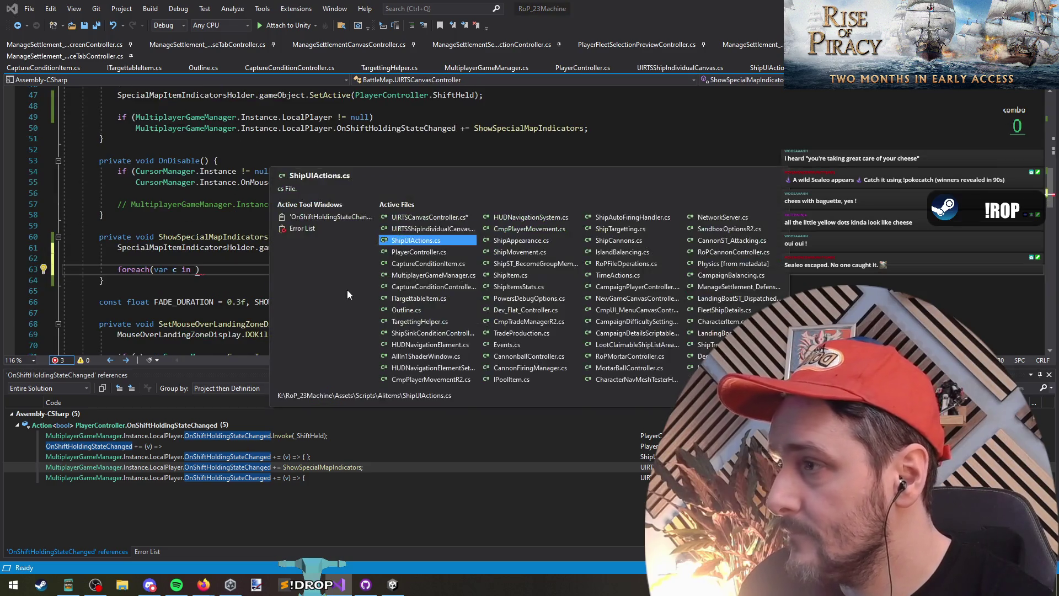
{"action": "key", "text": "ctrl+Tab"}
{"action": "key", "text": "ctrl+Tab"}
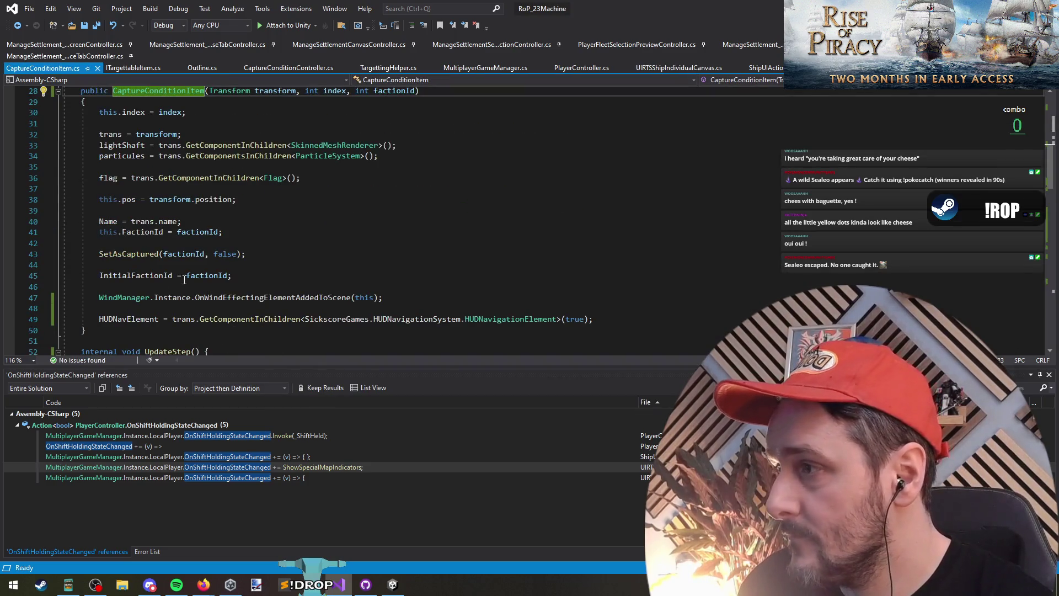
Below the HUDNavElement assignment, add an 'if (HUDNavElement != null)' check and start a HUDNavElement member line
{"action": "scroll", "coordinate": [185, 280], "scroll_direction": "down", "scroll_amount": 1}
{"action": "left_click", "coordinate": [163, 286]}
{"action": "key", "text": "End"}
{"action": "key", "text": "Return"}
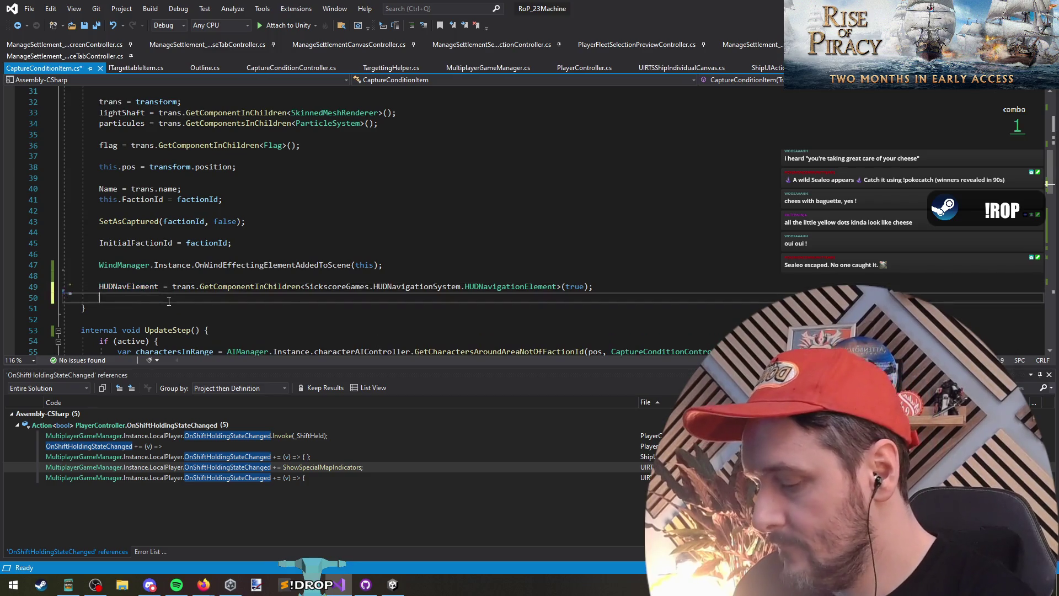
{"action": "type", "text": "if(HUDNavElement != "}
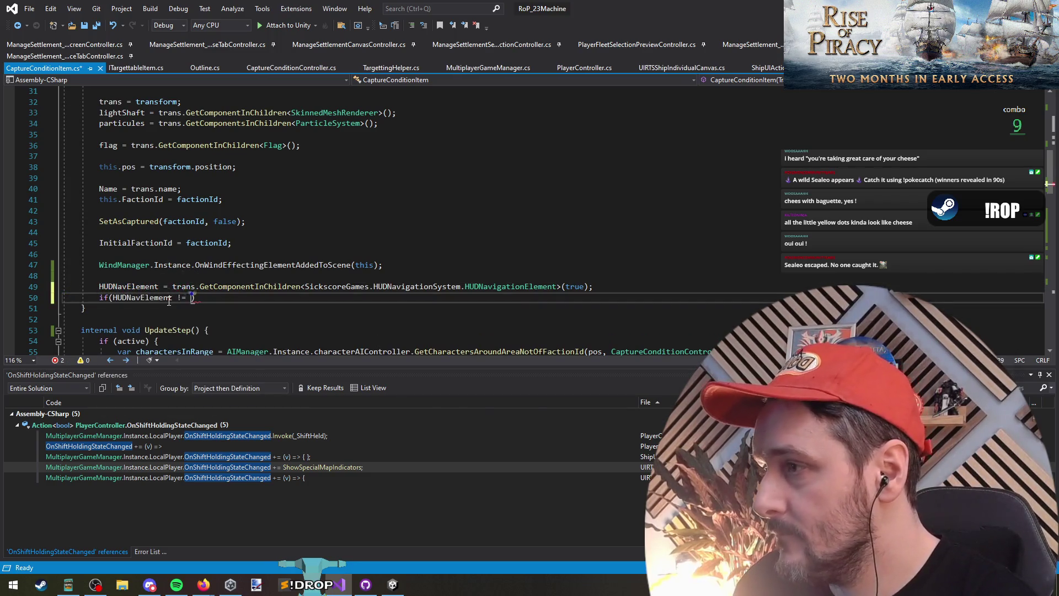
{"action": "type", "text": "null)"}
{"action": "key", "text": "Return"}
{"action": "type", "text": "HUDNavElement"}
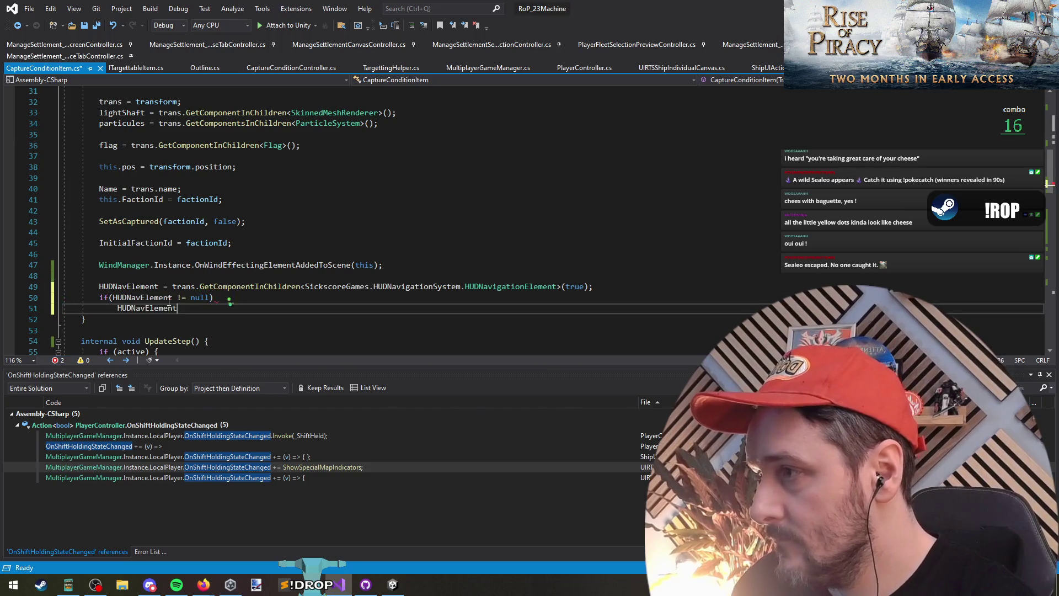
{"action": "type", "text": ".indicat"}
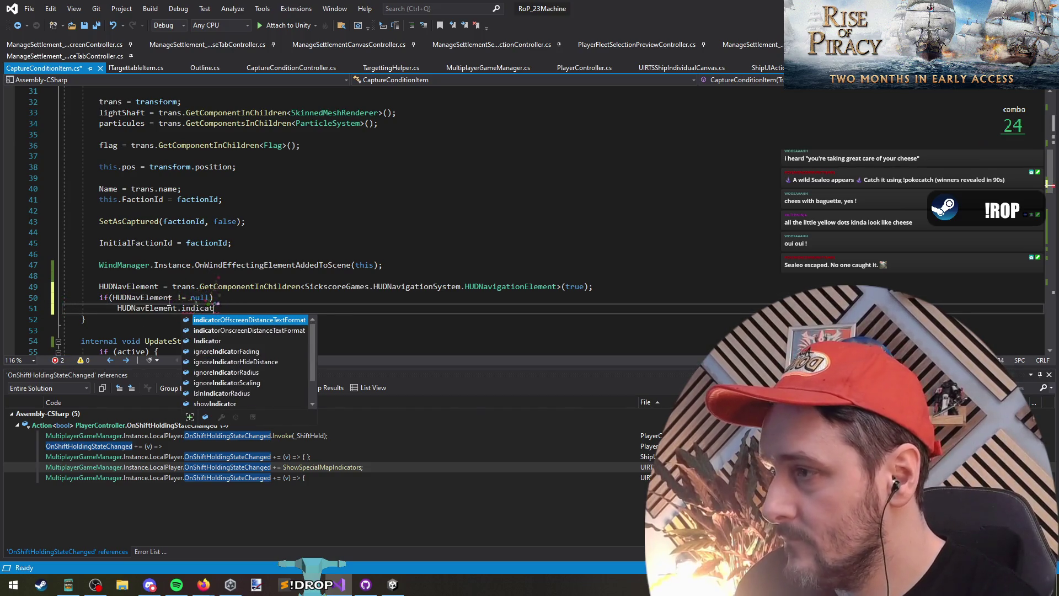
{"action": "type", "text": "or."}
{"action": "key", "text": "BackSpace"}
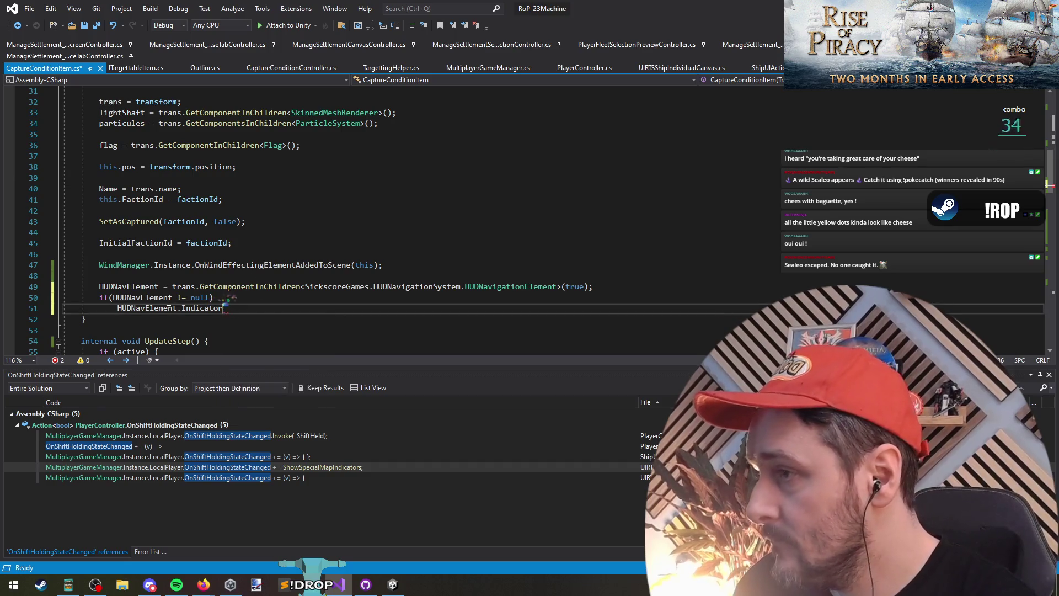
{"action": "type", "text": "."}
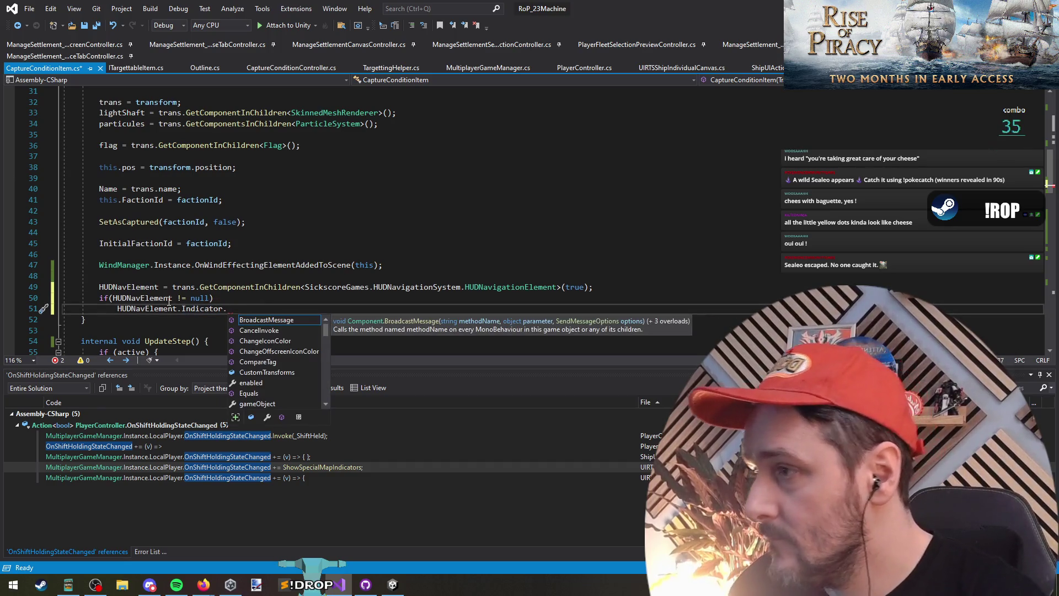
Check the showIndicator = v line in UIRTSShipIndividualCanvas.cs and the unfinished foreach in UIRTSCanvasController for reference
{"action": "scroll", "coordinate": [276, 296], "scroll_direction": "down", "scroll_amount": 1}
{"action": "key", "text": "ctrl+minus"}
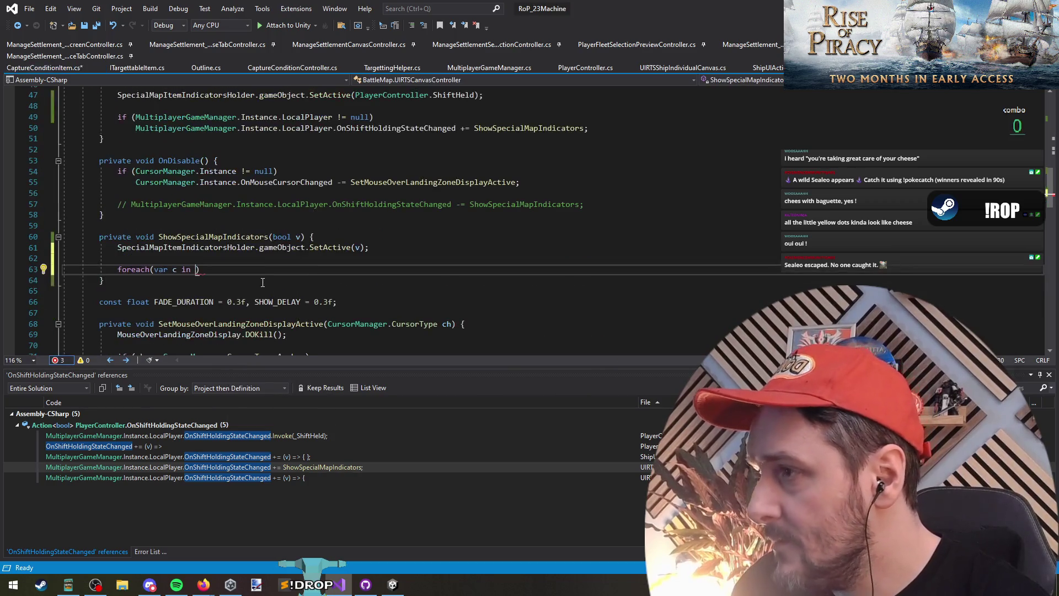
{"action": "scroll", "coordinate": [254, 303], "scroll_direction": "down", "scroll_amount": 4}
{"action": "scroll", "coordinate": [253, 302], "scroll_direction": "up", "scroll_amount": 4}
{"action": "key", "text": "ctrl+Tab"}
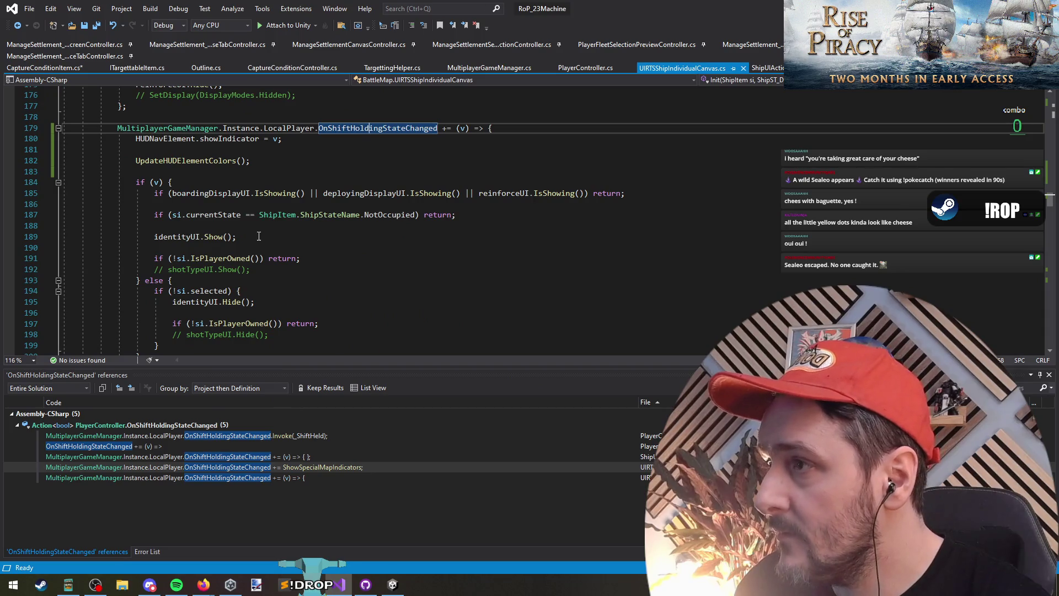
{"action": "triple_click", "coordinate": [223, 139]}
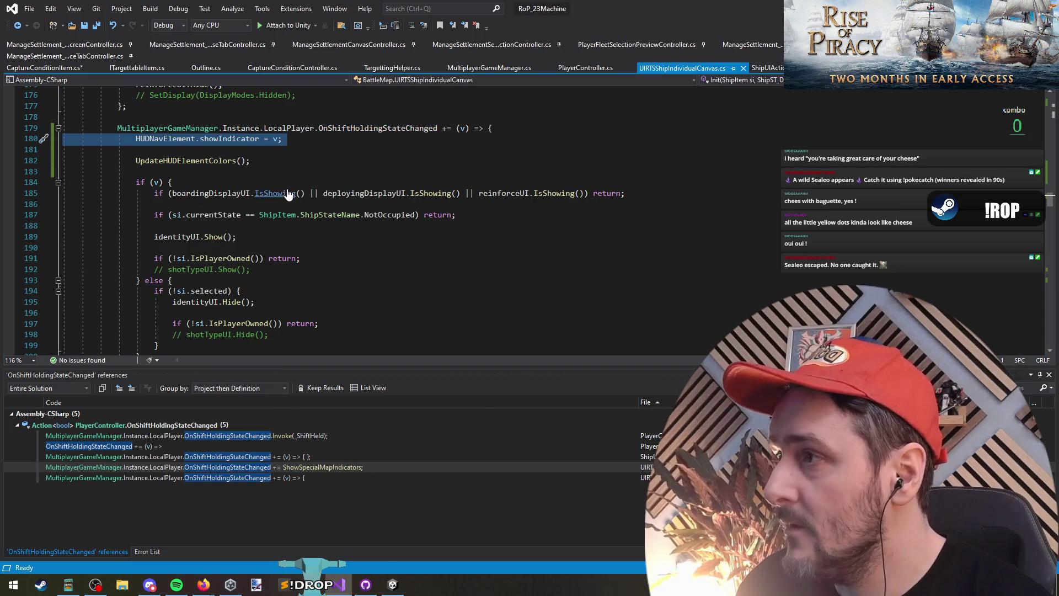
{"action": "key", "text": "ctrl+Tab"}
{"action": "triple_click", "coordinate": [190, 270]}
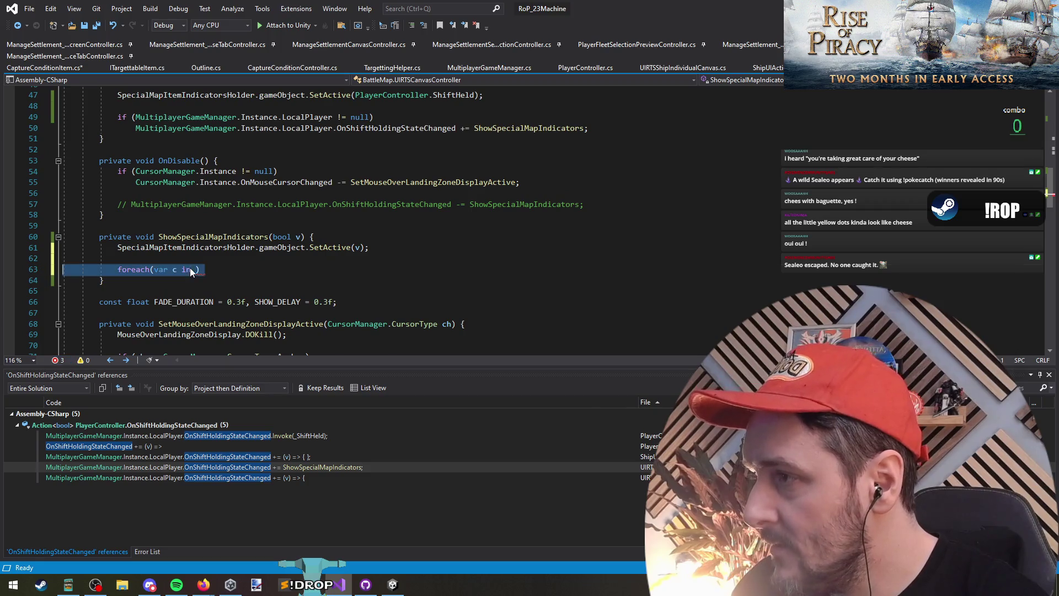
{"action": "key", "text": "ctrl+Tab"}
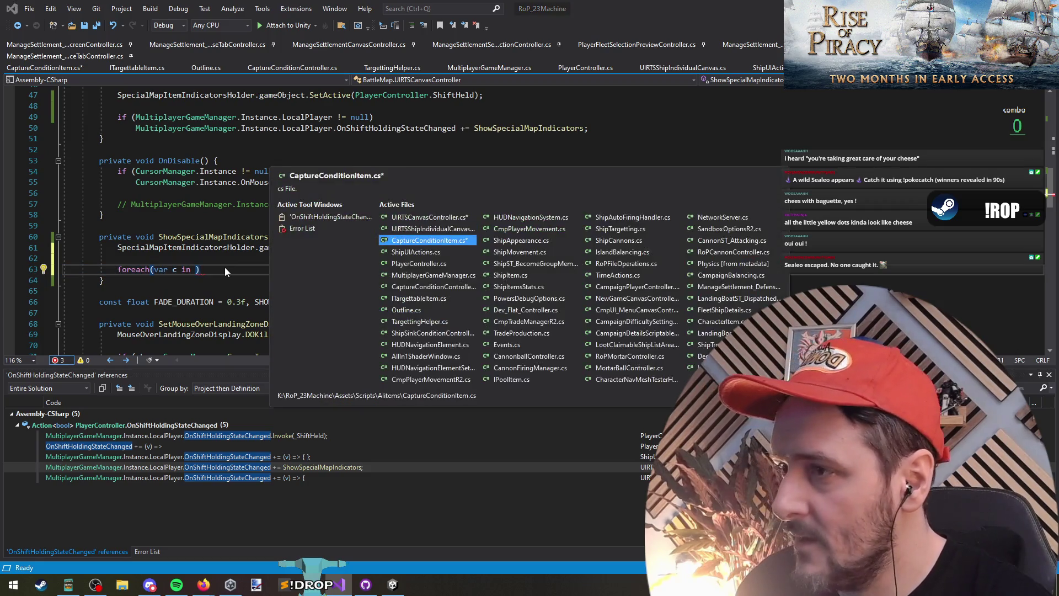
Finish the line as 'HUDNavElement.showIndicator = false;' and save CaptureConditionItem.cs
{"action": "double_click", "coordinate": [210, 275]}
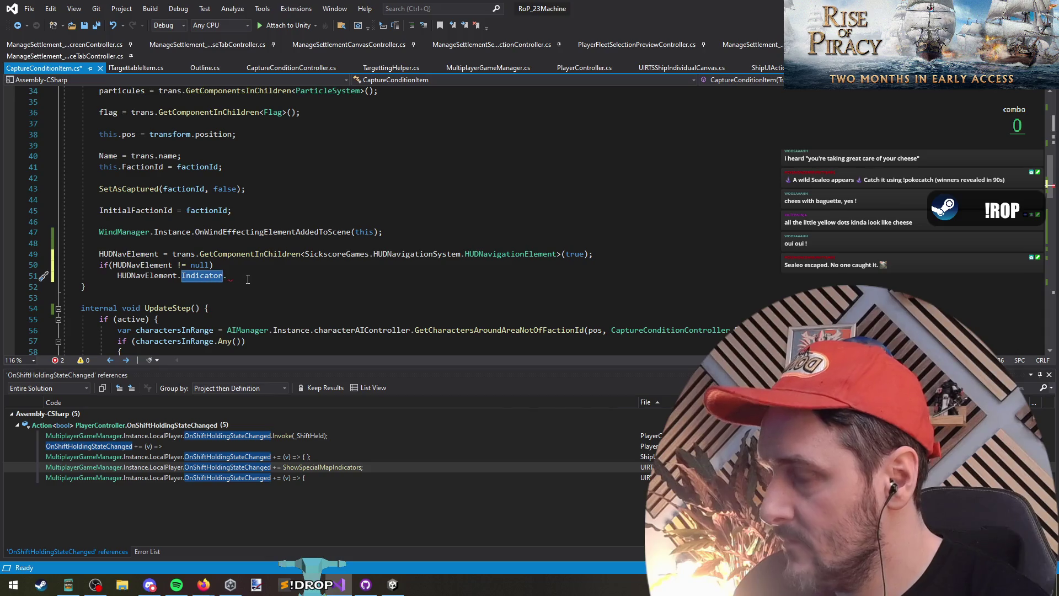
{"action": "type", "text": "showI"}
{"action": "key", "text": "Tab"}
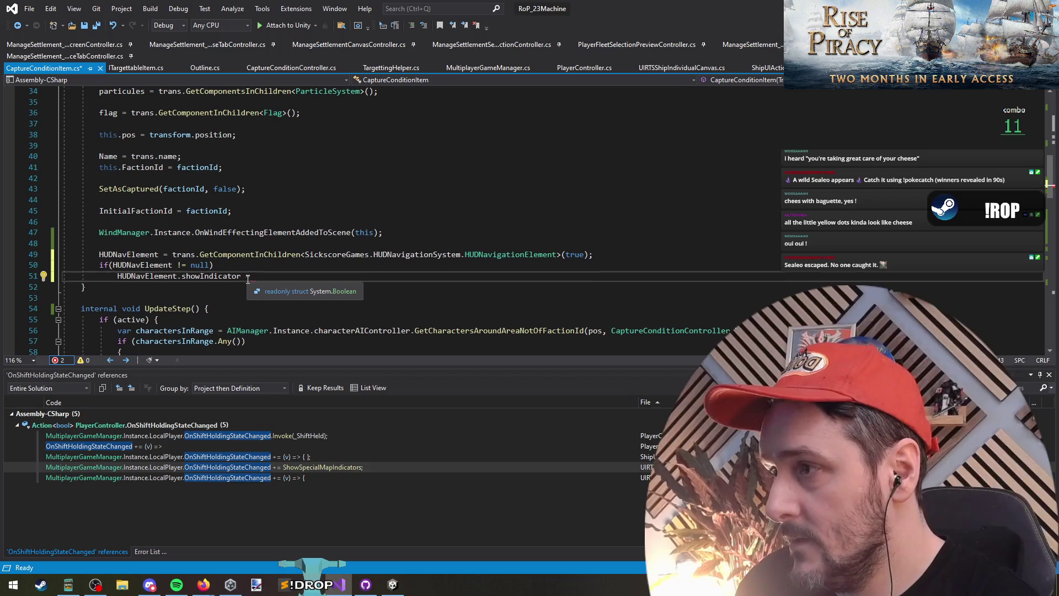
{"action": "type", "text": "false;"}
{"action": "key", "text": "Down"}
{"action": "key", "text": "ctrl+s"}
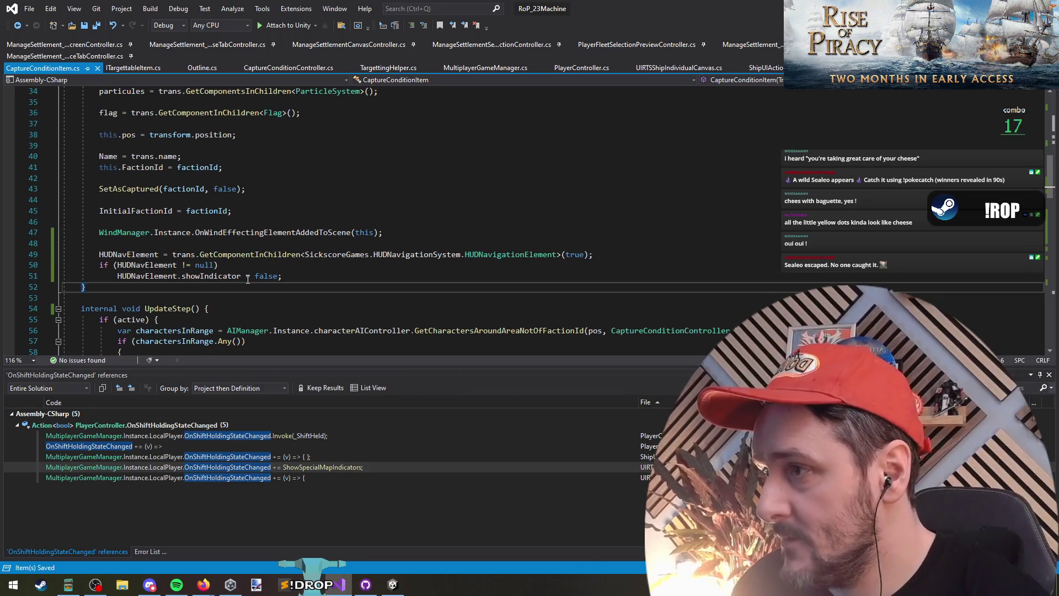
{"action": "key", "text": "ctrl+minus"}
{"action": "key", "text": "ctrl+minus"}
{"action": "key", "text": "ctrl+minus"}
{"action": "key", "text": "ctrl+minus"}
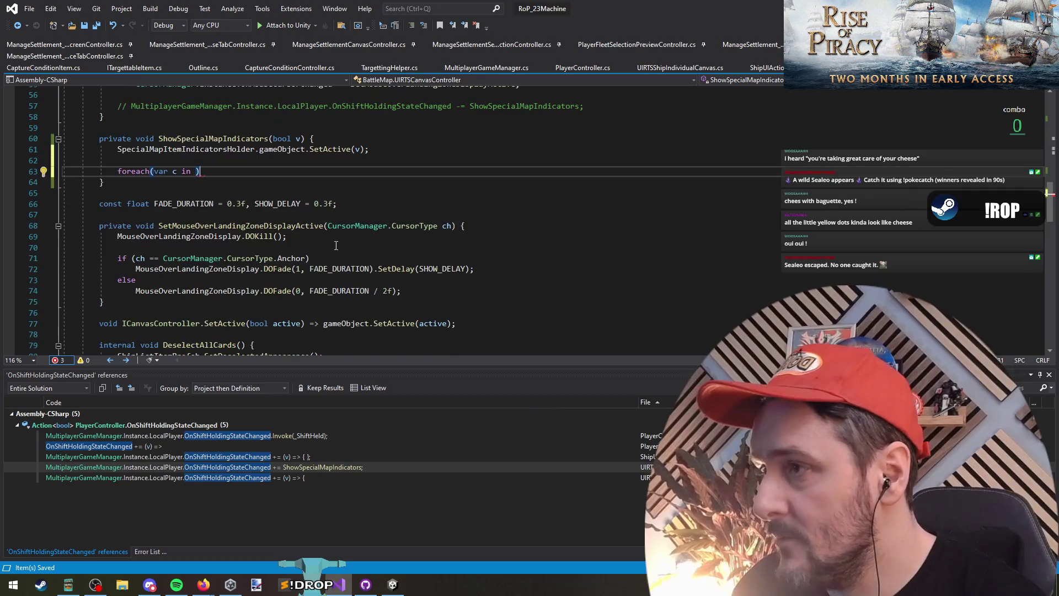
{"action": "key", "text": "ctrl+Tab"}
{"action": "key", "text": "ctrl+Tab"}
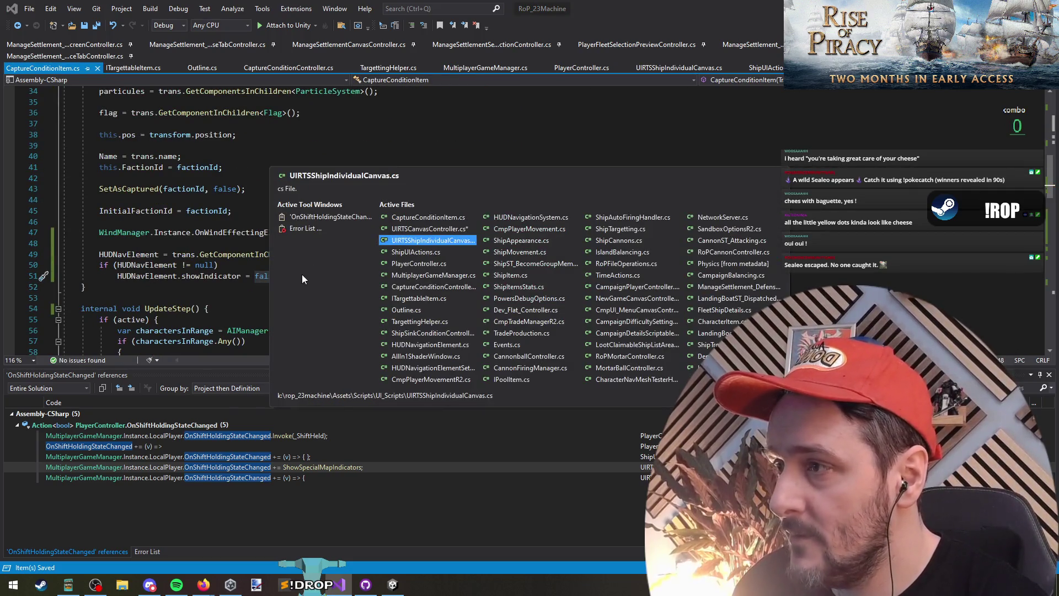
Copy PlayerDomain.PlayerController.ShiftHeld from UIRTSShipIndividualCanvas.cs and paste it over false in the constructor
{"action": "left_click", "coordinate": [214, 139]}
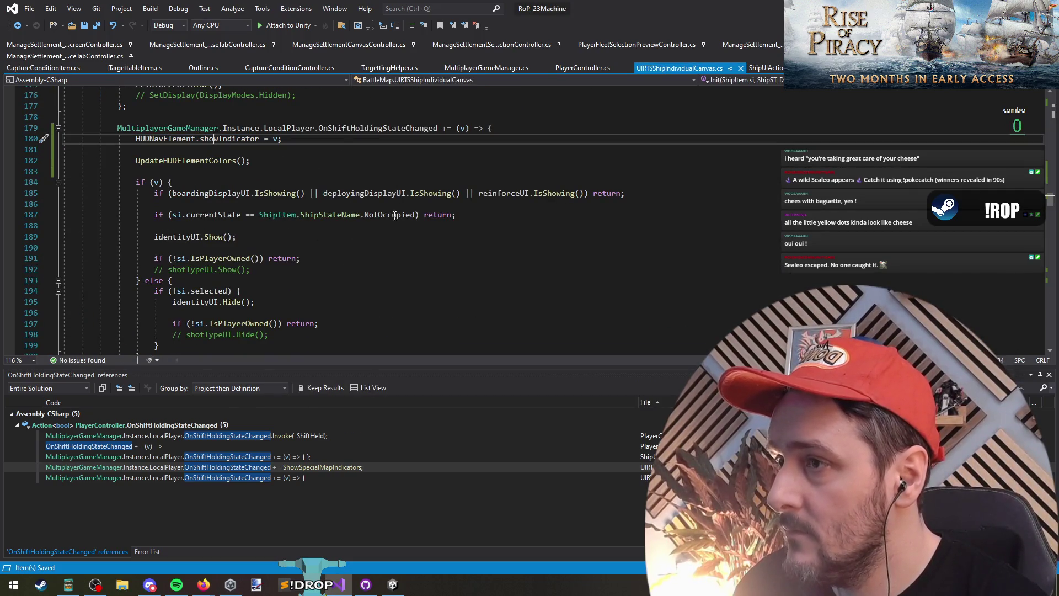
{"action": "scroll", "coordinate": [395, 216], "scroll_direction": "up", "scroll_amount": 15}
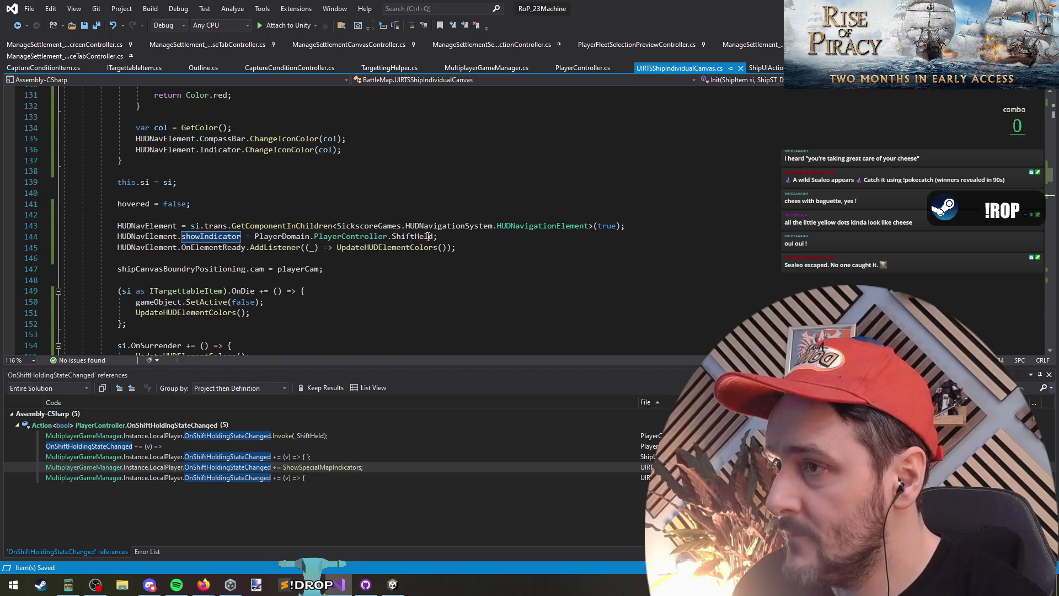
{"action": "left_click_drag", "start_coordinate": [255, 236], "coordinate": [436, 236]}
{"action": "key", "text": "ctrl+c"}
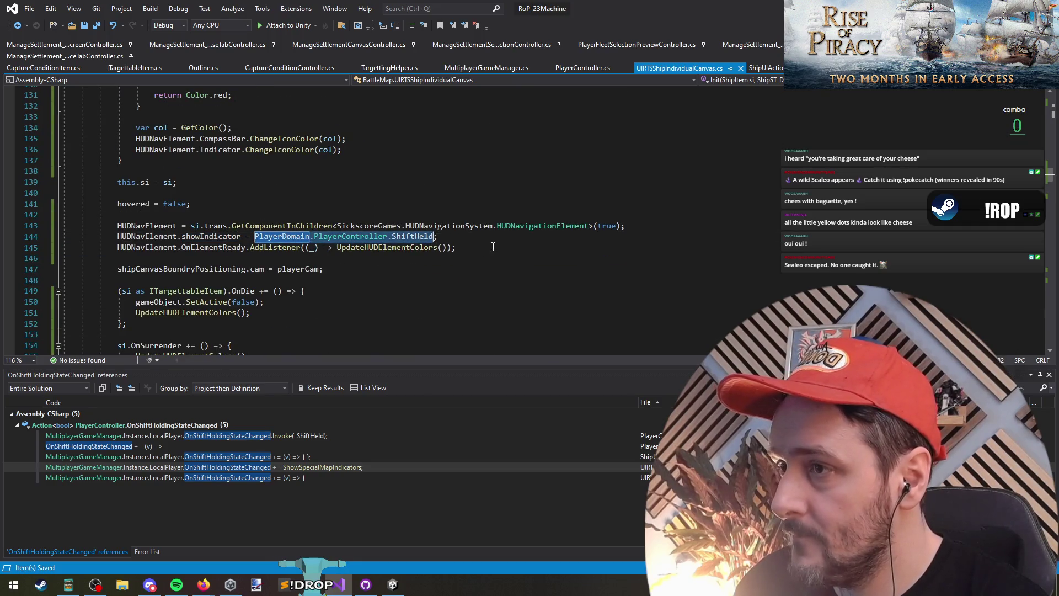
{"action": "key", "text": "ctrl+Tab"}
{"action": "key", "text": "ctrl+v"}
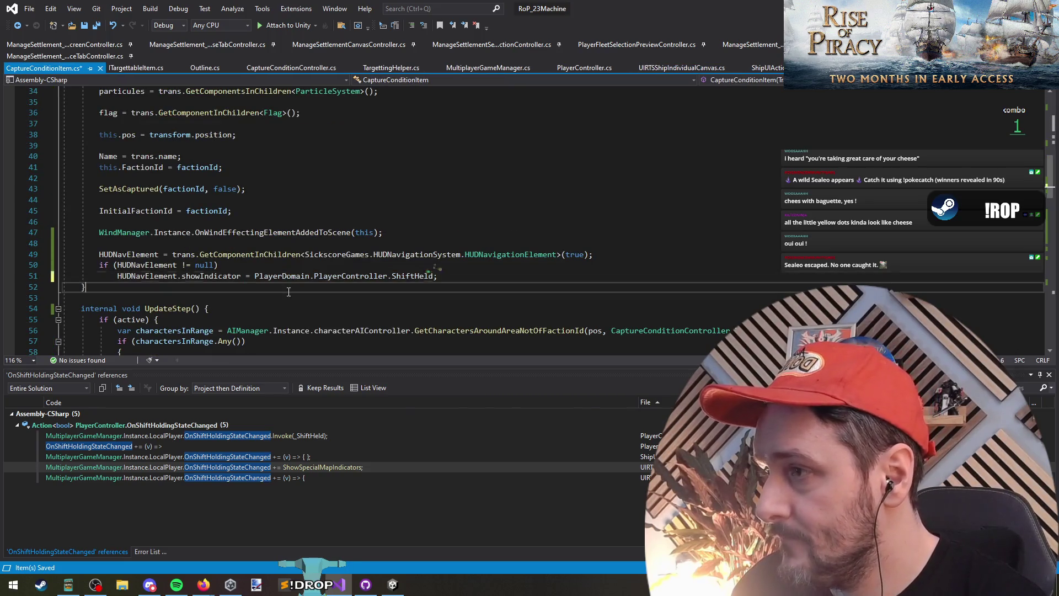
{"action": "key", "text": "Down"}
{"action": "scroll", "coordinate": [317, 292], "scroll_direction": "down", "scroll_amount": 2}
Qualify the unresolved PlayerDomain name with the BattleMap namespace using a quick fix
{"action": "left_click", "coordinate": [273, 210]}
{"action": "scroll", "coordinate": [273, 210], "scroll_direction": "down", "scroll_amount": 2}
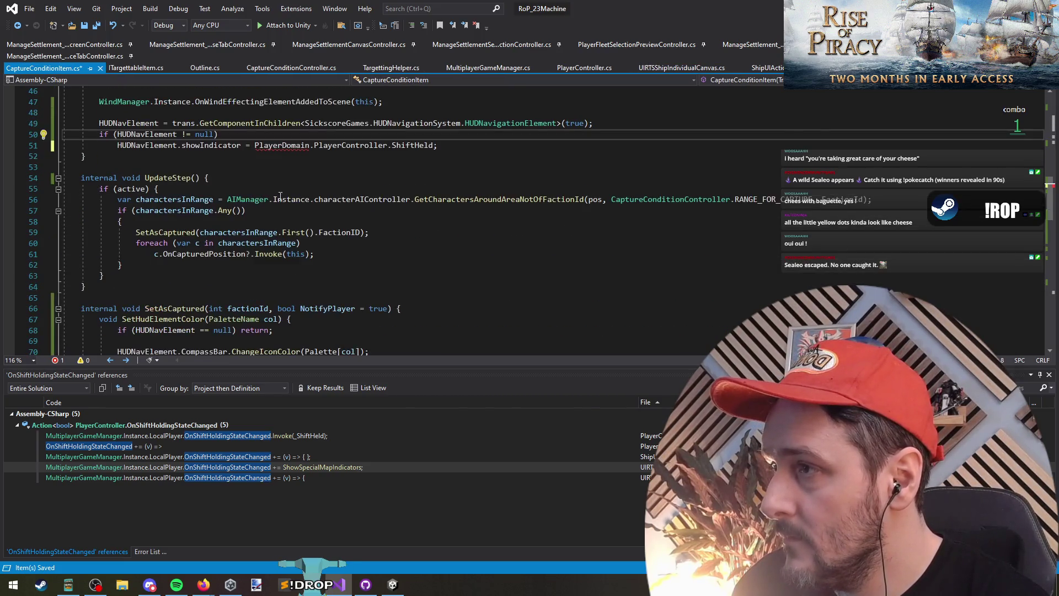
{"action": "key", "text": "ctrl+period"}
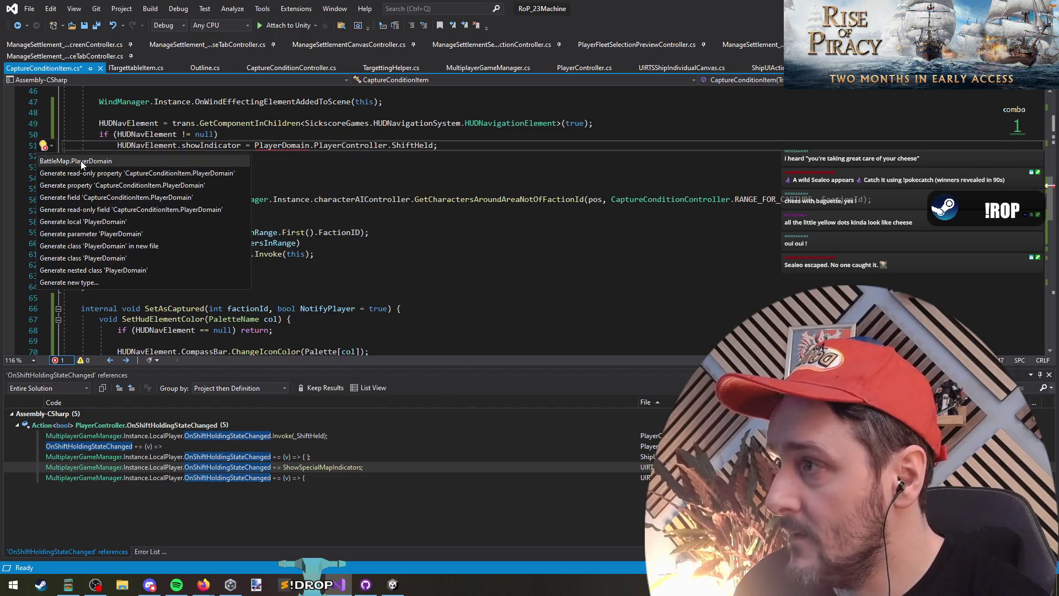
{"action": "left_click", "coordinate": [168, 158]}
Review the indicator colour code in SetAsCaptured and the new ShiftHeld reference on line 51
{"action": "scroll", "coordinate": [160, 221], "scroll_direction": "up", "scroll_amount": 15}
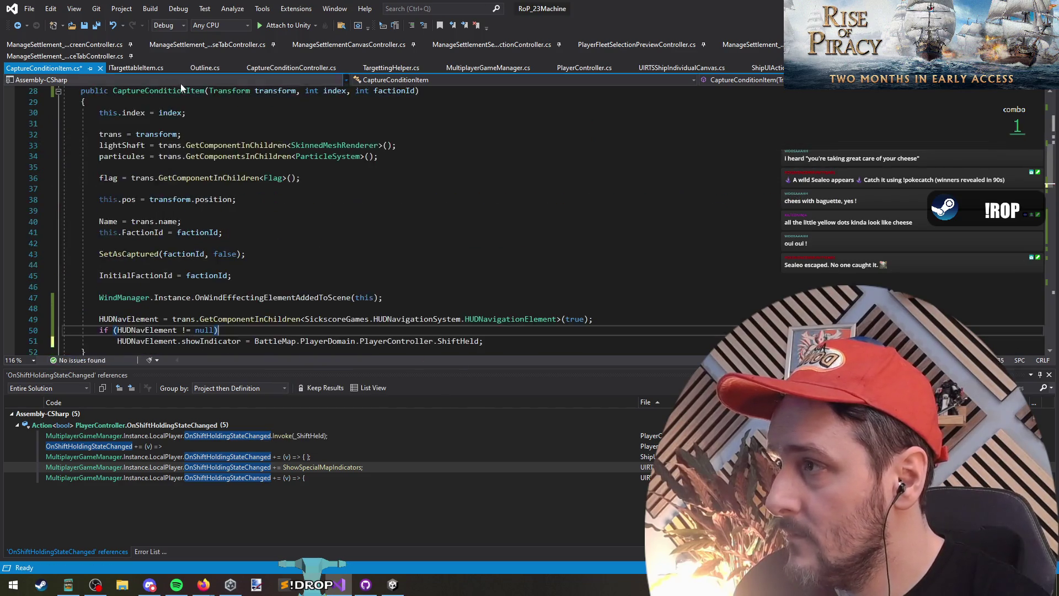
{"action": "scroll", "coordinate": [113, 168], "scroll_direction": "down", "scroll_amount": 20}
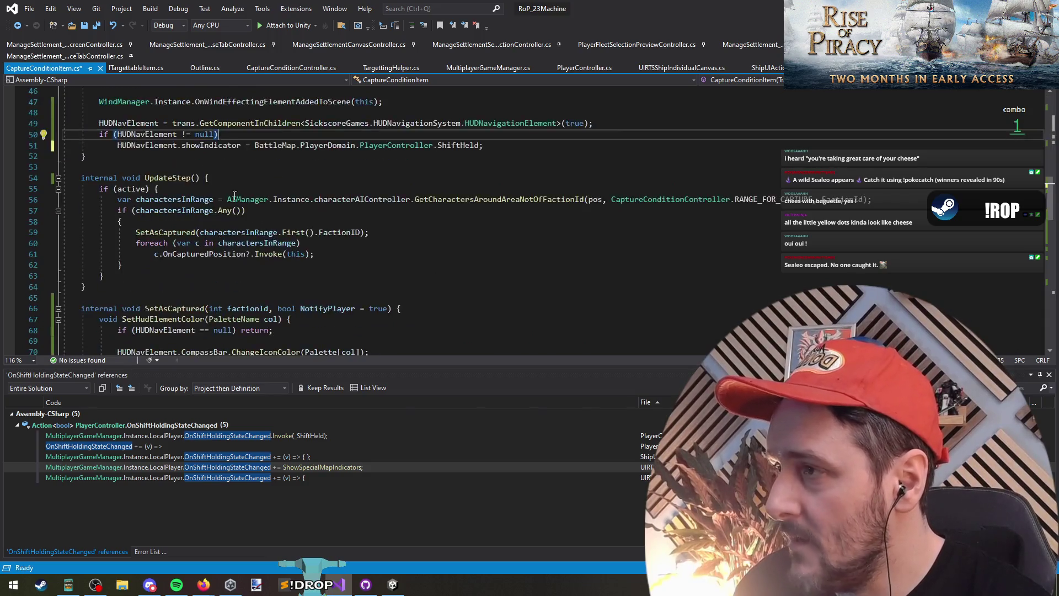
{"action": "scroll", "coordinate": [329, 237], "scroll_direction": "up", "scroll_amount": 9}
{"action": "scroll", "coordinate": [329, 237], "scroll_direction": "down", "scroll_amount": 2}
{"action": "left_click_drag", "start_coordinate": [483, 210], "coordinate": [2, 204]}
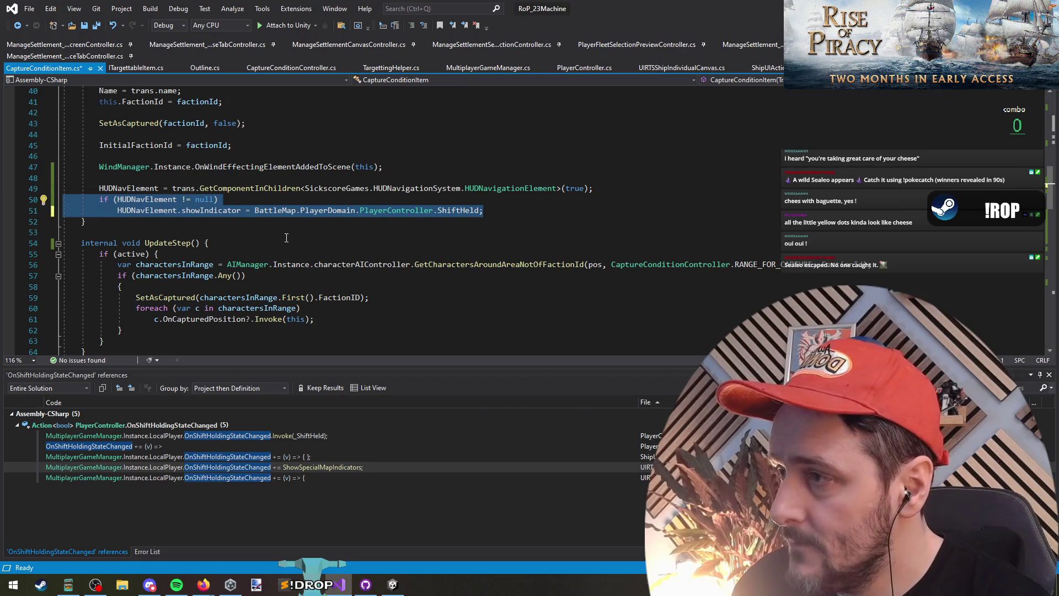
{"action": "scroll", "coordinate": [286, 238], "scroll_direction": "down", "scroll_amount": 5}
{"action": "left_click", "coordinate": [426, 270]}
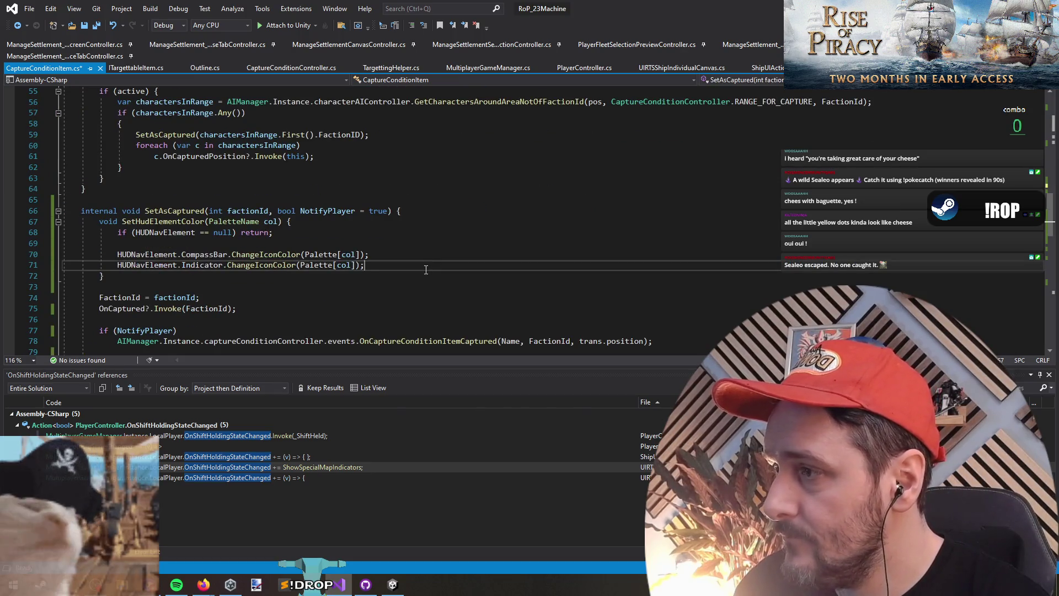
{"action": "scroll", "coordinate": [391, 273], "scroll_direction": "up", "scroll_amount": 4}
{"action": "double_click", "coordinate": [453, 178]}
{"action": "left_click", "coordinate": [500, 177]}
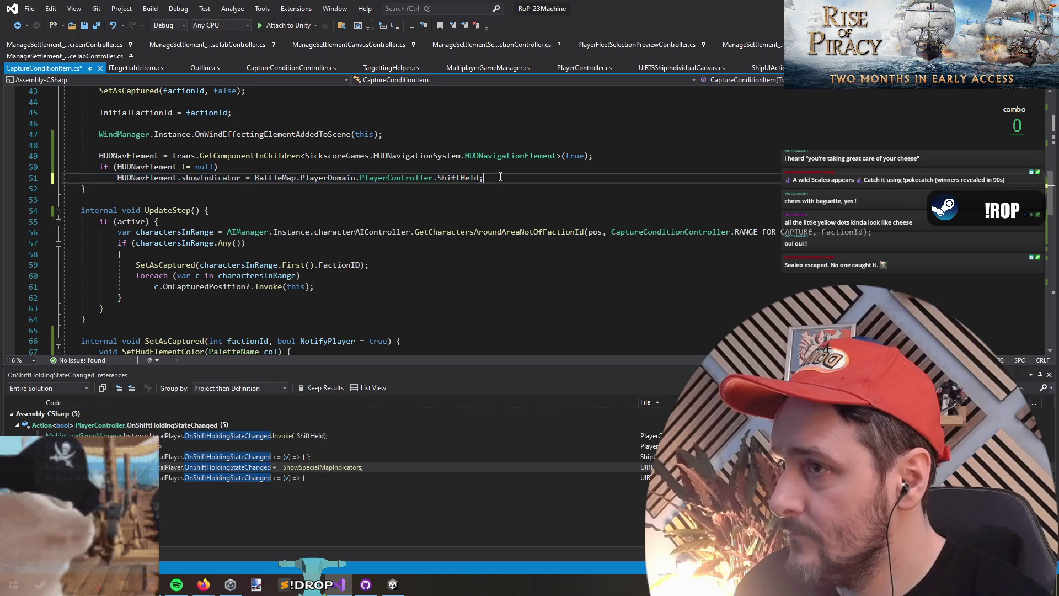
{"action": "key", "text": "ctrl+Tab"}
{"action": "key", "text": "ctrl+Tab"}
{"action": "key", "text": "ctrl+Tab"}
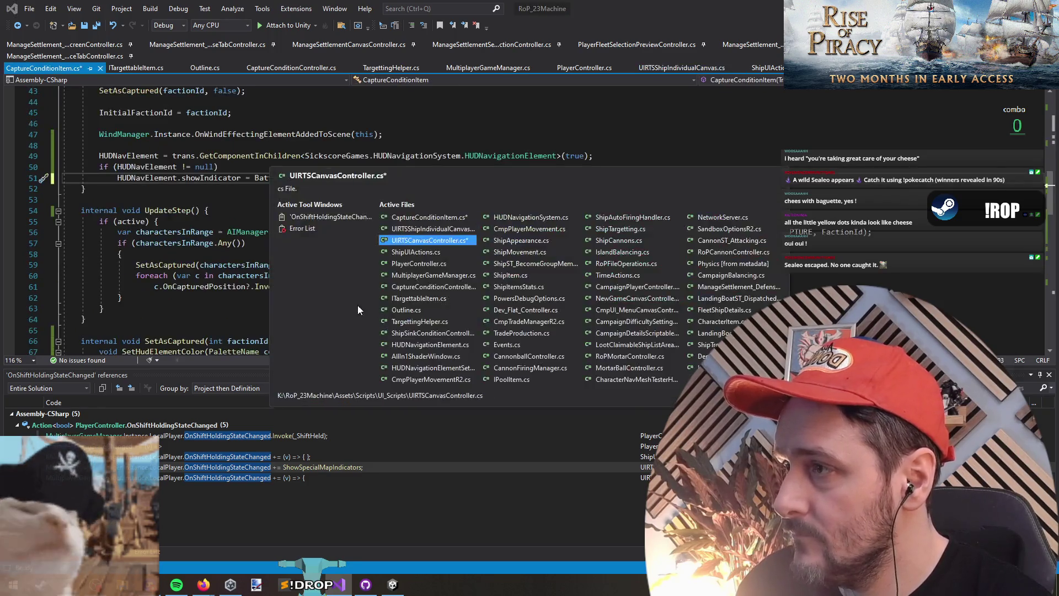
Fill the foreach with AIManager.Instance.captureConditionController.Collection and have its body call c.SetIndicatorVisible(v)
{"action": "key", "text": "Left"}
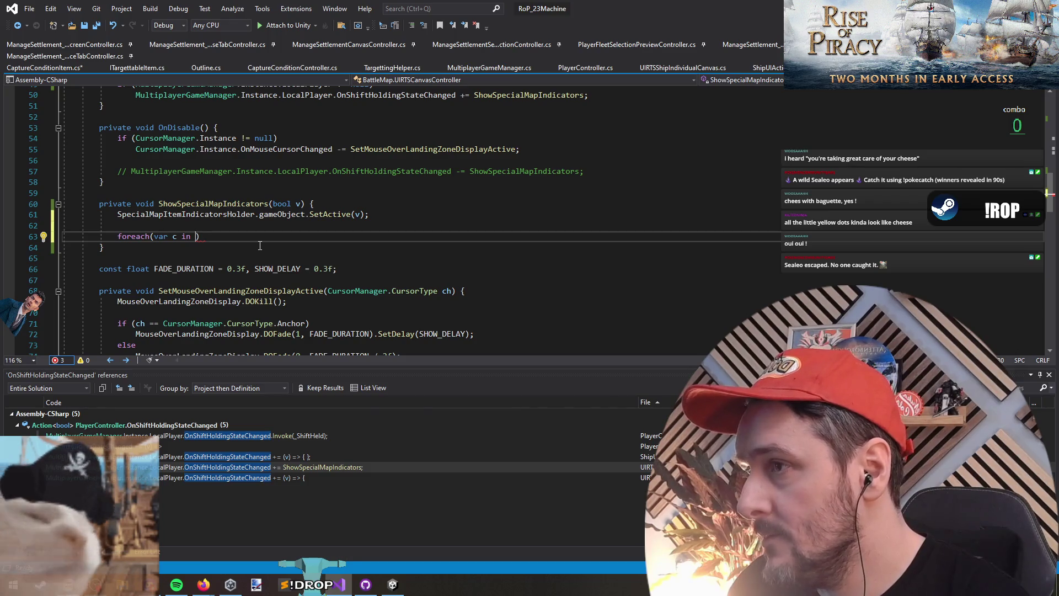
{"action": "key", "text": "Up"}
{"action": "key", "text": "Up"}
{"action": "key", "text": "Up"}
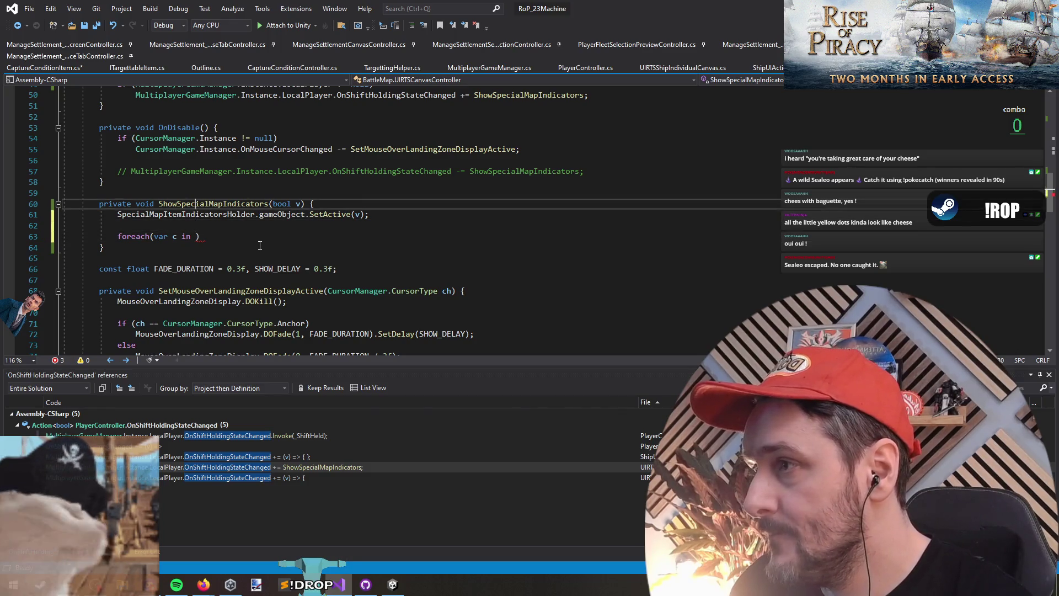
{"action": "key", "text": "Down"}
{"action": "key", "text": "Down"}
{"action": "key", "text": "Down"}
{"action": "type", "text": "AIManager.Instance"}
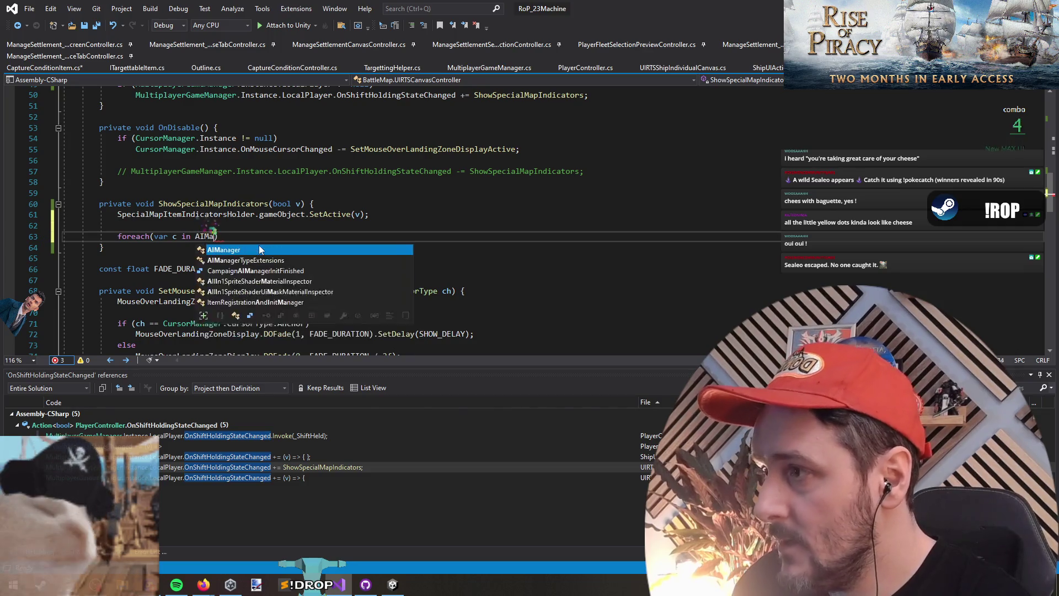
{"action": "type", "text": ".captureConditionController."}
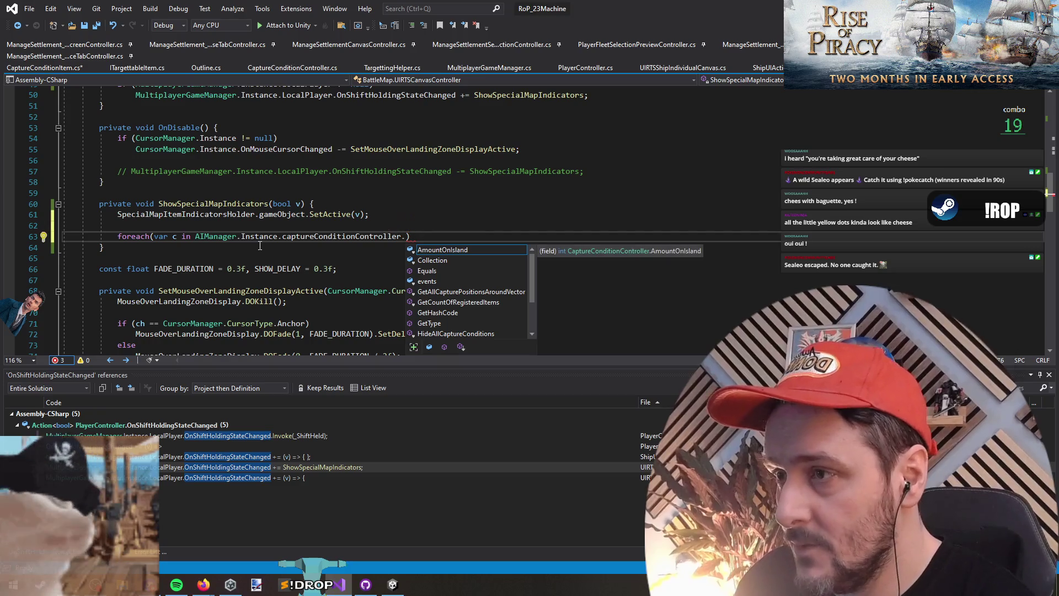
{"action": "type", "text": "Co"}
{"action": "key", "text": "Tab"}
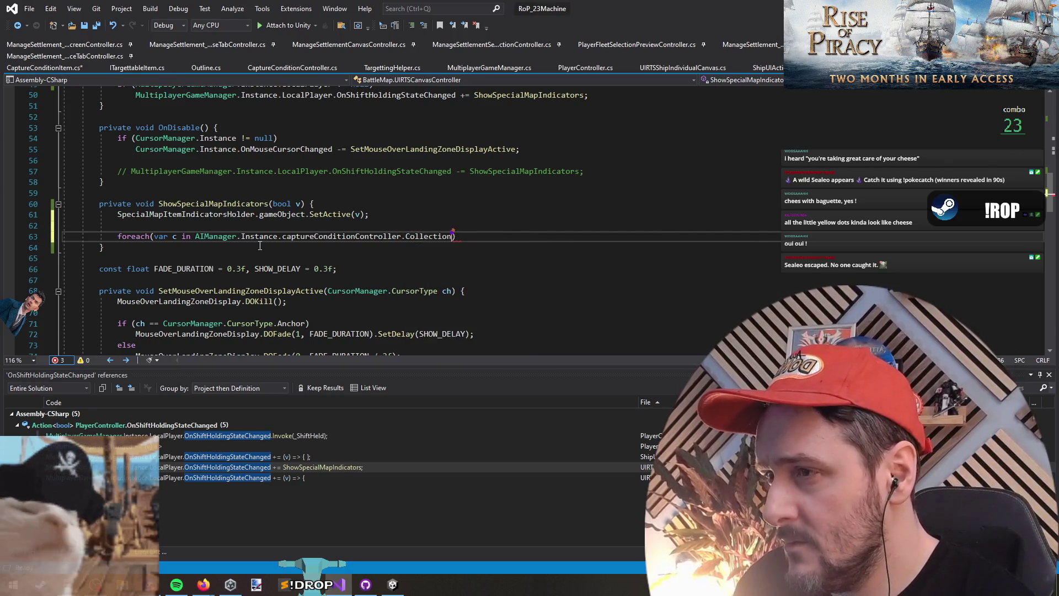
{"action": "type", "text": "{"}
{"action": "key", "text": "Return"}
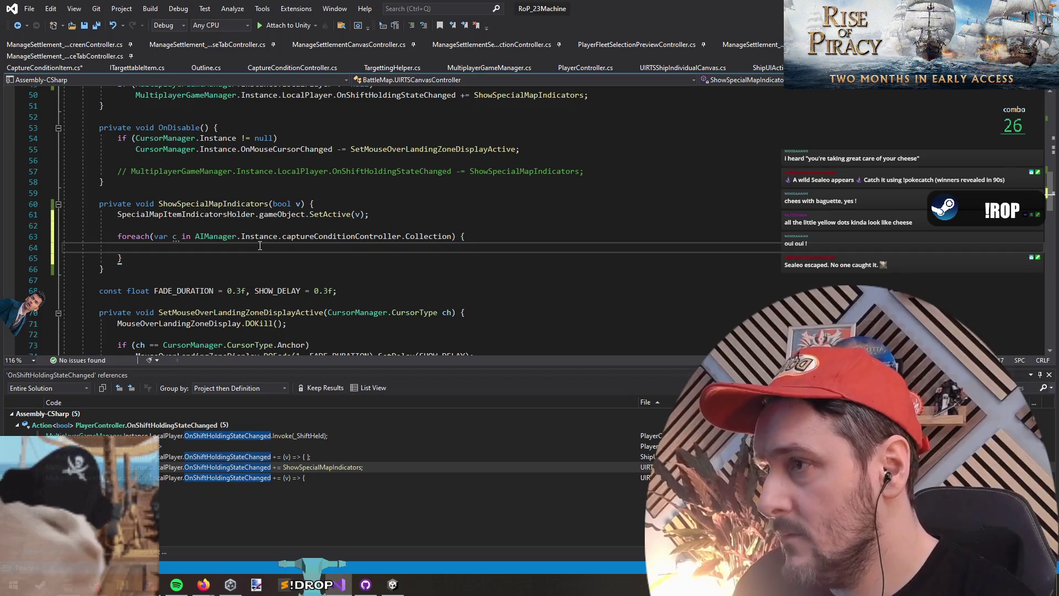
{"action": "type", "text": "c."}
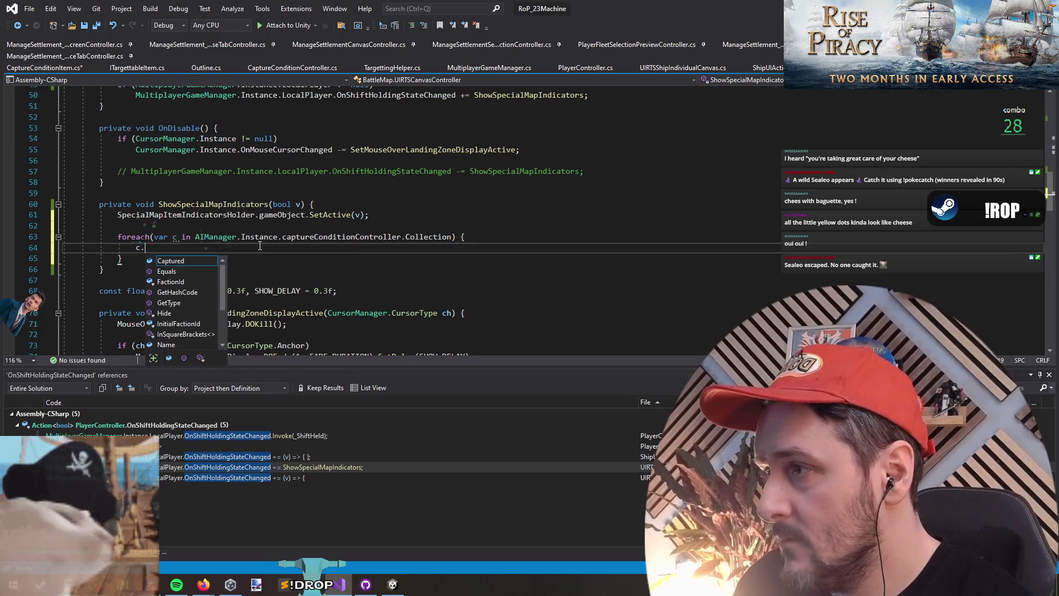
{"action": "type", "text": "Set"}
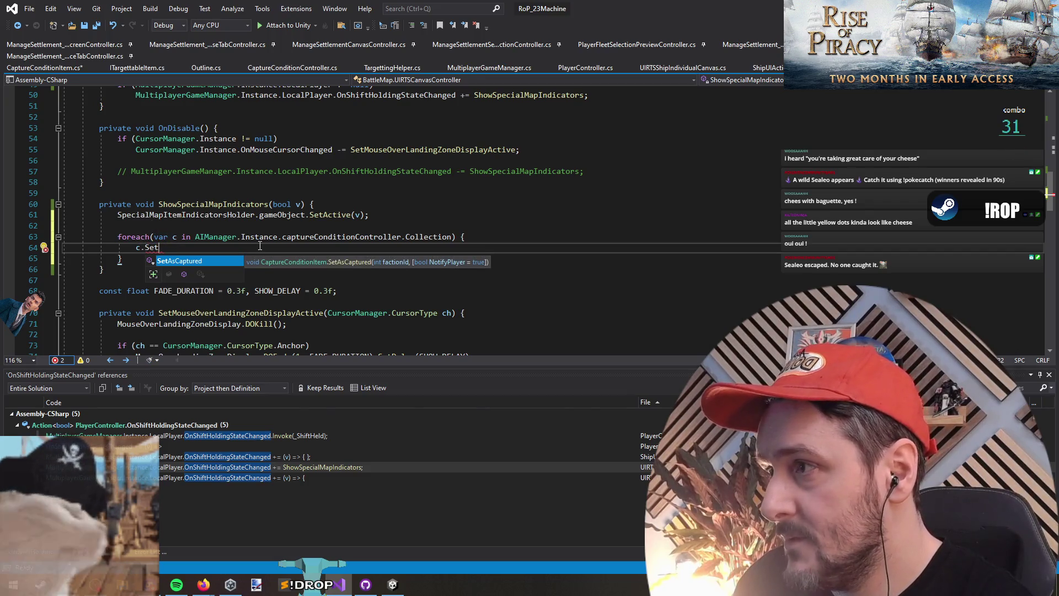
{"action": "key", "text": "ctrl+Tab"}
{"action": "key", "text": "ctrl+Tab"}
{"action": "type", "text": "In"}
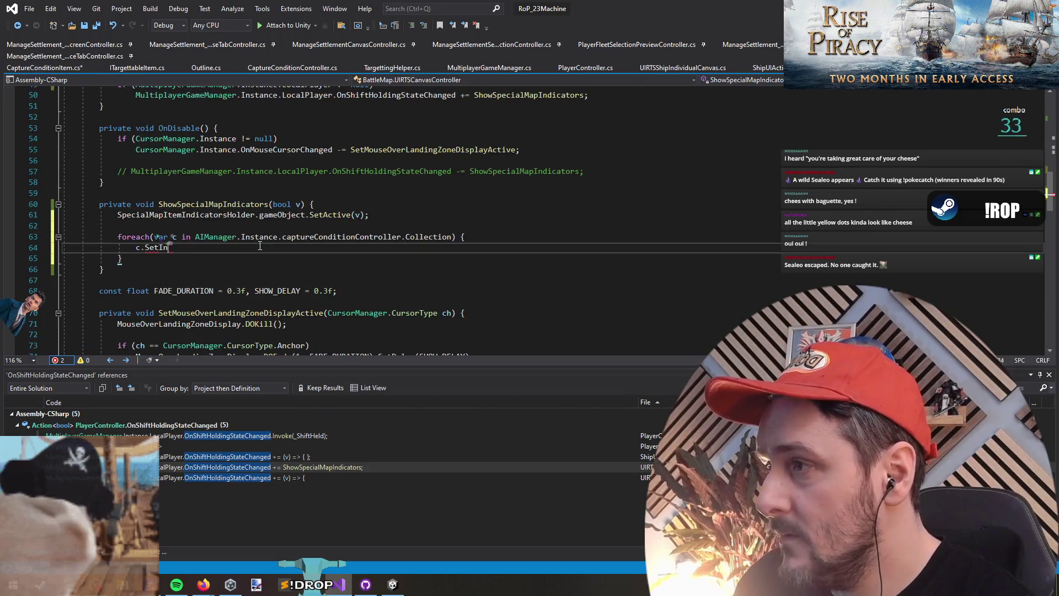
{"action": "type", "text": "dicatorsisible(v"}
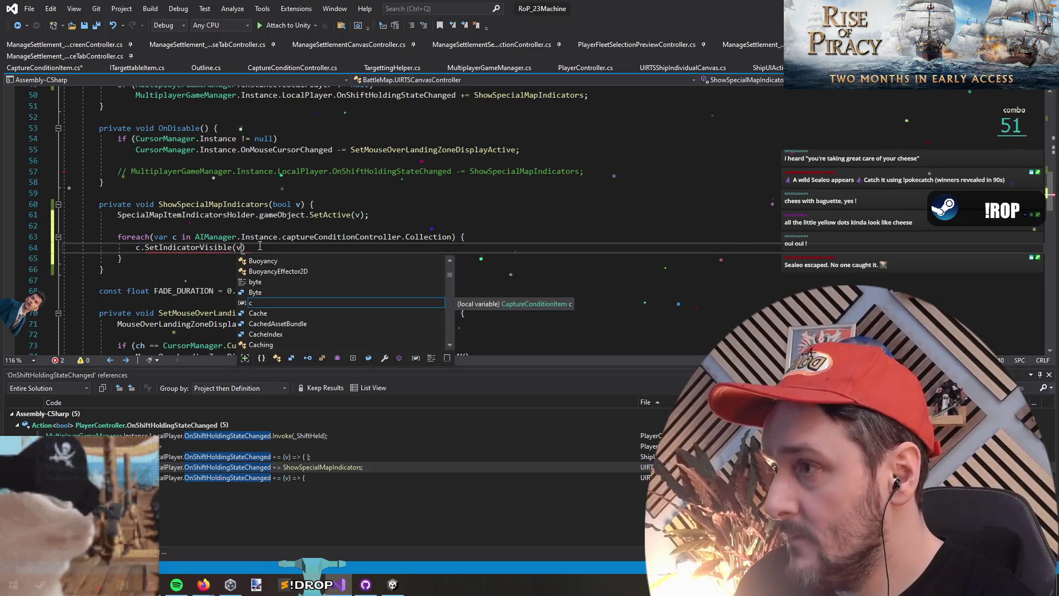
{"action": "key", "text": "Escape"}
{"action": "type", "text": ";"}
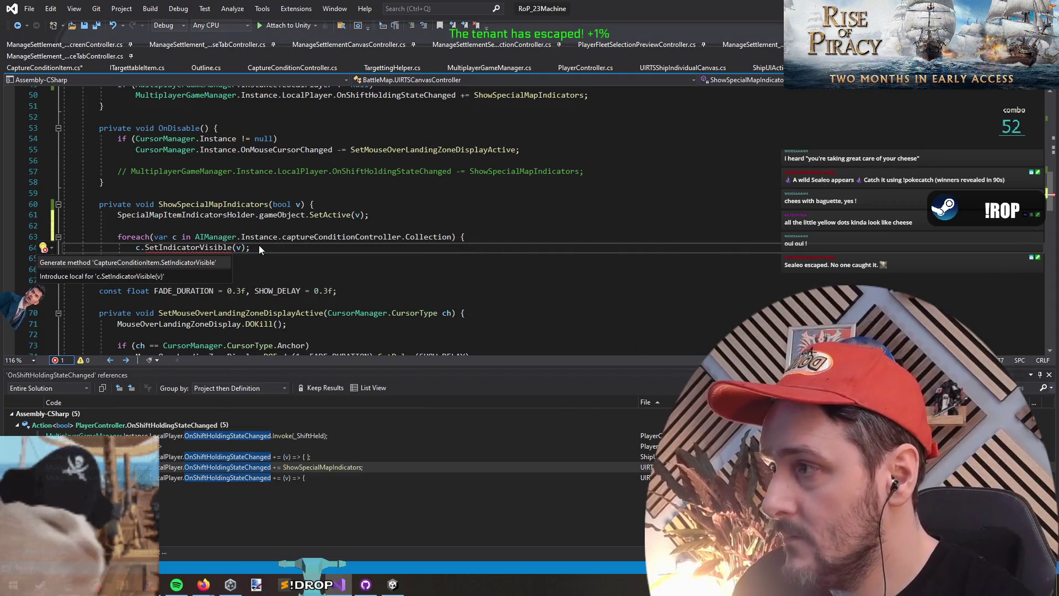
Generate the missing SetIndicatorVisible method and clear its placeholder exception body
{"action": "key", "text": "F12"}
{"action": "key", "text": "Down"}
{"action": "key", "text": "End"}
{"action": "key", "text": "shift+Home"}
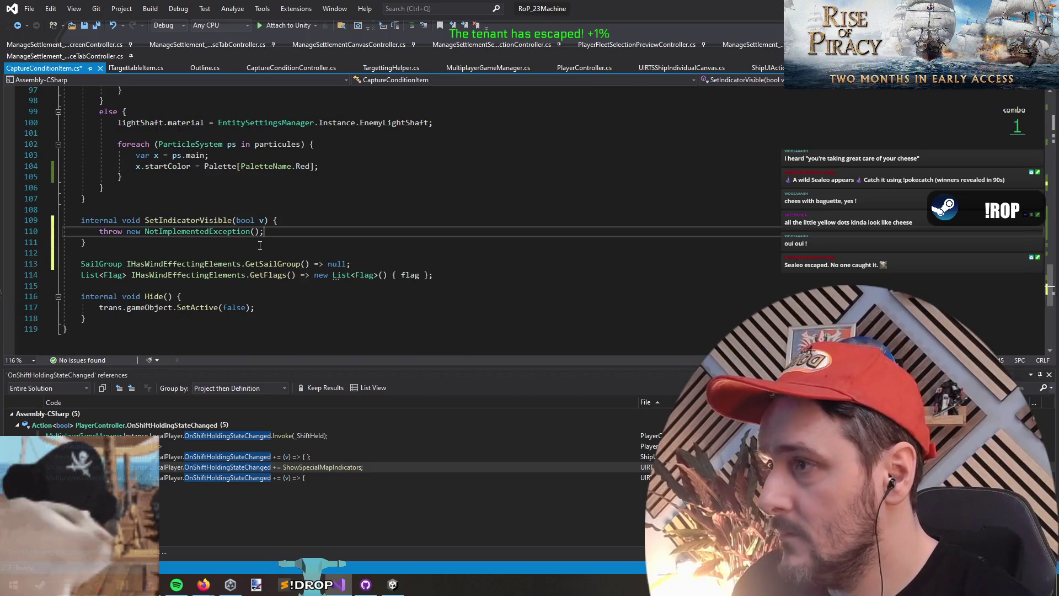
{"action": "key", "text": "BackSpace"}
{"action": "type", "text": "indiv"}
{"action": "key", "text": "BackSpace"}
{"action": "type", "text": "cator"}
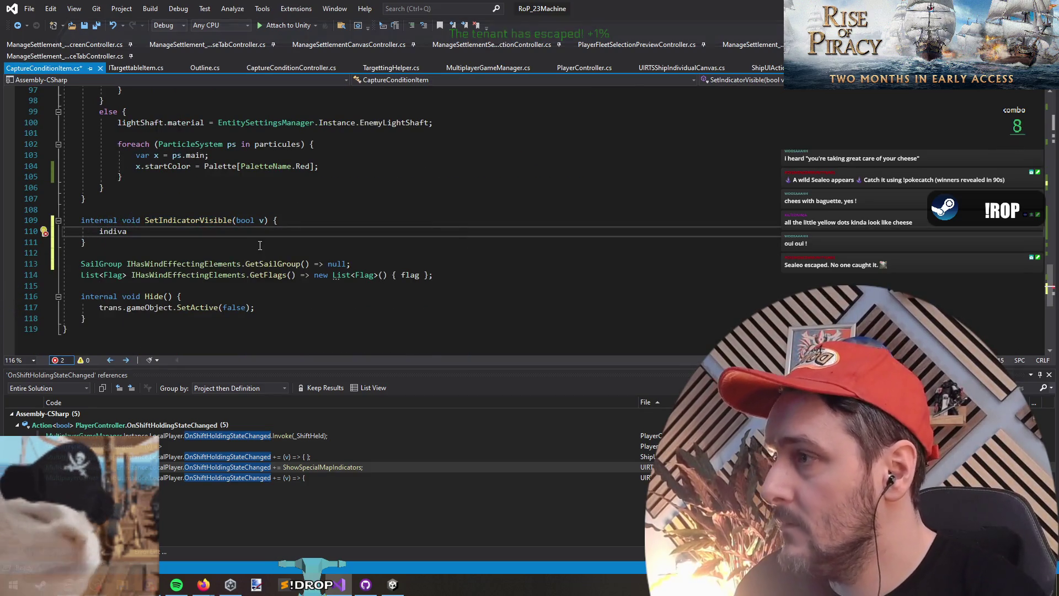
Copy the HUDNavElement null-check line from SetAsCaptured into SetIndicatorVisible
{"action": "scroll", "coordinate": [268, 206], "scroll_direction": "up", "scroll_amount": 15}
{"action": "triple_click", "coordinate": [160, 263]}
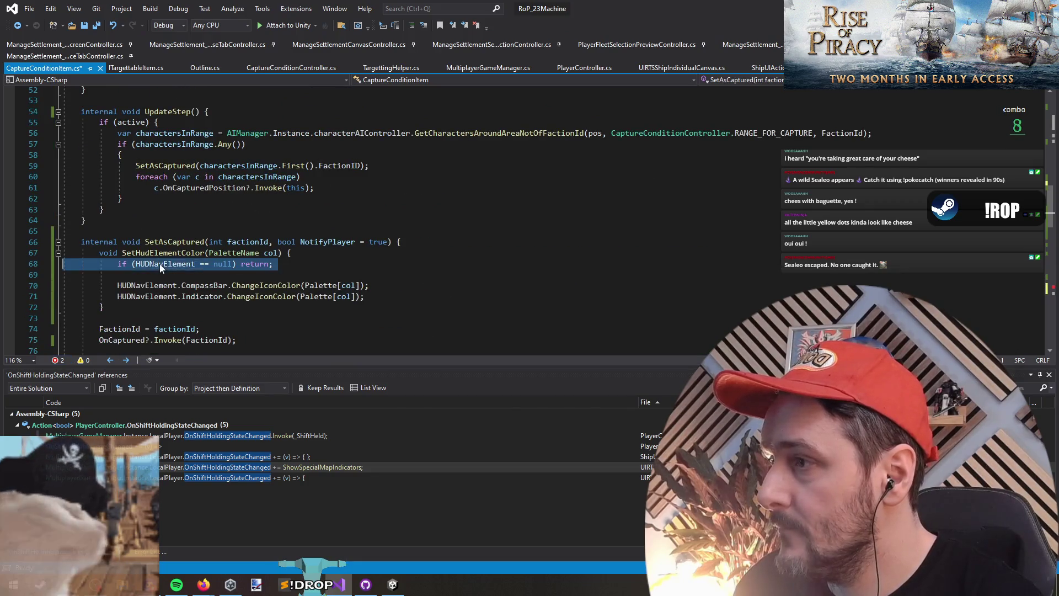
{"action": "key", "text": "ctrl+c"}
{"action": "key", "text": "ctrl+minus"}
{"action": "key", "text": "shift+Home"}
{"action": "key", "text": "ctrl+v"}
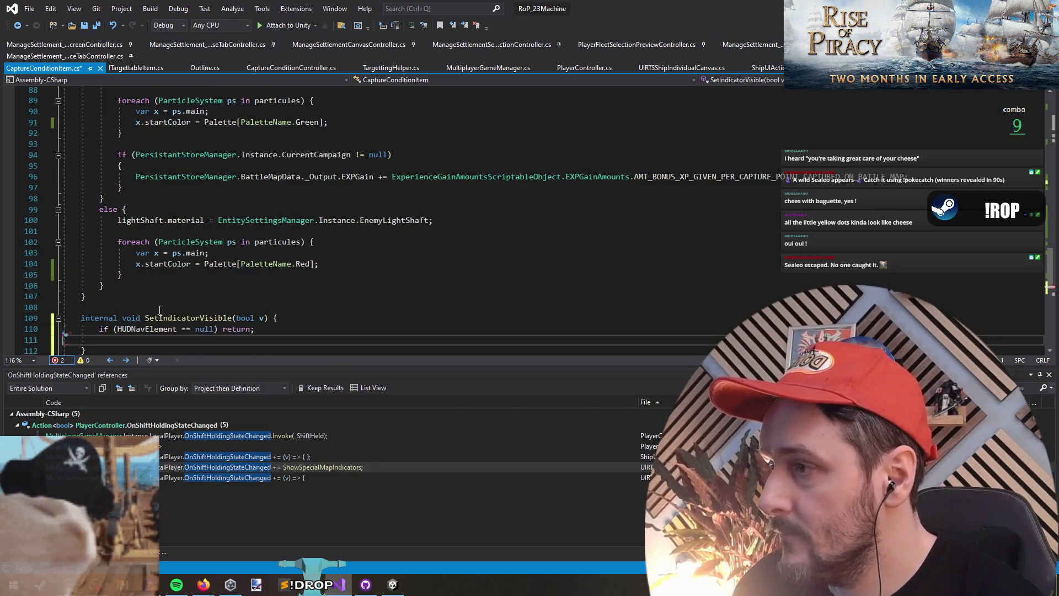
{"action": "scroll", "coordinate": [161, 197], "scroll_direction": "up", "scroll_amount": 15}
{"action": "scroll", "coordinate": [161, 197], "scroll_direction": "up", "scroll_amount": 6}
{"action": "scroll", "coordinate": [205, 264], "scroll_direction": "down", "scroll_amount": 3}
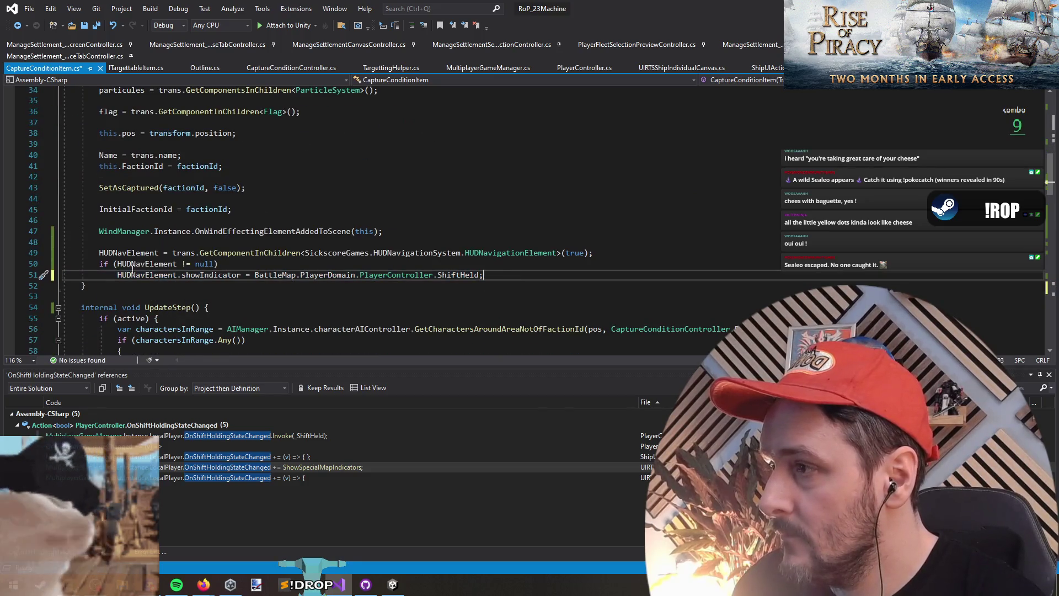
Add a 'SetIndicatorVisible(false);' call above the constructor's old indicator setup lines
{"action": "left_click_drag", "start_coordinate": [483, 275], "coordinate": [100, 265]}
{"action": "key", "text": "Up"}
{"action": "key", "text": "End"}
{"action": "key", "text": "Return"}
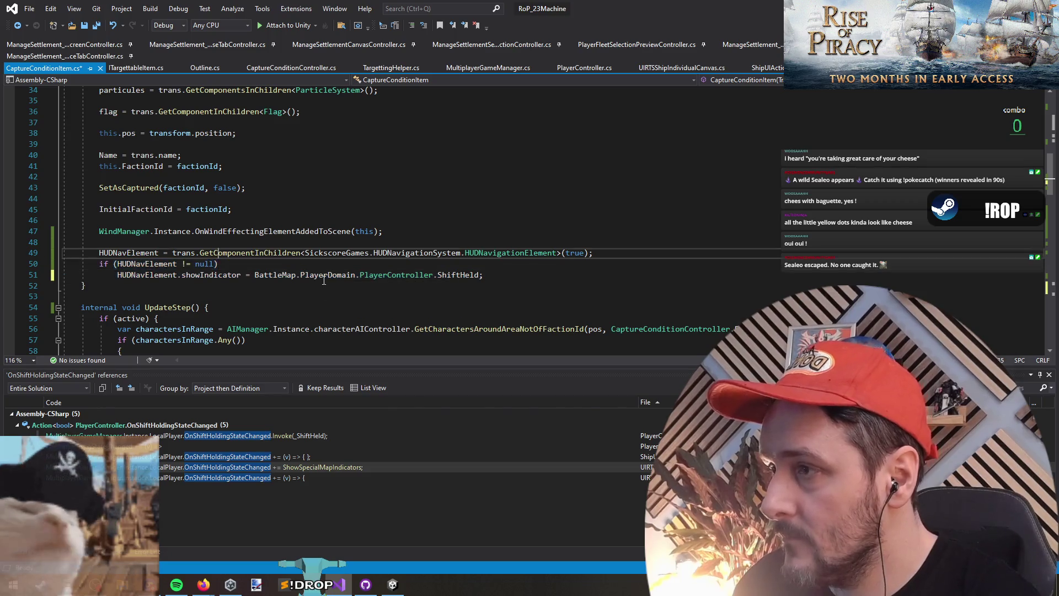
{"action": "type", "text": "setIndicatorVisible"}
{"action": "key", "text": "Return"}
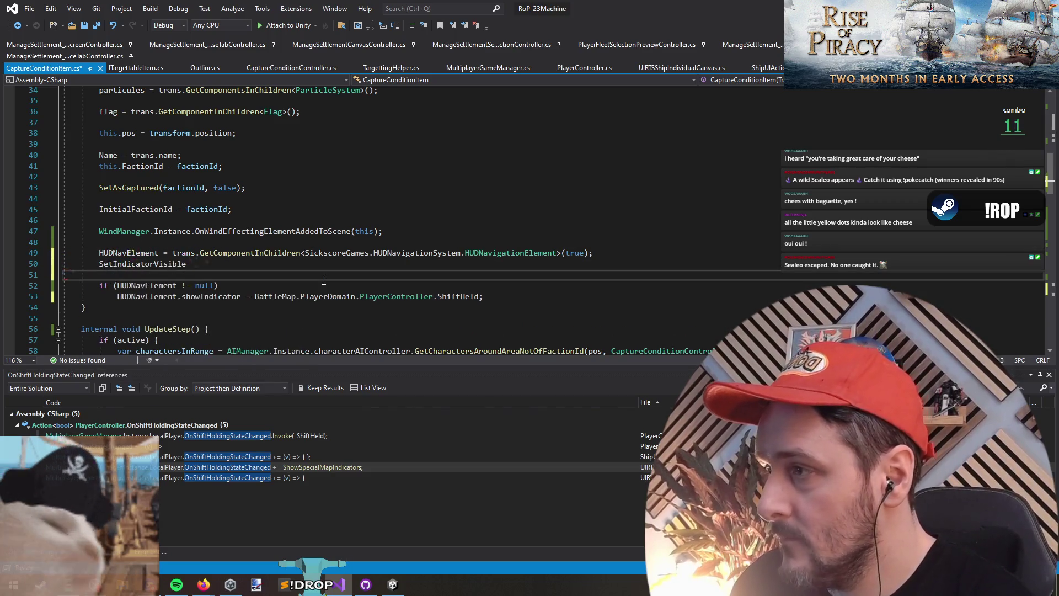
{"action": "key", "text": "BackSpace"}
{"action": "type", "text": "(false);"}
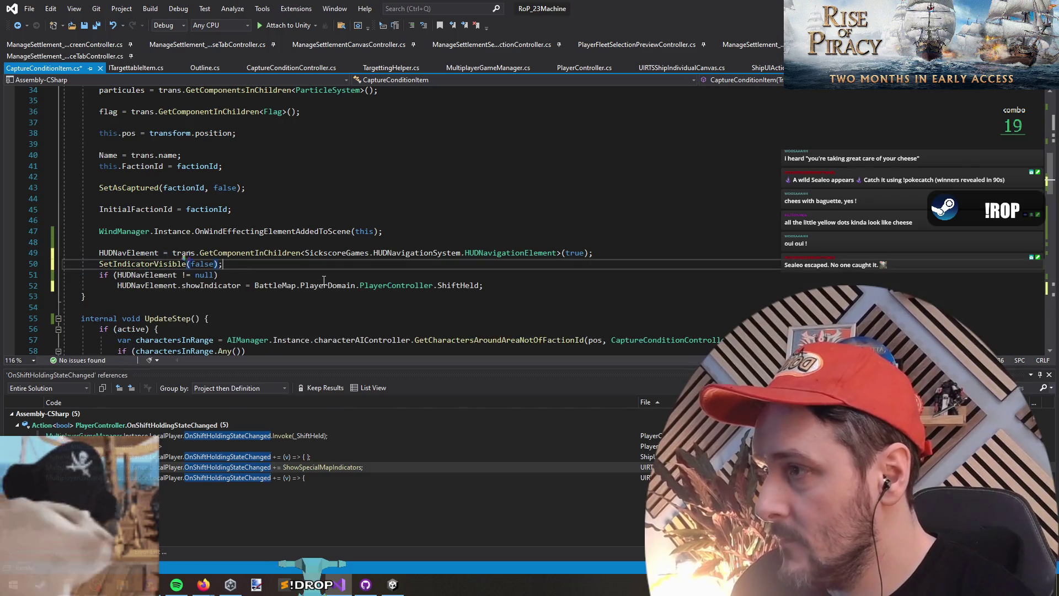
Delete the old null-check and showIndicator lines from the constructor and save
{"action": "key", "text": "Down"}
{"action": "key", "text": "Home"}
{"action": "key", "text": "shift+Down"}
{"action": "key", "text": "shift+End"}
{"action": "key", "text": "Delete"}
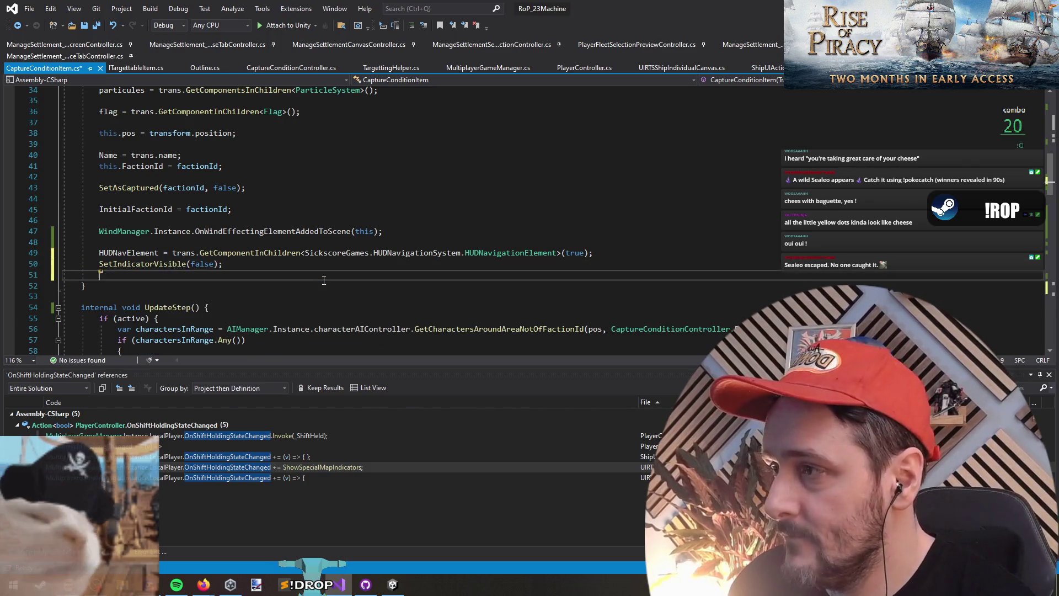
{"action": "key", "text": "ctrl+s"}
In SetIndicatorVisible, paste the copied lines and turn the check into 'if (HUDNavElement == null) return;'
{"action": "key", "text": "ctrl+End"}
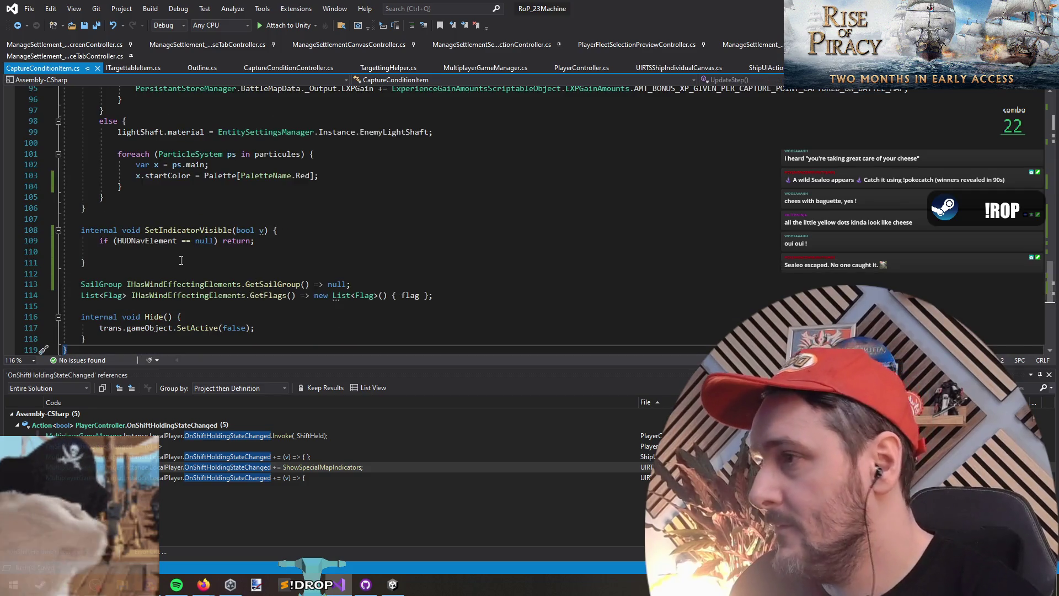
{"action": "left_click", "coordinate": [181, 257]}
{"action": "key", "text": "ctrl+v"}
{"action": "key", "text": "ctrl+shift+l"}
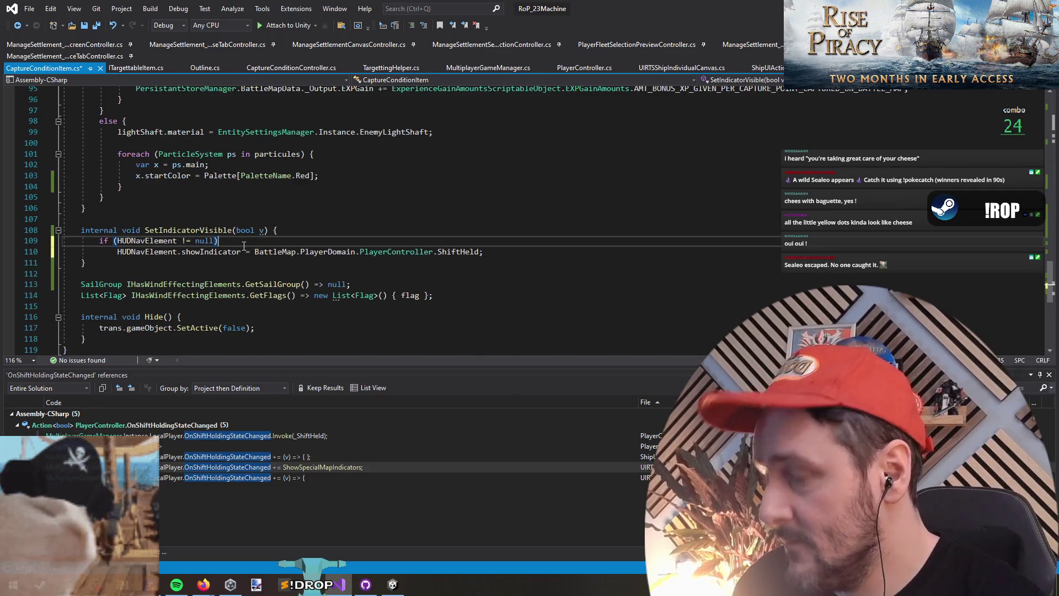
{"action": "key", "text": "Left"}
{"action": "key", "text": "Left"}
{"action": "key", "text": "Left"}
{"action": "key", "text": "BackSpace"}
{"action": "type", "text": "="}
{"action": "key", "text": "End"}
{"action": "type", "text": "return;"}
Make the following statement assign 'HUDNavElement.showIndicator = v;'
{"action": "key", "text": "Down"}
{"action": "key", "text": "Home"}
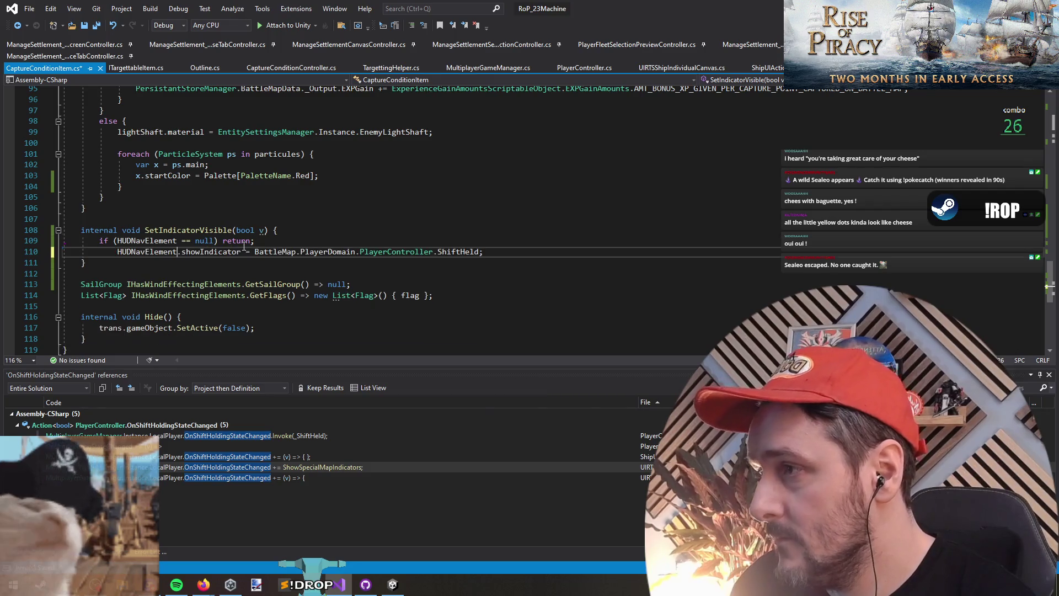
{"action": "key", "text": "BackSpace"}
{"action": "key", "text": "Return"}
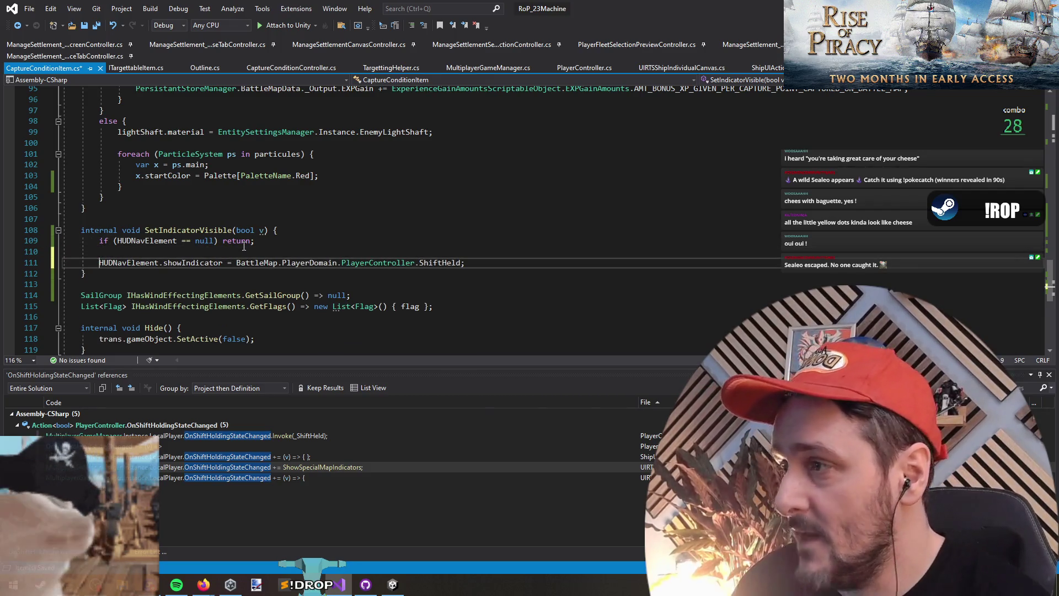
{"action": "key", "text": "End"}
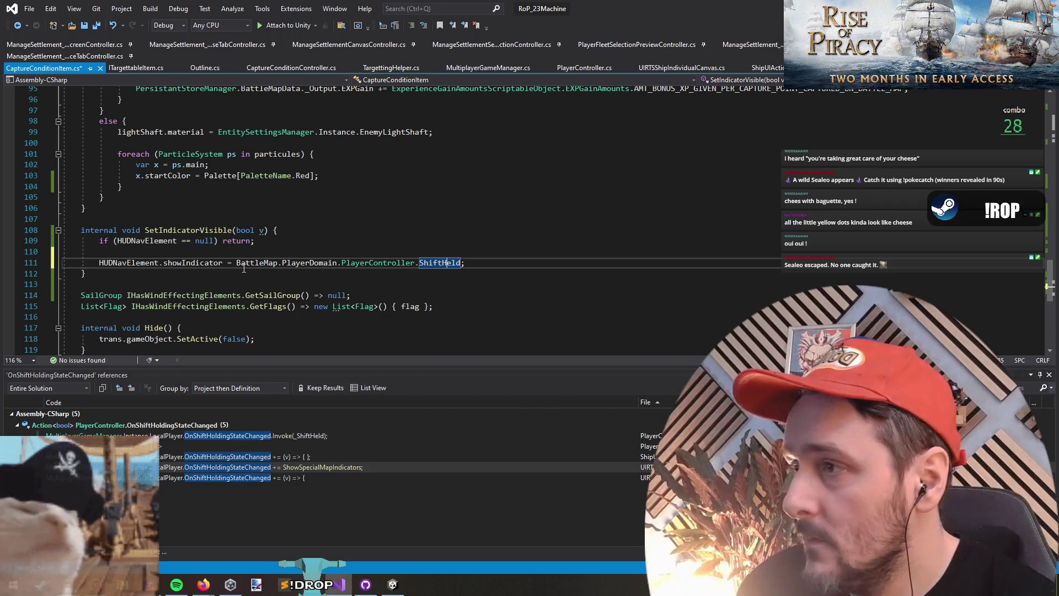
{"action": "key", "text": "ctrl+Left"}
{"action": "key", "text": "ctrl+Left"}
{"action": "key", "text": "ctrl+Left"}
{"action": "key", "text": "ctrl+shift+Right"}
{"action": "key", "text": "ctrl+shift+Right"}
{"action": "key", "text": "ctrl+shift+Right"}
{"action": "type", "text": "v"}
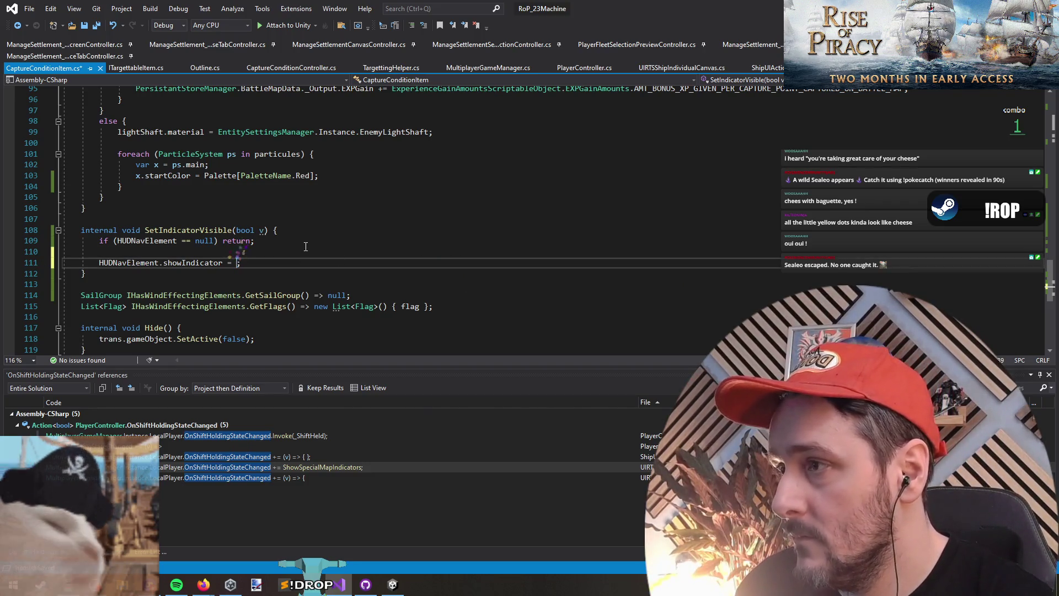
Replace false in the constructor's SetIndicatorVisible call with the ShiftHeld expression, save, and switch to Unity
{"action": "key", "text": "Up"}
{"action": "key", "text": "Up"}
{"action": "key", "text": "Up"}
{"action": "key", "text": "ctrl+Left"}
{"action": "key", "text": "ctrl+Left"}
{"action": "key", "text": "ctrl+f"}
{"action": "key", "text": "Return"}
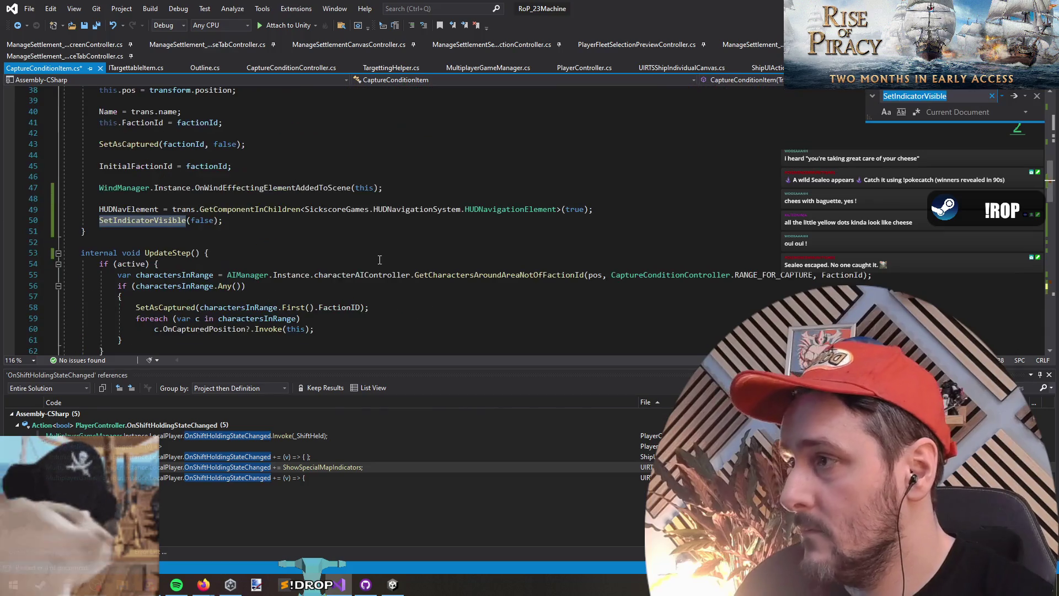
{"action": "double_click", "coordinate": [202, 220]}
{"action": "key", "text": "ctrl+v"}
{"action": "key", "text": "Down"}
{"action": "key", "text": "ctrl+s"}
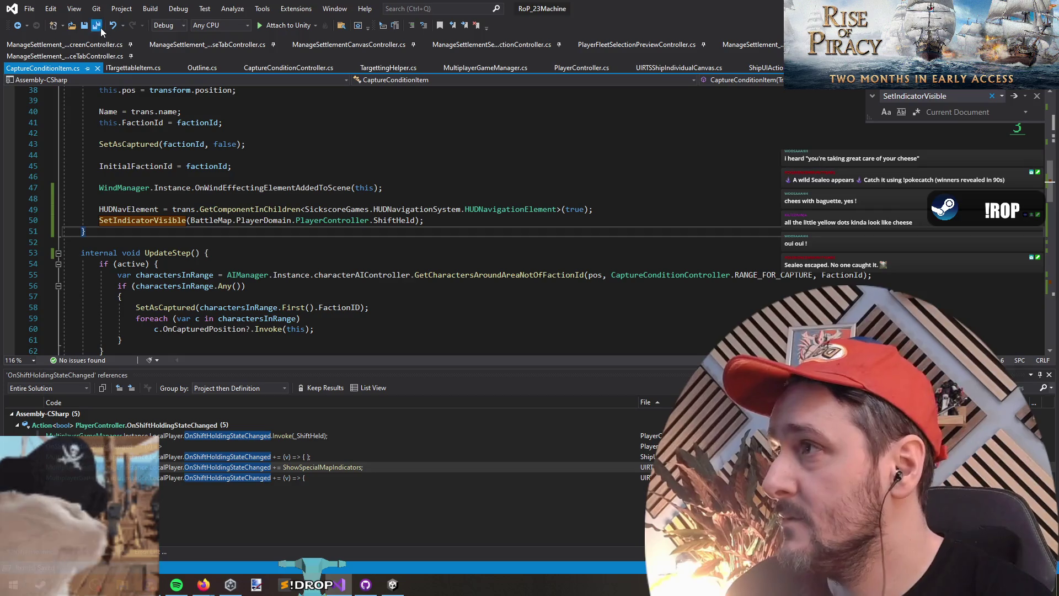
{"action": "key", "text": "alt+Tab"}
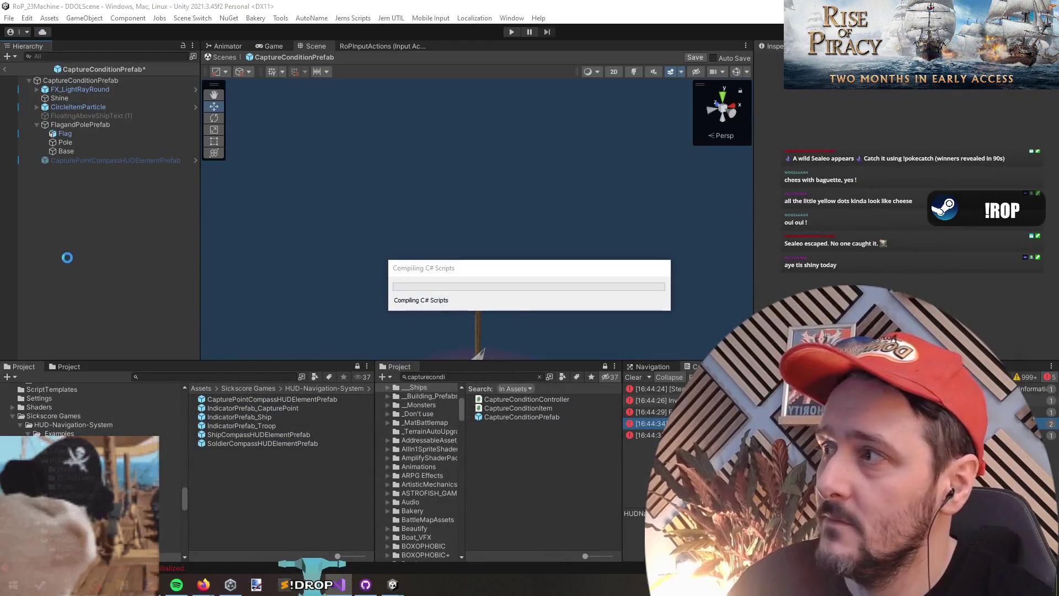
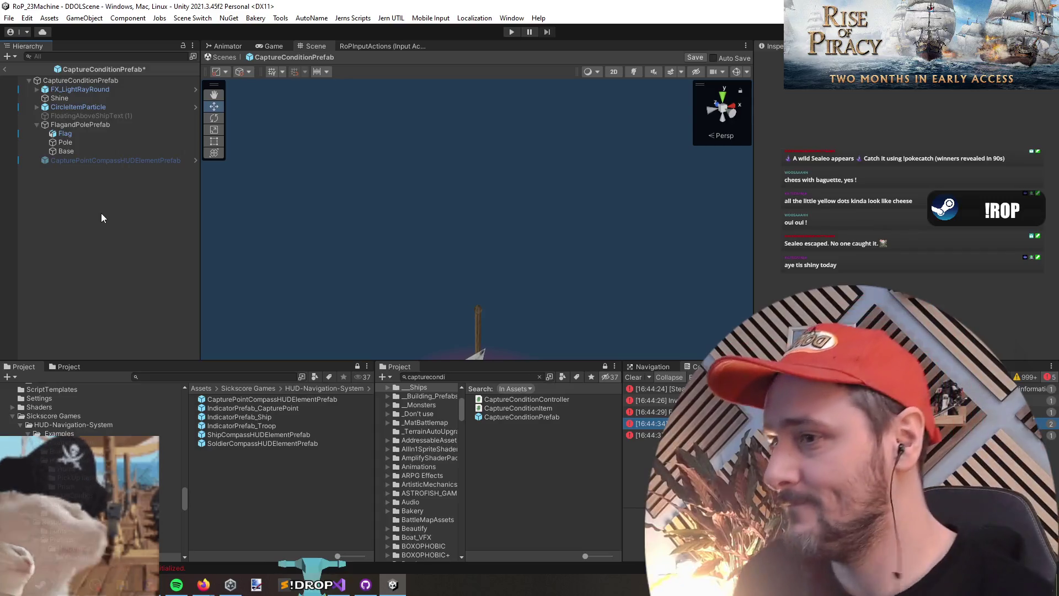
Leave the capture condition prefab, choose Save in the Prefab Has Been Modified dialog, and enter Play mode
{"action": "left_click", "coordinate": [5, 69]}
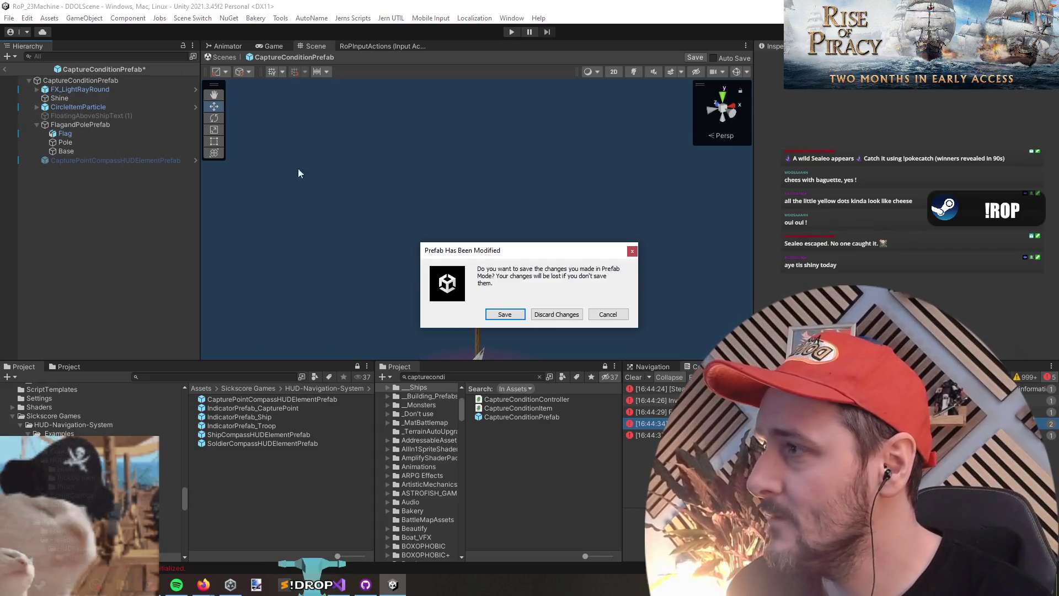
{"action": "left_click", "coordinate": [504, 314]}
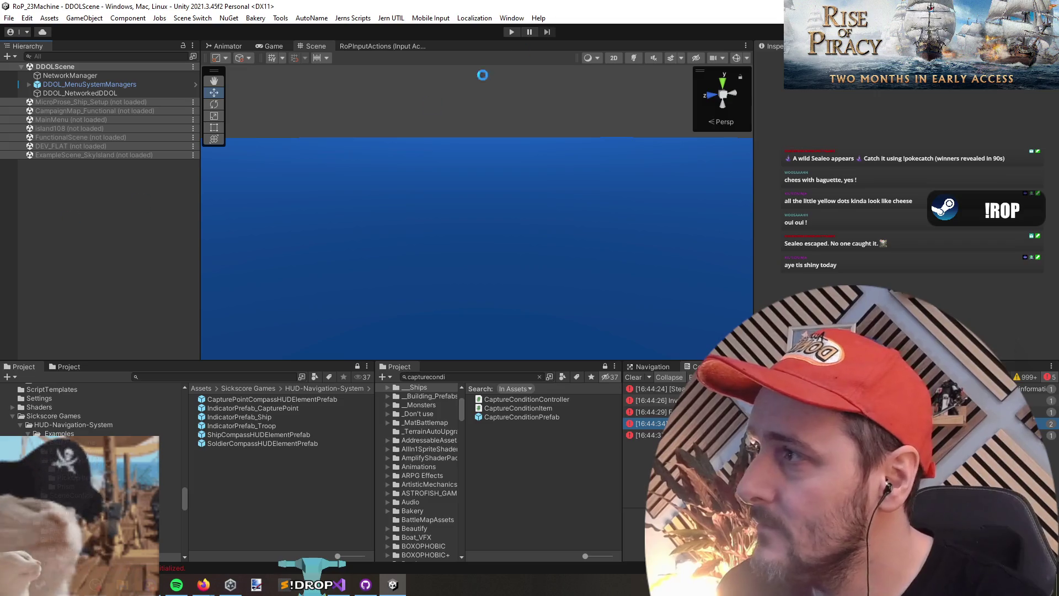
{"action": "left_click", "coordinate": [512, 32]}
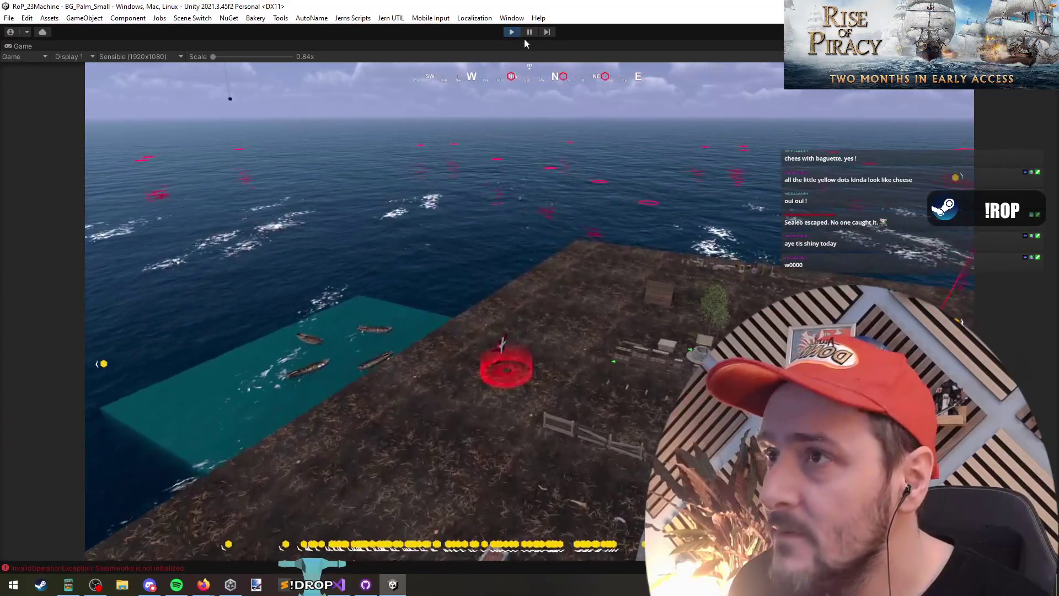
Pause the game and select CapturePointCompassHUDElementPrefab under CaptureConditionPrefab via a 'capturecon' Hierarchy search
{"action": "key", "text": "ctrl+shift+p"}
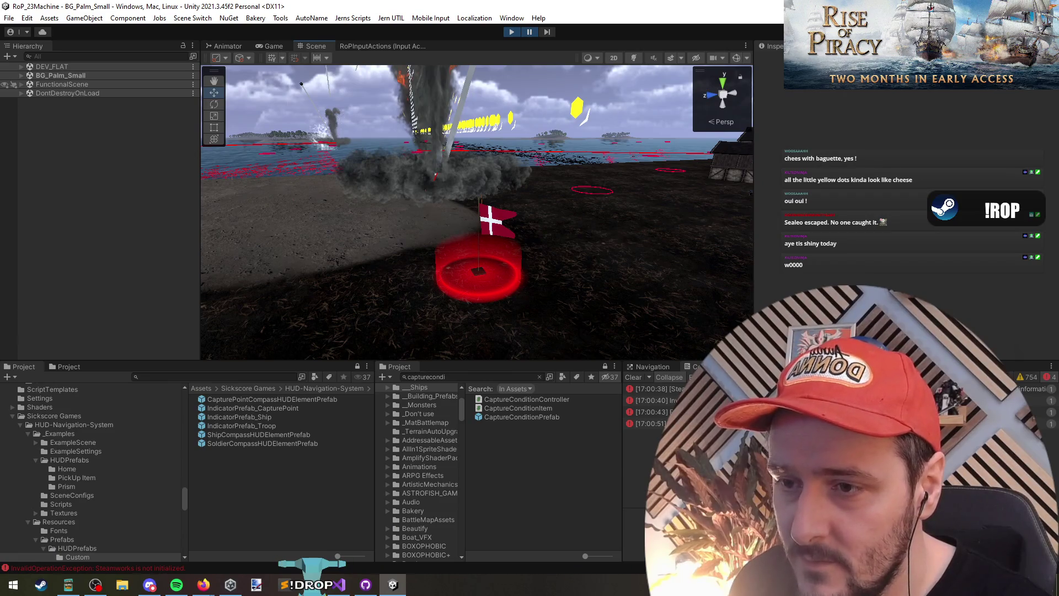
{"action": "type", "text": "capturecon"}
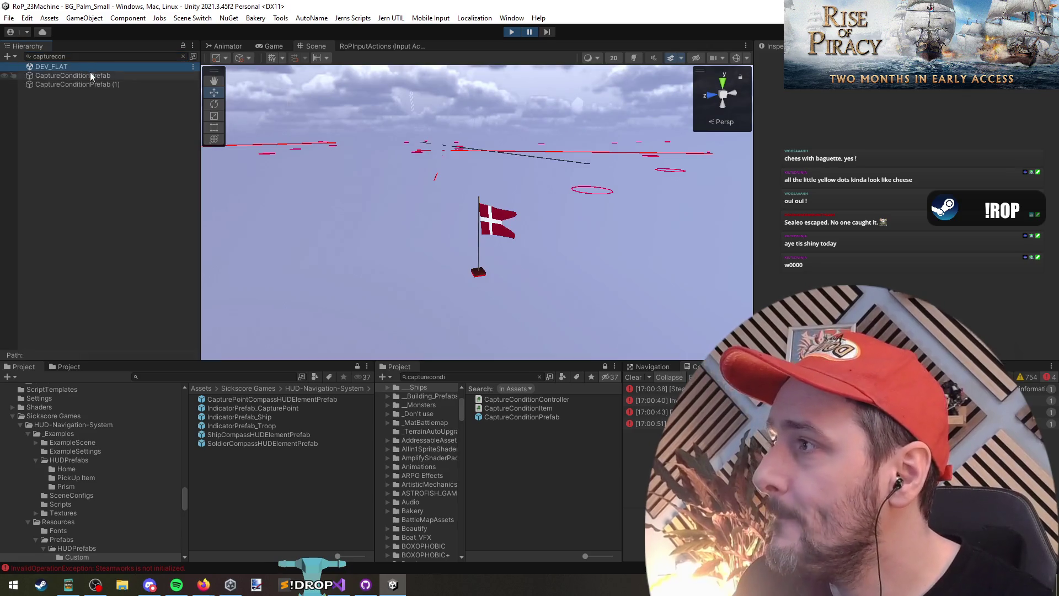
{"action": "left_click", "coordinate": [91, 74]}
{"action": "left_click", "coordinate": [183, 56]}
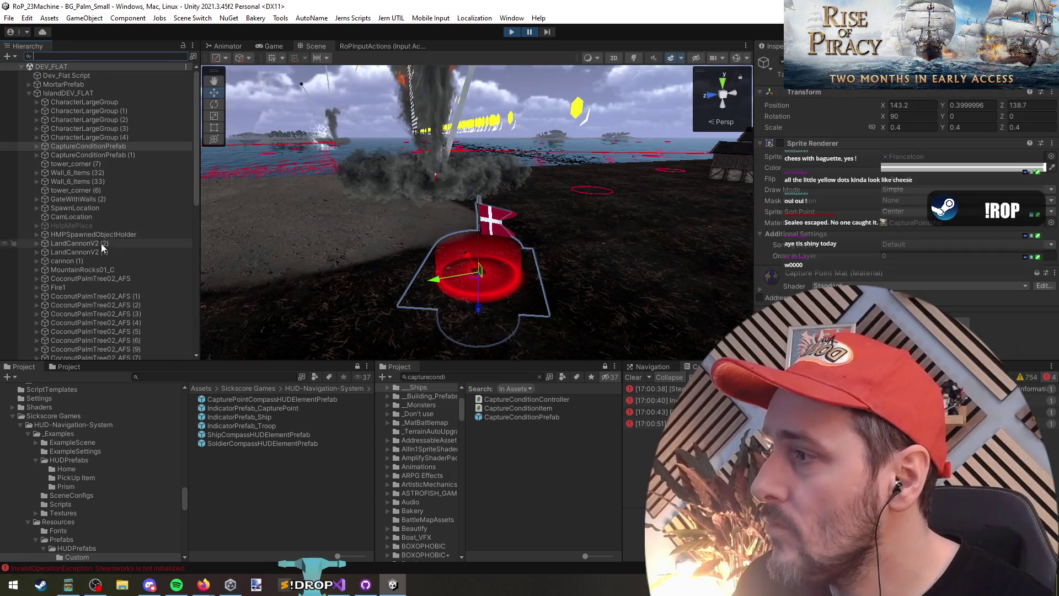
{"action": "left_click", "coordinate": [36, 146]}
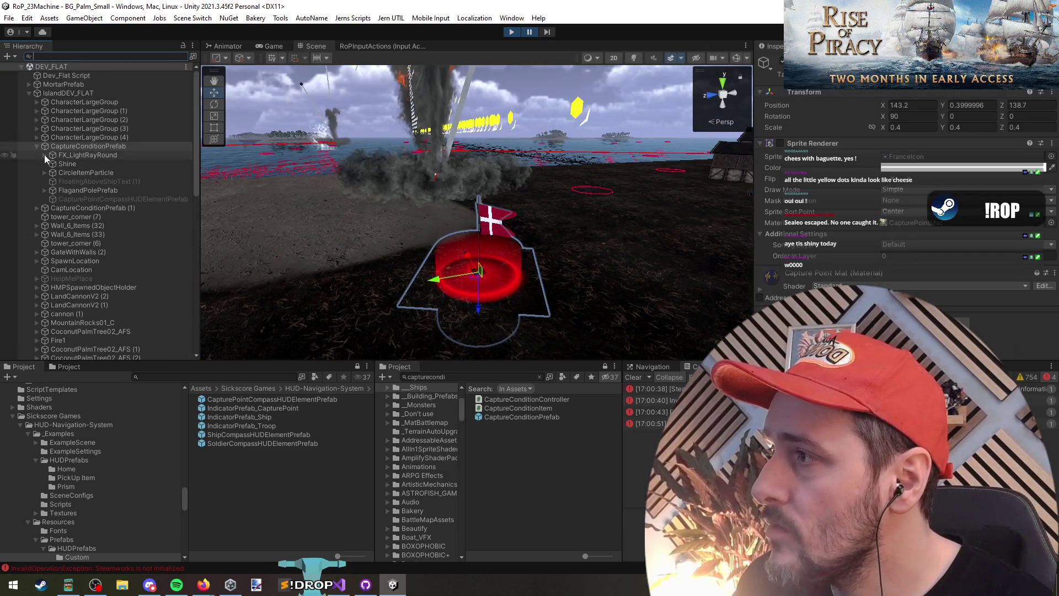
{"action": "left_click", "coordinate": [51, 200]}
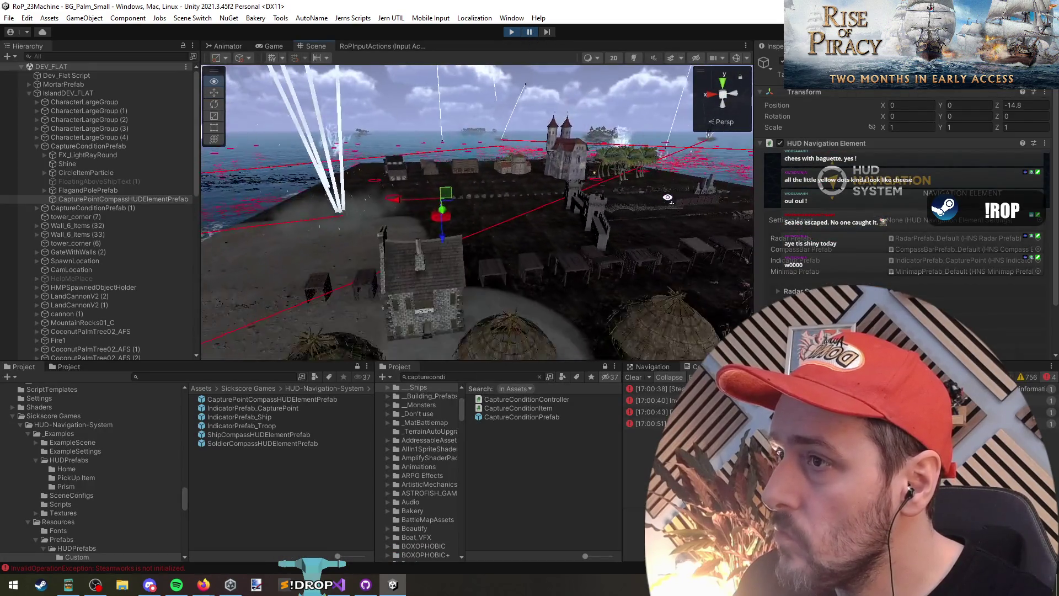
Look across the town in the Scene view, then stop Play mode and switch to CaptureConditionItem.cs
{"action": "left_click_drag", "start_coordinate": [541, 98], "coordinate": [592, 129]}
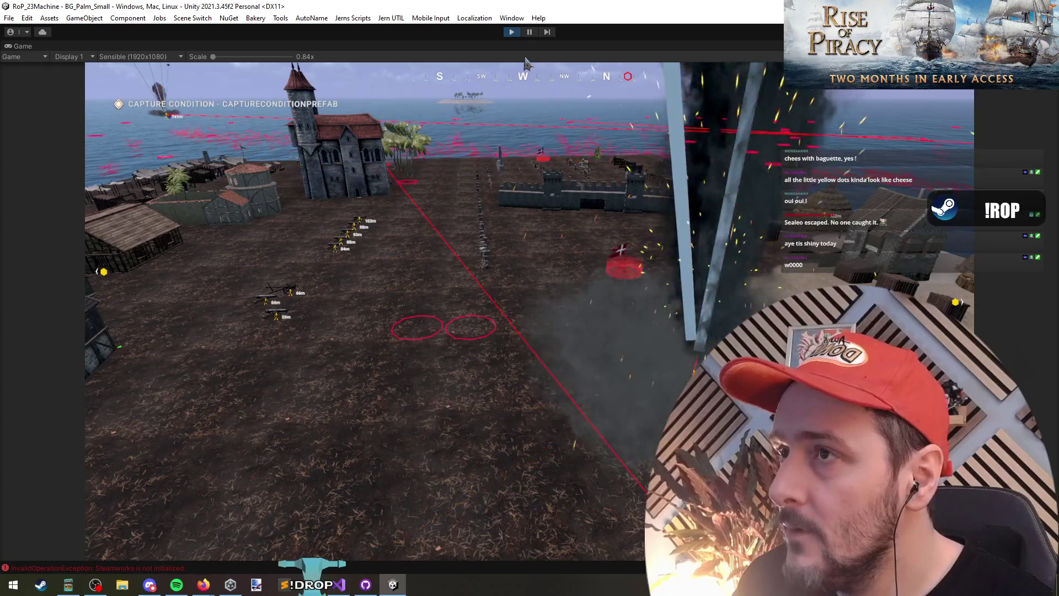
{"action": "key", "text": "ctrl+p"}
{"action": "key", "text": "alt+Tab"}
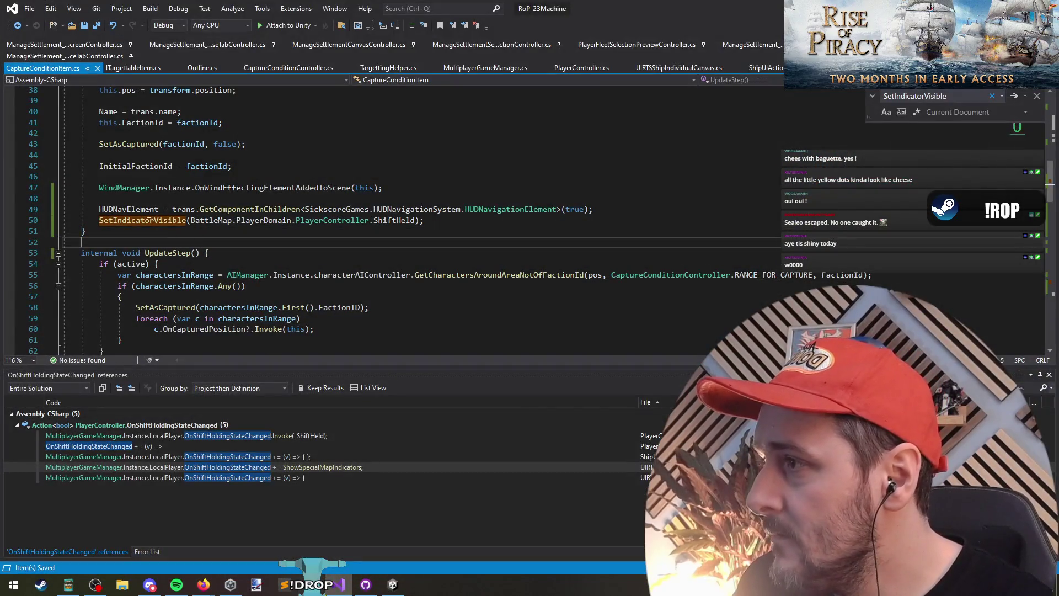
After line 49, add 'if (HUDNavElement != null) HUDNavElement.gameObject.SetActive(true);'
{"action": "left_click", "coordinate": [130, 210]}
{"action": "left_click", "coordinate": [605, 214]}
{"action": "key", "text": "Return"}
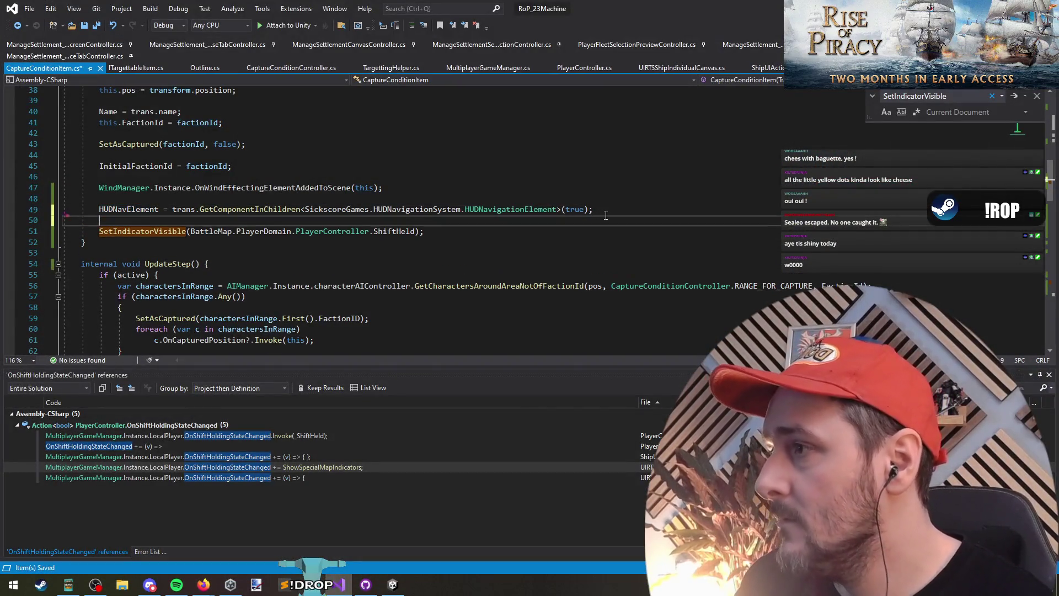
{"action": "type", "text": "if(HUDNA"}
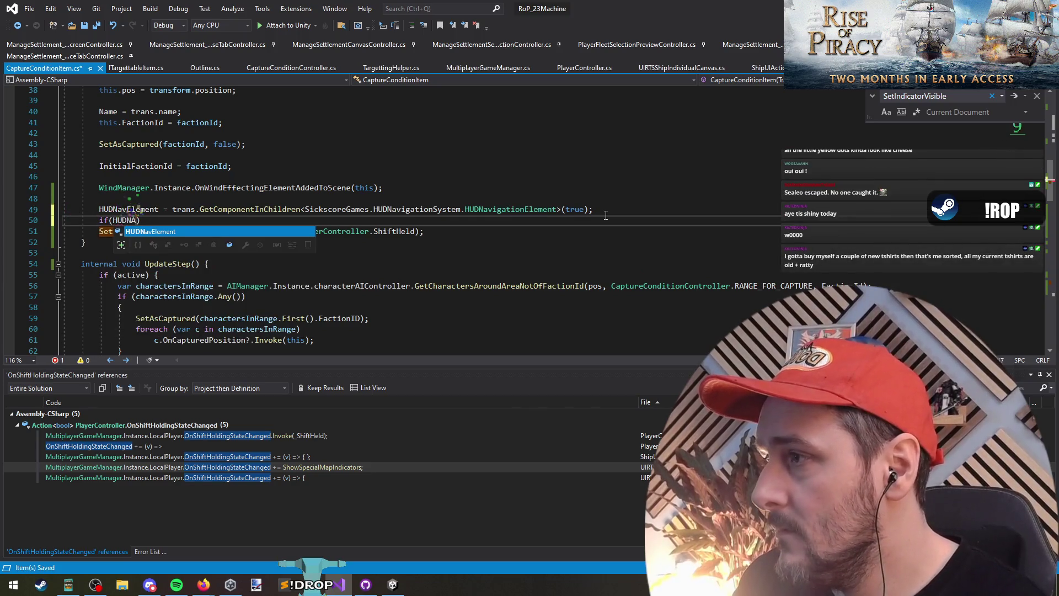
{"action": "key", "text": "Tab"}
{"action": "type", "text": "null"}
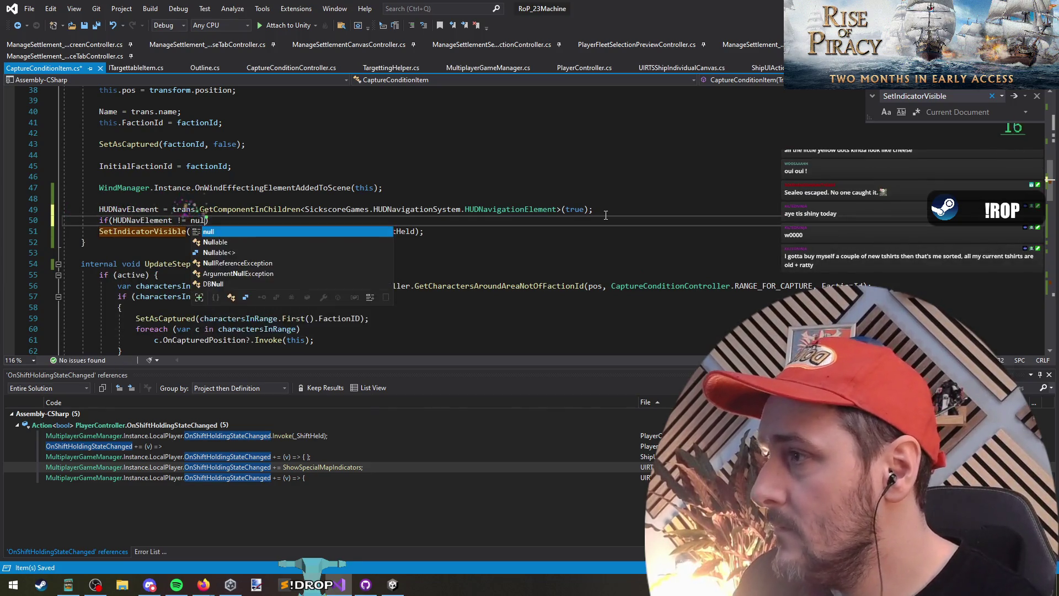
{"action": "type", "text": " hudn"}
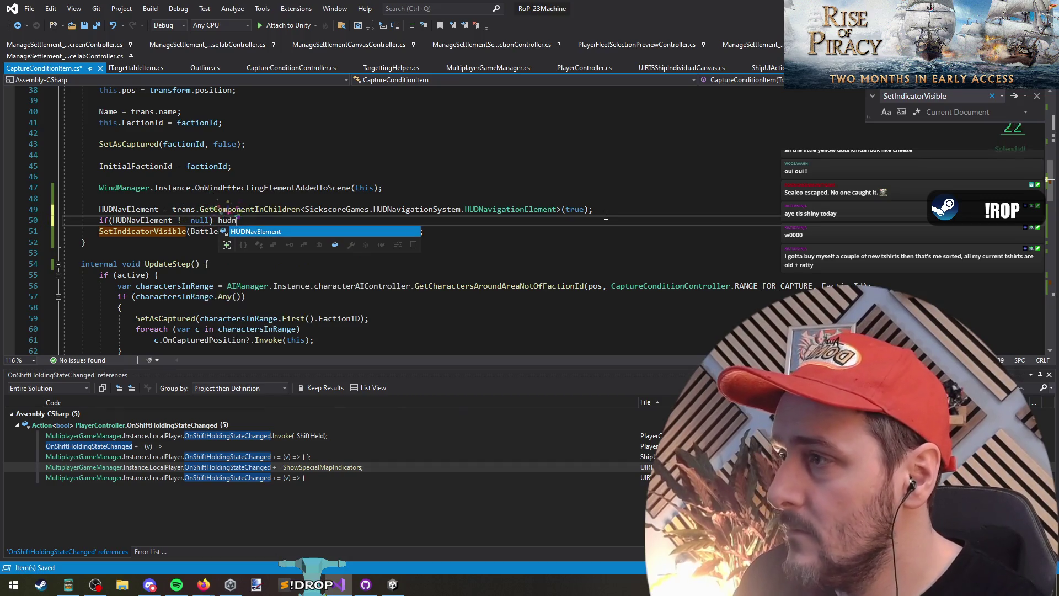
{"action": "type", "text": ".g"}
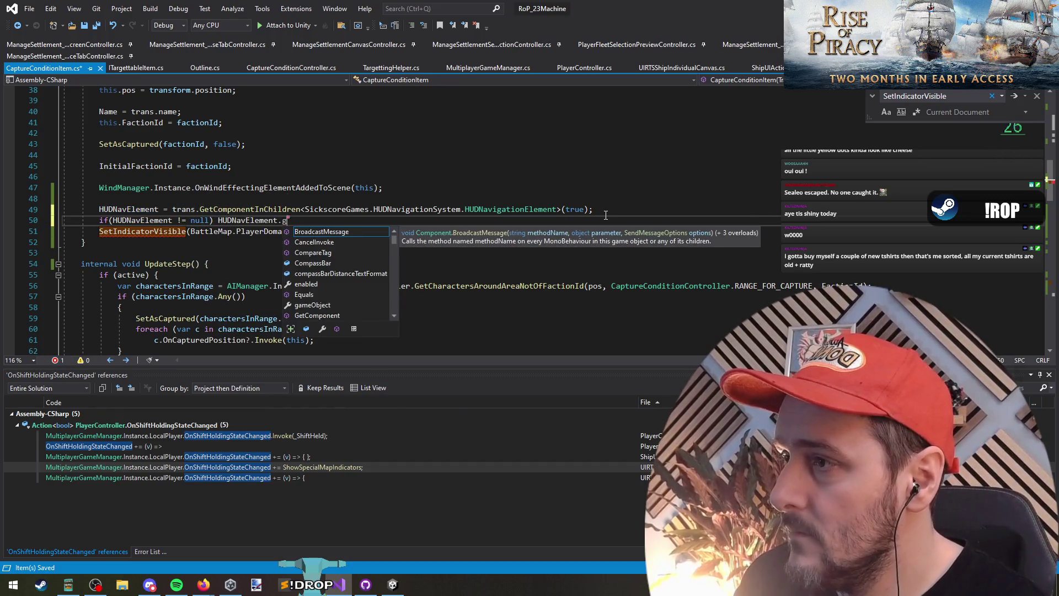
{"action": "type", "text": "ameObject.SetActive(t"}
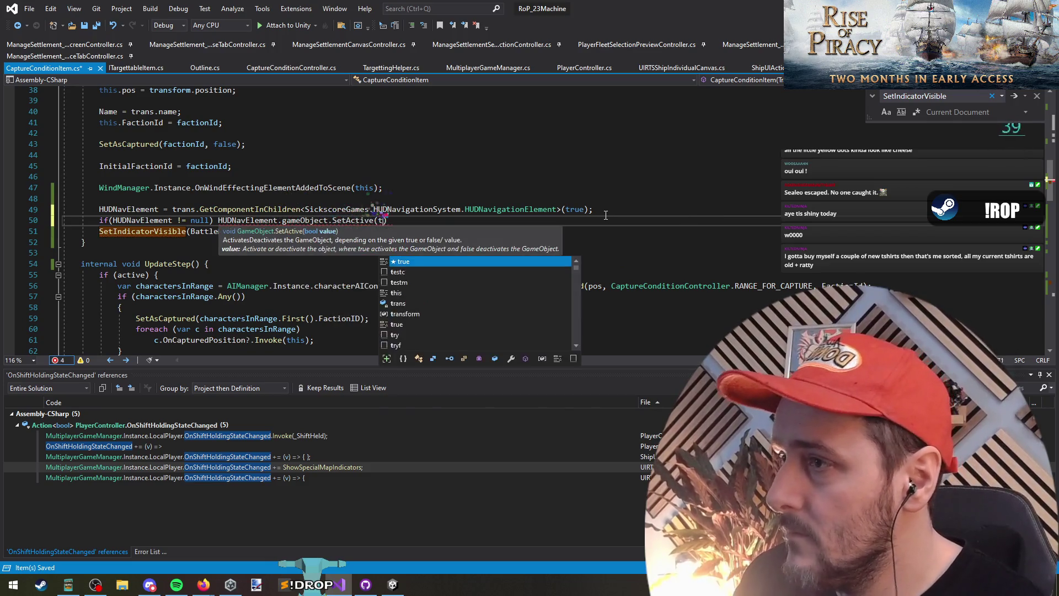
{"action": "type", "text": ");"}
{"action": "key", "text": "Return"}
Review the SetAsCaptured code around lines 72-80, then return to Unity to recompile
{"action": "scroll", "coordinate": [537, 206], "scroll_direction": "down", "scroll_amount": 2}
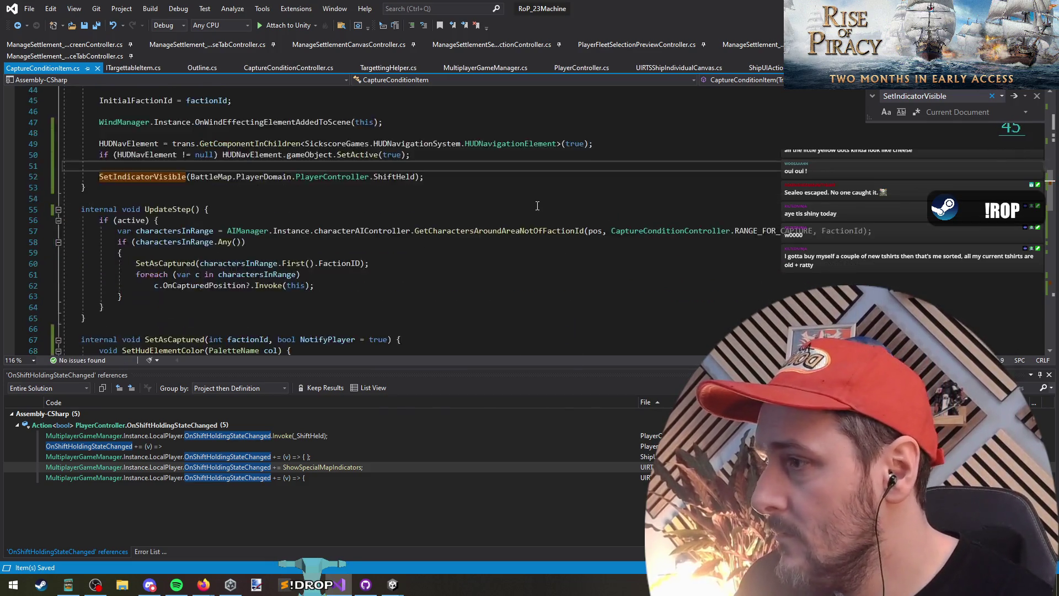
{"action": "scroll", "coordinate": [537, 206], "scroll_direction": "down", "scroll_amount": 6}
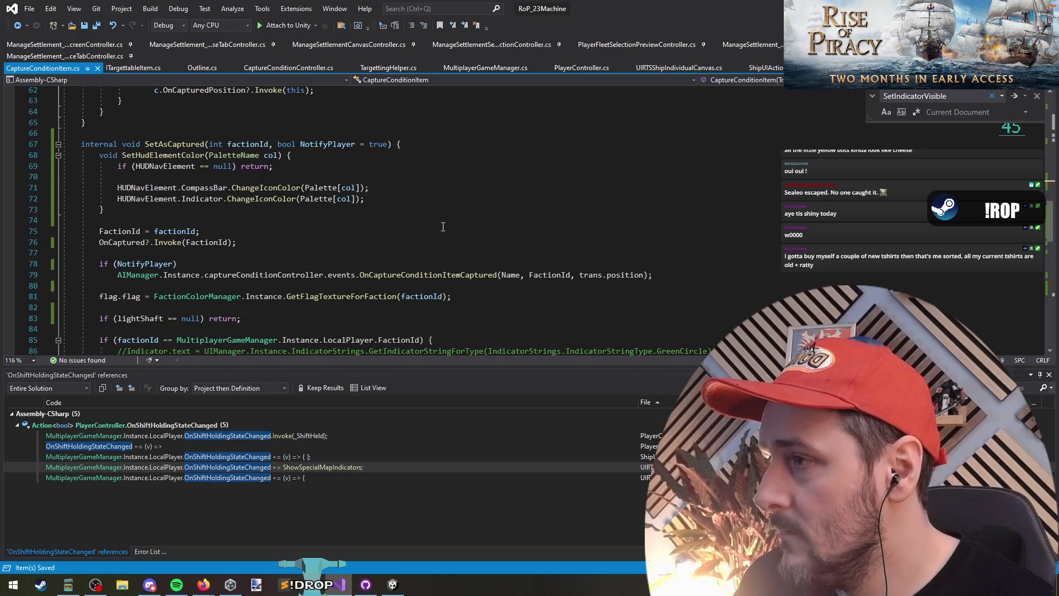
{"action": "scroll", "coordinate": [442, 227], "scroll_direction": "down", "scroll_amount": 1}
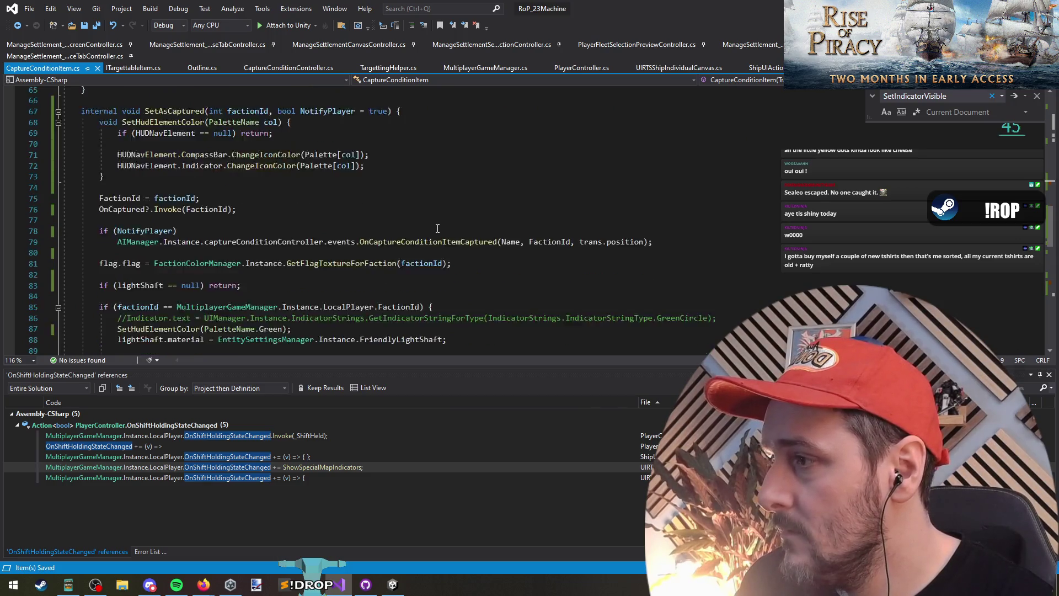
{"action": "left_click", "coordinate": [231, 145]}
{"action": "key", "text": "Down"}
{"action": "key", "text": "Down"}
{"action": "key", "text": "End"}
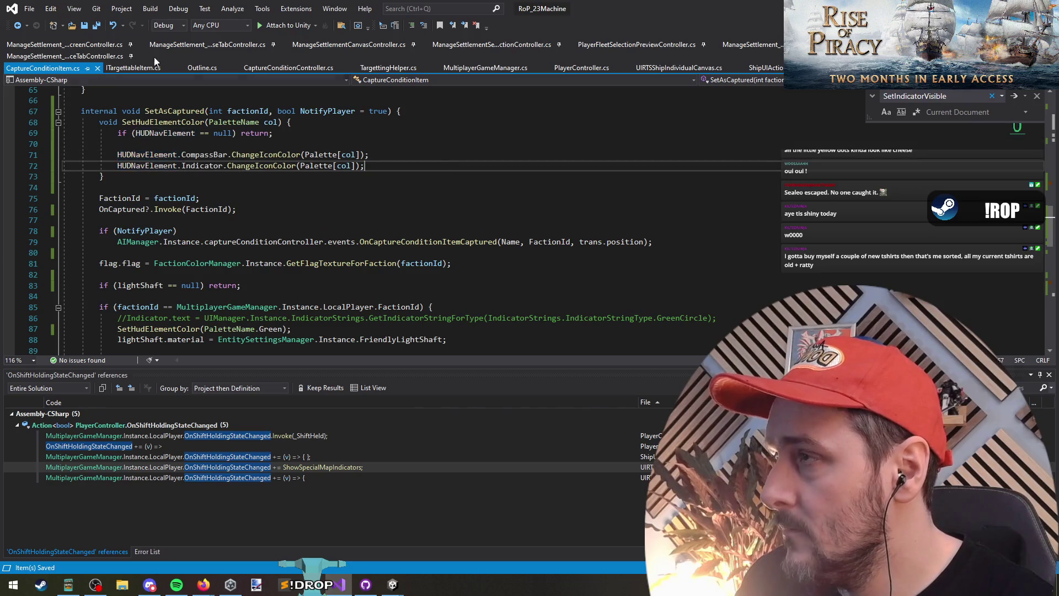
{"action": "left_click", "coordinate": [564, 255]}
{"action": "key", "text": "alt+Tab"}
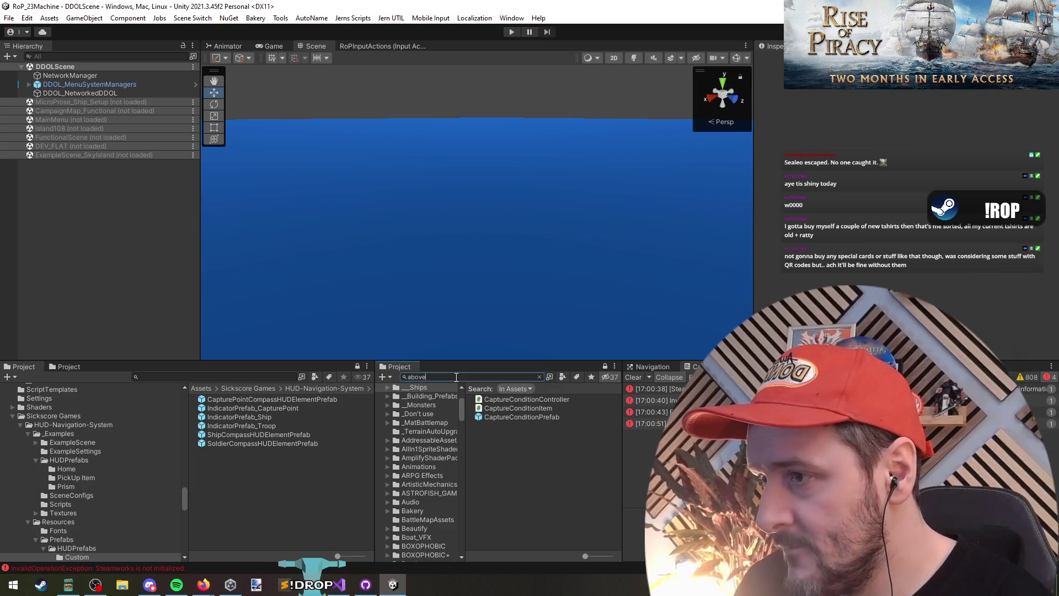
Delete SoldierCompassHUDElementPrefab from the AboveSoldierStatusIndicators prefab, save it, and enter Play mode again
{"action": "double_click", "coordinate": [505, 409]}
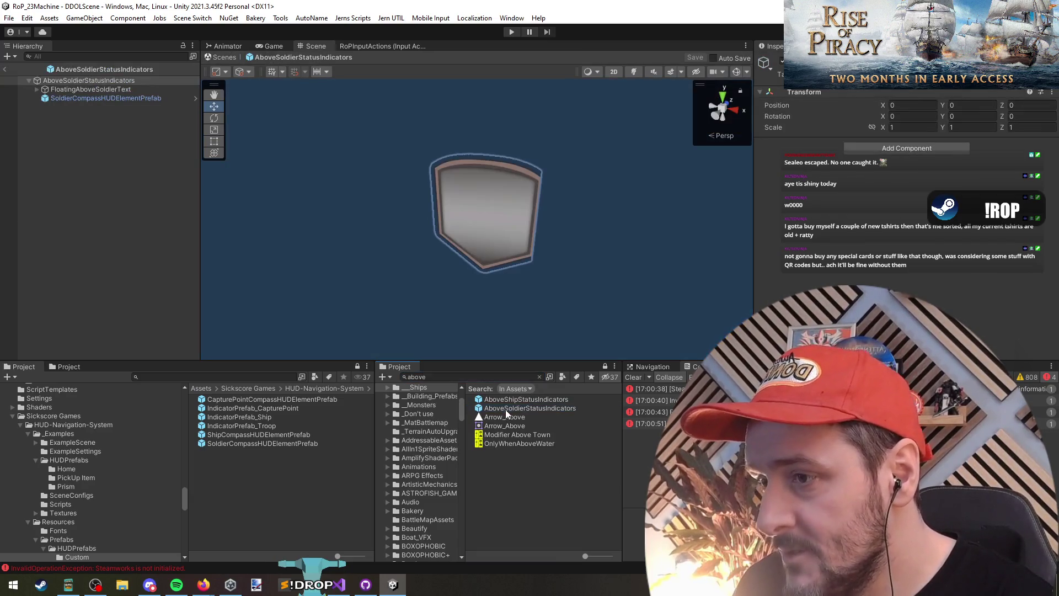
{"action": "left_click", "coordinate": [83, 99]}
{"action": "key", "text": "Delete"}
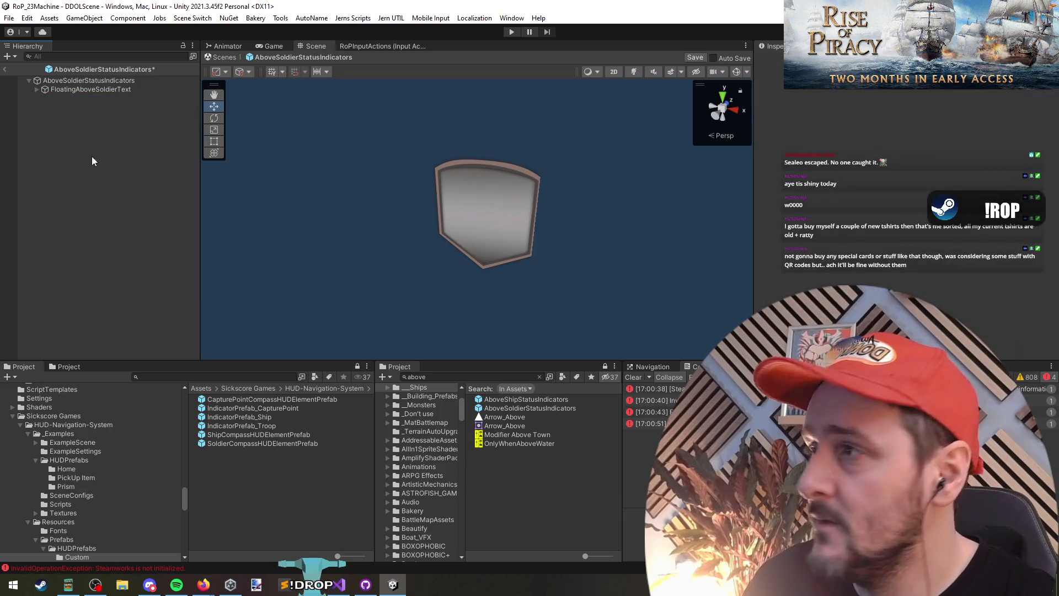
{"action": "left_click", "coordinate": [3, 70]}
{"action": "left_click", "coordinate": [497, 315]}
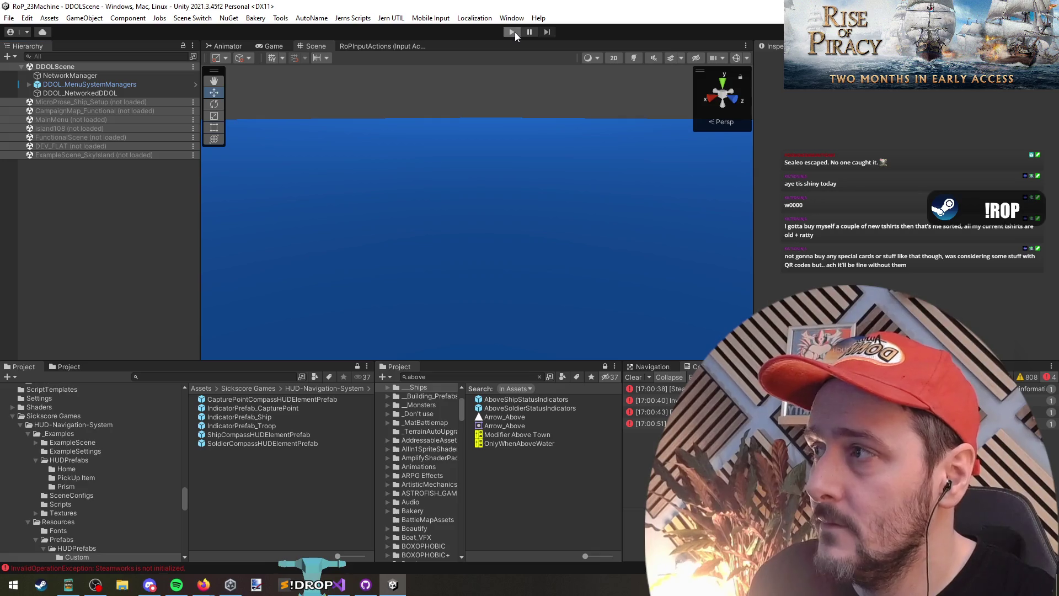
{"action": "left_click", "coordinate": [515, 32]}
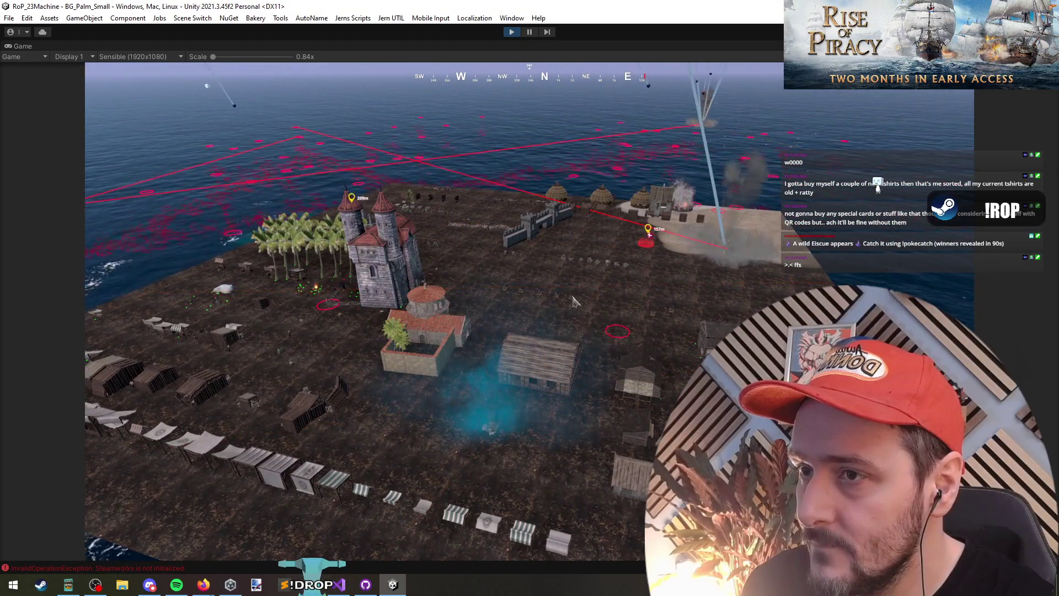
Spawn a Player Faction fleet of 10 ships from the F1 Debug Menu, then reopen the menu
{"action": "key", "text": "alt+Tab"}
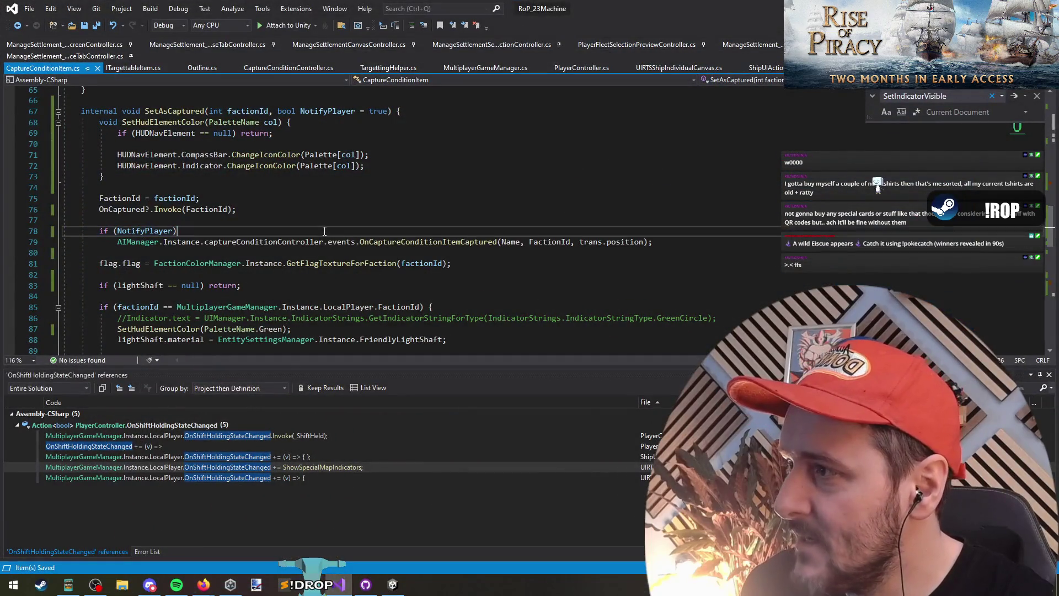
{"action": "key", "text": "alt+Tab"}
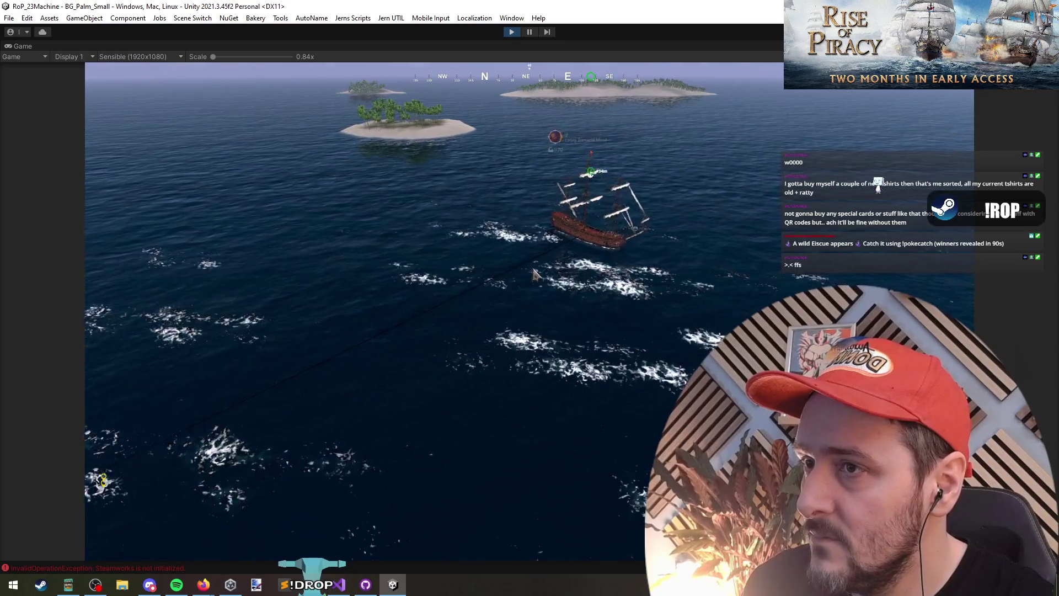
{"action": "key", "text": "F1"}
{"action": "left_click", "coordinate": [135, 113]}
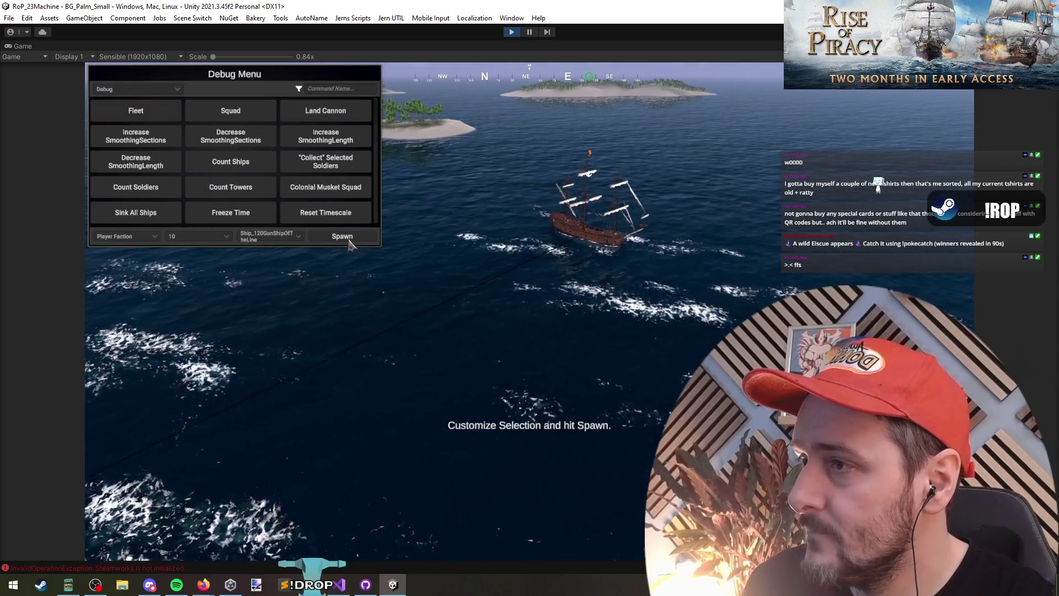
{"action": "left_click", "coordinate": [584, 210]}
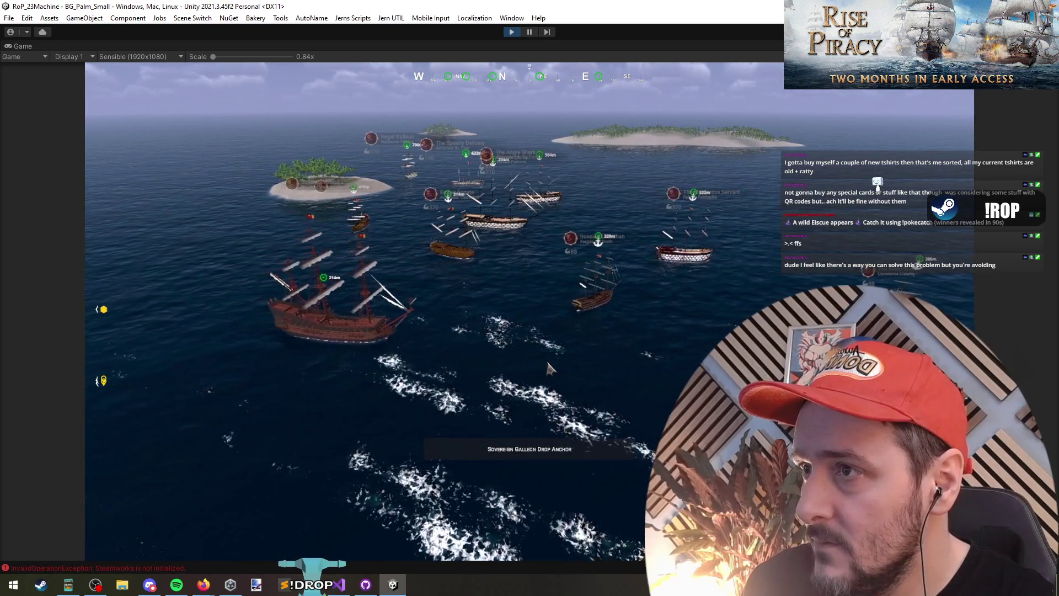
{"action": "key", "text": "F1"}
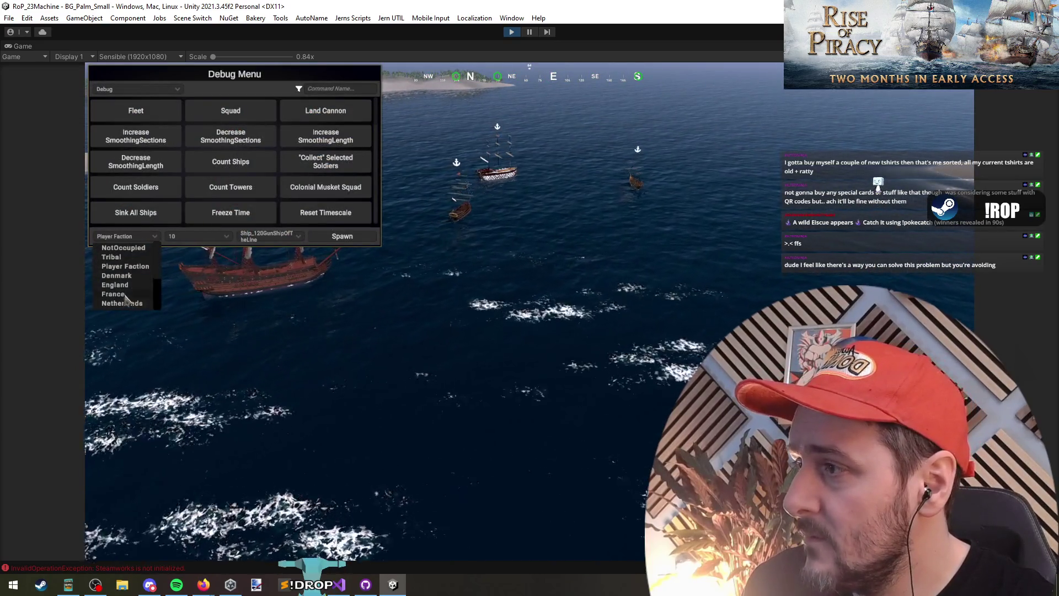
{"action": "key", "text": "F1"}
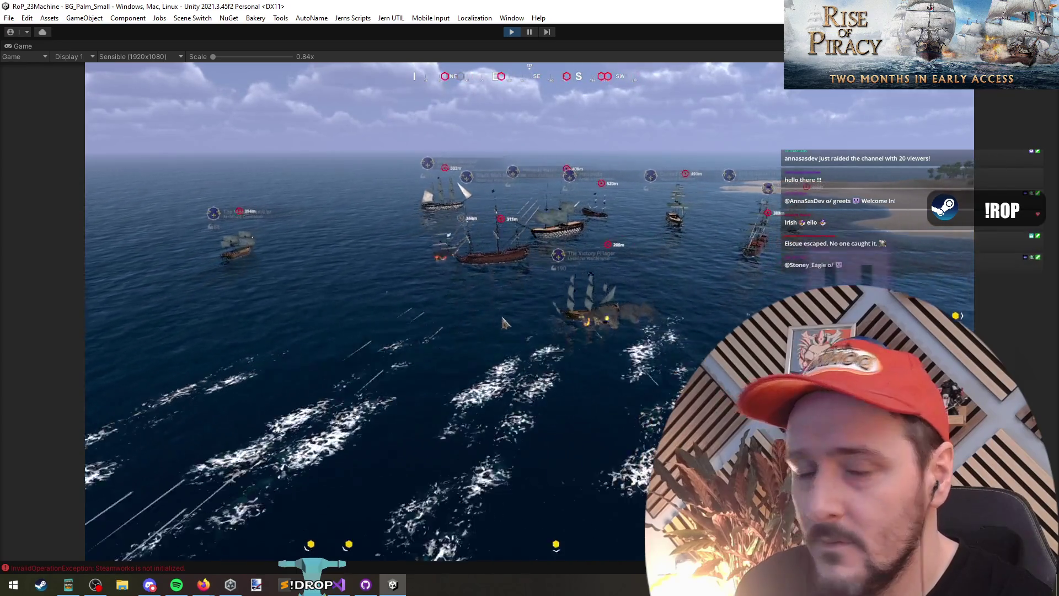
{"action": "left_click", "coordinate": [529, 32]}
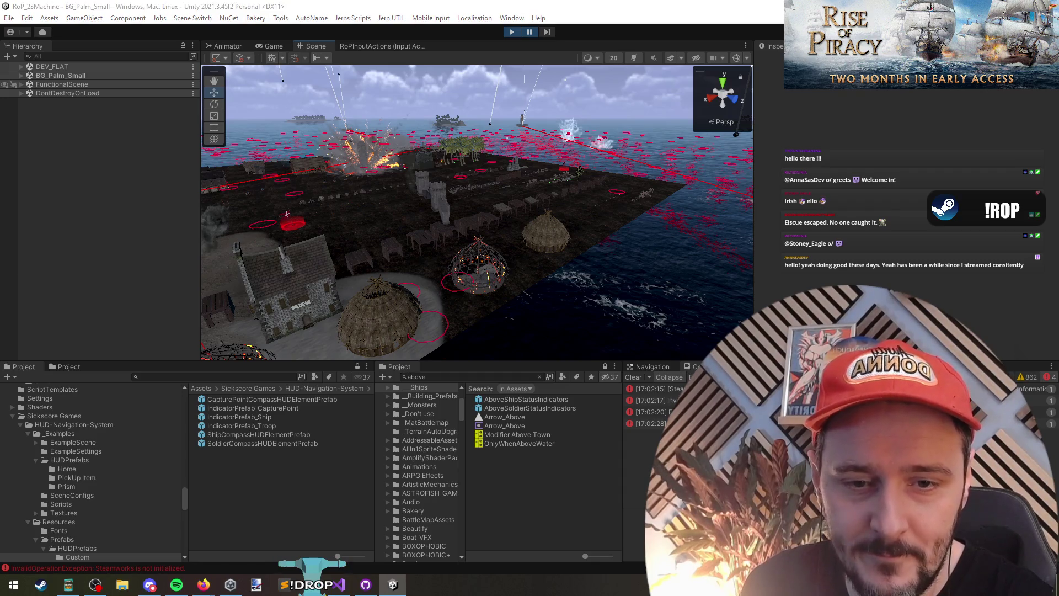
Glance at the GitBook element settings page in Firefox and switch back
{"action": "key", "text": "alt+Tab"}
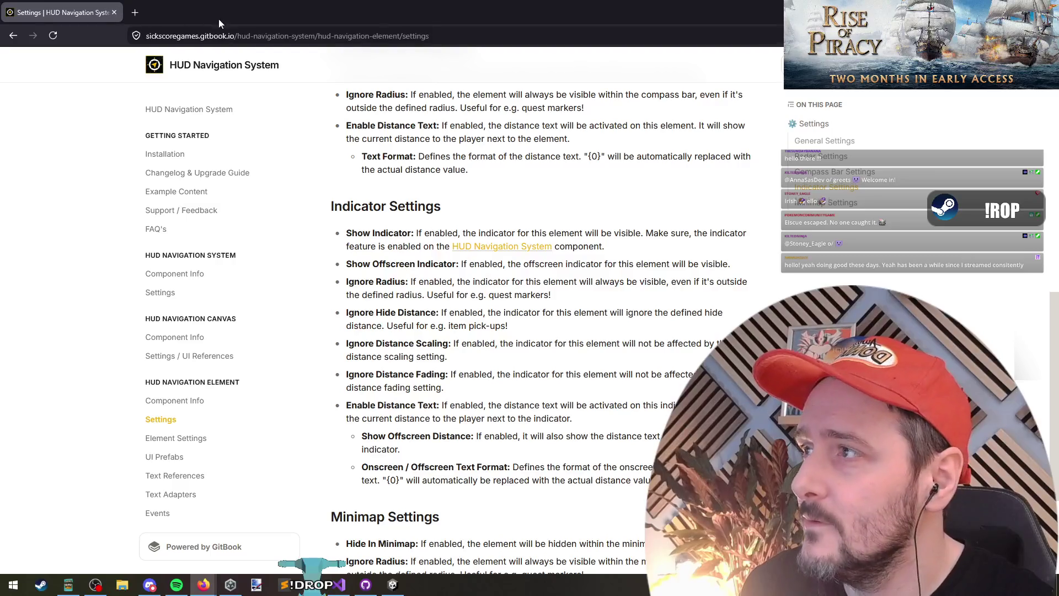
{"action": "key", "text": "alt+Tab"}
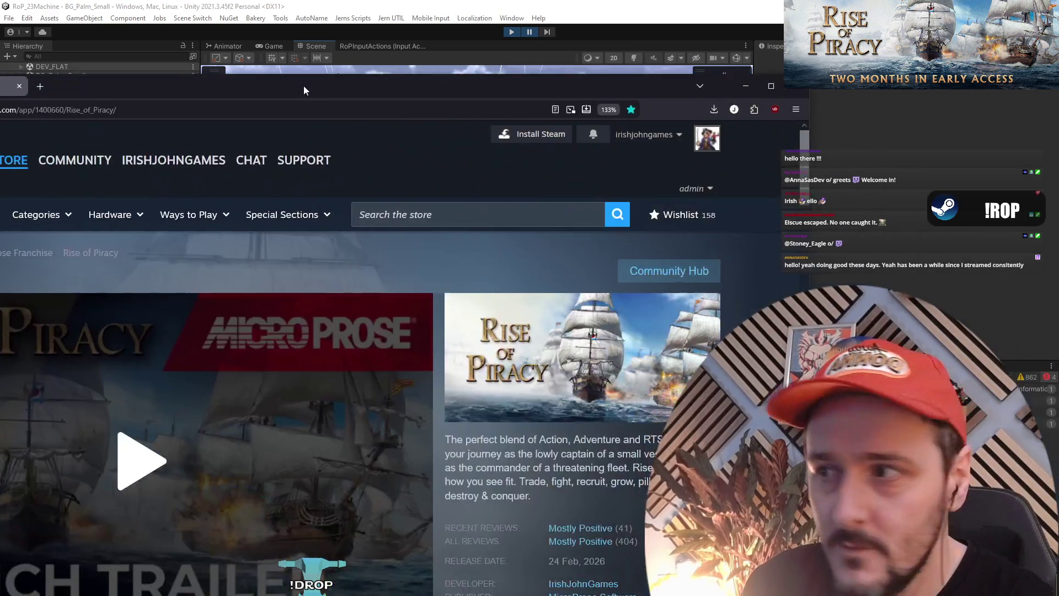
Play the Rise of Piracy launch trailer, zoom the store page in, and autoscroll to the screenshots
{"action": "scroll", "coordinate": [424, 308], "scroll_direction": "down", "scroll_amount": 1}
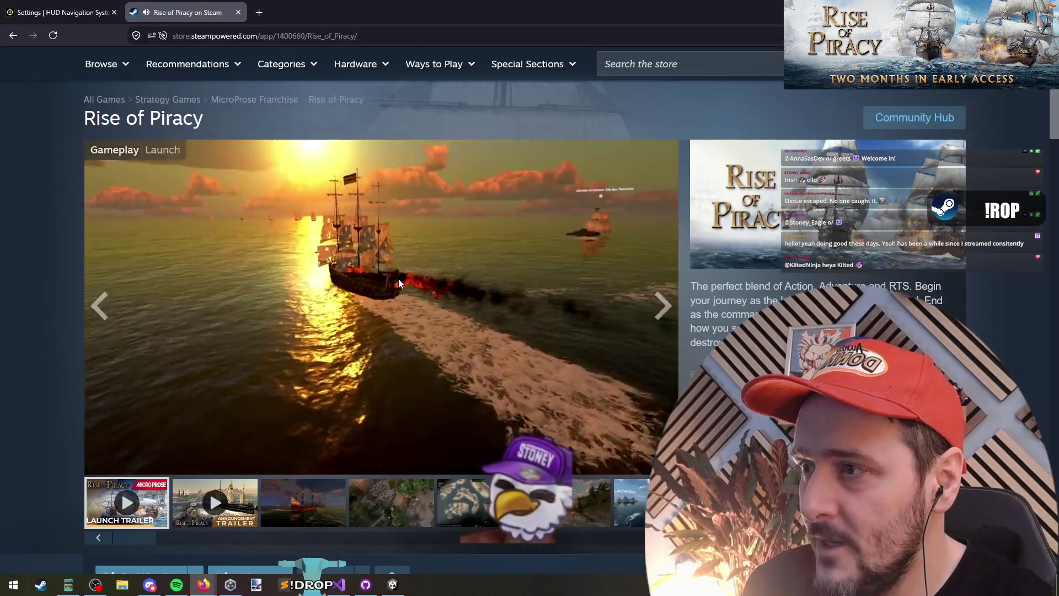
{"action": "left_click", "coordinate": [466, 260]}
{"action": "scroll", "coordinate": [761, 305], "scroll_direction": "down", "scroll_amount": 1}
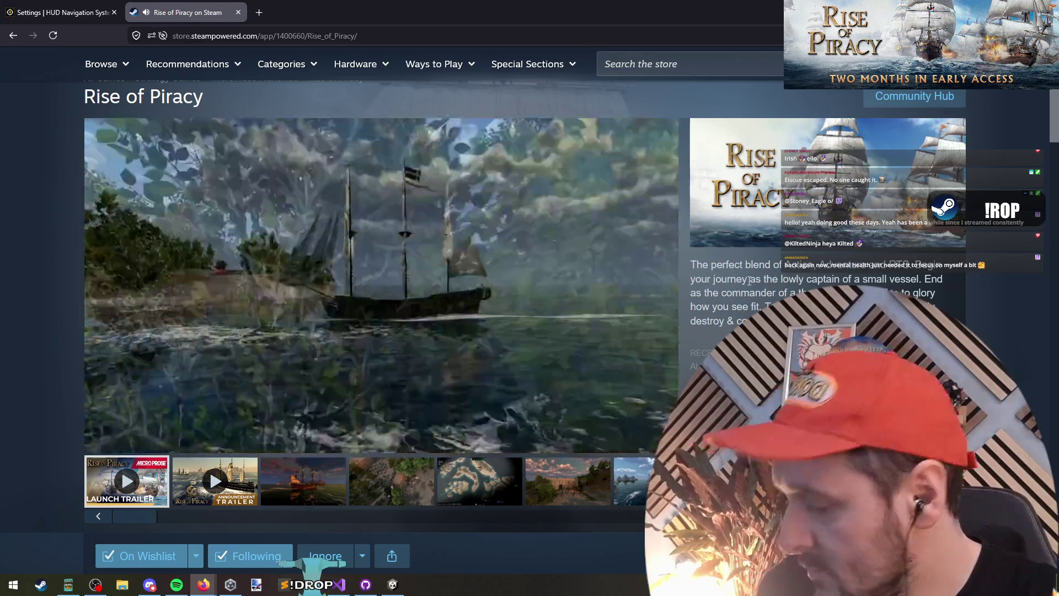
{"action": "key", "text": "ctrl+plus"}
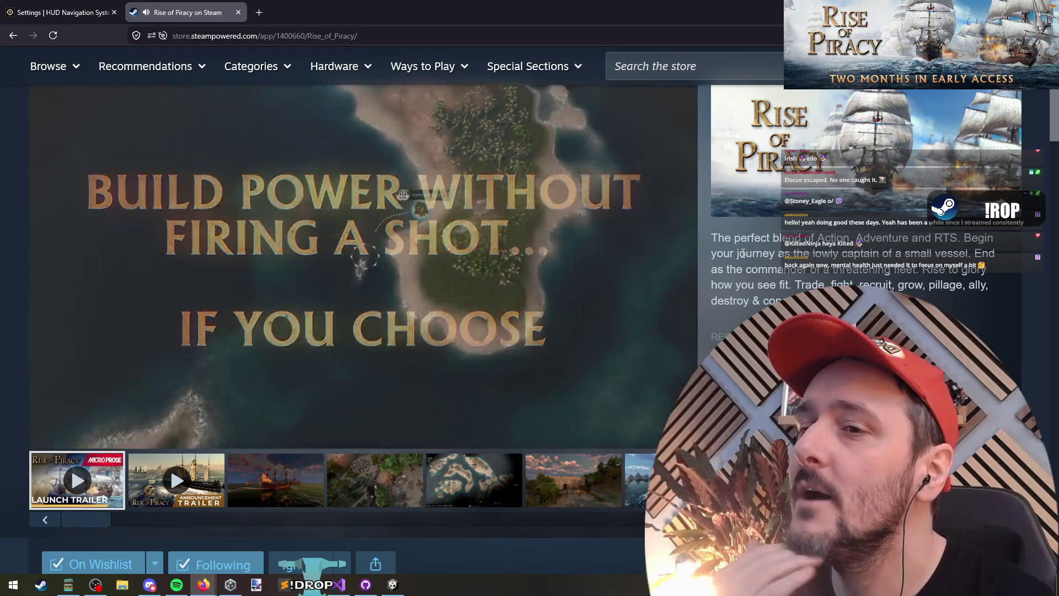
{"action": "middle_click", "coordinate": [743, 253]}
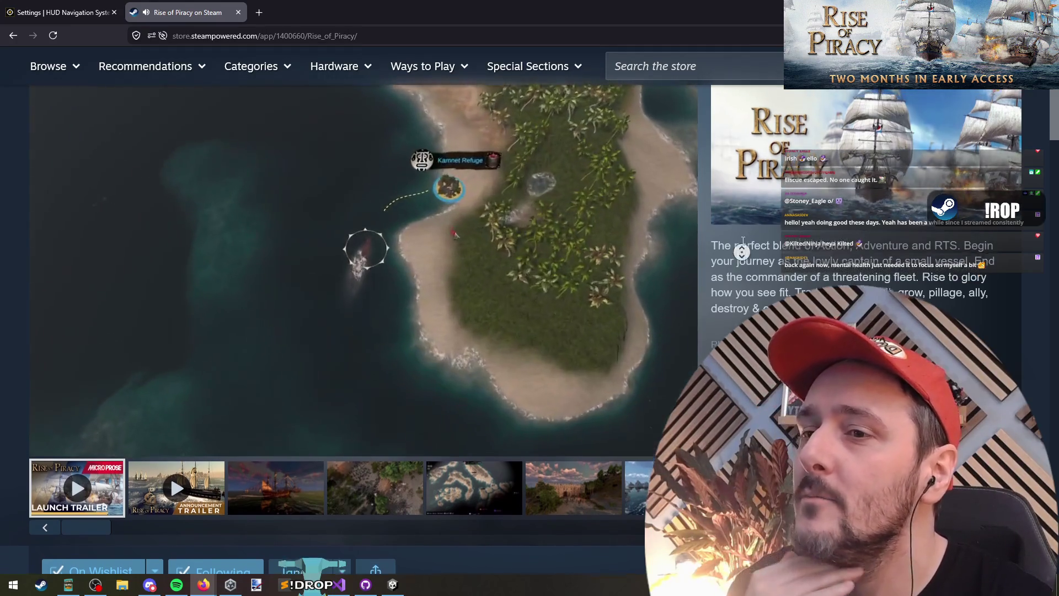
{"action": "left_click", "coordinate": [770, 227]}
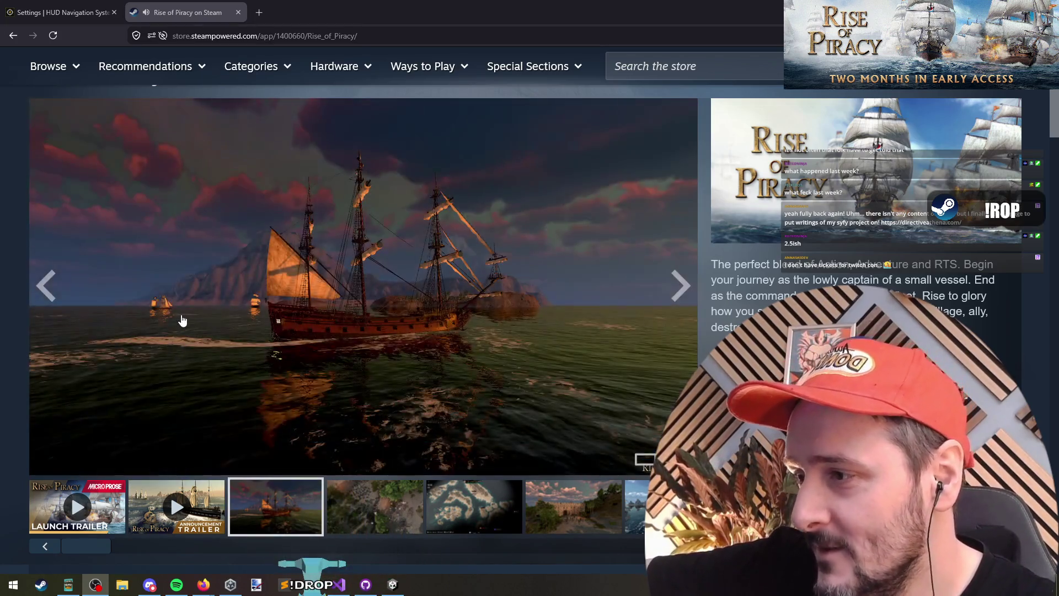
Highlight the 13,29€ price in the Buy Rise of Piracy box, then switch back to Unity
{"action": "scroll", "coordinate": [388, 224], "scroll_direction": "down", "scroll_amount": 3}
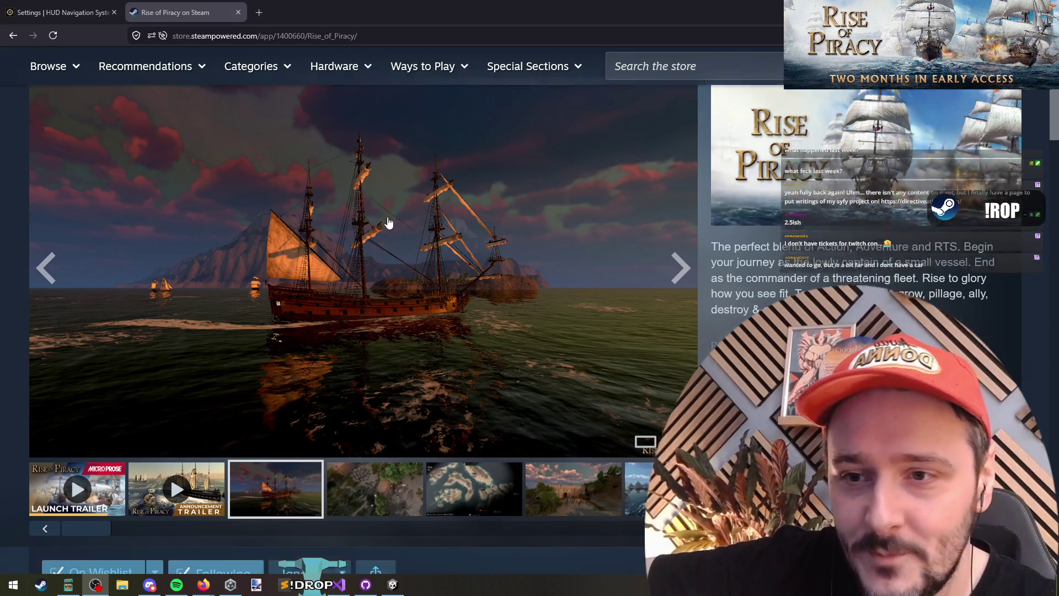
{"action": "scroll", "coordinate": [457, 198], "scroll_direction": "up", "scroll_amount": 4}
{"action": "scroll", "coordinate": [417, 303], "scroll_direction": "down", "scroll_amount": 20}
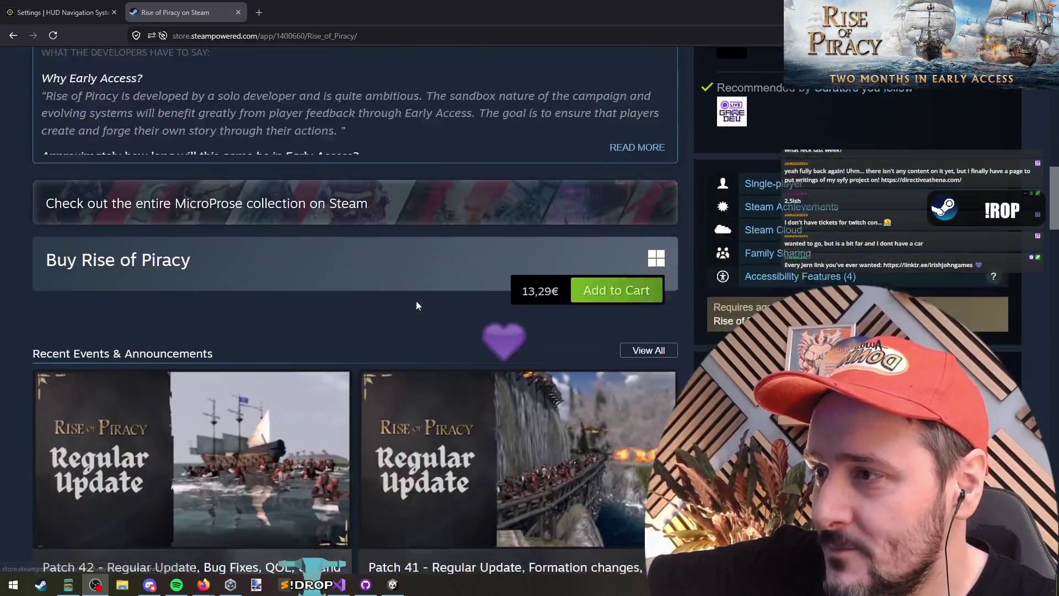
{"action": "left_click", "coordinate": [566, 238]}
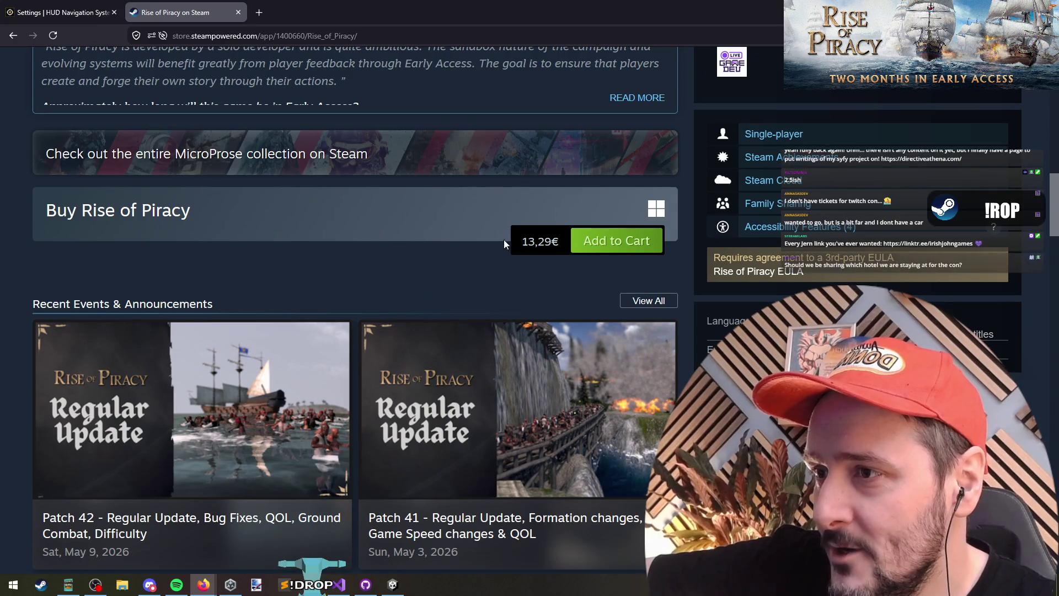
{"action": "left_click_drag", "start_coordinate": [560, 241], "coordinate": [399, 246]}
{"action": "scroll", "coordinate": [399, 276], "scroll_direction": "up", "scroll_amount": 15}
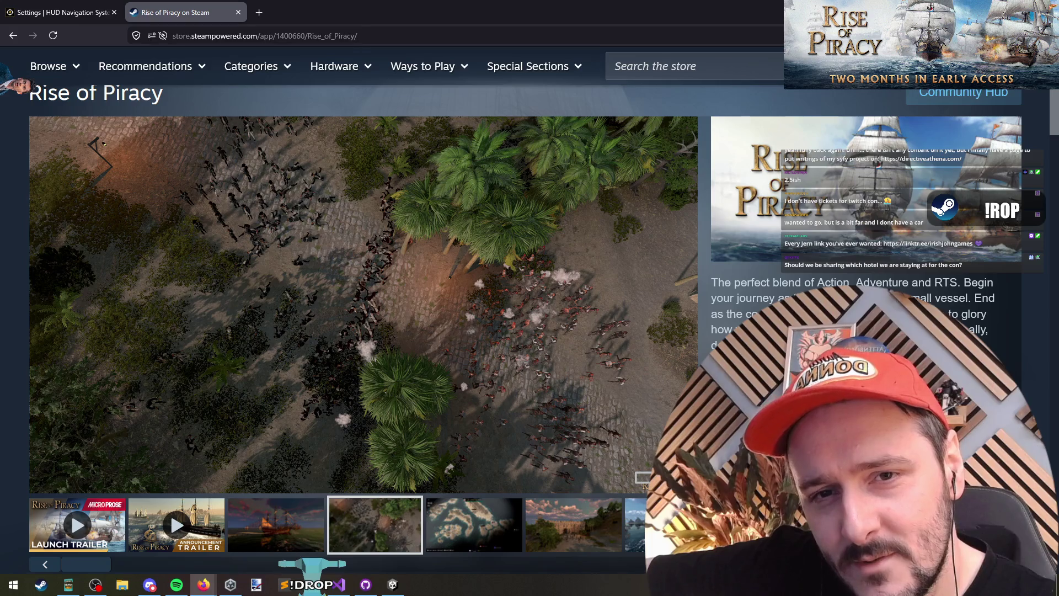
{"action": "key", "text": "alt+Tab"}
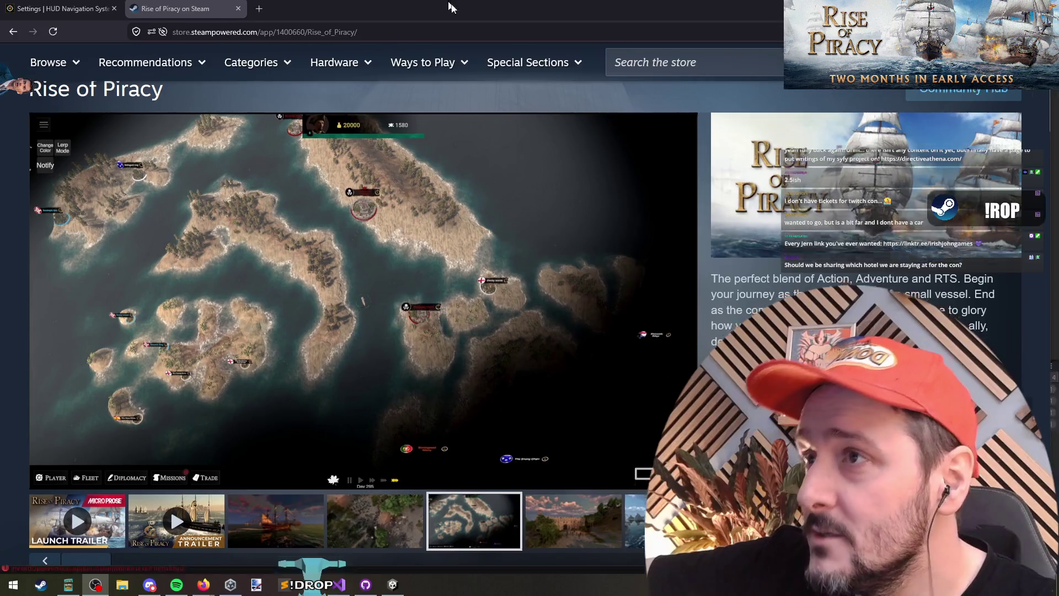
{"action": "key", "text": "alt+Tab"}
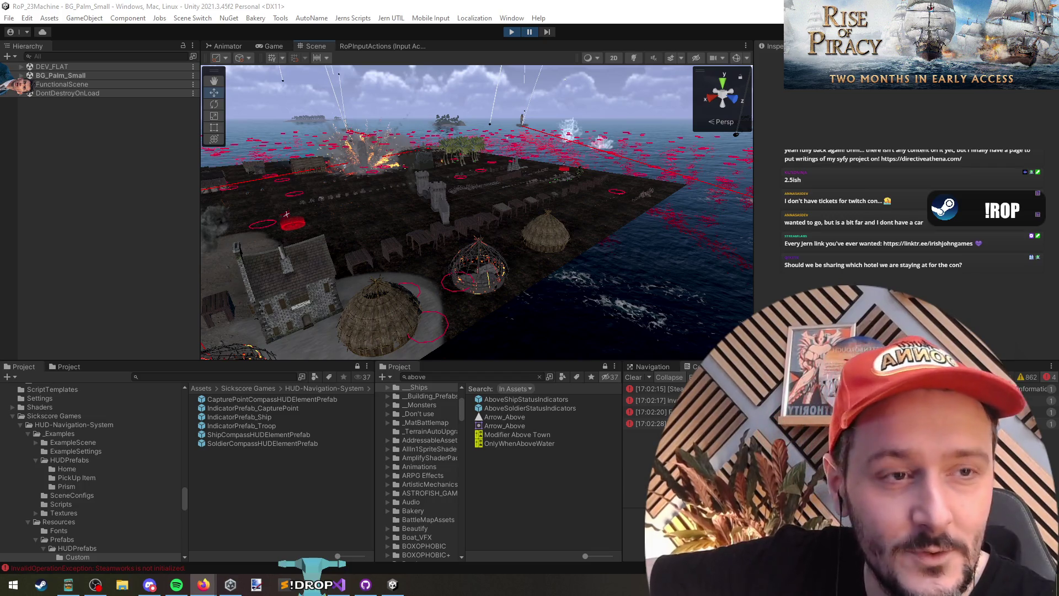
Maximize Firefox on the Directive Athena home page and highlight its tagline lines
{"action": "key", "text": "alt+Tab"}
{"action": "mouse_move", "coordinate": [443, 64]}
{"action": "left_mouse_down"}
{"action": "mouse_move", "coordinate": [478, 59]}
{"action": "mouse_move", "coordinate": [464, 44]}
{"action": "left_mouse_up"}
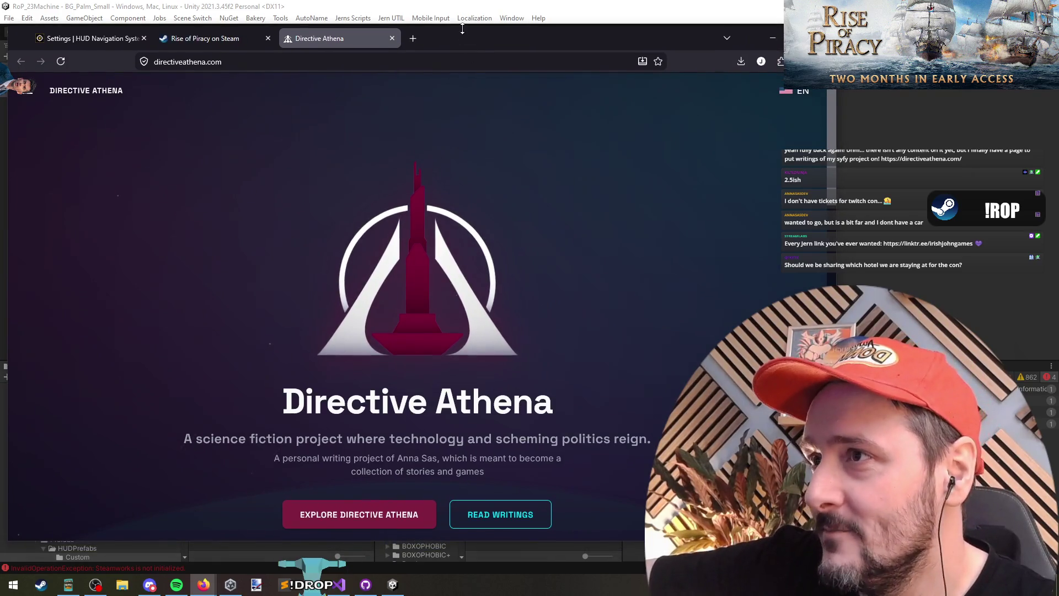
{"action": "key", "text": "super+Up"}
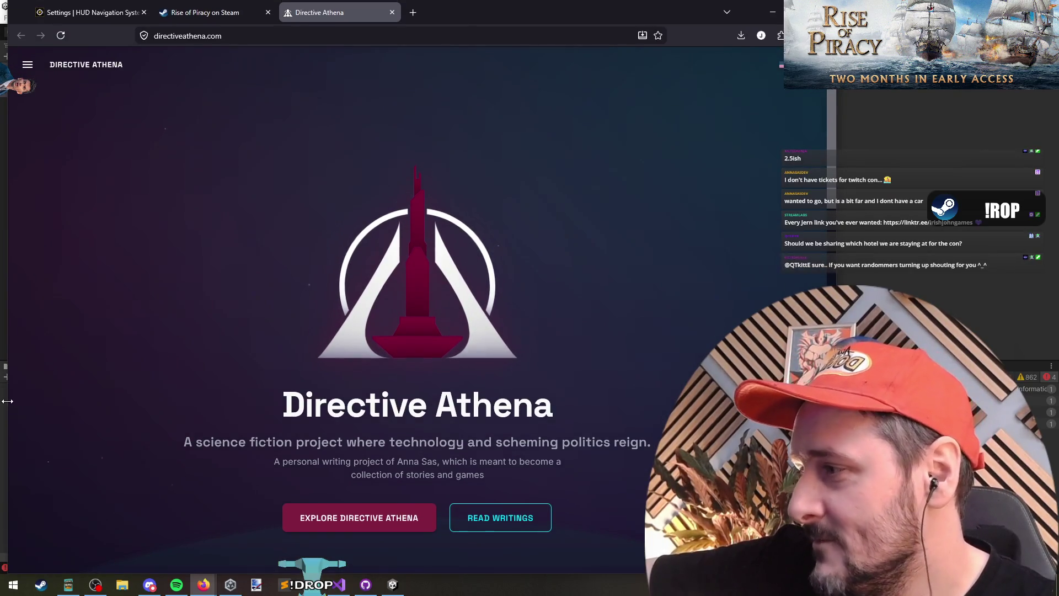
{"action": "key", "text": "super+Up"}
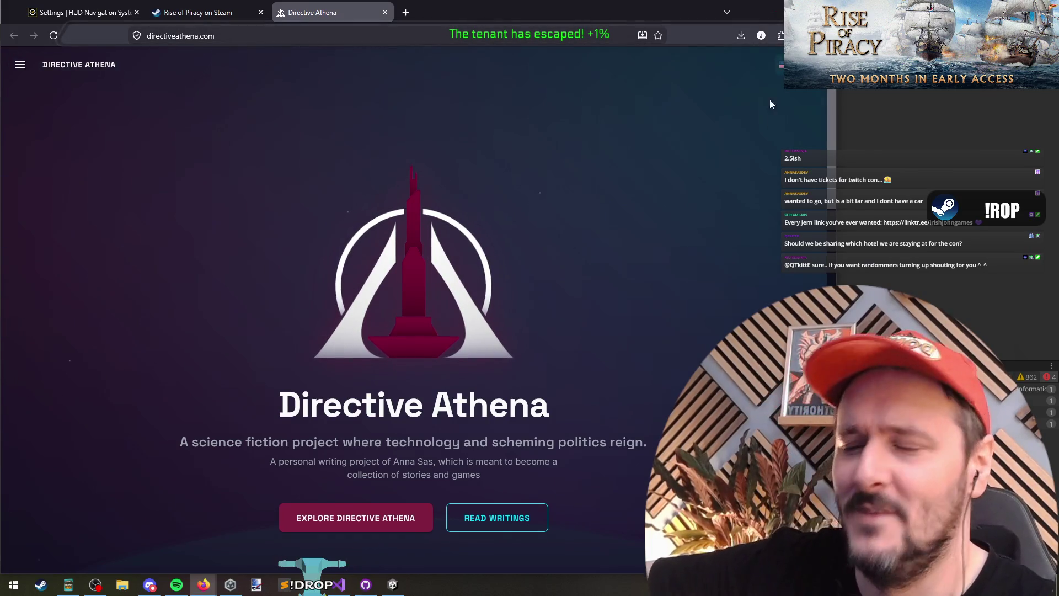
{"action": "mouse_move", "coordinate": [184, 445]}
{"action": "left_mouse_down"}
{"action": "mouse_move", "coordinate": [637, 446]}
{"action": "mouse_move", "coordinate": [432, 445]}
{"action": "left_mouse_up"}
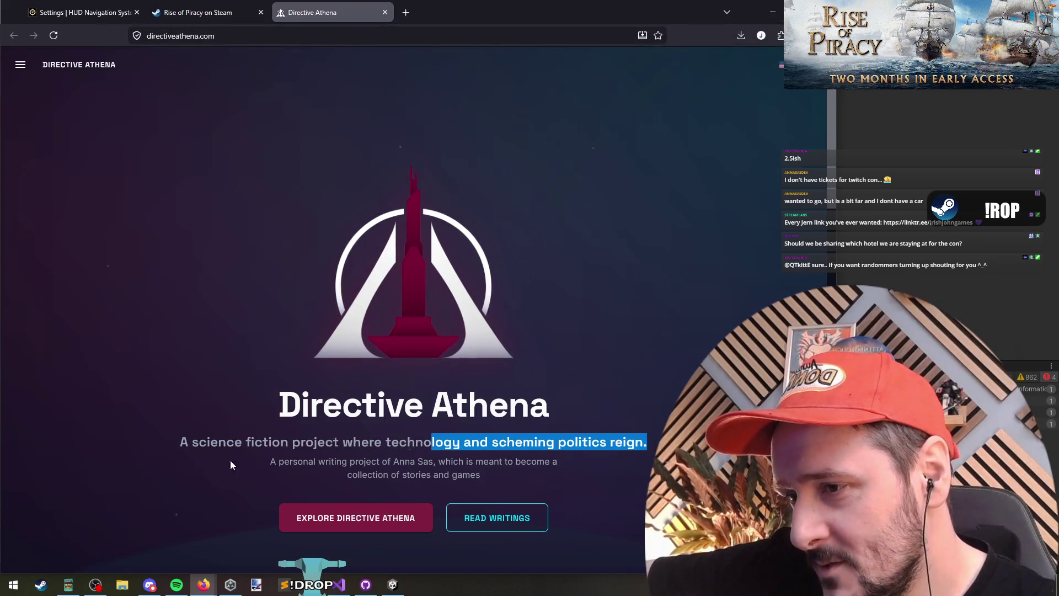
{"action": "left_click", "coordinate": [230, 463]}
{"action": "left_click_drag", "start_coordinate": [279, 461], "coordinate": [377, 461]}
{"action": "left_click", "coordinate": [487, 483]}
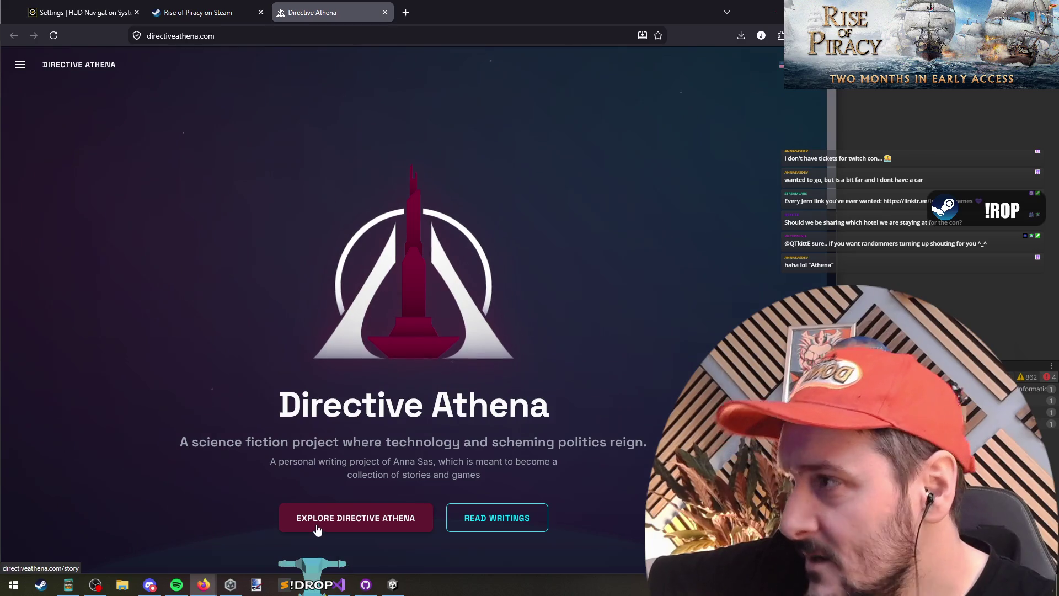
View the empty Stories page, then go back and open Read Writings
{"action": "left_click", "coordinate": [321, 533]}
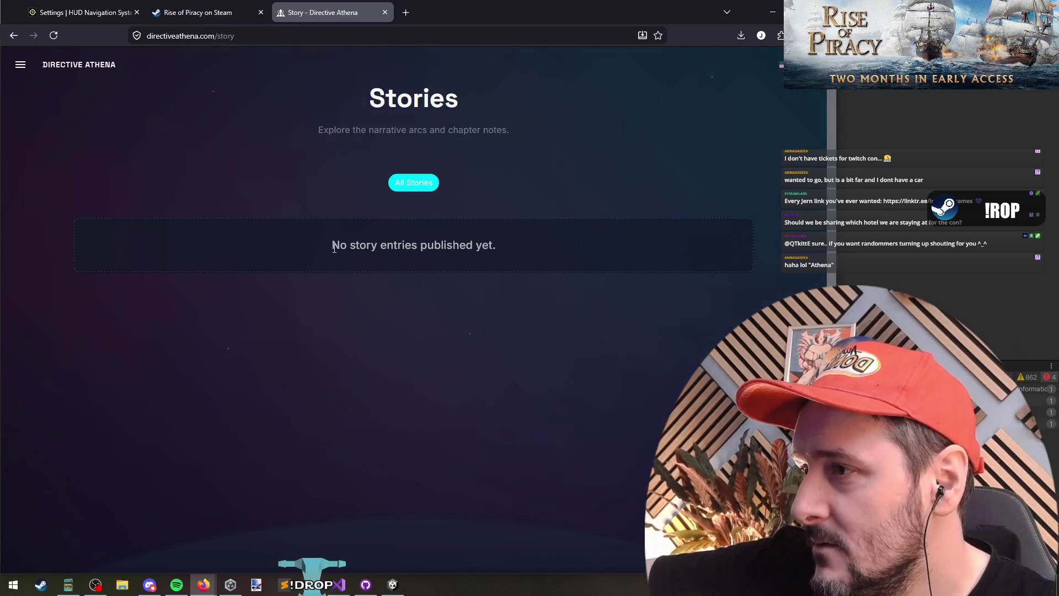
{"action": "left_click_drag", "start_coordinate": [339, 249], "coordinate": [425, 319]}
{"action": "left_click", "coordinate": [413, 183]}
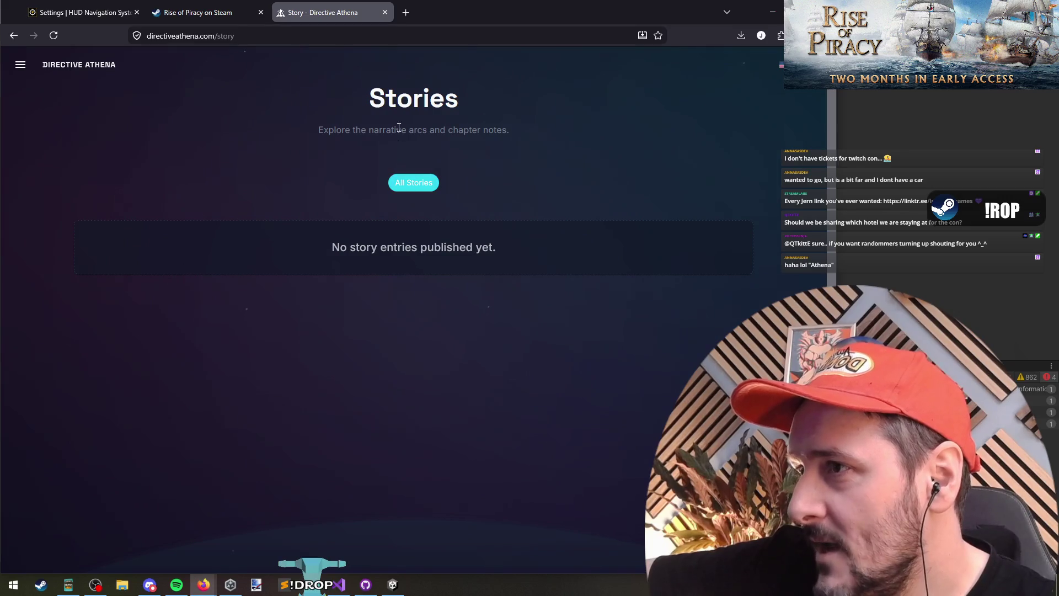
{"action": "left_click_drag", "start_coordinate": [320, 131], "coordinate": [510, 127]}
{"action": "left_click", "coordinate": [511, 126]}
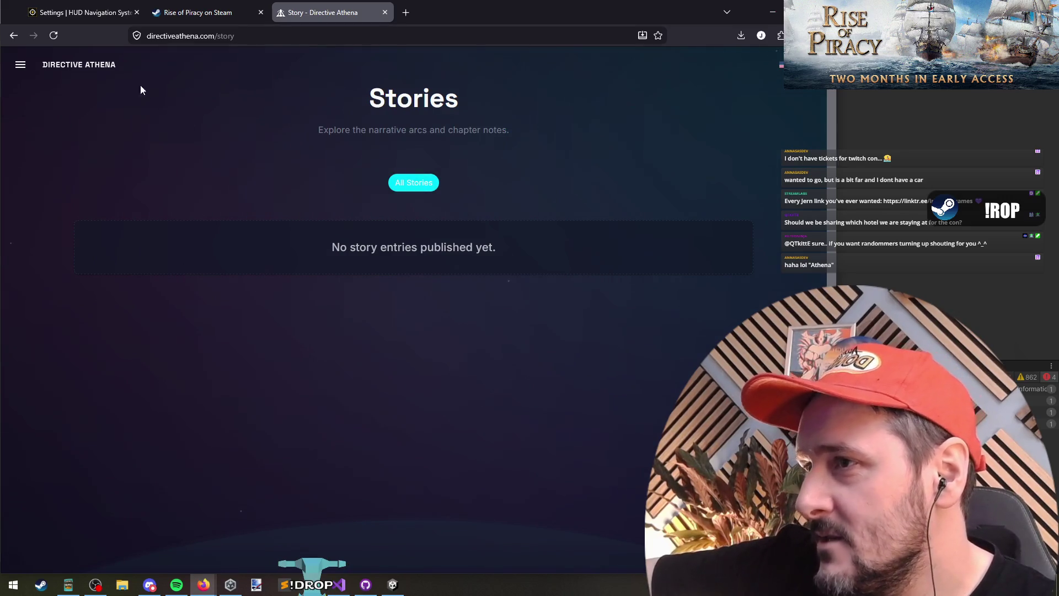
{"action": "left_click", "coordinate": [14, 36]}
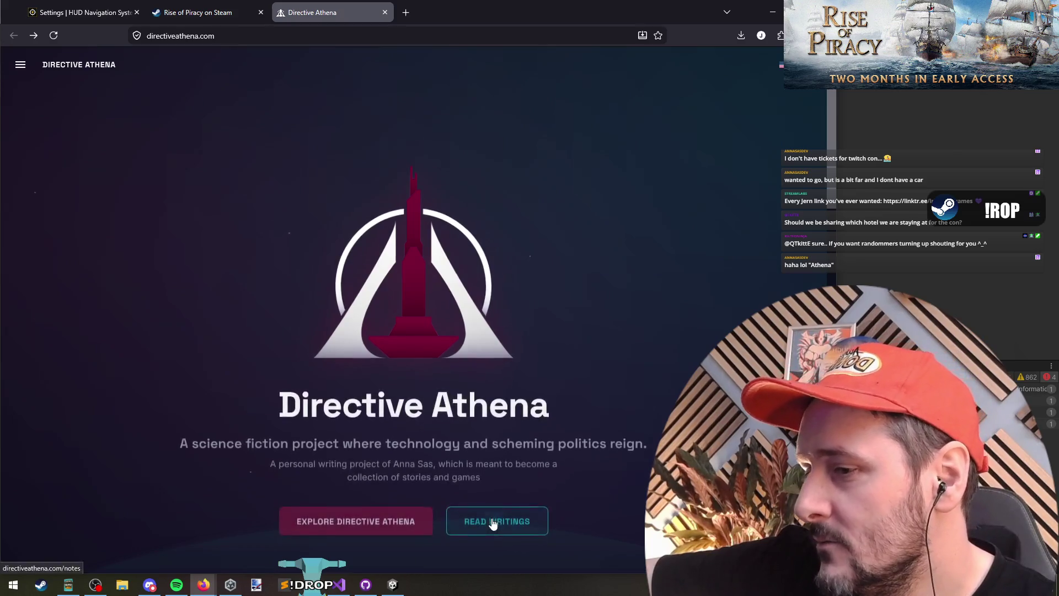
{"action": "left_click", "coordinate": [492, 527]}
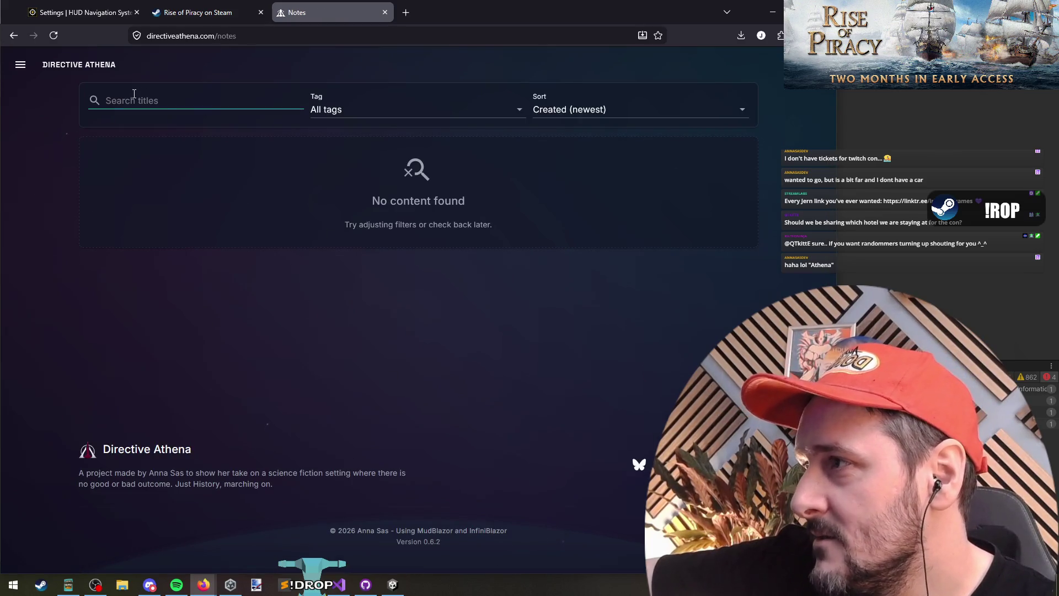
Sort the writings by Updated (newest) and focus the title search
{"action": "left_click", "coordinate": [611, 110]}
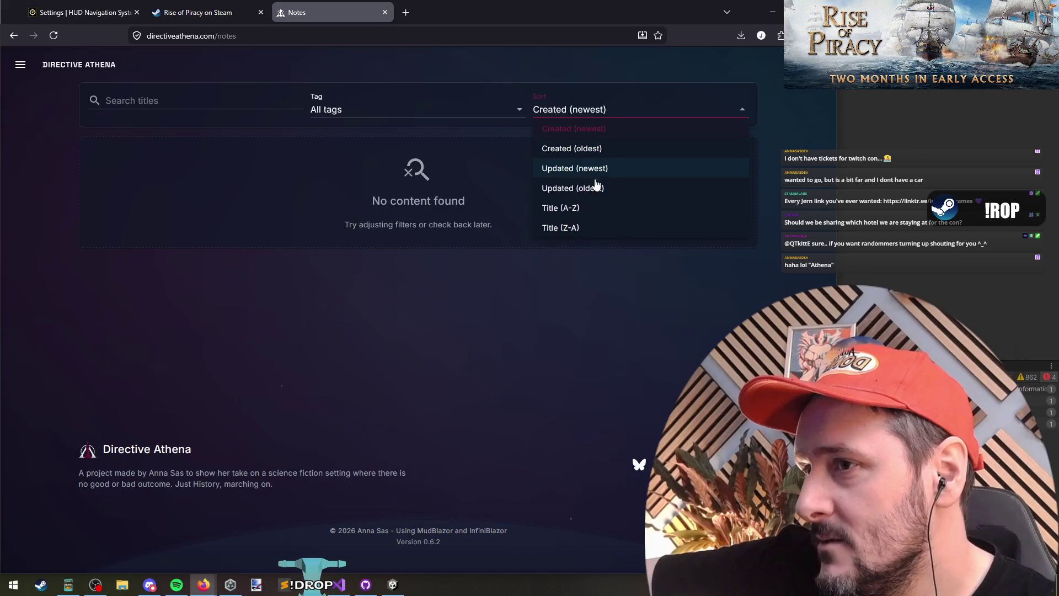
{"action": "left_click", "coordinate": [584, 169]}
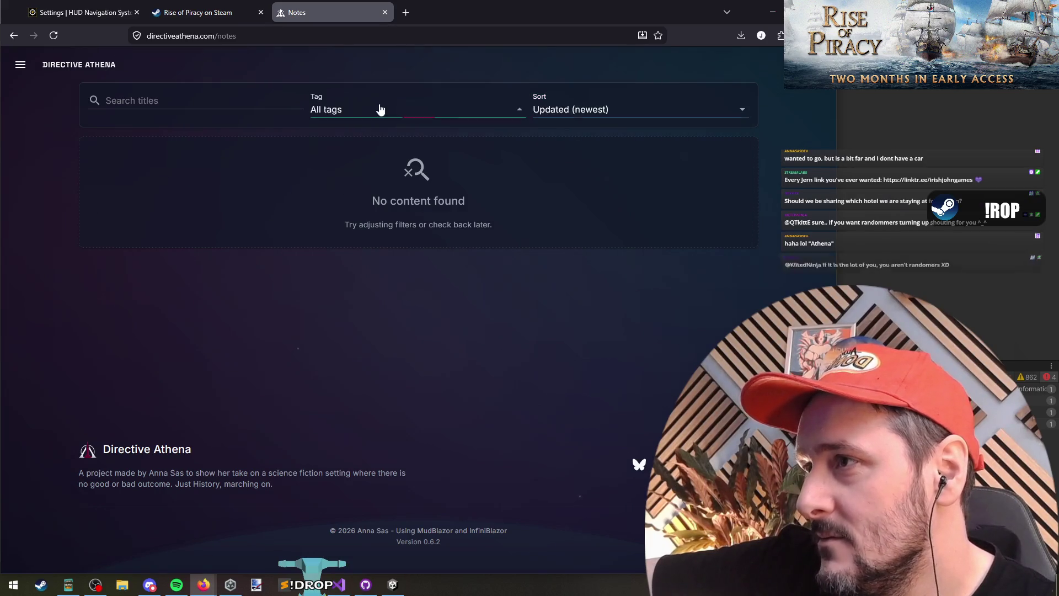
{"action": "left_click", "coordinate": [182, 101]}
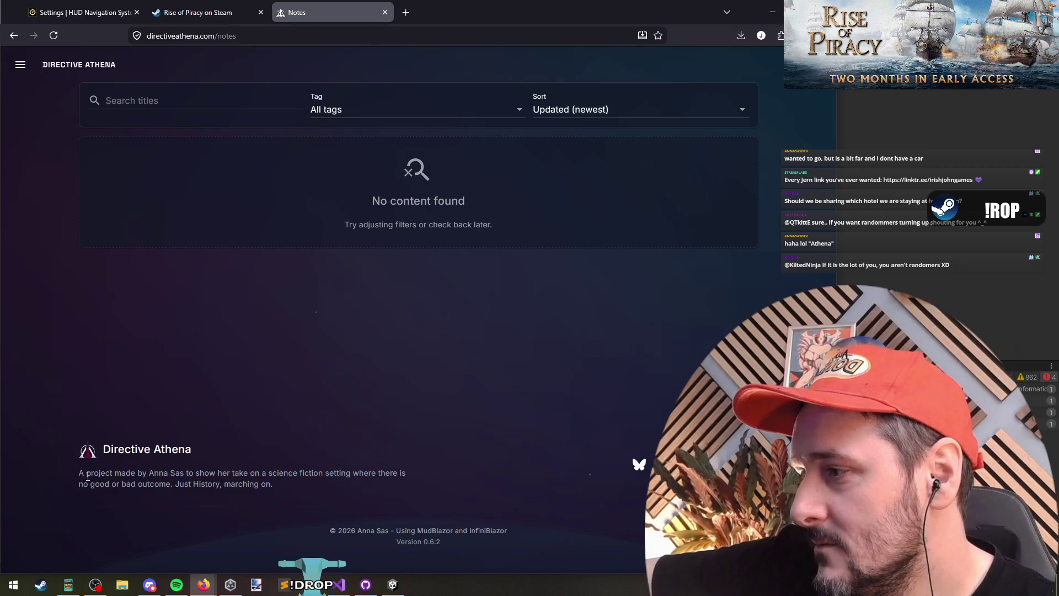
Highlight the footer lines, including the MudBlazor and InfiniBlazor 0.6.2 credit
{"action": "left_click_drag", "start_coordinate": [86, 473], "coordinate": [406, 473]}
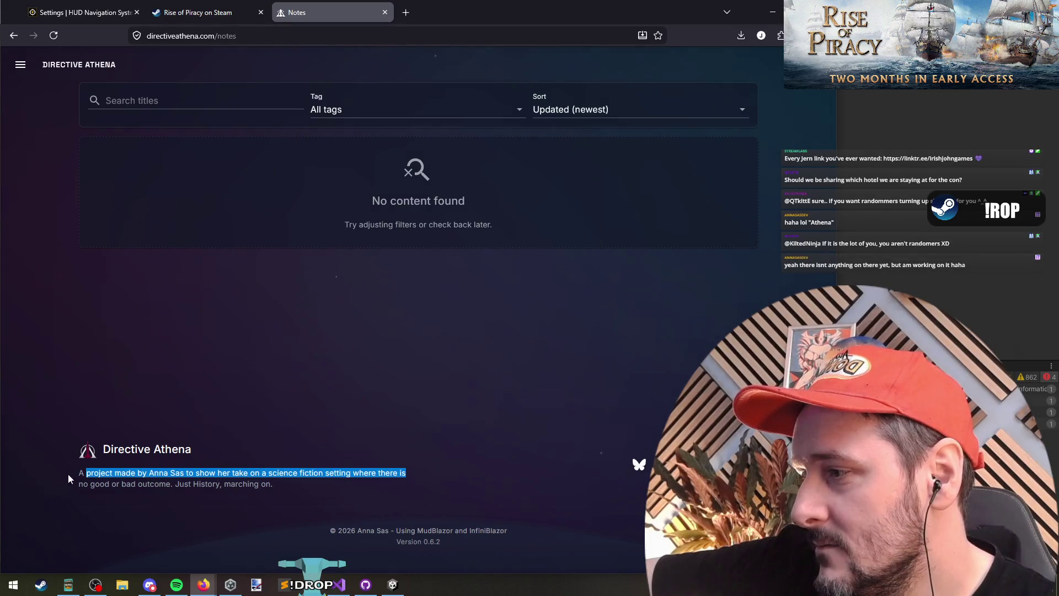
{"action": "left_click_drag", "start_coordinate": [82, 484], "coordinate": [259, 484]}
{"action": "left_click", "coordinate": [339, 438]}
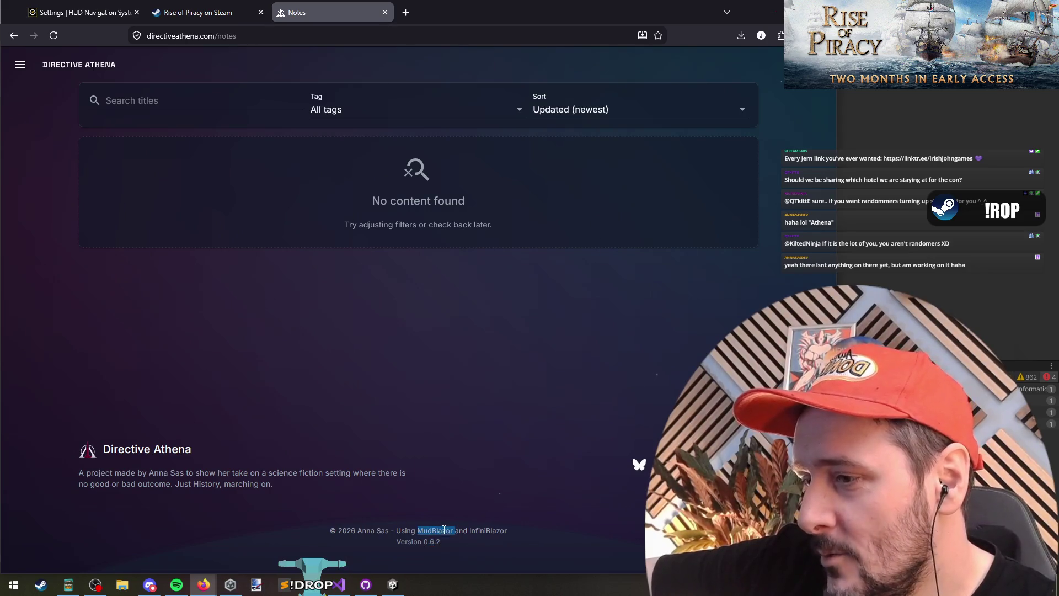
{"action": "left_click_drag", "start_coordinate": [508, 532], "coordinate": [417, 531]}
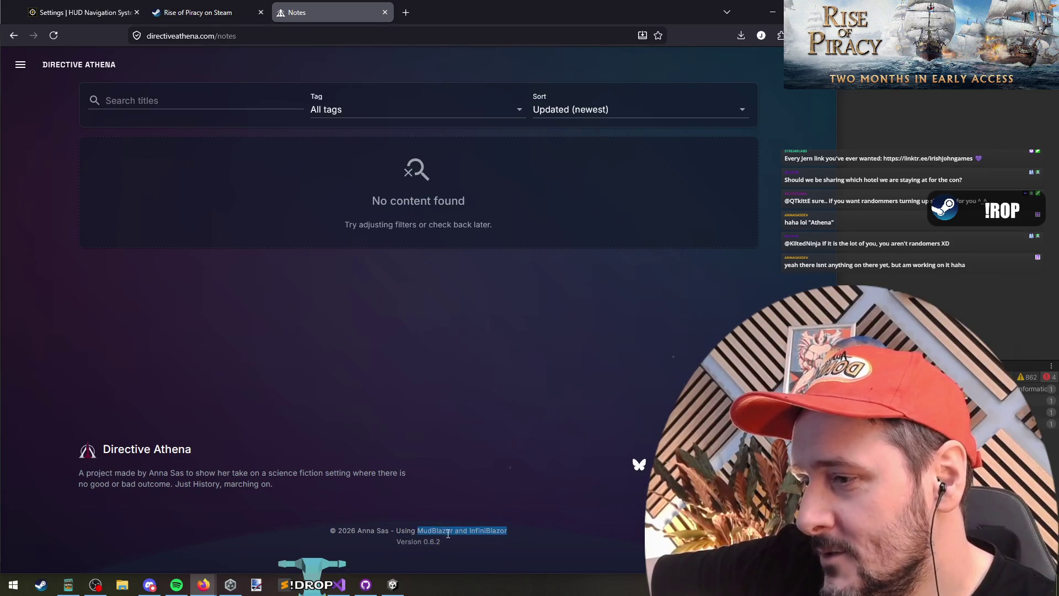
{"action": "left_click", "coordinate": [415, 531]}
Go from the World FAQ page to the Contact page and scroll to its social-links footer and back
{"action": "left_click", "coordinate": [22, 66]}
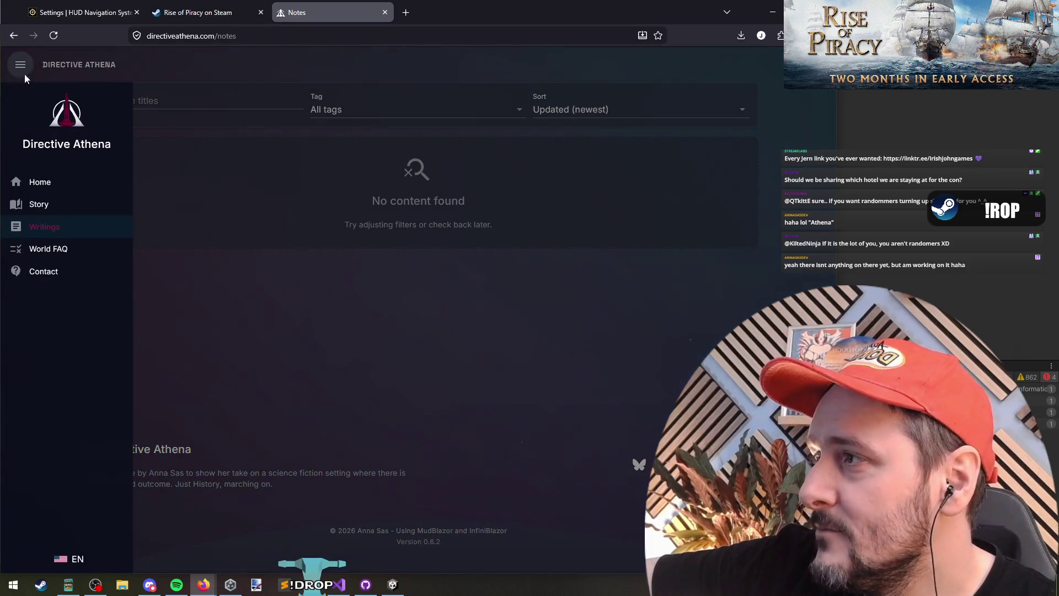
{"action": "left_click", "coordinate": [60, 249]}
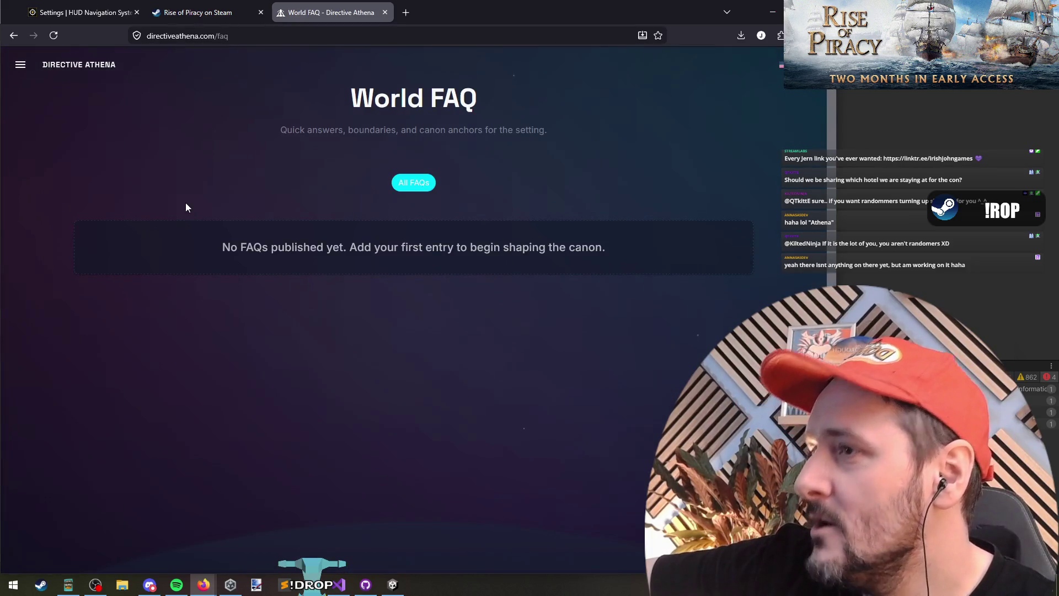
{"action": "left_click", "coordinate": [19, 65]}
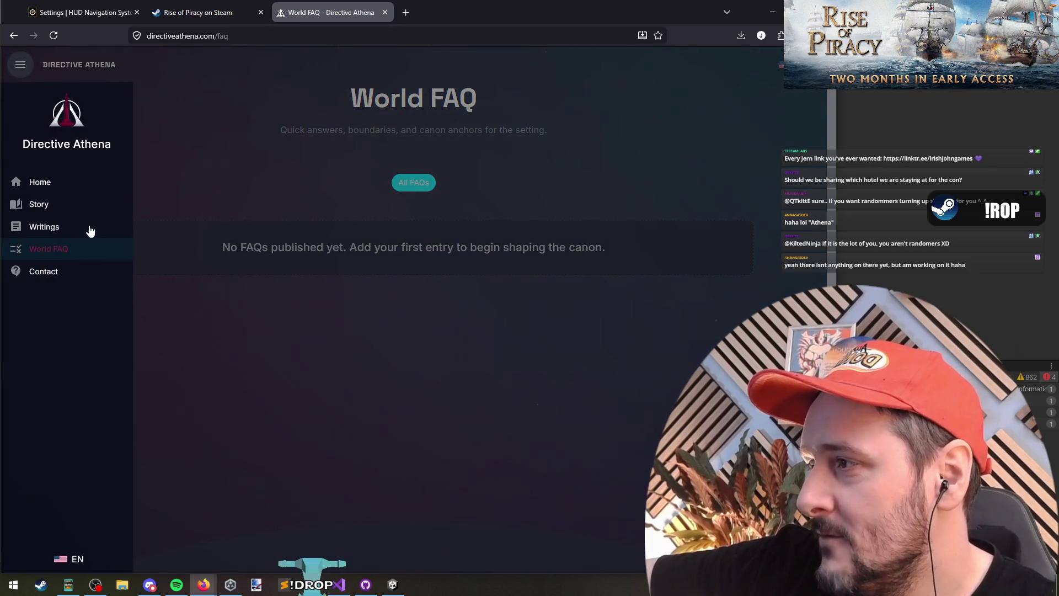
{"action": "left_click", "coordinate": [76, 279]}
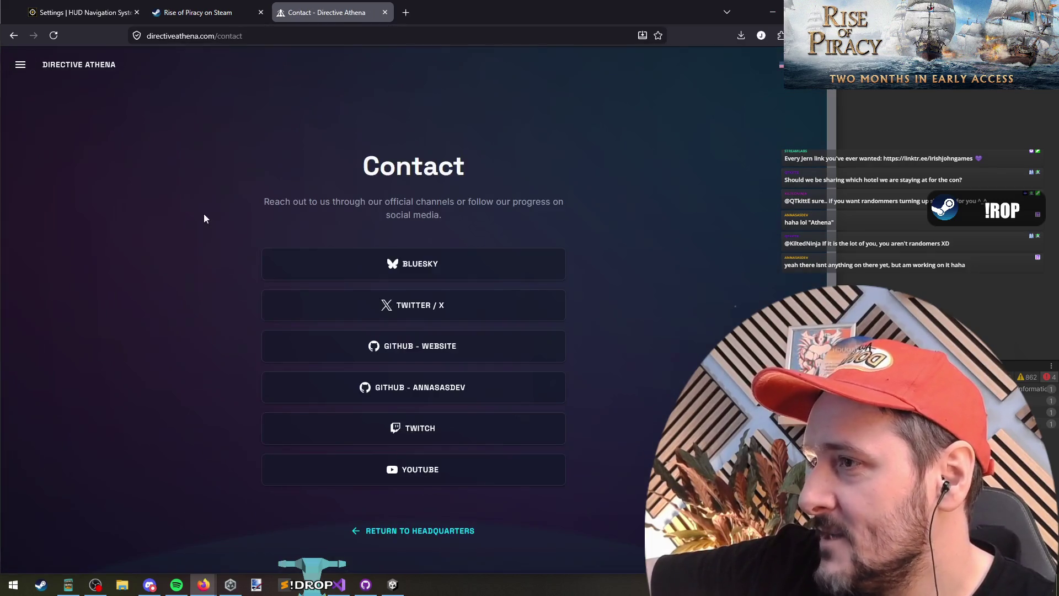
{"action": "scroll", "coordinate": [159, 193], "scroll_direction": "down", "scroll_amount": 5}
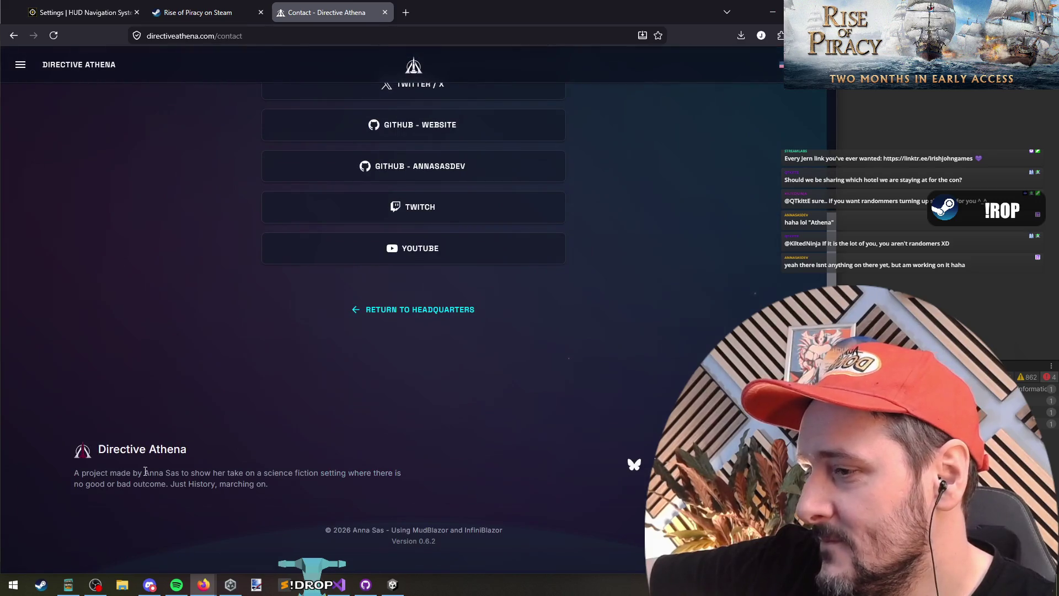
{"action": "scroll", "coordinate": [110, 230], "scroll_direction": "up", "scroll_amount": 5}
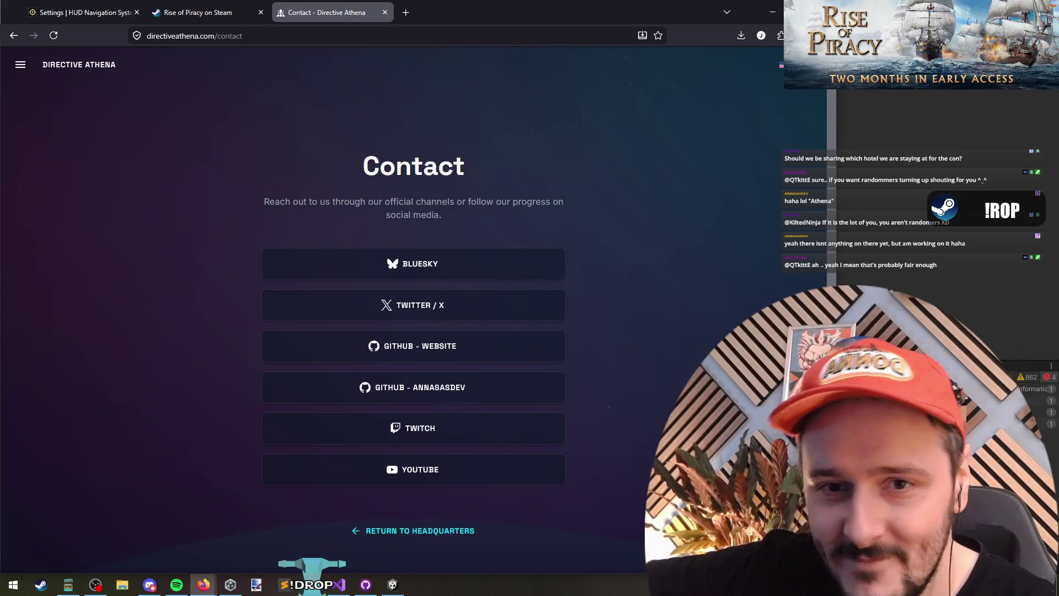
{"action": "key", "text": "alt+Tab"}
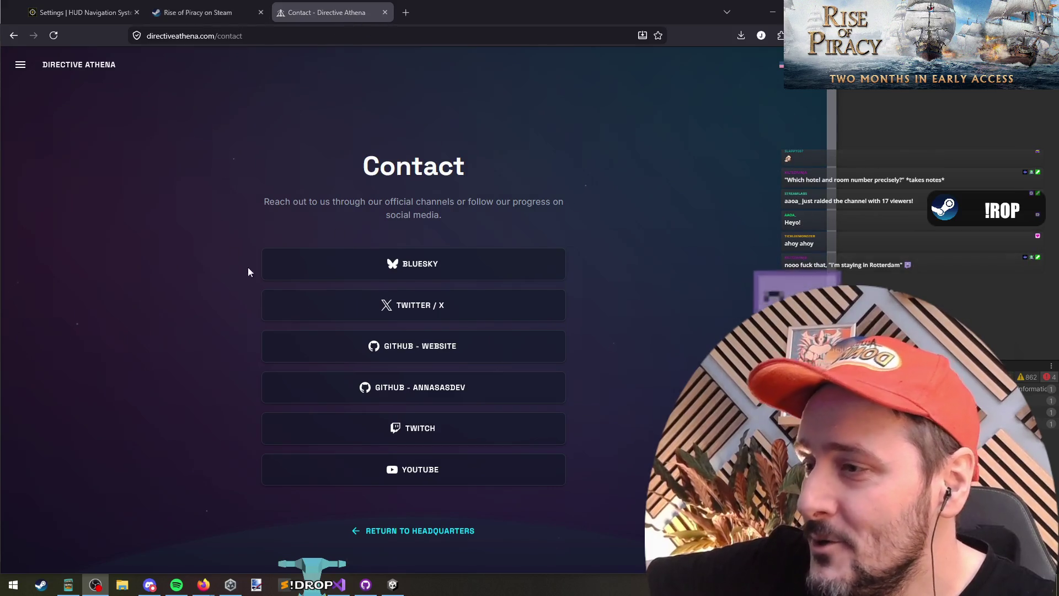
Return to the Directive Athena home page and scroll down through its sections and back
{"action": "left_click", "coordinate": [91, 65]}
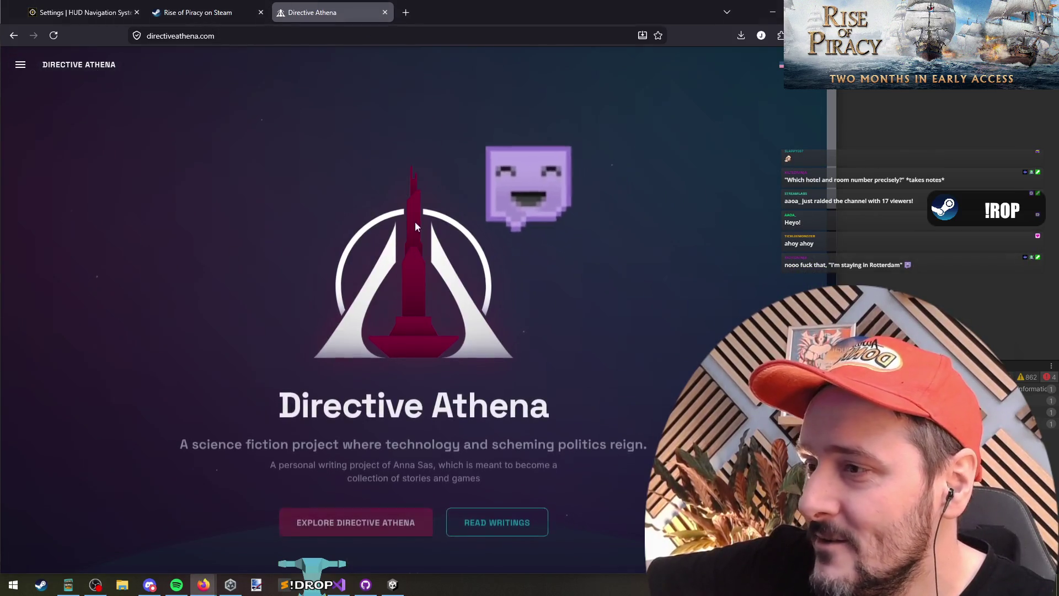
{"action": "scroll", "coordinate": [104, 248], "scroll_direction": "down", "scroll_amount": 10}
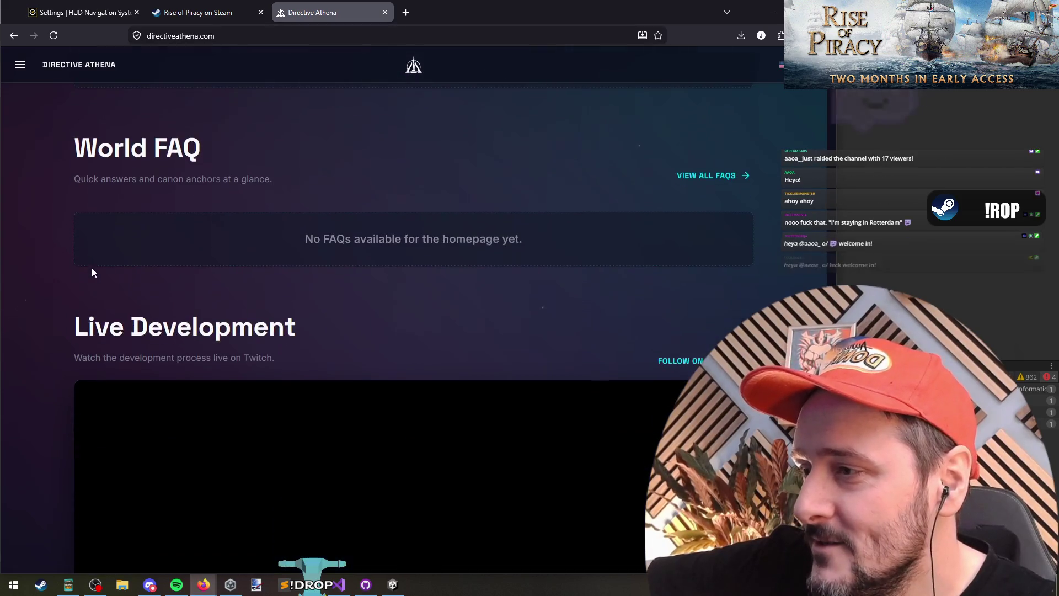
{"action": "scroll", "coordinate": [22, 275], "scroll_direction": "down", "scroll_amount": 7}
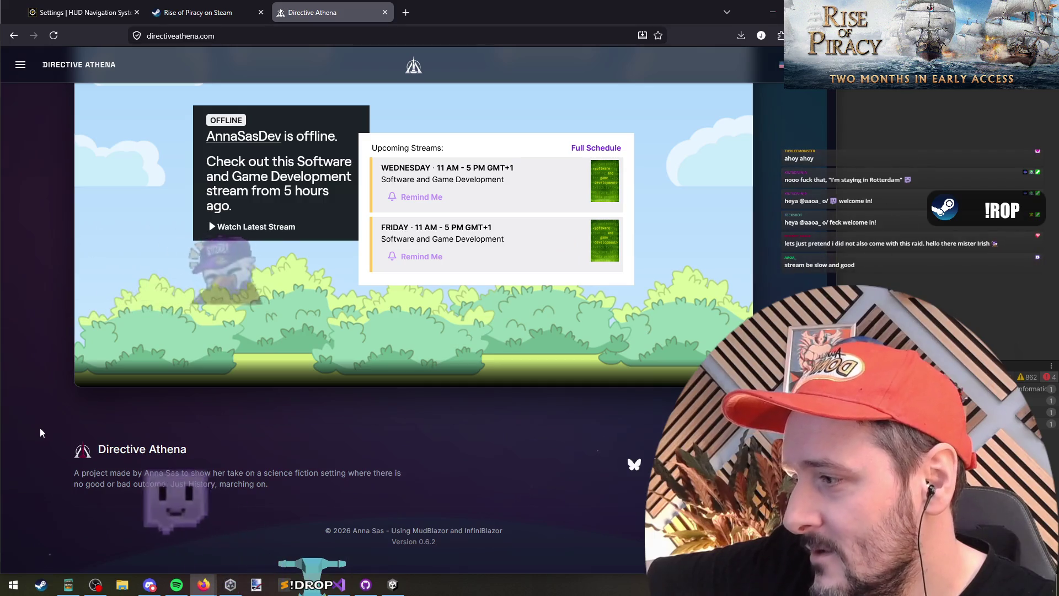
{"action": "scroll", "coordinate": [40, 428], "scroll_direction": "up", "scroll_amount": 3}
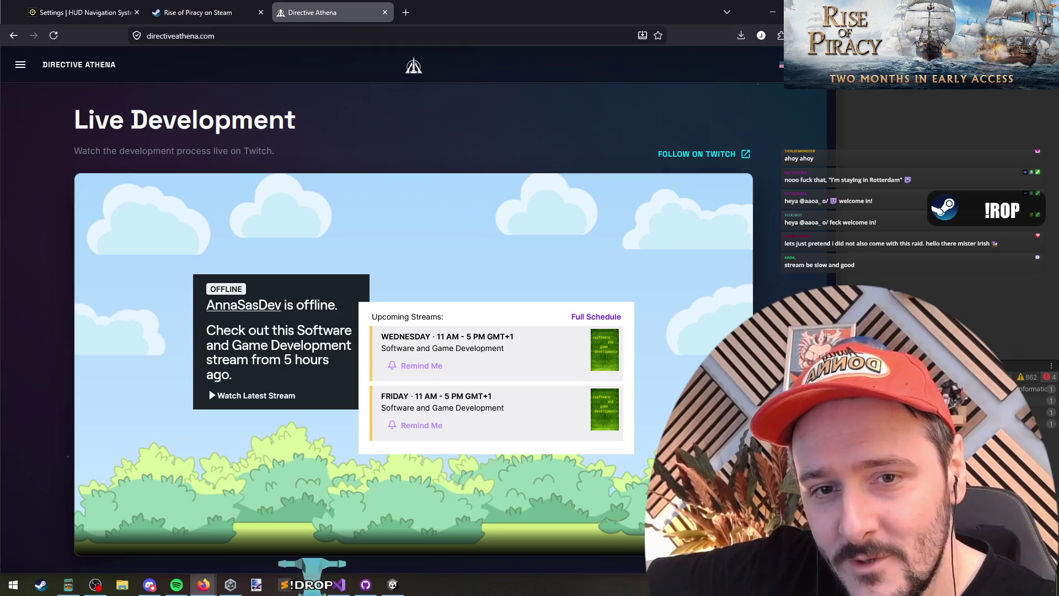
Switch to the streaming software and back, scrolling the home page up to the top
{"action": "key", "text": "alt+Tab"}
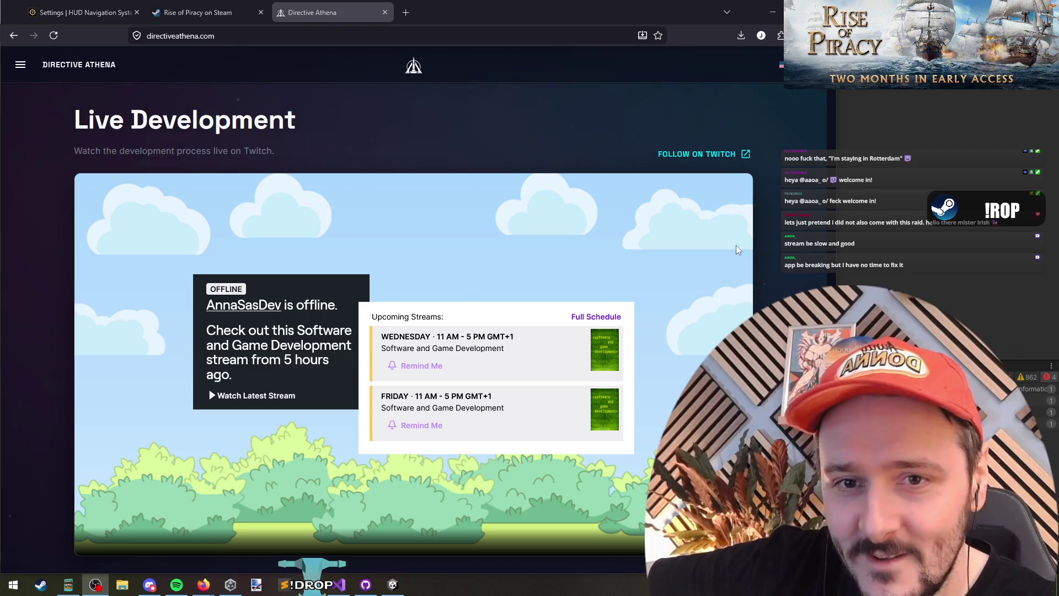
{"action": "scroll", "coordinate": [441, 248], "scroll_direction": "up", "scroll_amount": 5}
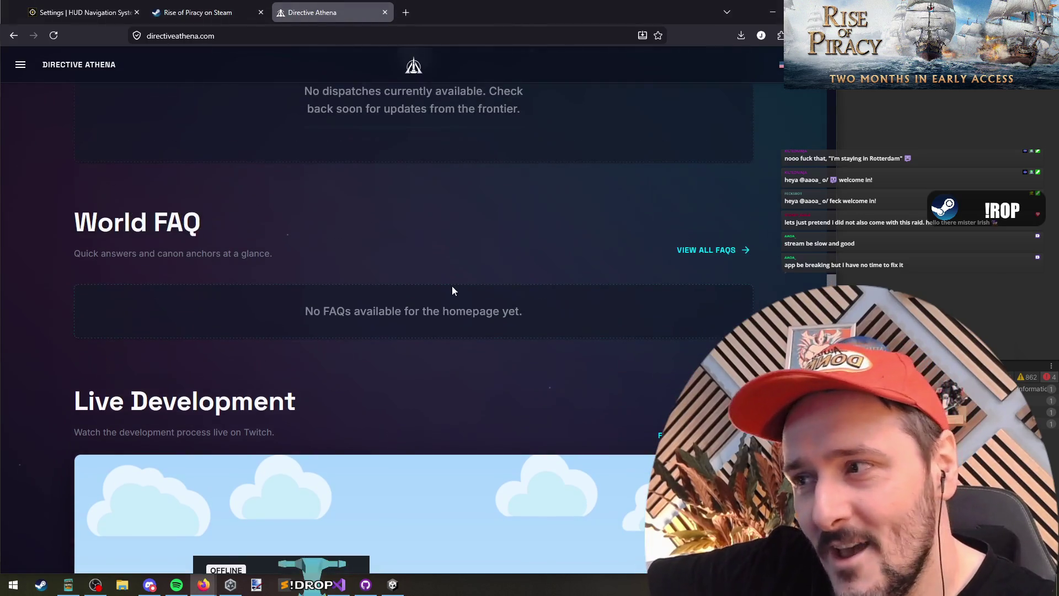
{"action": "scroll", "coordinate": [431, 265], "scroll_direction": "up", "scroll_amount": 5}
{"action": "scroll", "coordinate": [398, 256], "scroll_direction": "up", "scroll_amount": 2}
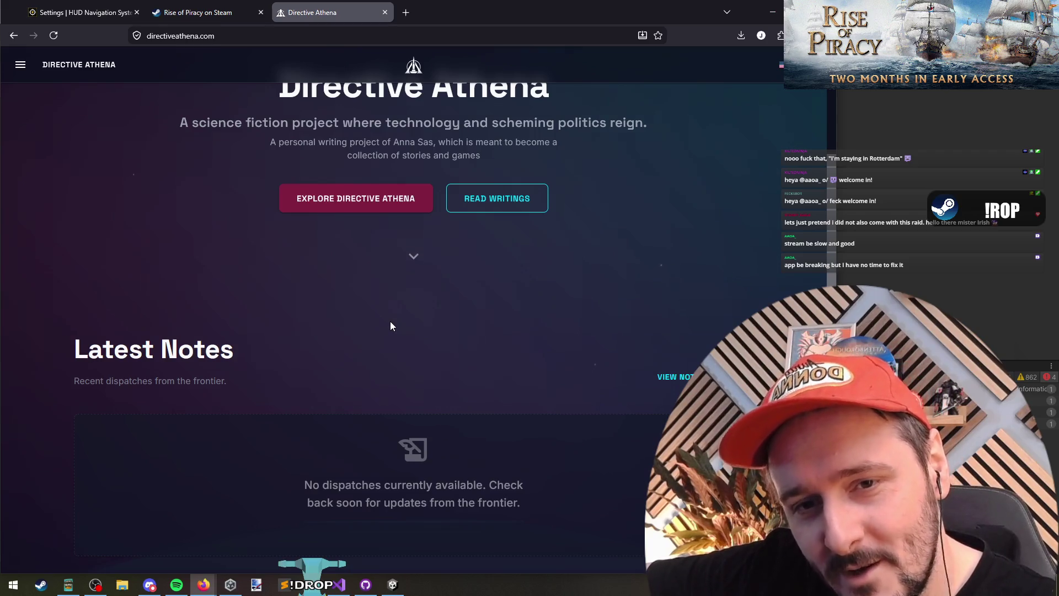
{"action": "key", "text": "alt+Tab"}
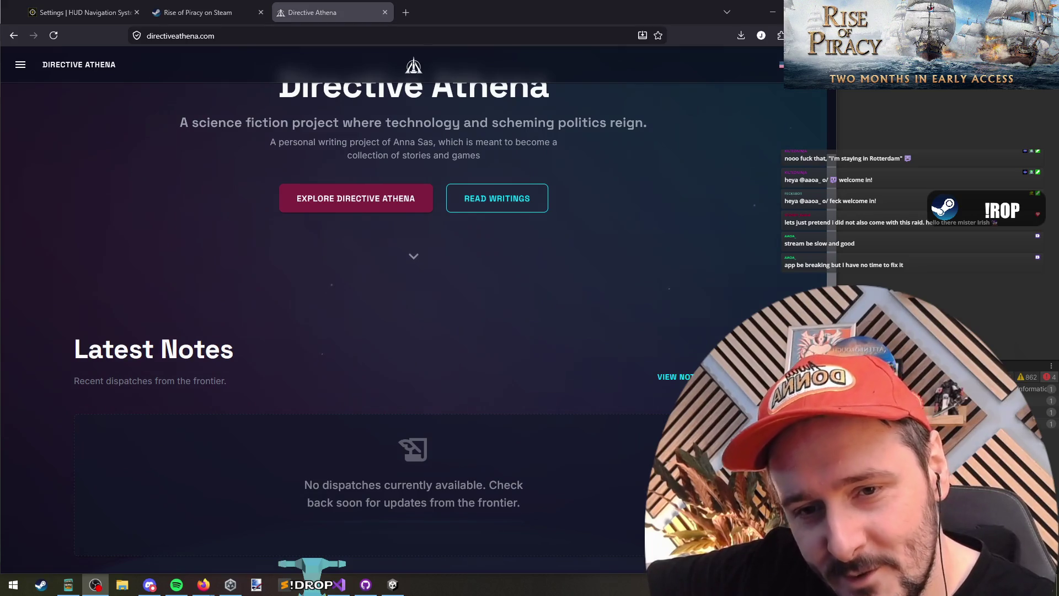
{"action": "scroll", "coordinate": [392, 293], "scroll_direction": "up", "scroll_amount": 5}
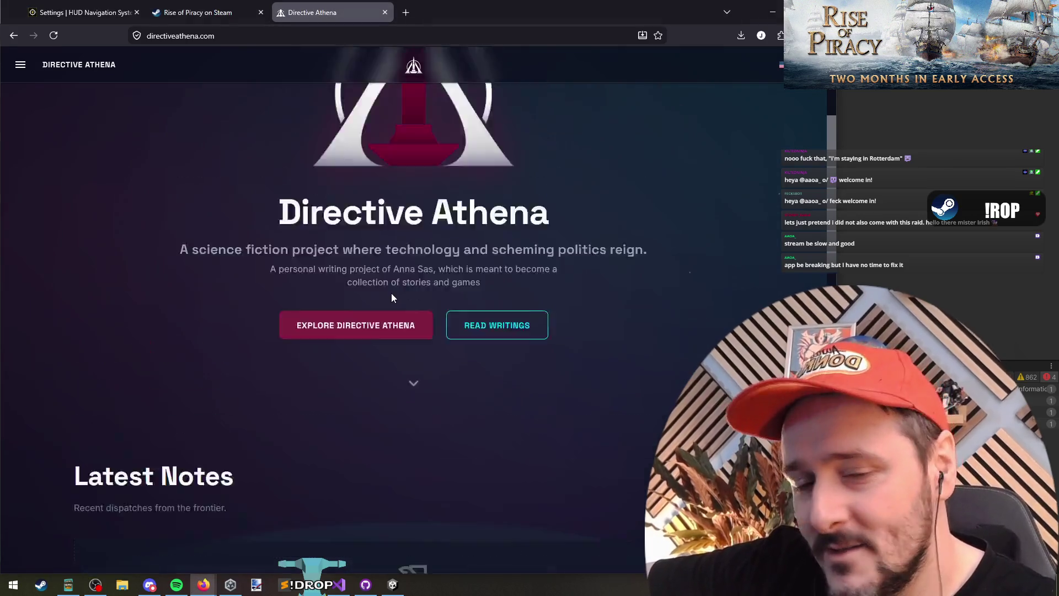
Bring up the Rise of Piracy Steam page and replay its Announcement Trailer to 1:49
{"action": "left_click", "coordinate": [197, 12]}
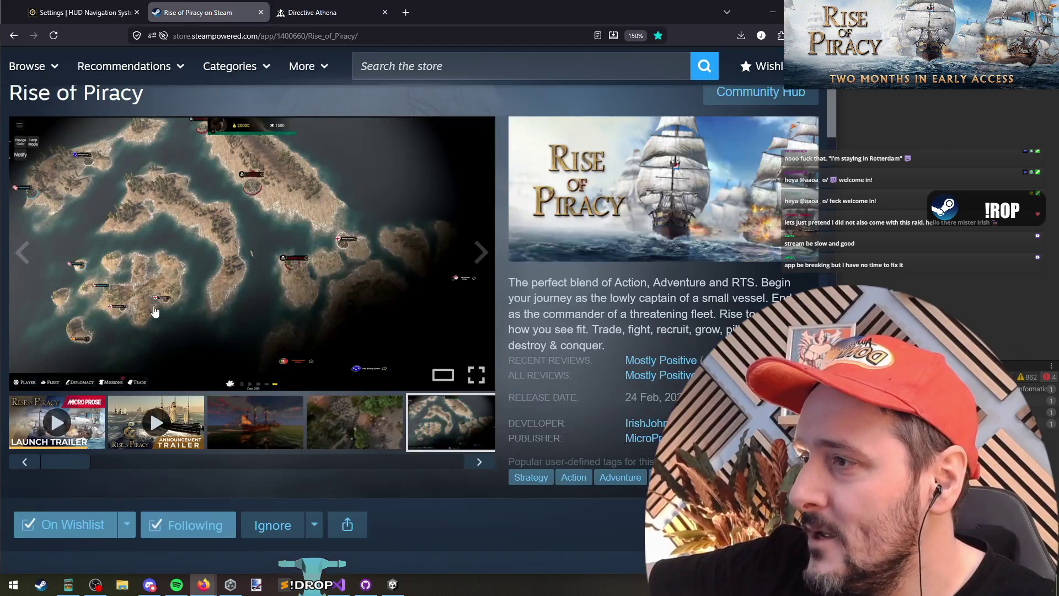
{"action": "left_click", "coordinate": [428, 237]}
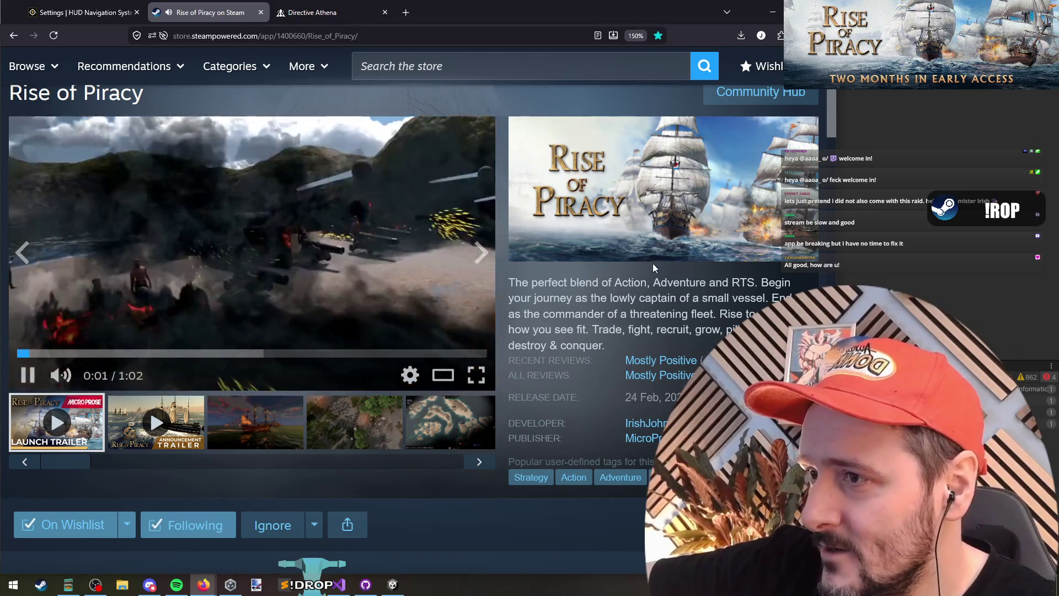
{"action": "left_click_drag", "start_coordinate": [555, 329], "coordinate": [562, 343]}
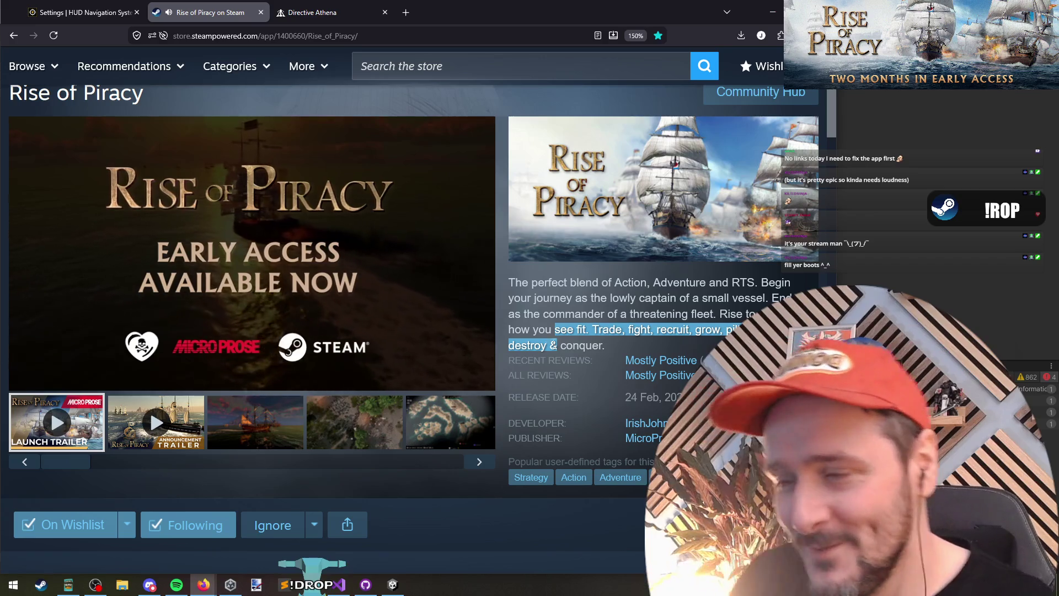
{"action": "left_click", "coordinate": [669, 282]}
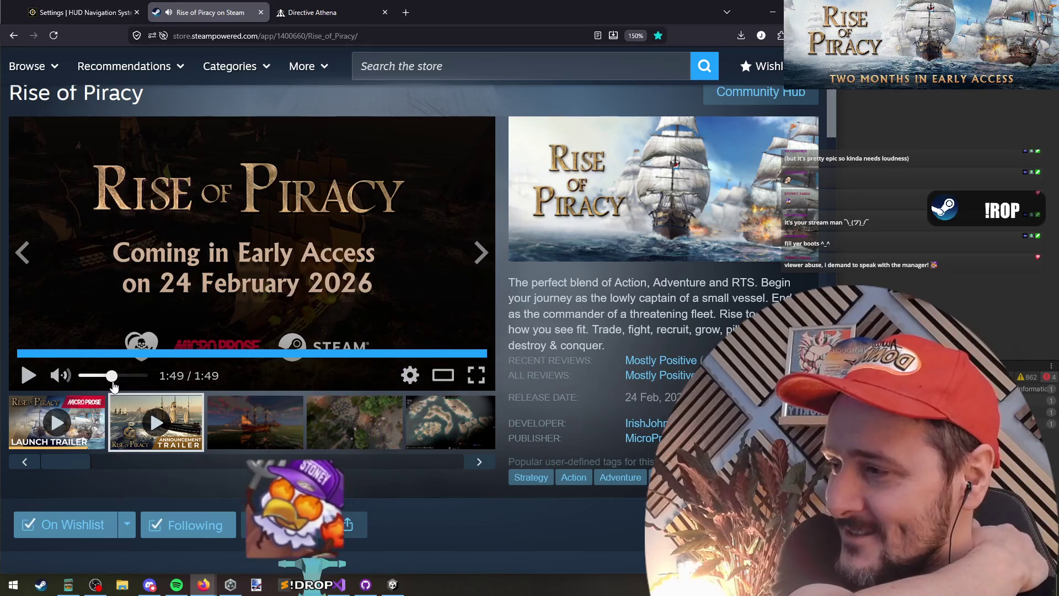
{"action": "left_click", "coordinate": [323, 17]}
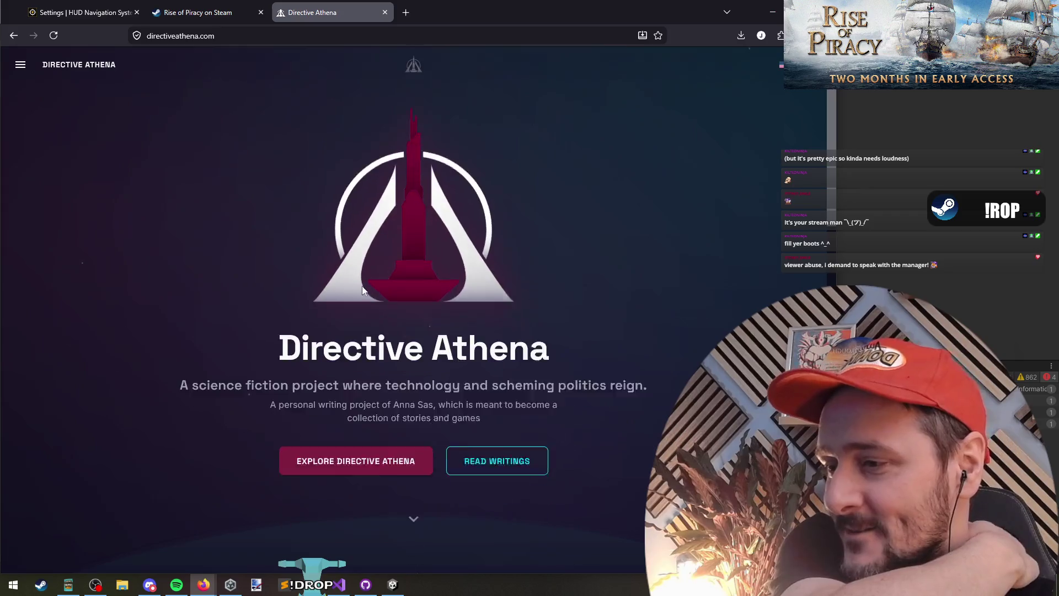
{"action": "scroll", "coordinate": [174, 329], "scroll_direction": "down", "scroll_amount": 10}
{"action": "scroll", "coordinate": [180, 233], "scroll_direction": "up", "scroll_amount": 2}
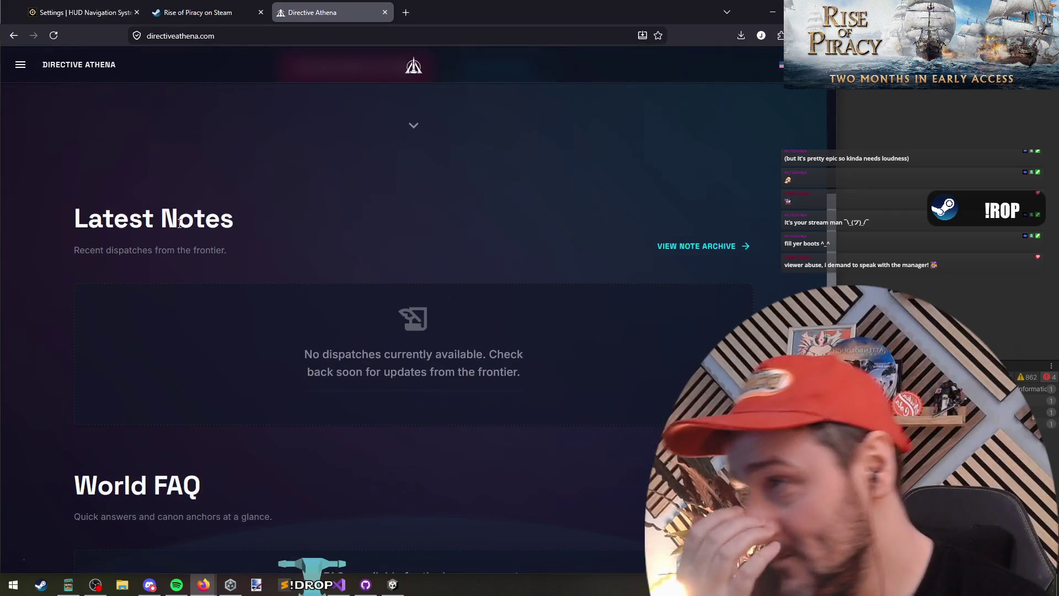
{"action": "scroll", "coordinate": [182, 229], "scroll_direction": "up", "scroll_amount": 8}
{"action": "left_click", "coordinate": [210, 14]}
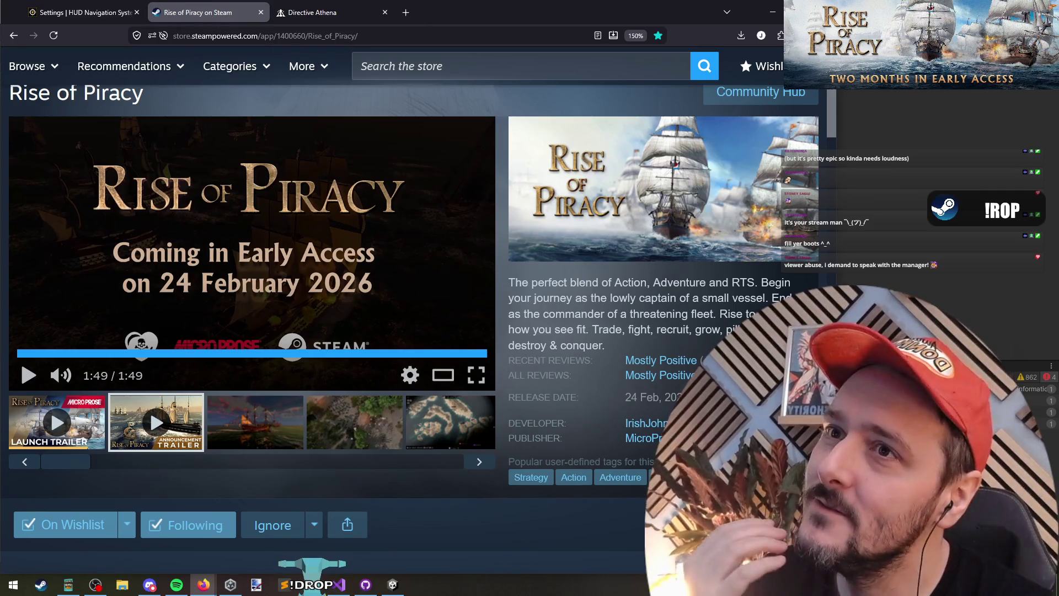
Return to Unity and exit Play mode so the editor shows DDOLScene
{"action": "key", "text": "alt+Tab"}
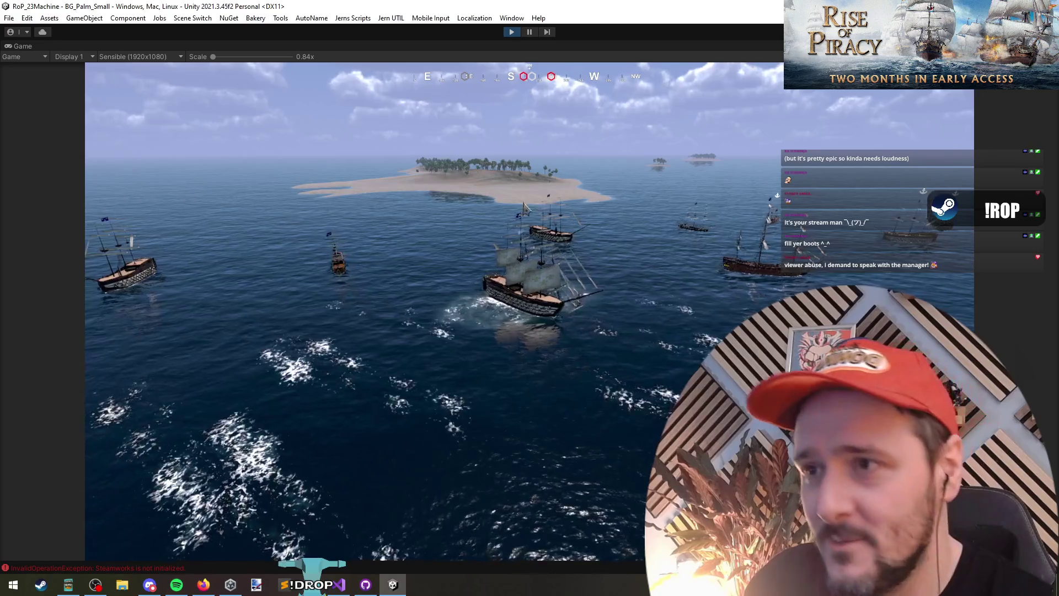
{"action": "left_click", "coordinate": [511, 32]}
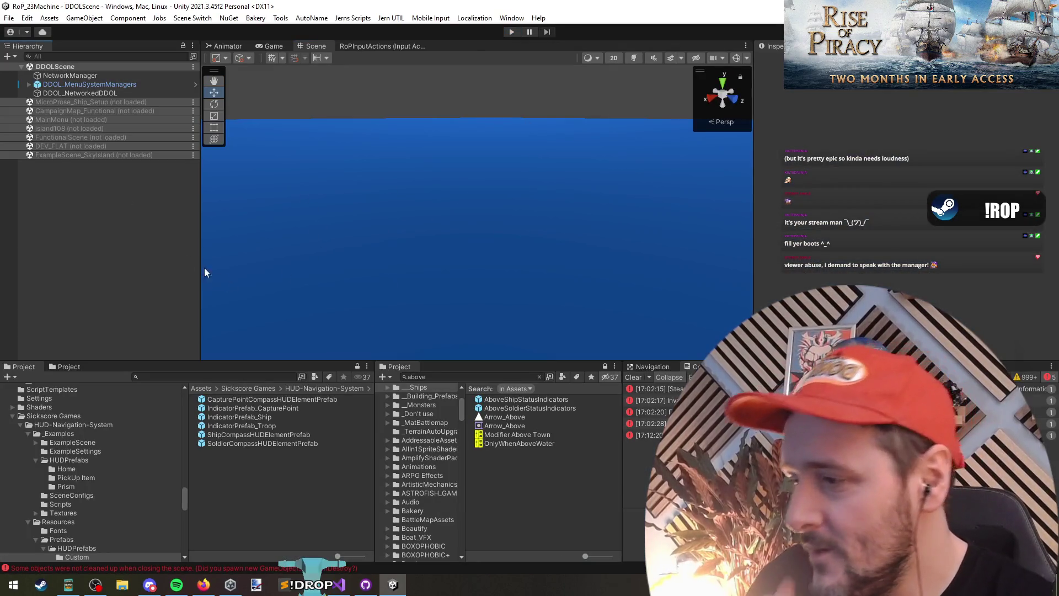
{"action": "left_click", "coordinate": [330, 585]}
{"action": "left_click", "coordinate": [439, 222]}
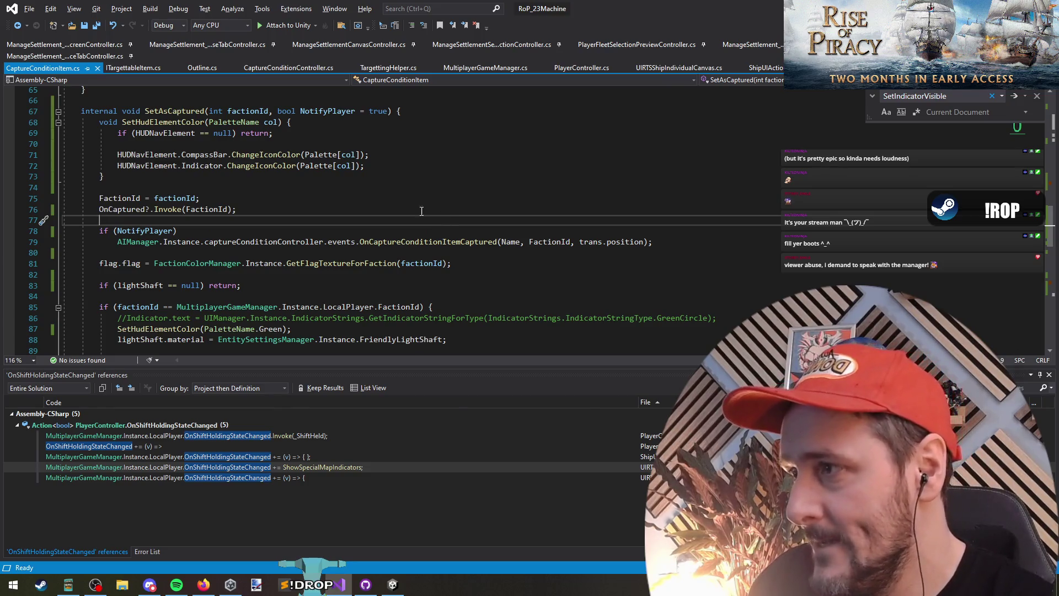
{"action": "left_click", "coordinate": [335, 187]}
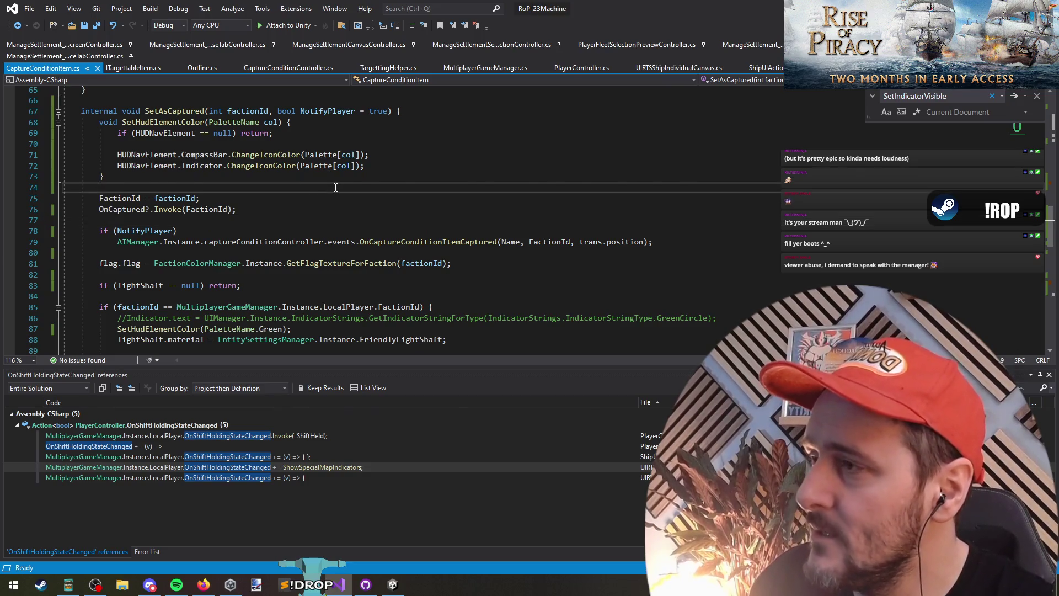
{"action": "scroll", "coordinate": [335, 188], "scroll_direction": "down", "scroll_amount": 12}
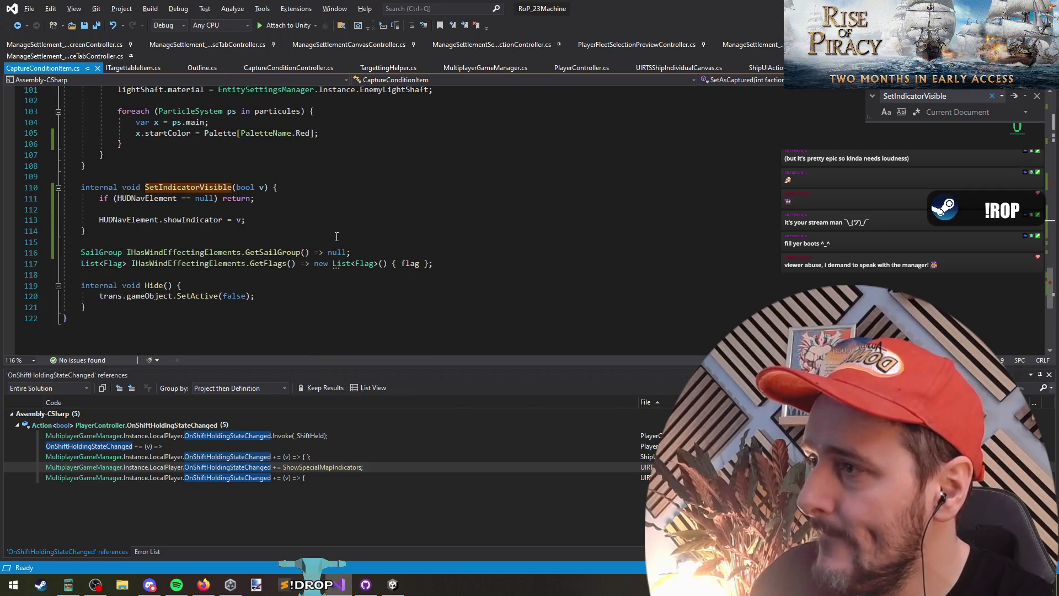
{"action": "left_click", "coordinate": [311, 207]}
{"action": "scroll", "coordinate": [306, 210], "scroll_direction": "up", "scroll_amount": 7}
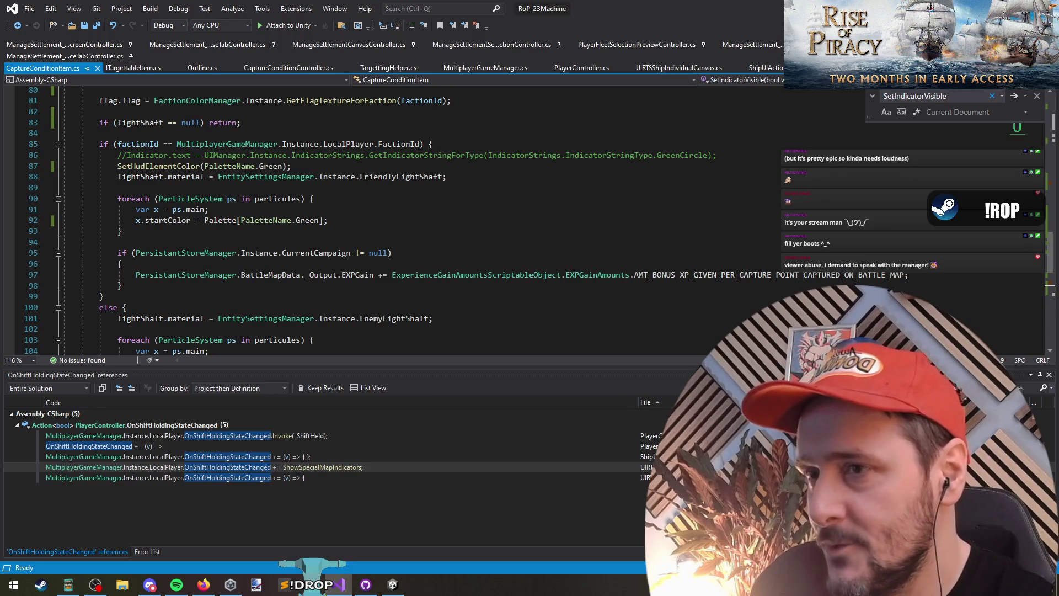
{"action": "left_click", "coordinate": [459, 238]}
Inspect the Ship and CapturePoint compass HUD element prefabs and locate their compass bar prefab
{"action": "key", "text": "alt+Tab"}
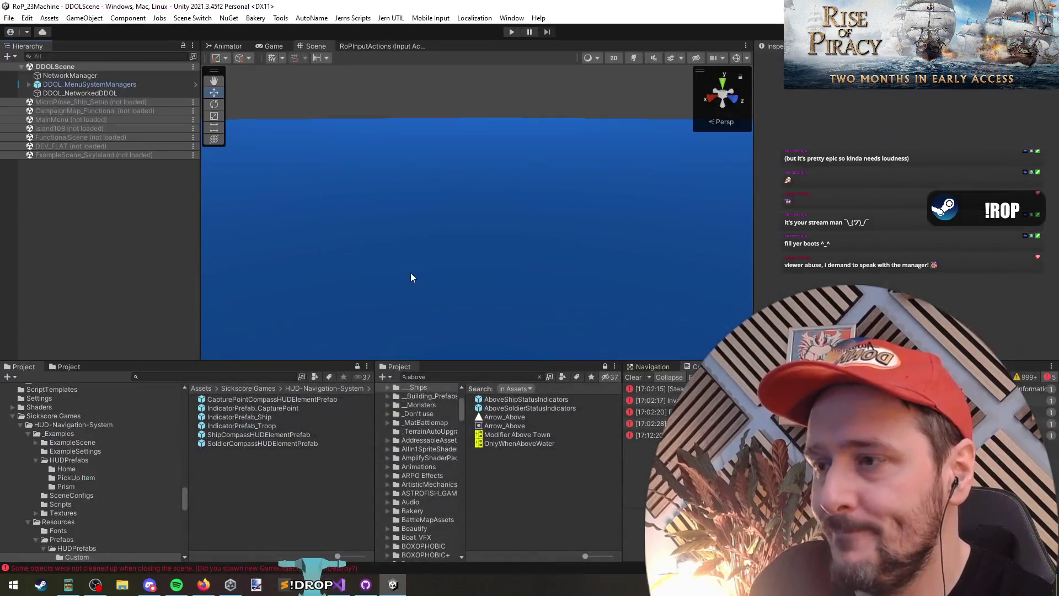
{"action": "double_click", "coordinate": [236, 434]}
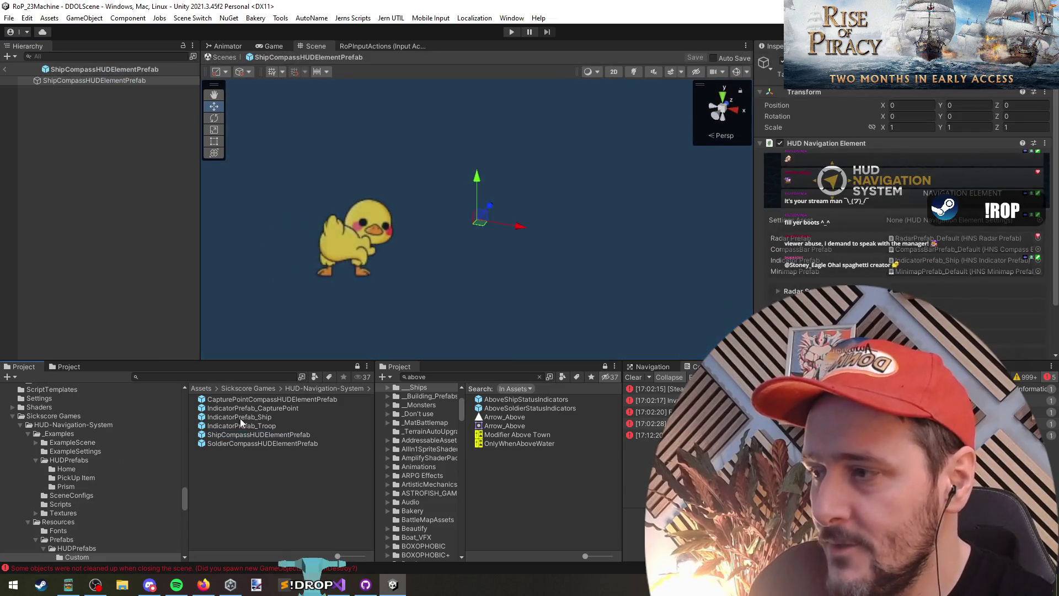
{"action": "double_click", "coordinate": [245, 401]}
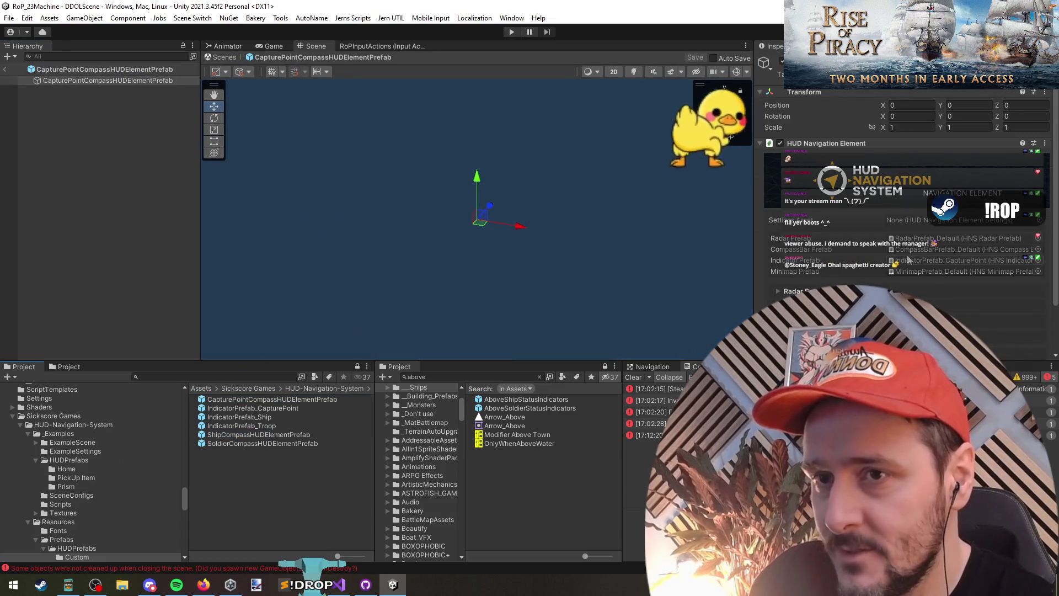
{"action": "left_click", "coordinate": [927, 250]}
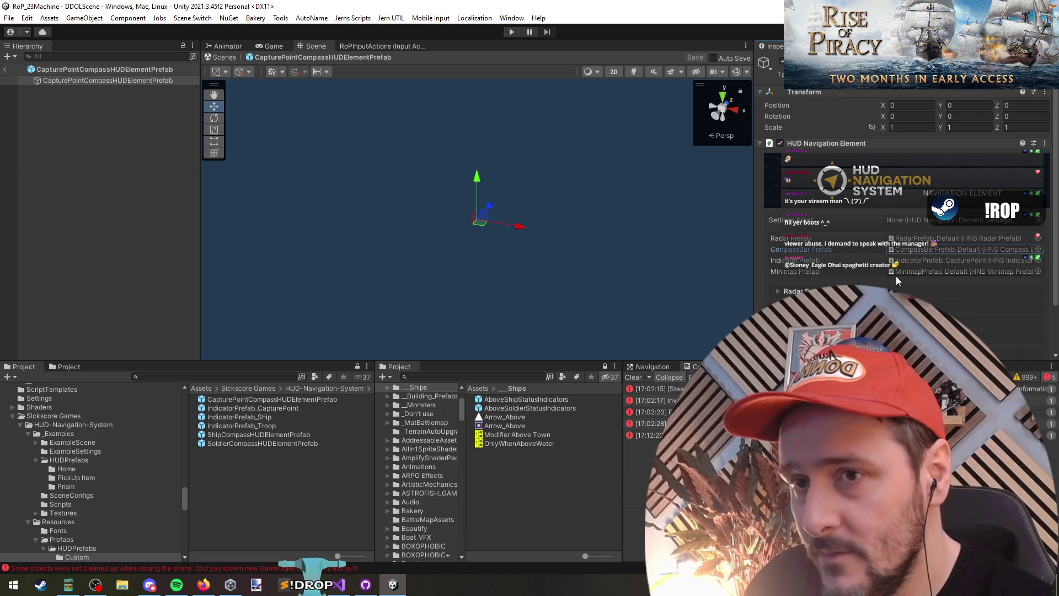
Duplicate CompassBarPrefab_Default from HUDPrefabs and move the copy into the Custom folder
{"action": "left_click", "coordinate": [102, 548]}
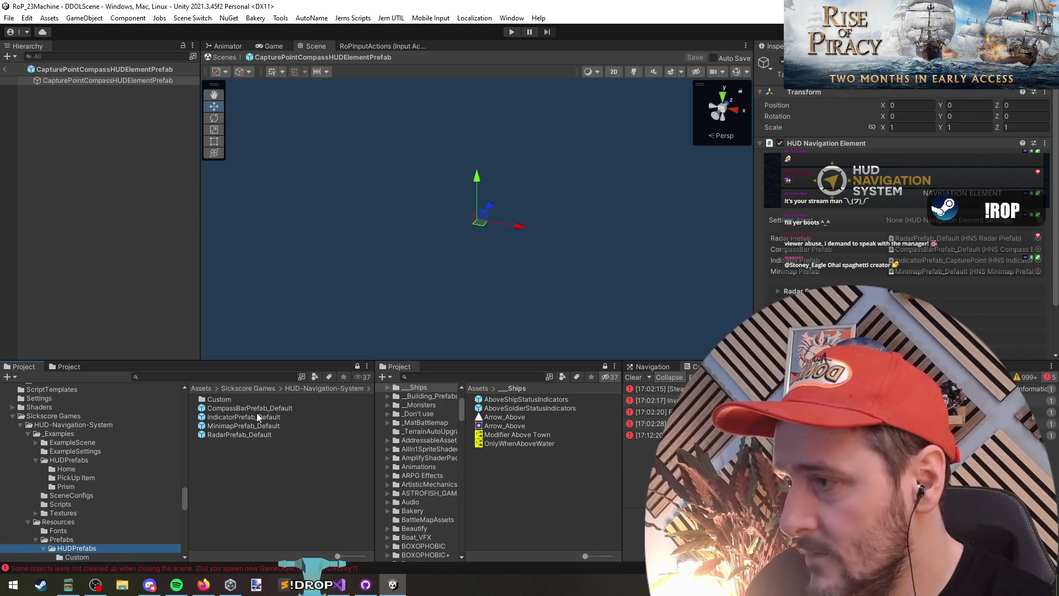
{"action": "left_click", "coordinate": [254, 407]}
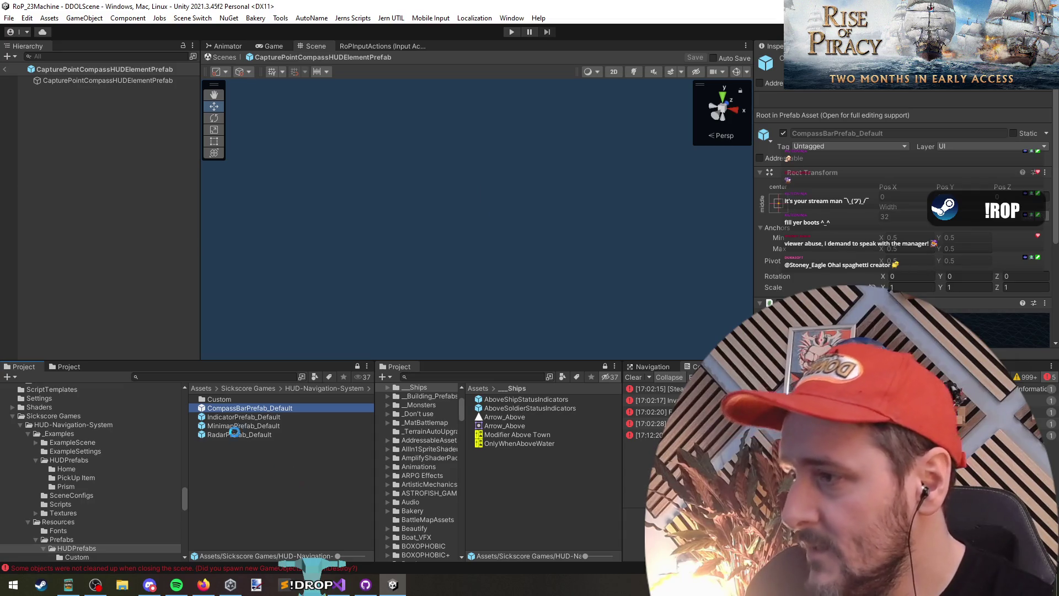
{"action": "key", "text": "ctrl+d"}
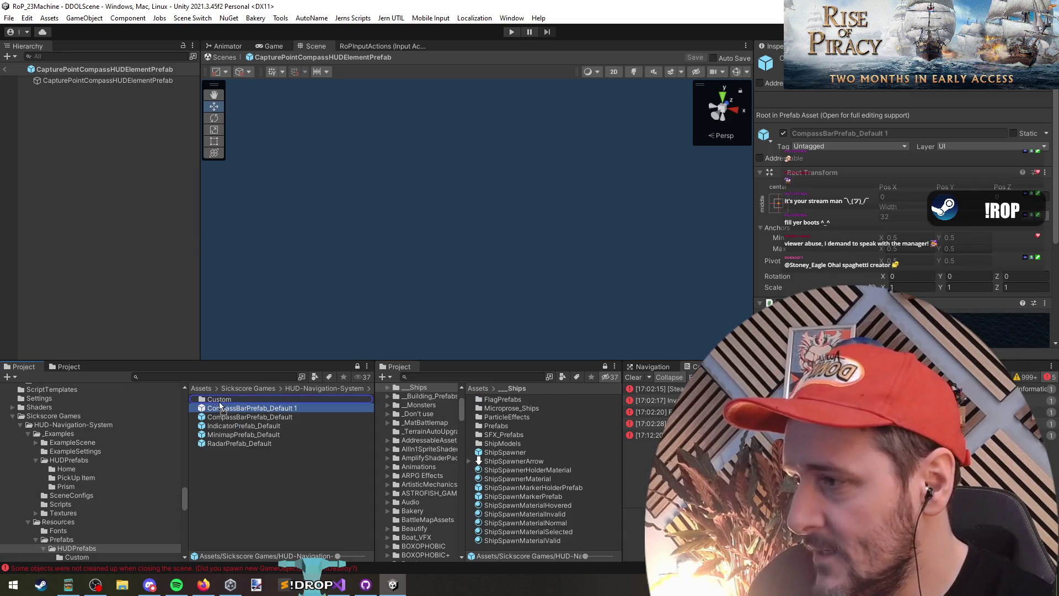
{"action": "left_click_drag", "start_coordinate": [220, 407], "coordinate": [221, 399]}
{"action": "double_click", "coordinate": [220, 399]}
Rename the copy to CompassBarPrefab_CapturePoint and open it in Prefab Mode
{"action": "left_click", "coordinate": [255, 407]}
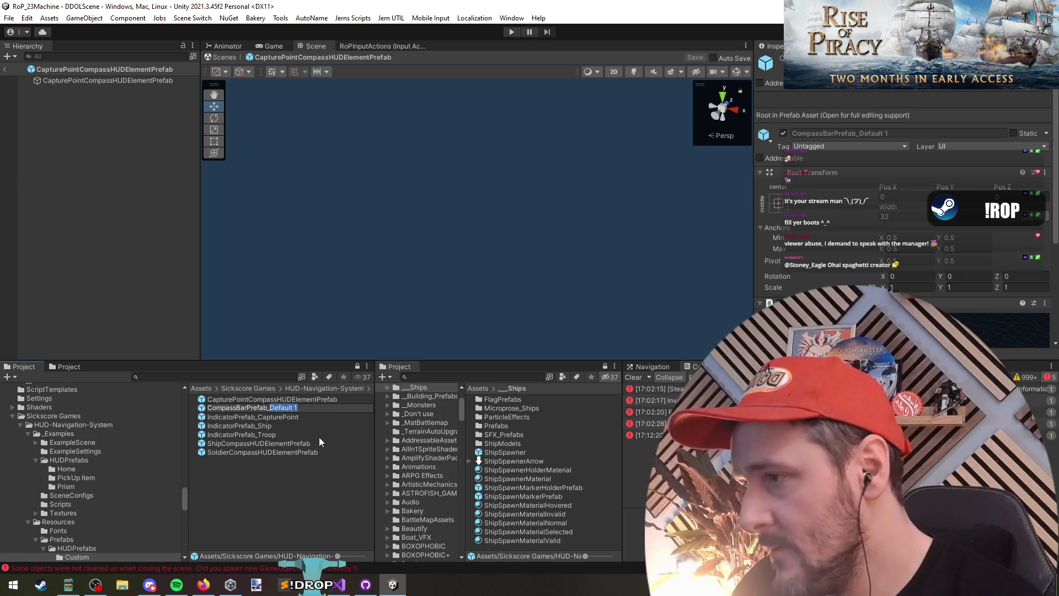
{"action": "key", "text": "Home"}
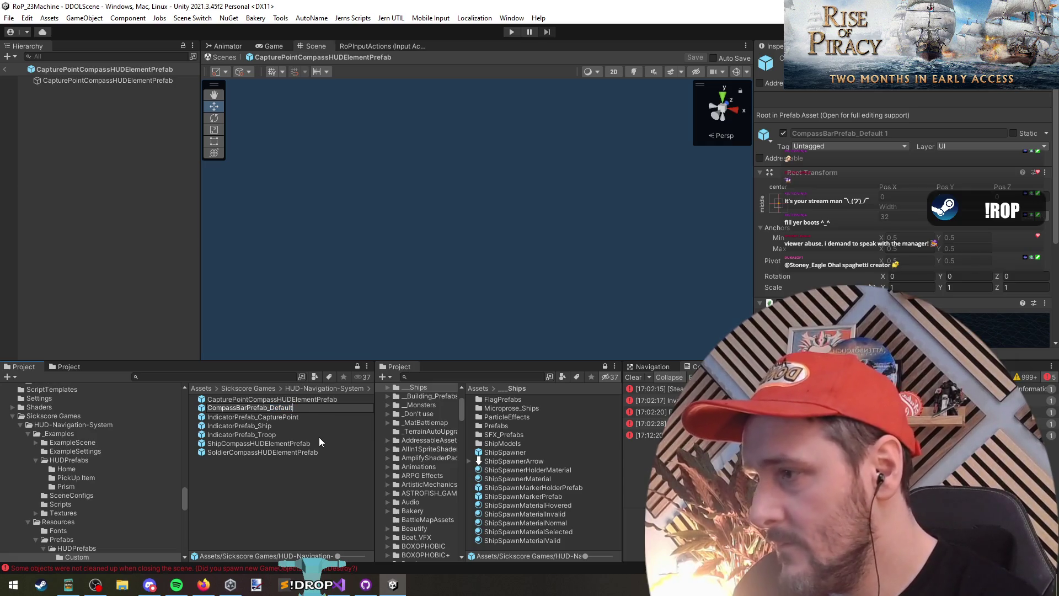
{"action": "key", "text": "BackSpace"}
{"action": "key", "text": "BackSpace"}
{"action": "key", "text": "BackSpace"}
{"action": "type", "text": "Cap"}
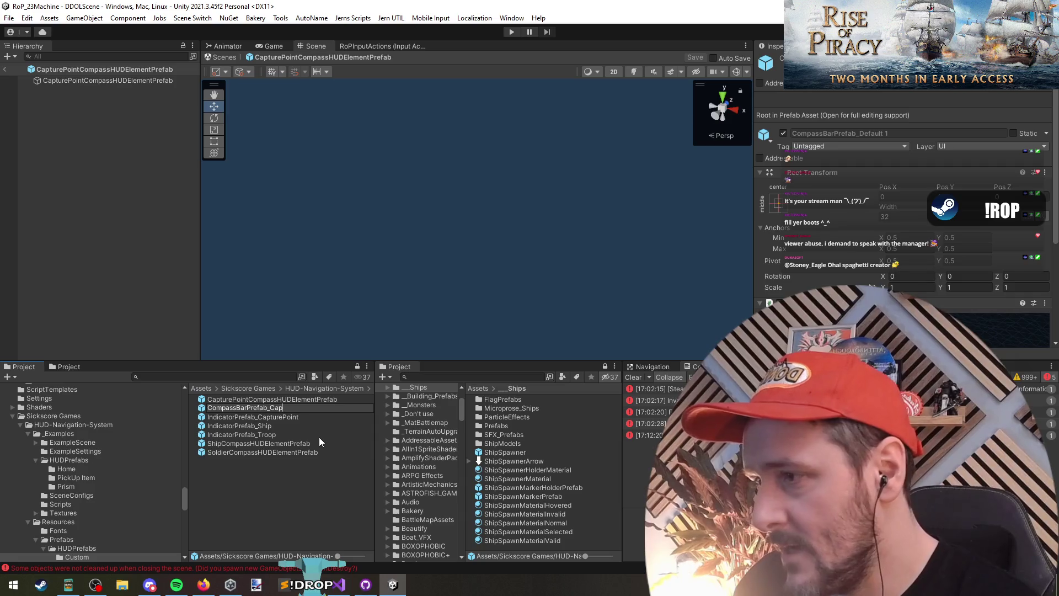
{"action": "type", "text": "turePoint"}
{"action": "key", "text": "Return"}
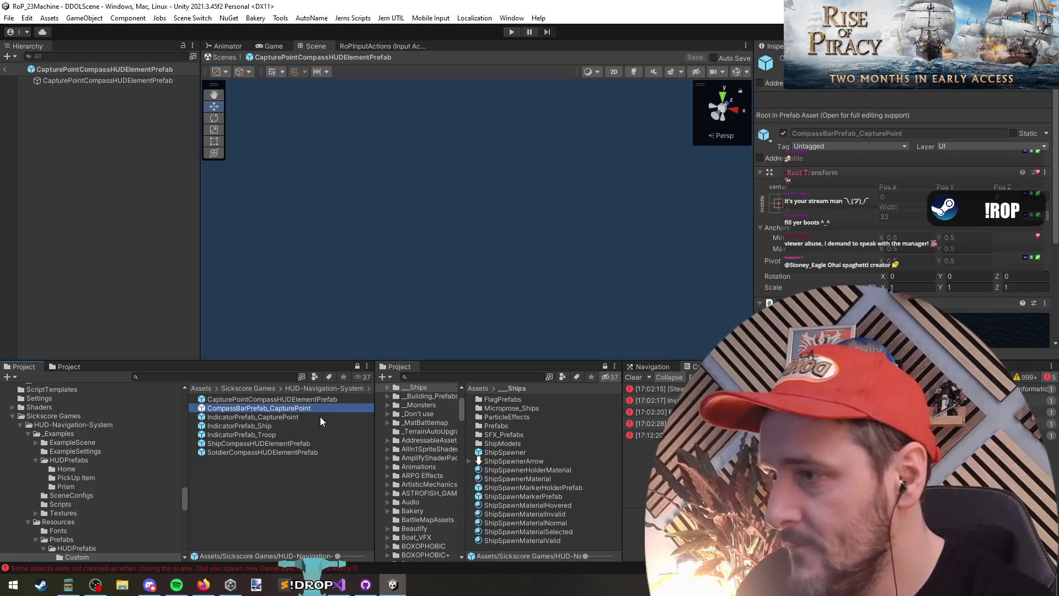
{"action": "double_click", "coordinate": [318, 409]}
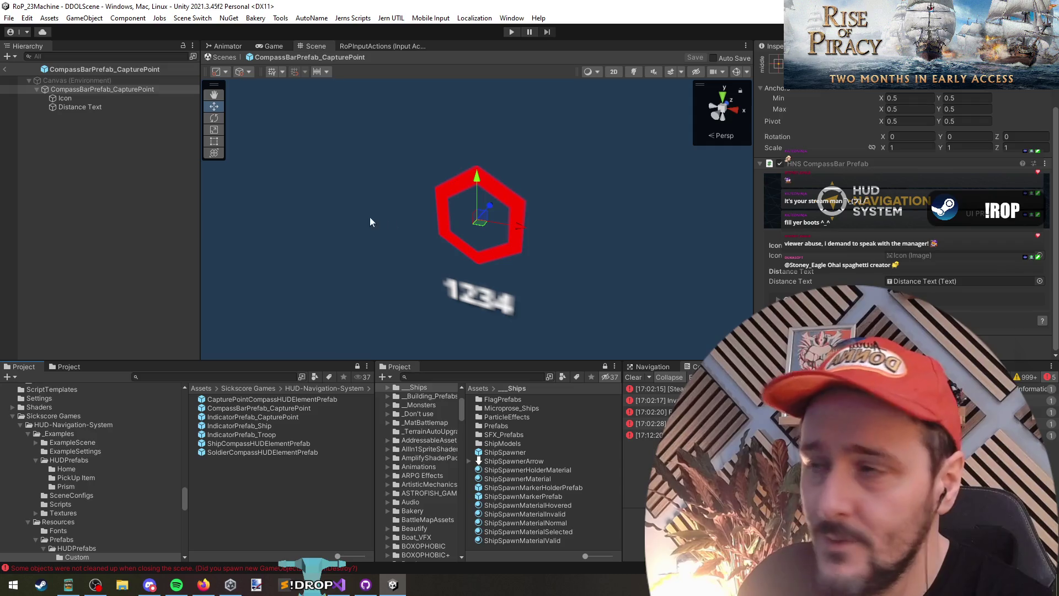
Set the Icon's Source Image to Icon_Pin and raise the red pin above the distance text
{"action": "left_click", "coordinate": [88, 98]}
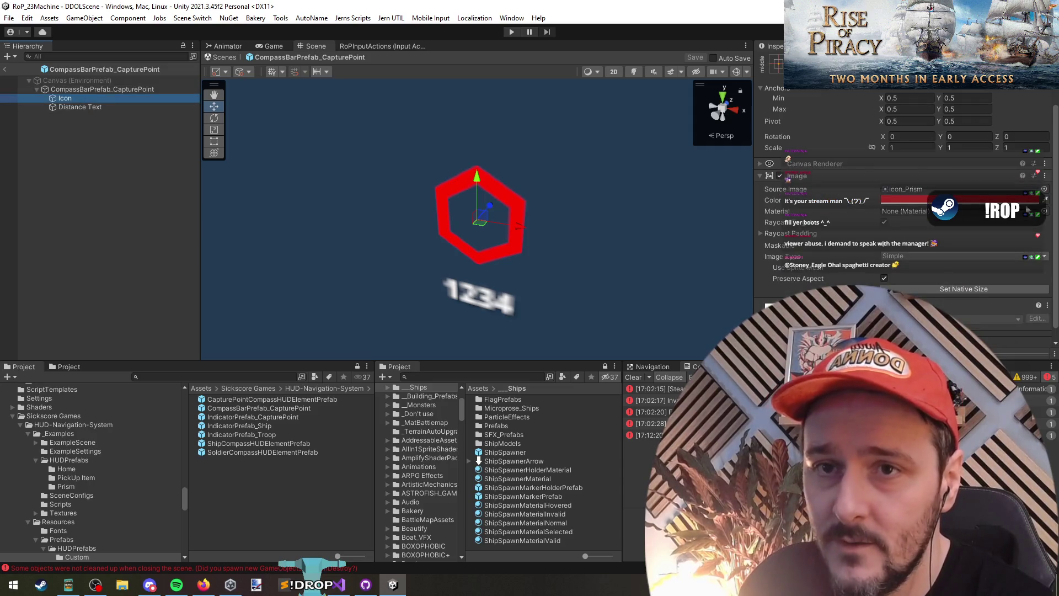
{"action": "left_click", "coordinate": [1044, 189]}
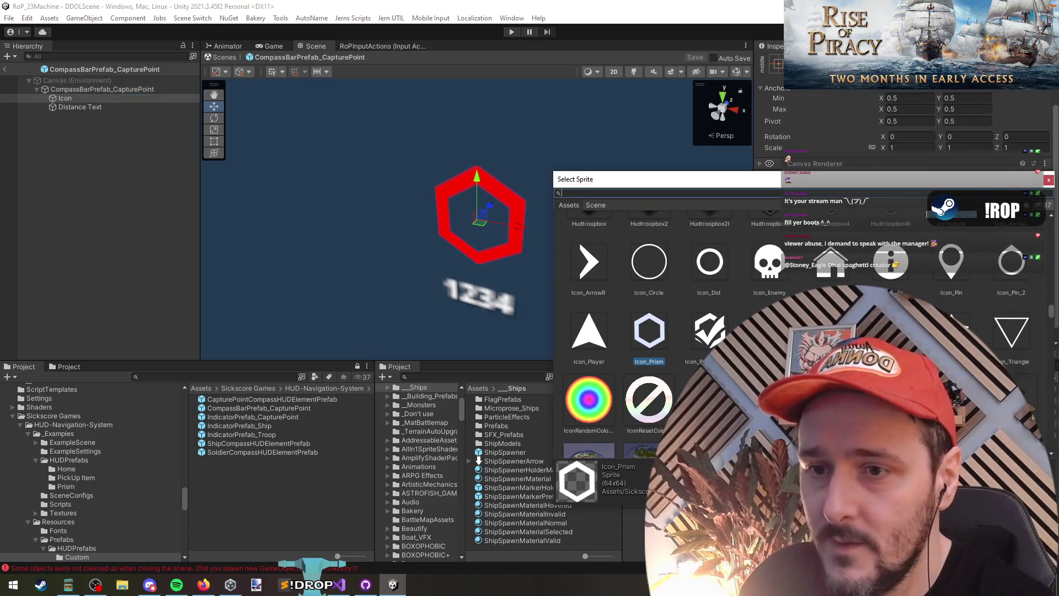
{"action": "double_click", "coordinate": [951, 259]}
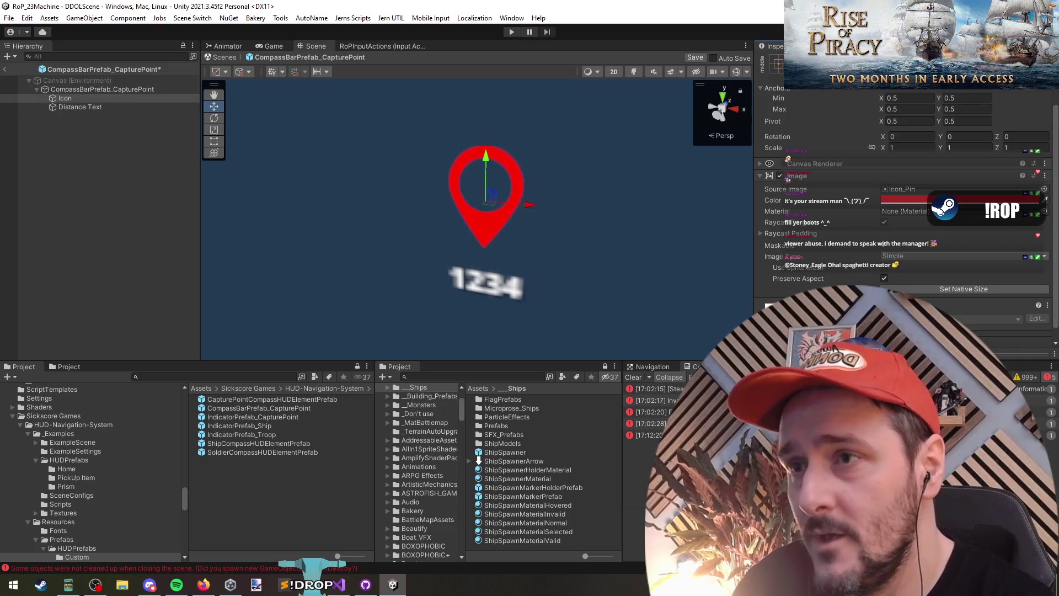
{"action": "mouse_move", "coordinate": [486, 166]}
{"action": "left_mouse_down"}
{"action": "mouse_move", "coordinate": [491, 131]}
{"action": "mouse_move", "coordinate": [489, 145]}
{"action": "left_mouse_up"}
Check the Distance Text object, then exit Prefab Mode back to DDOLScene
{"action": "left_click", "coordinate": [83, 107]}
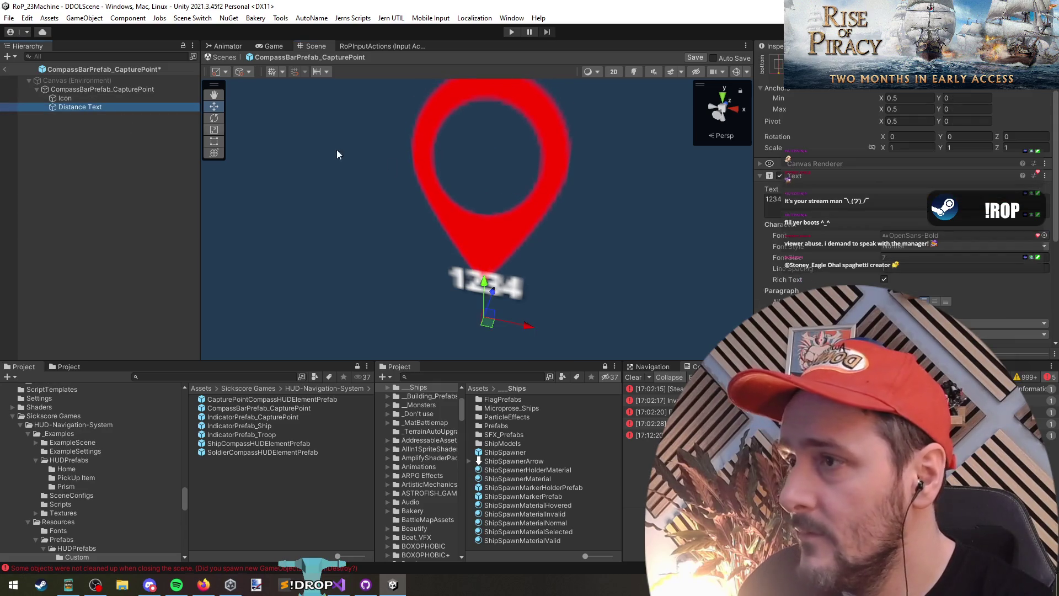
{"action": "left_click", "coordinate": [35, 173]}
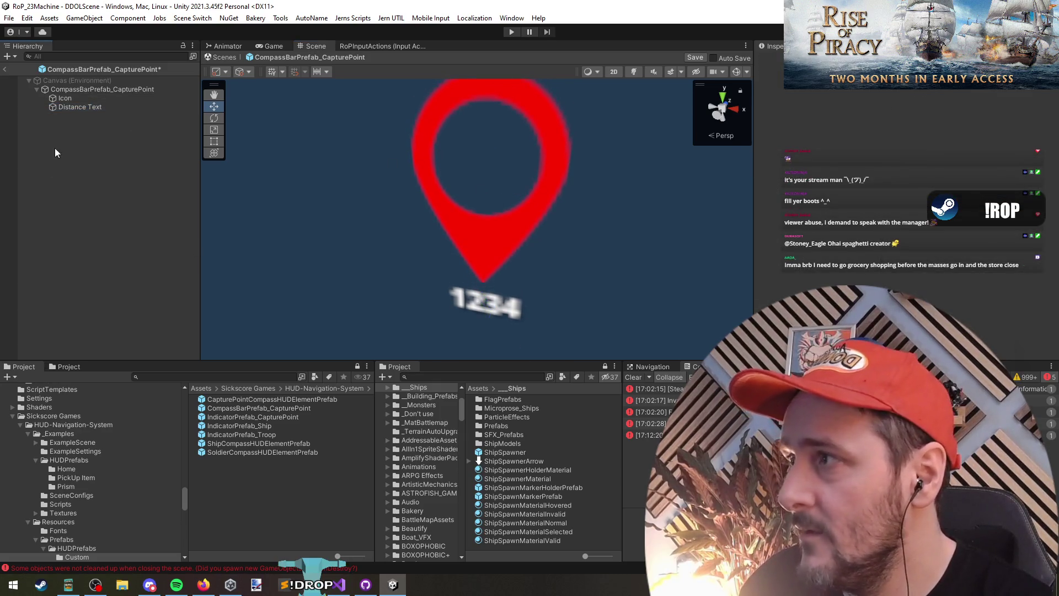
{"action": "left_click", "coordinate": [5, 69]}
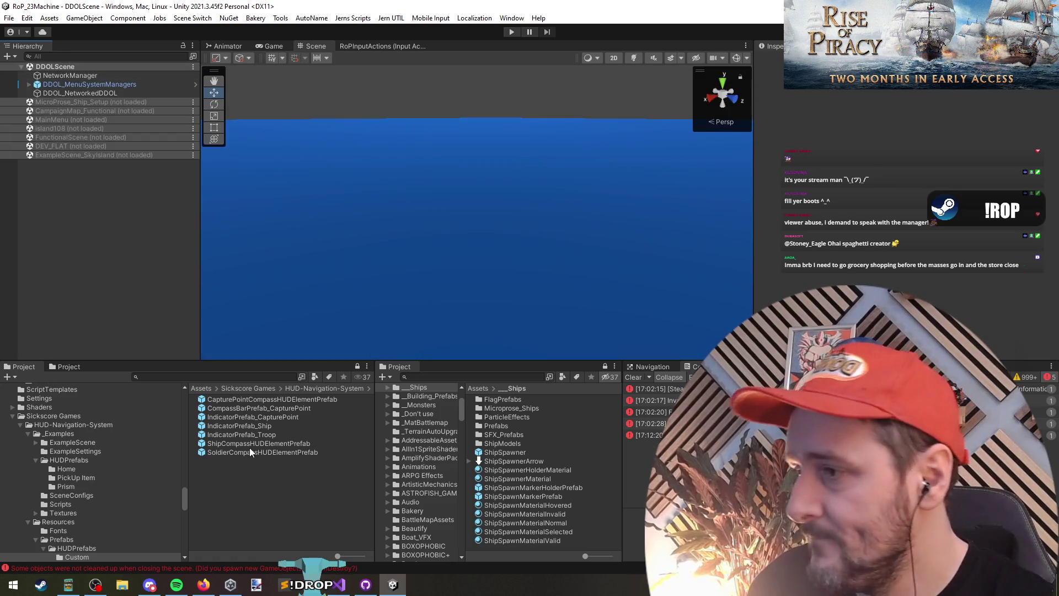
Browse the indicator prefabs and settle on editing IndicatorPrefab_Ship
{"action": "double_click", "coordinate": [261, 417]}
{"action": "double_click", "coordinate": [273, 425]}
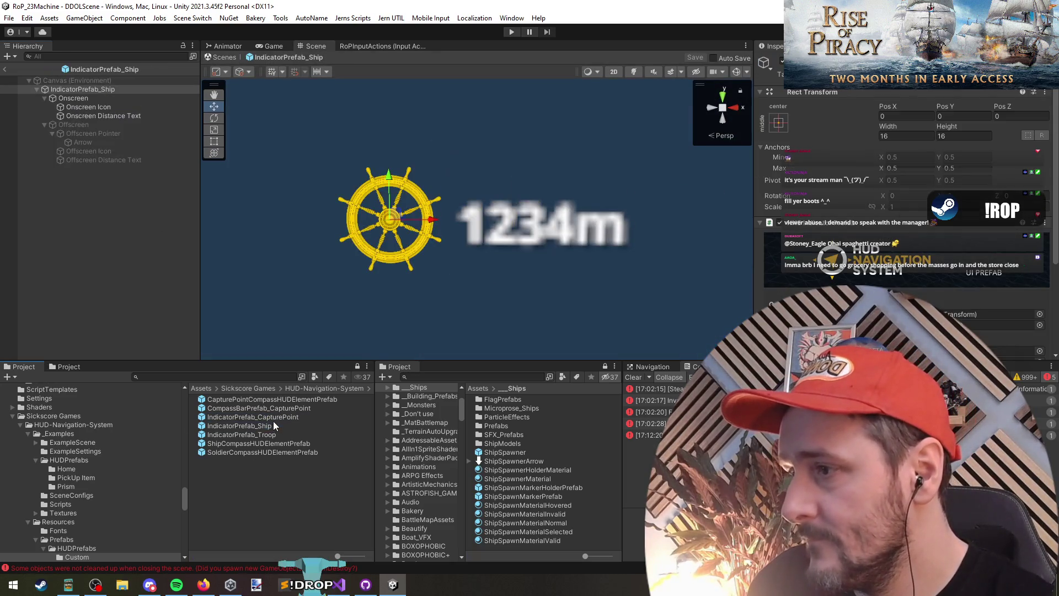
{"action": "double_click", "coordinate": [279, 434]}
{"action": "double_click", "coordinate": [278, 427]}
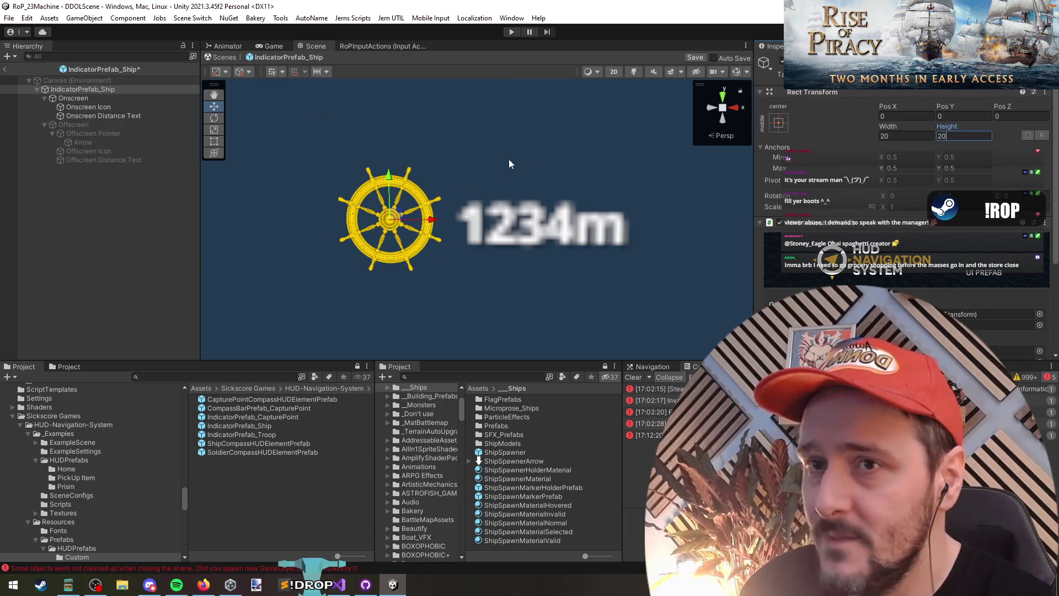
Resize the ship-wheel Onscreen Icon to 40 by 40 and shift it left
{"action": "left_click", "coordinate": [104, 106]}
{"action": "left_click", "coordinate": [913, 136]}
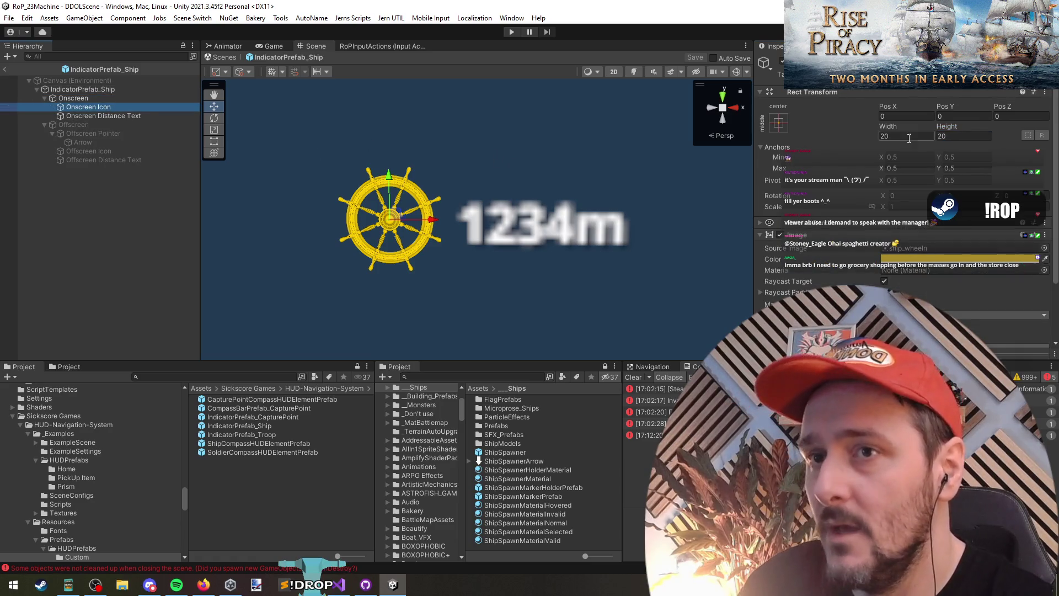
{"action": "type", "text": "40"}
{"action": "left_click", "coordinate": [956, 135]}
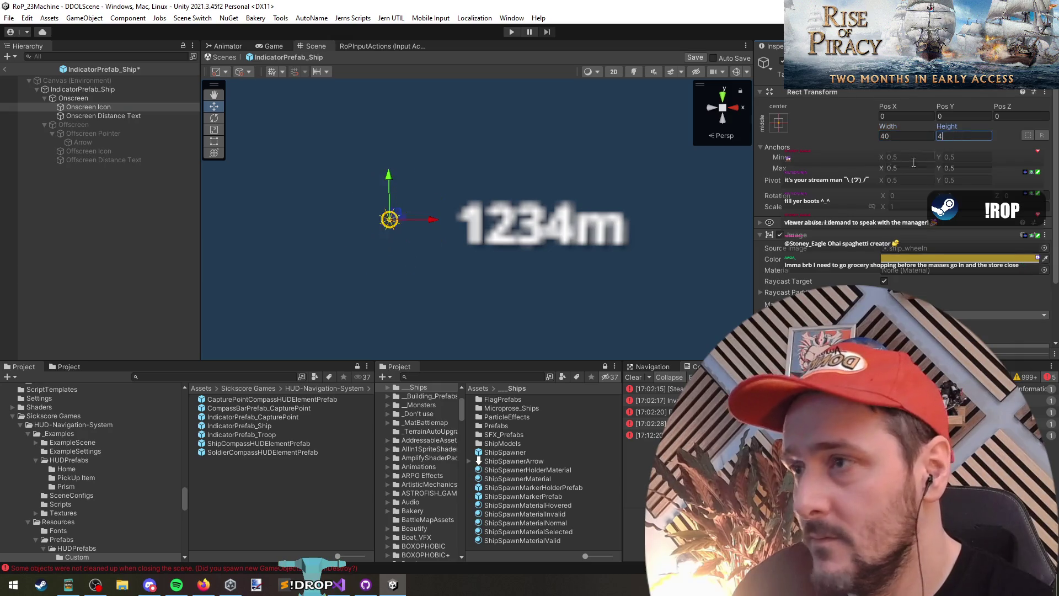
{"action": "type", "text": "40"}
{"action": "left_click_drag", "start_coordinate": [405, 223], "coordinate": [353, 225]}
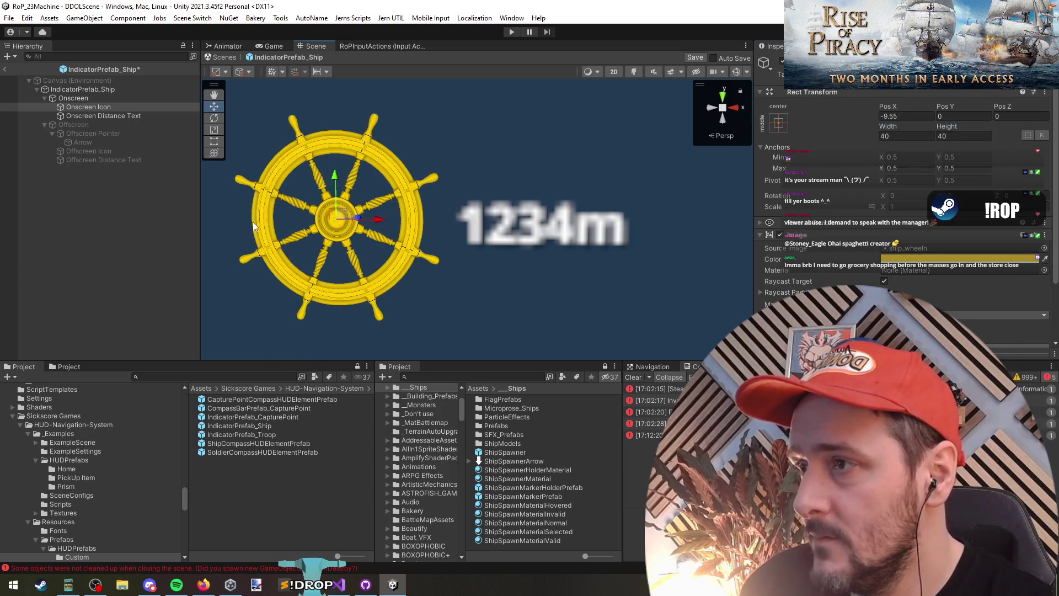
{"action": "left_click", "coordinate": [91, 167]}
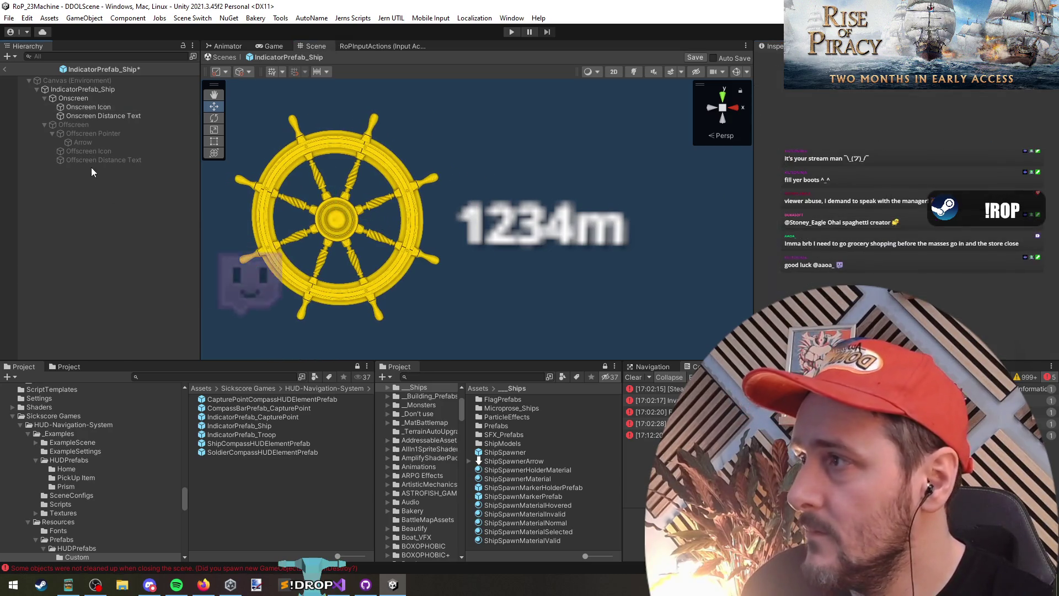
Save IndicatorPrefab_Ship and increase the Onscreen Distance Text font size
{"action": "double_click", "coordinate": [277, 429]}
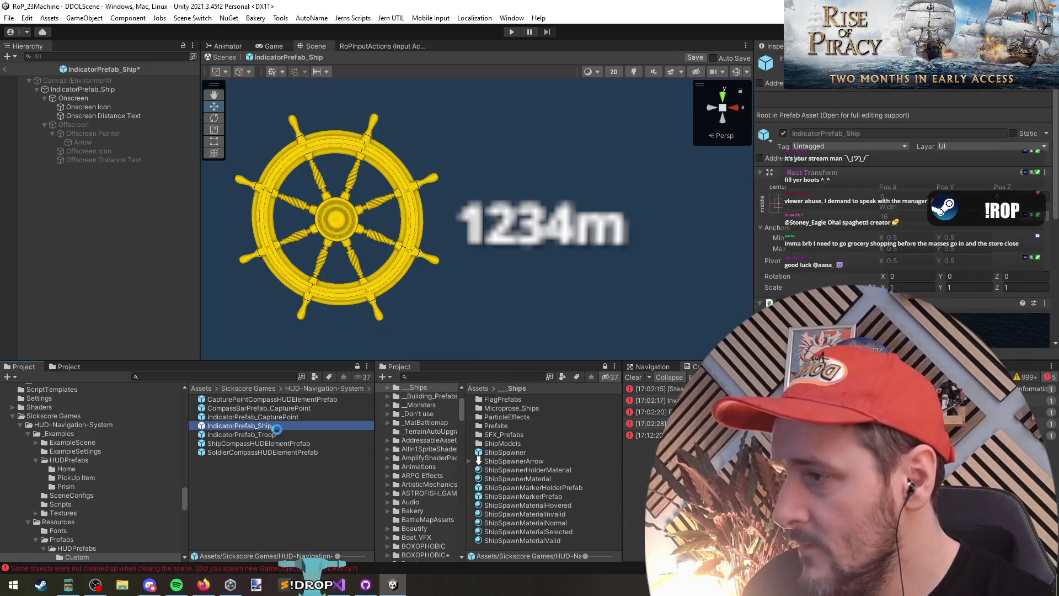
{"action": "left_click", "coordinate": [505, 316]}
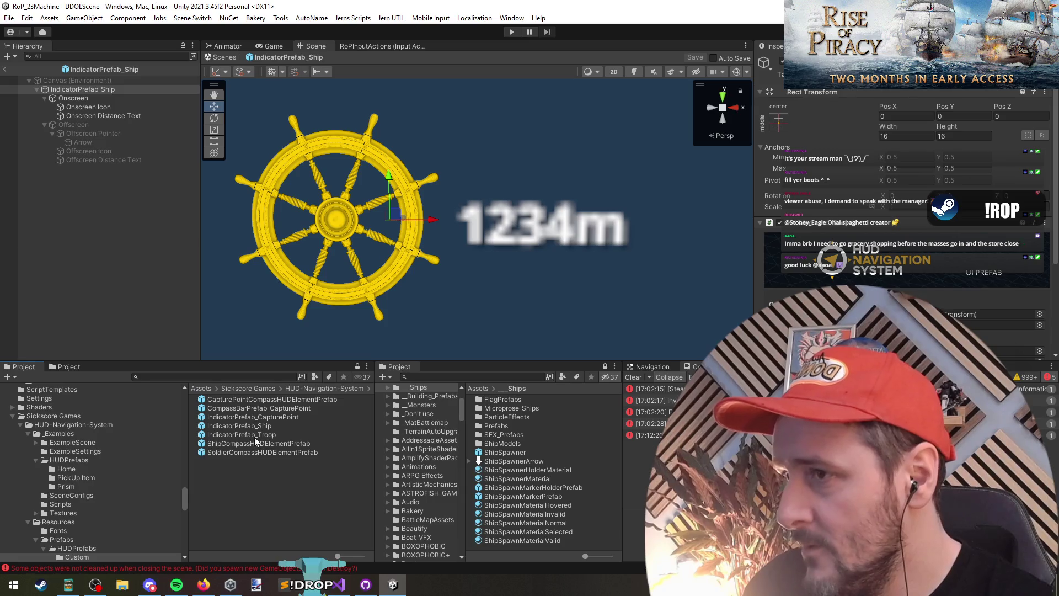
{"action": "left_click", "coordinate": [83, 115]}
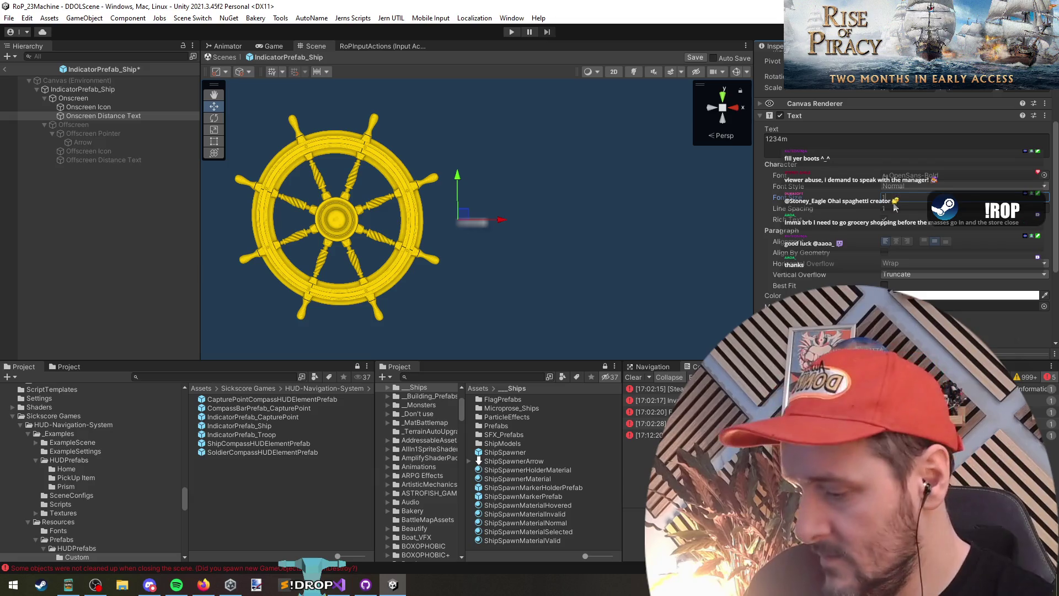
{"action": "type", "text": "0"}
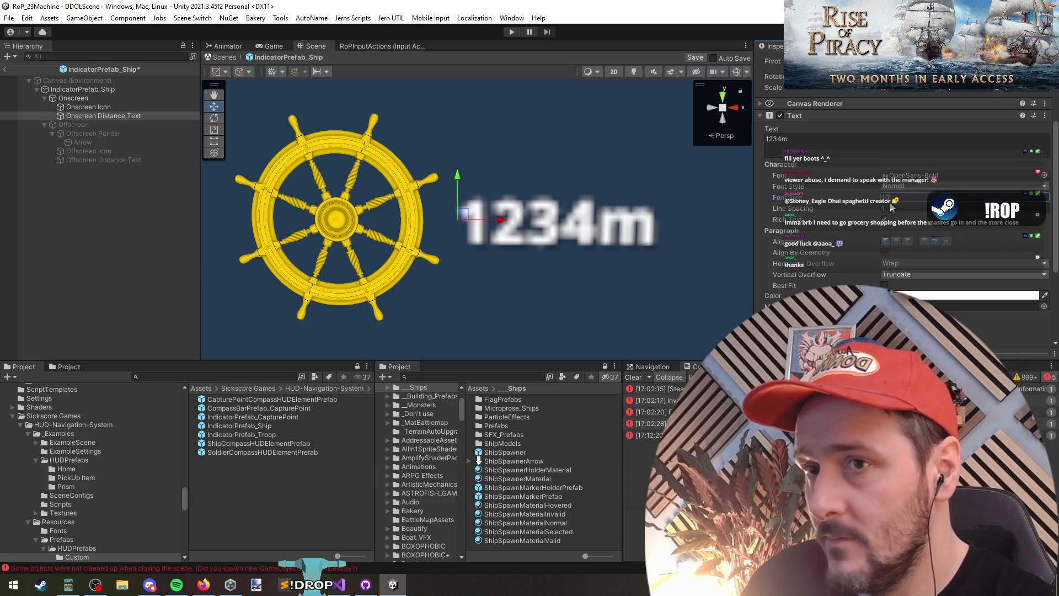
{"action": "left_click", "coordinate": [115, 253]}
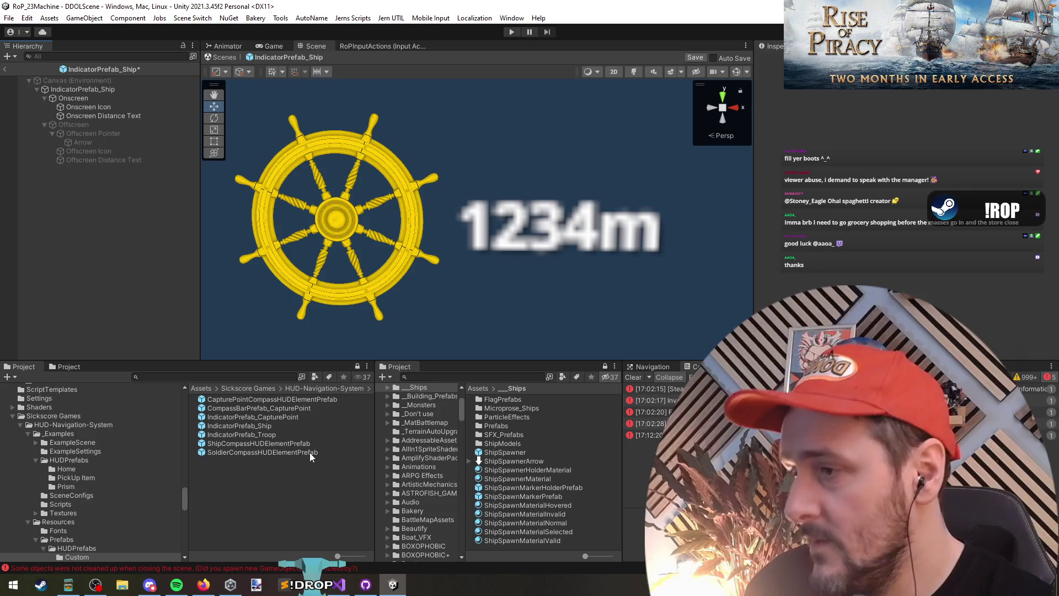
Assign CompassBarPrefab_CapturePoint to CapturePointCompassHUDElementPrefab's CompassBar Prefab field and exit Prefab Mode
{"action": "double_click", "coordinate": [243, 436]}
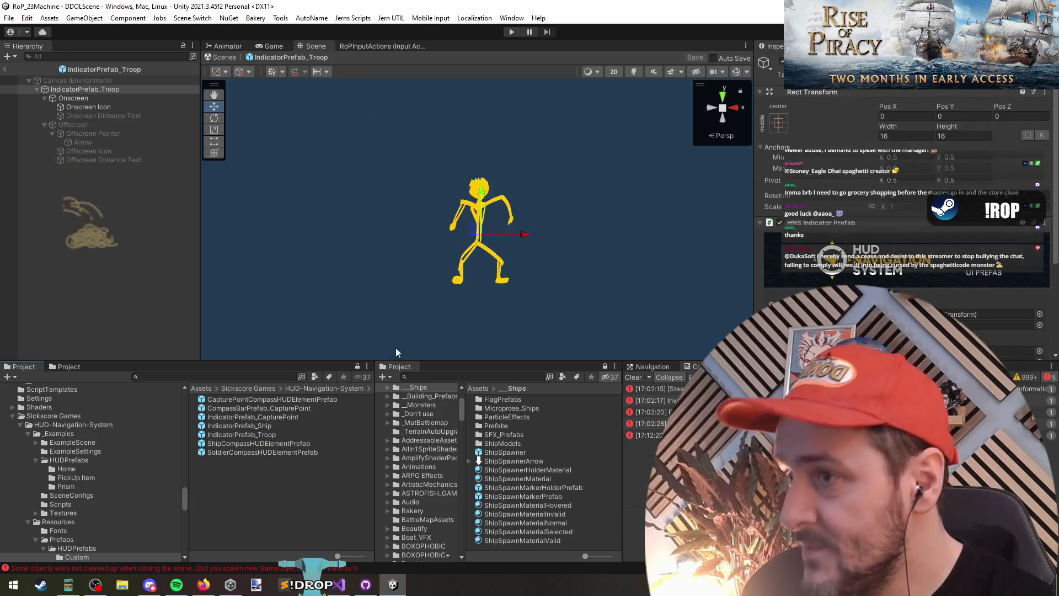
{"action": "double_click", "coordinate": [305, 442]}
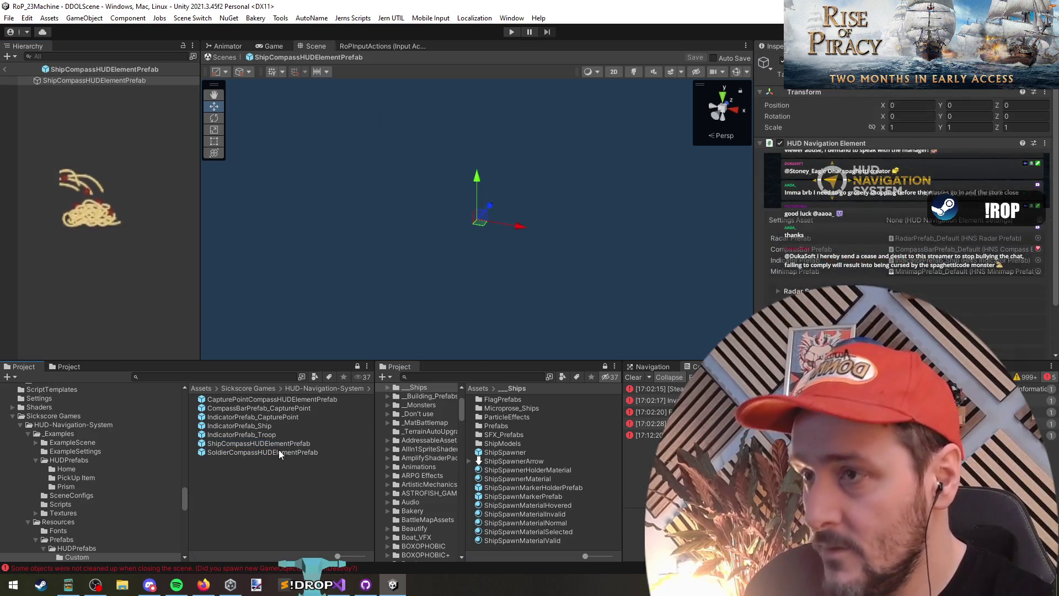
{"action": "double_click", "coordinate": [280, 451]}
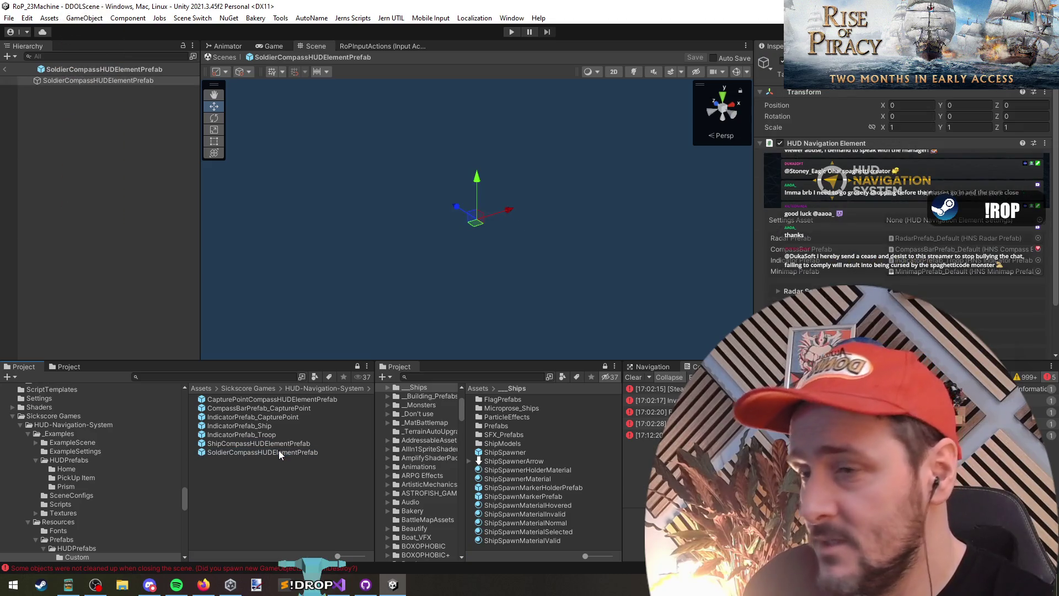
{"action": "double_click", "coordinate": [263, 406]}
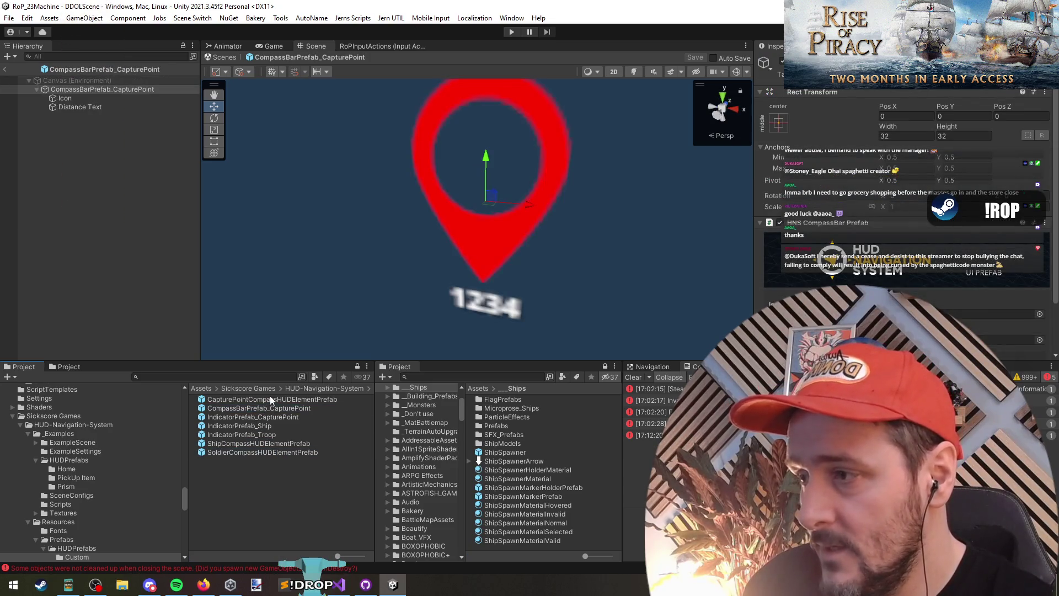
{"action": "double_click", "coordinate": [271, 397]}
{"action": "left_click_drag", "start_coordinate": [699, 330], "coordinate": [941, 252]}
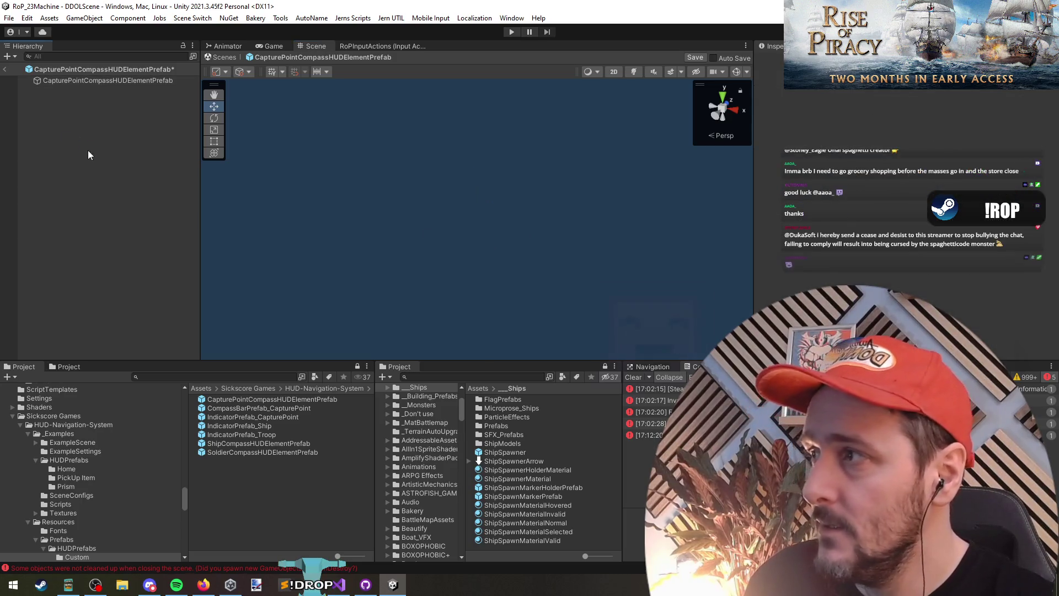
{"action": "left_click", "coordinate": [4, 69]}
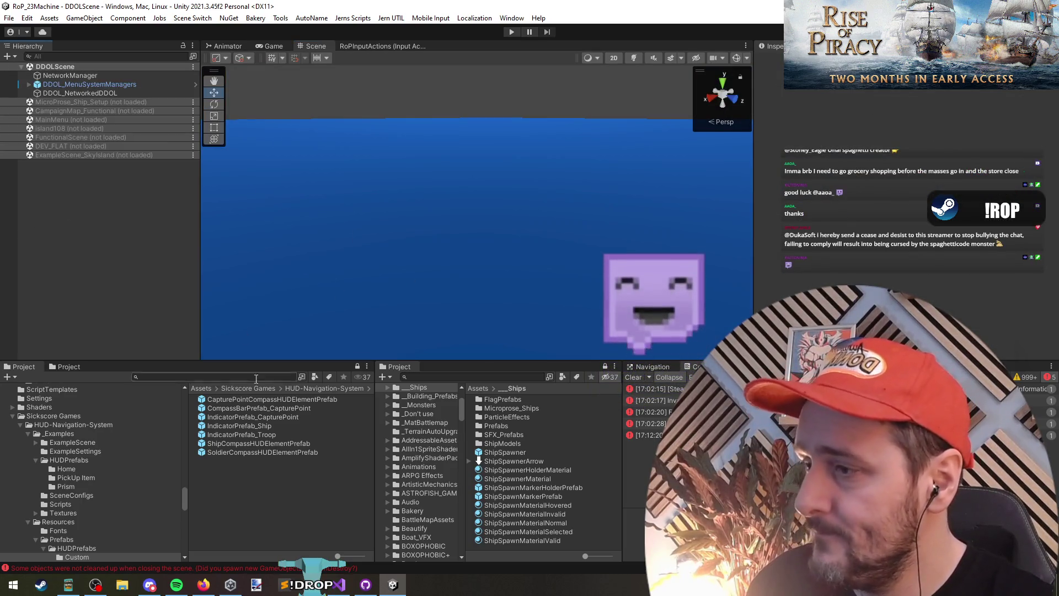
Bring up the Project folder's Create menu, then cancel without creating anything
{"action": "right_click", "coordinate": [249, 495]}
{"action": "mouse_move", "coordinate": [269, 156]}
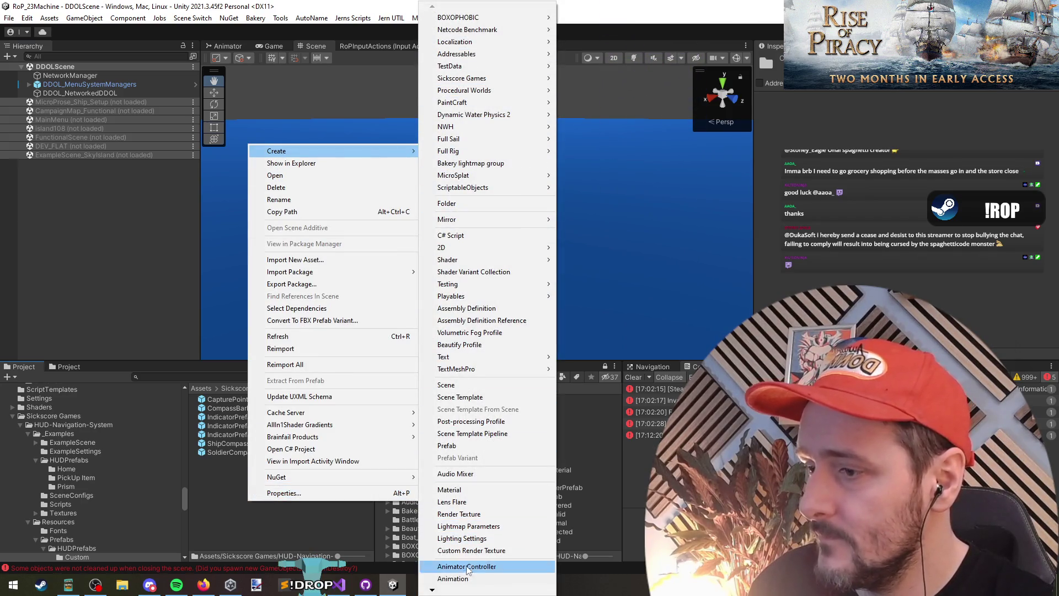
{"action": "left_click", "coordinate": [310, 536]}
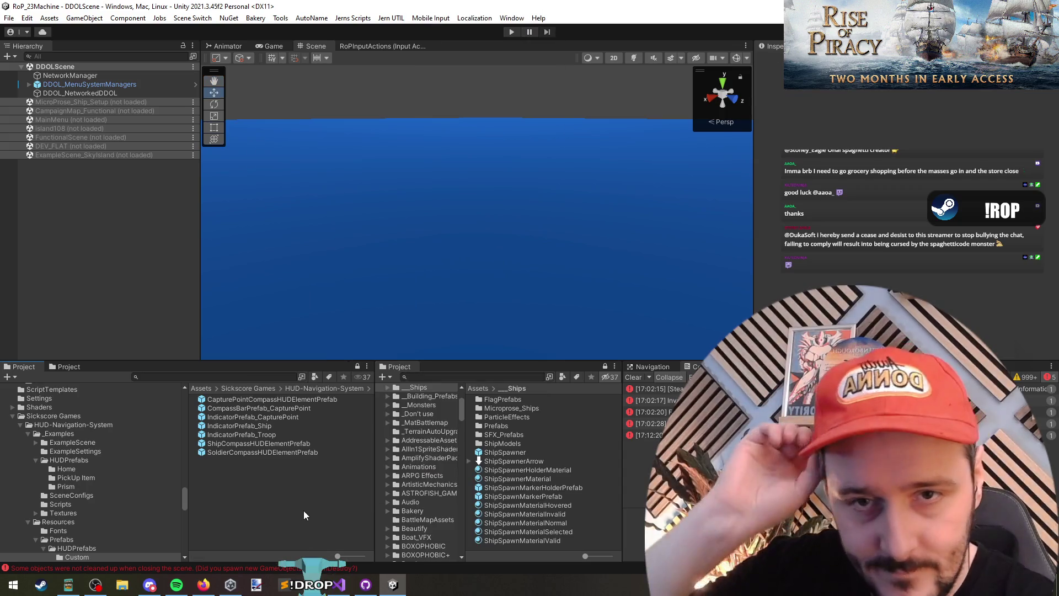